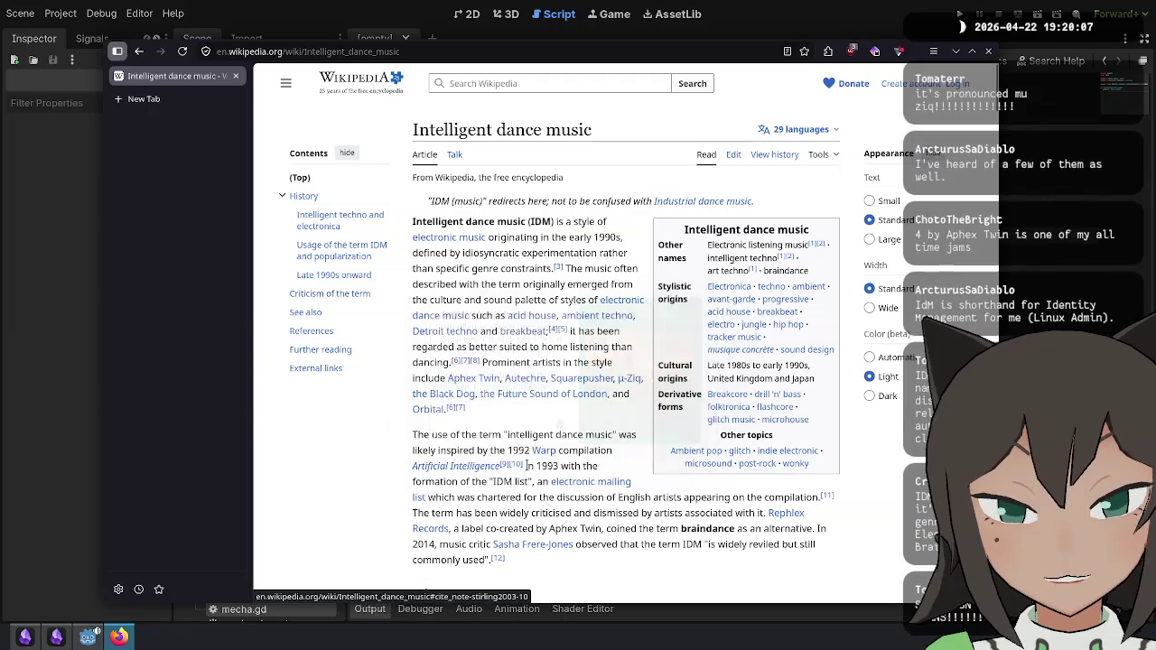
Highlight IDM article passages (1993, the IDM list, braindance, 'widely reviled'), clearing each.
{"action": "left_click_drag", "start_coordinate": [539, 466], "coordinate": [560, 466]}
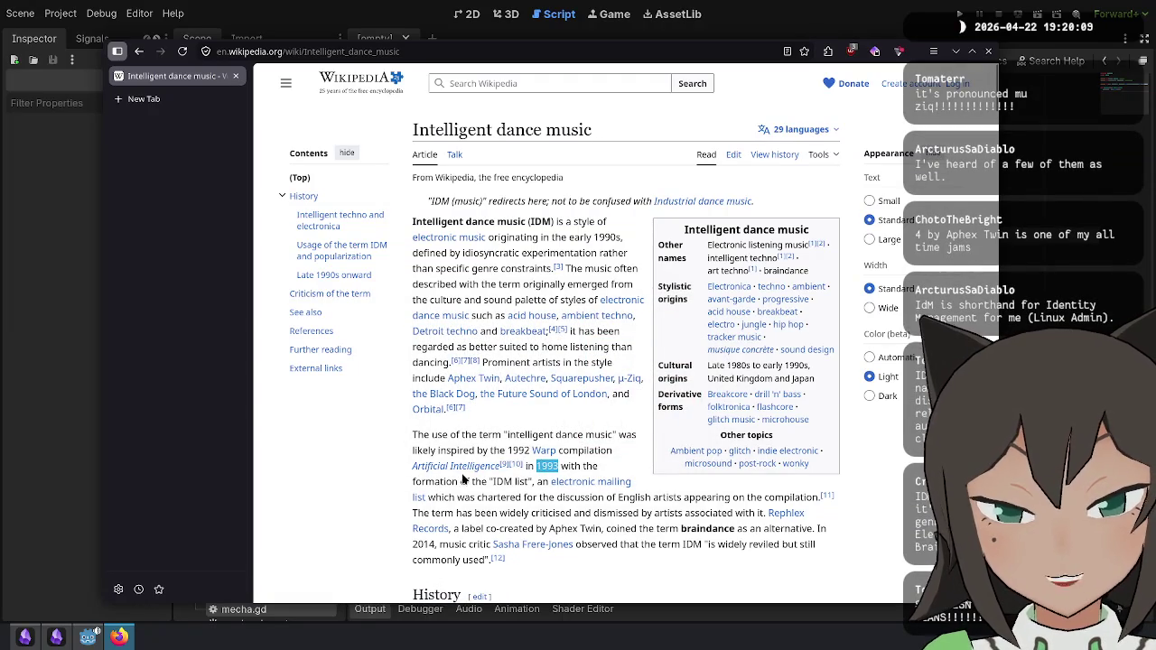
{"action": "mouse_move", "coordinate": [413, 482]}
{"action": "left_mouse_down"}
{"action": "mouse_move", "coordinate": [598, 485]}
{"action": "mouse_move", "coordinate": [453, 498]}
{"action": "mouse_move", "coordinate": [772, 500]}
{"action": "left_mouse_up"}
{"action": "left_click", "coordinate": [650, 513]}
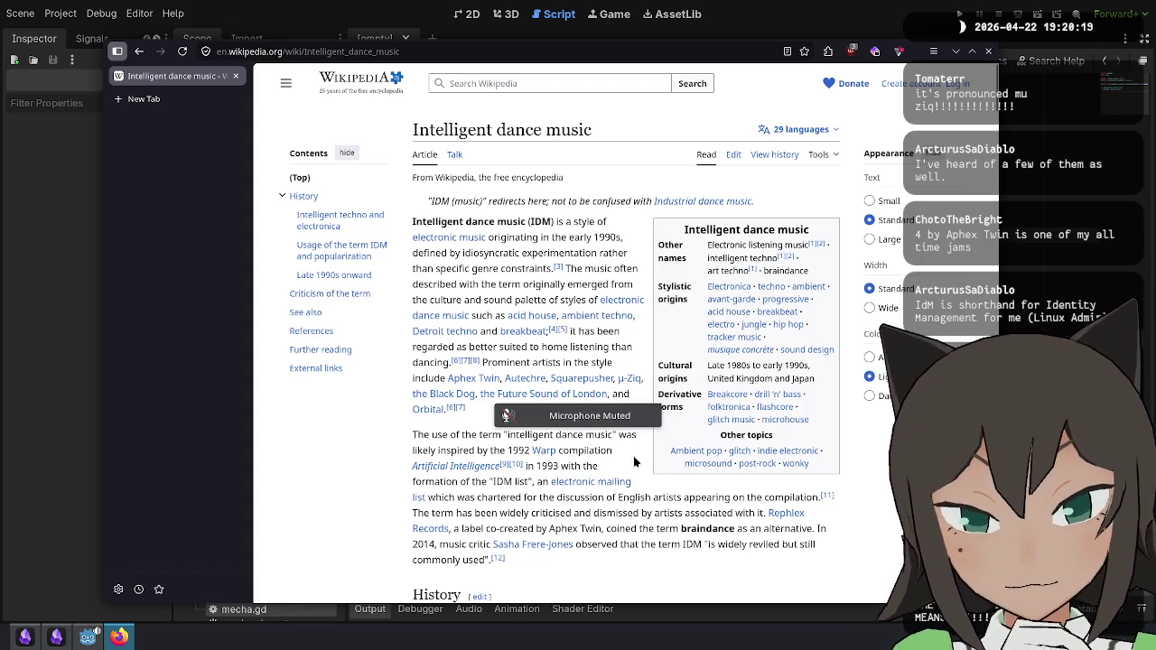
{"action": "key", "text": "XF86AudioMicMute"}
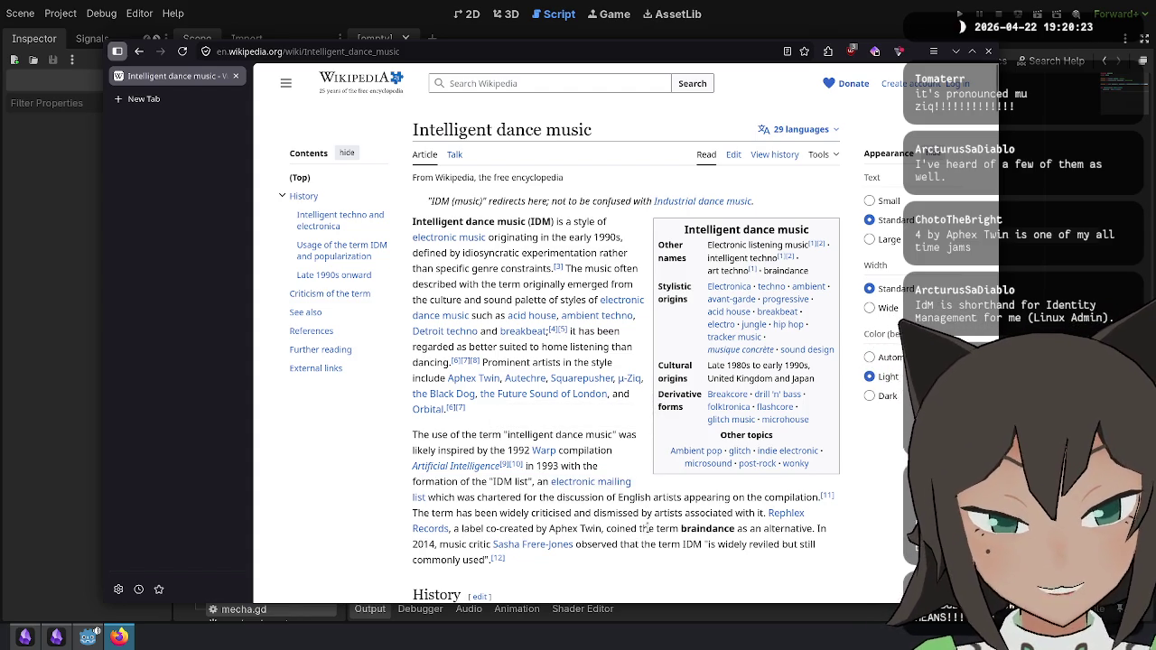
{"action": "left_click_drag", "start_coordinate": [682, 528], "coordinate": [773, 533]}
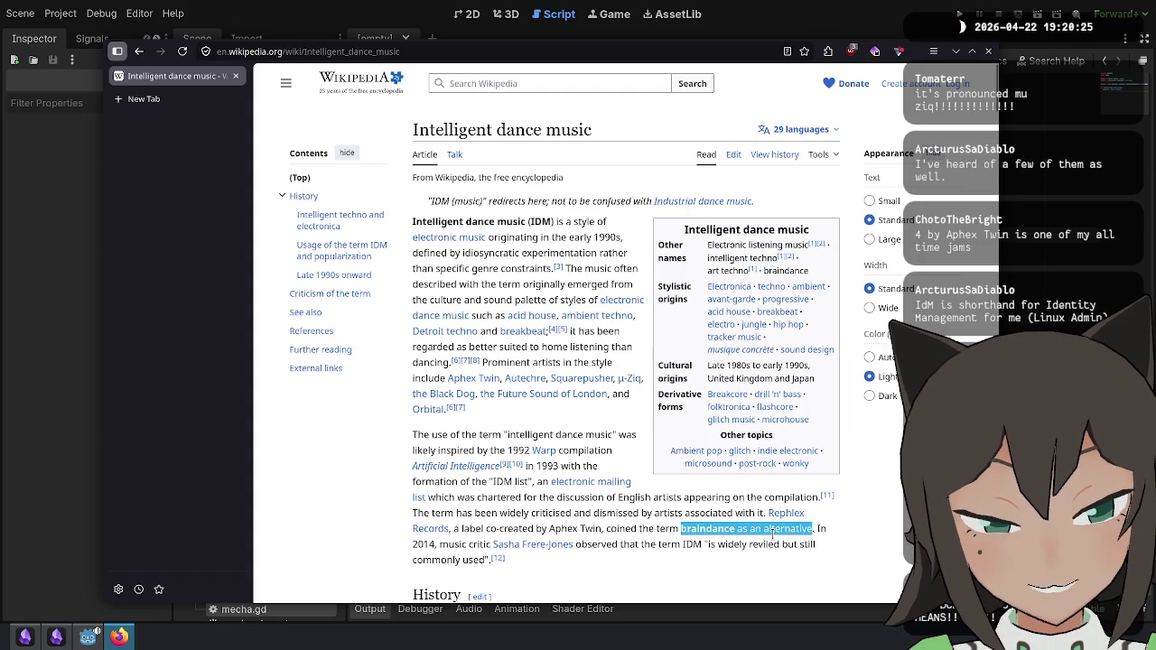
{"action": "left_click", "coordinate": [769, 565]}
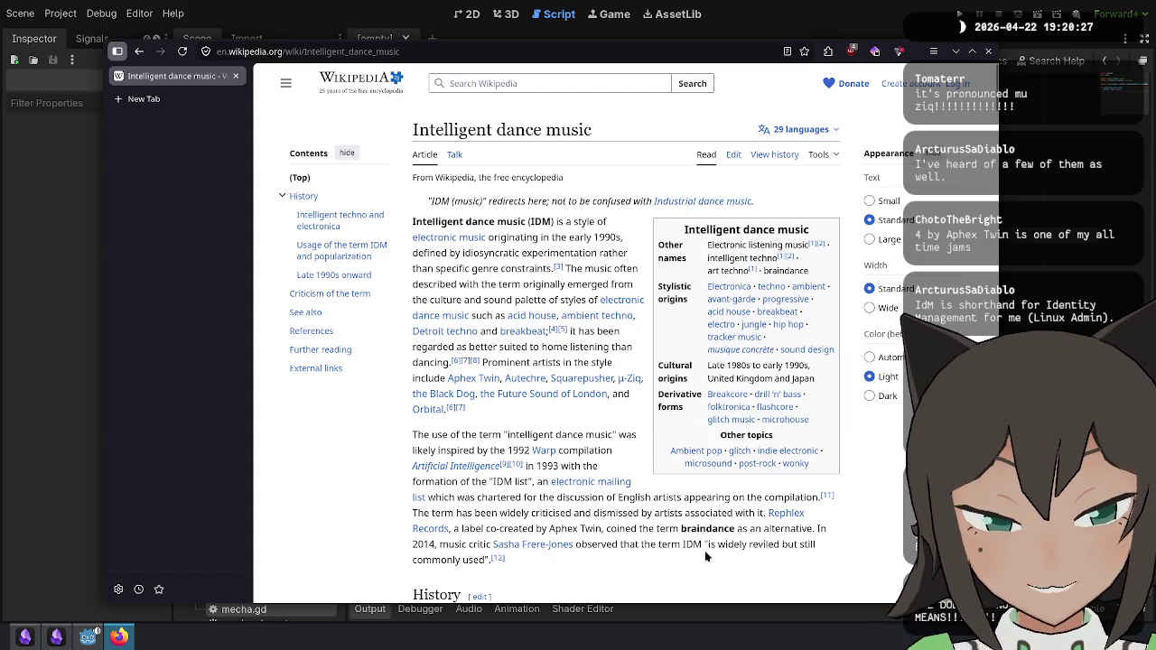
{"action": "mouse_move", "coordinate": [658, 547]}
{"action": "left_mouse_down"}
{"action": "mouse_move", "coordinate": [803, 550]}
{"action": "mouse_move", "coordinate": [520, 565]}
{"action": "left_mouse_up"}
{"action": "mouse_move", "coordinate": [497, 558]}
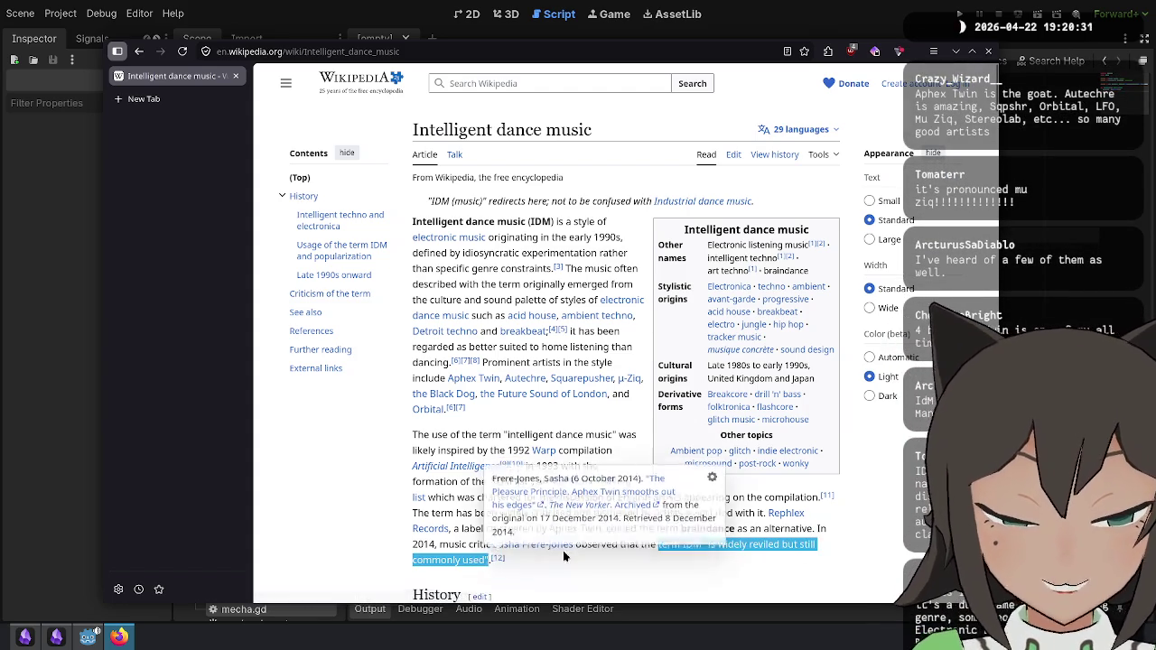
{"action": "left_click", "coordinate": [634, 574]}
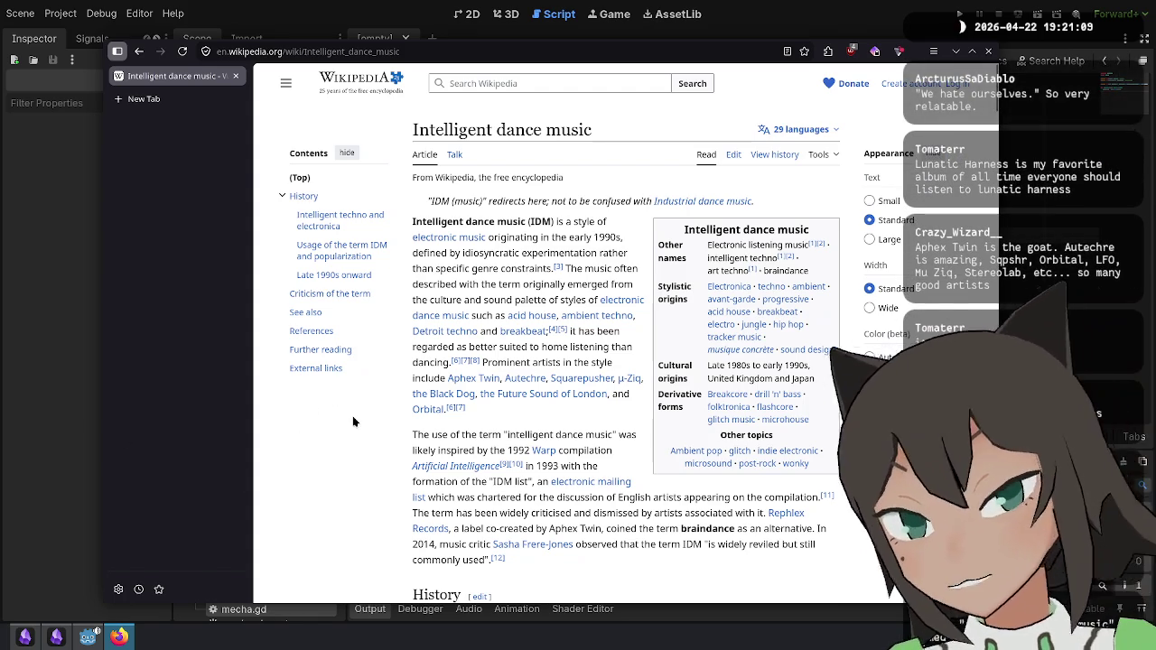
Search 'yt lunatic harness', view the YouTube result, then open the Bandcamp album page.
{"action": "key", "text": "ctrl+l"}
{"action": "type", "text": "yt lunatic harnes"}
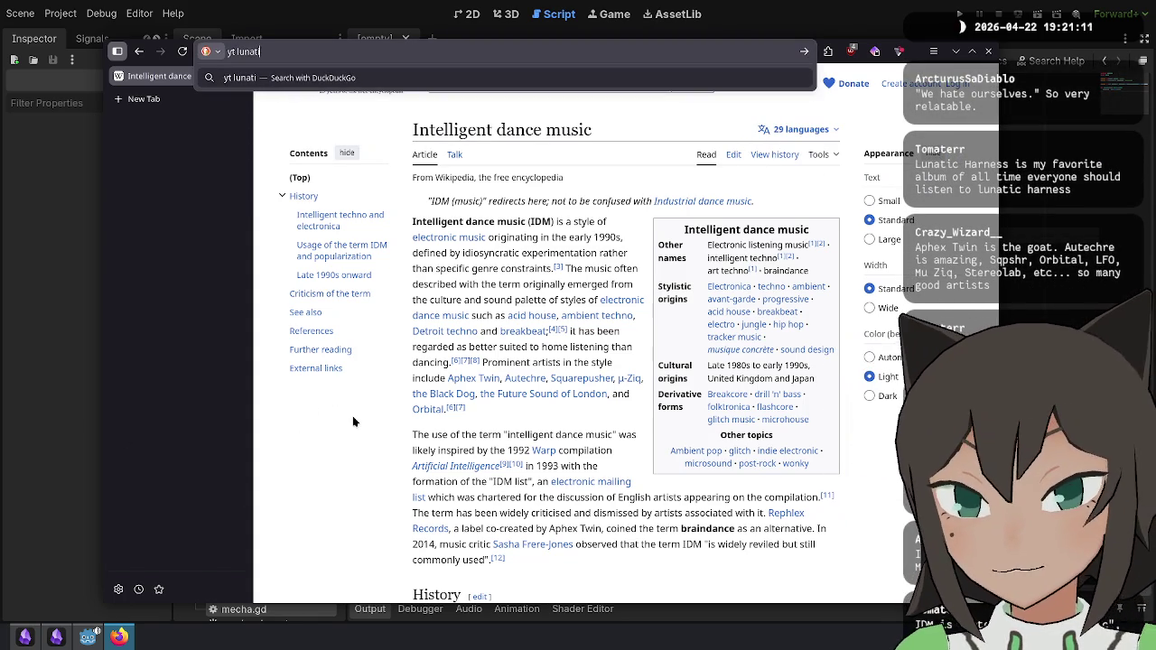
{"action": "type", "text": "s"}
{"action": "key", "text": "Return"}
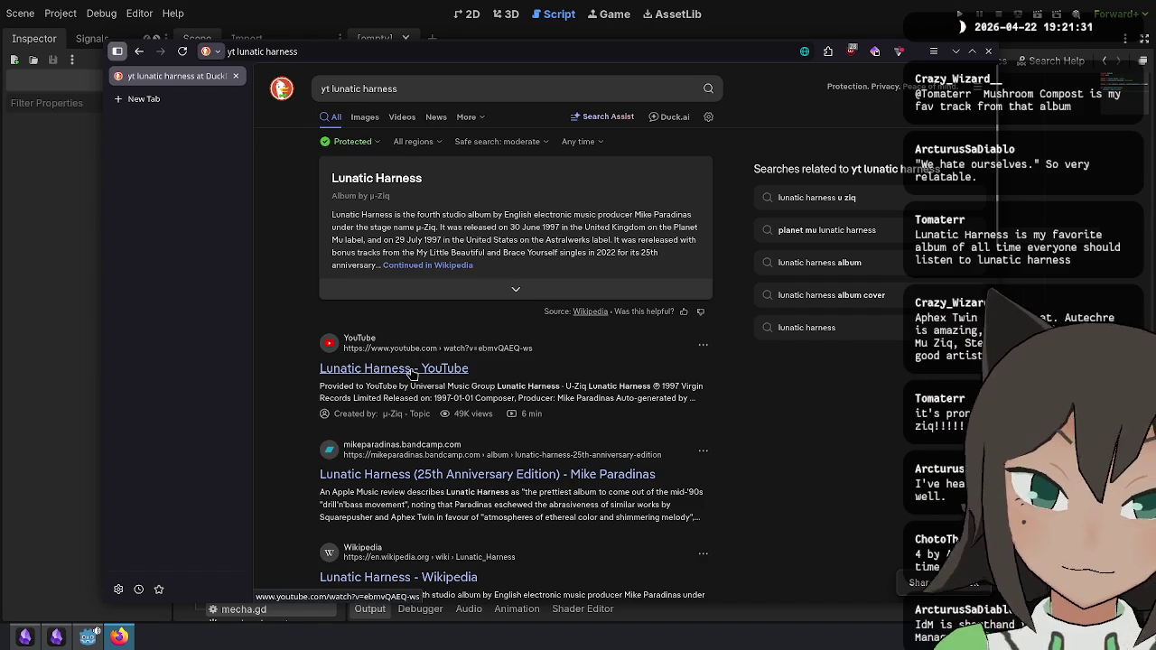
{"action": "left_click", "coordinate": [472, 351]}
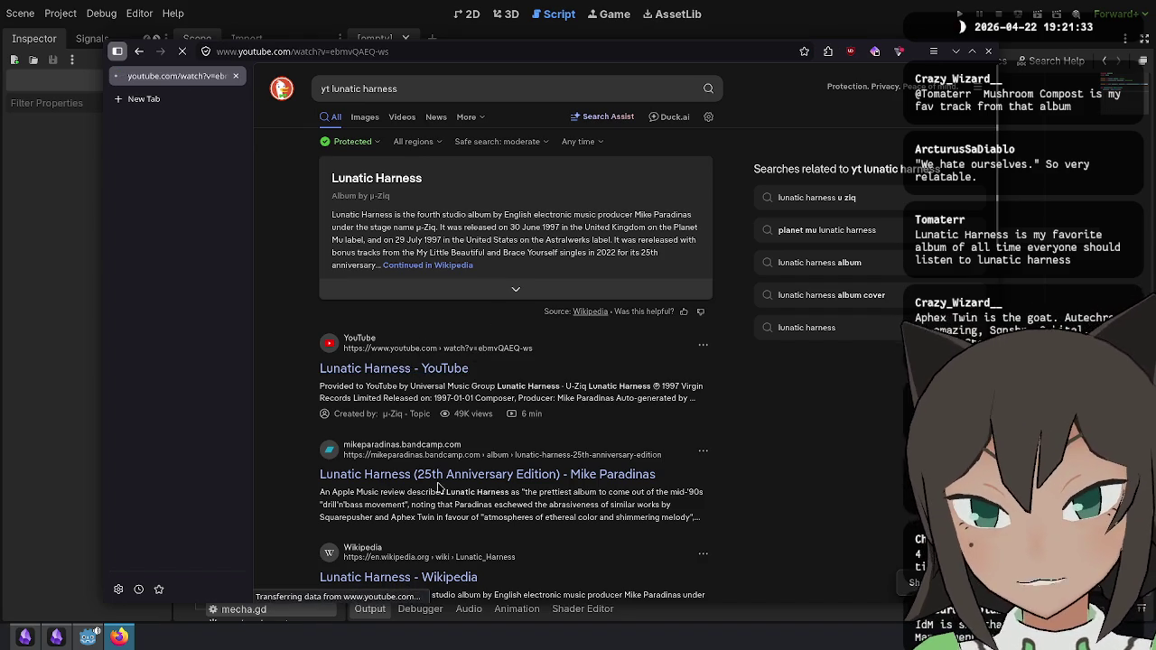
{"action": "key", "text": "alt+Left"}
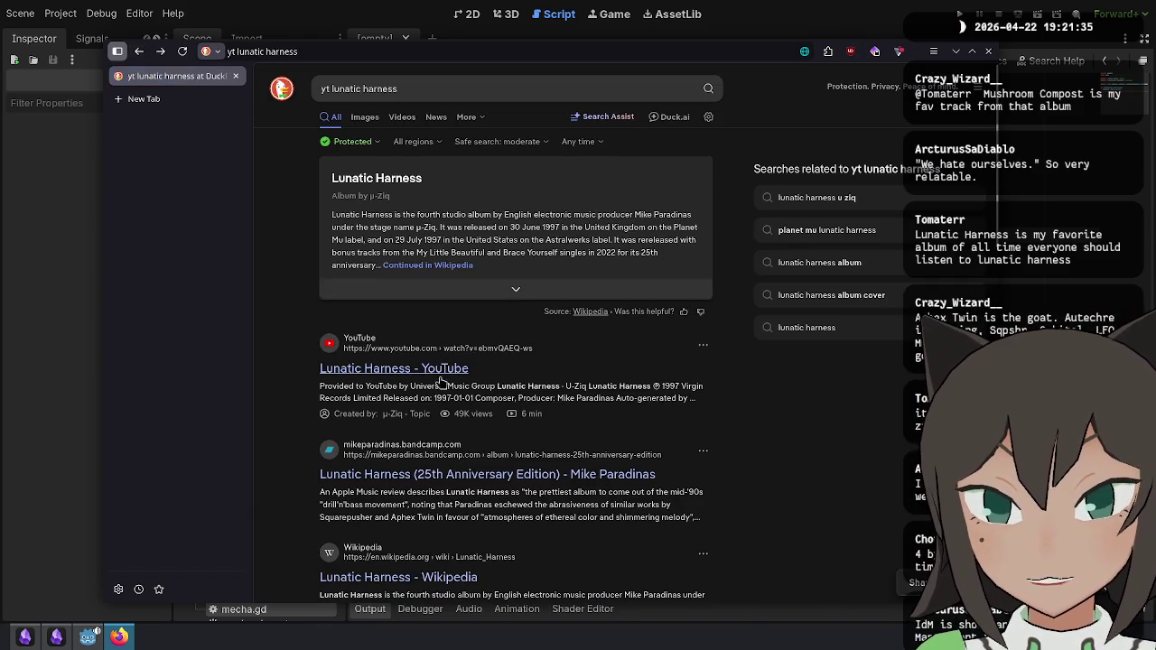
{"action": "left_click", "coordinate": [449, 475]}
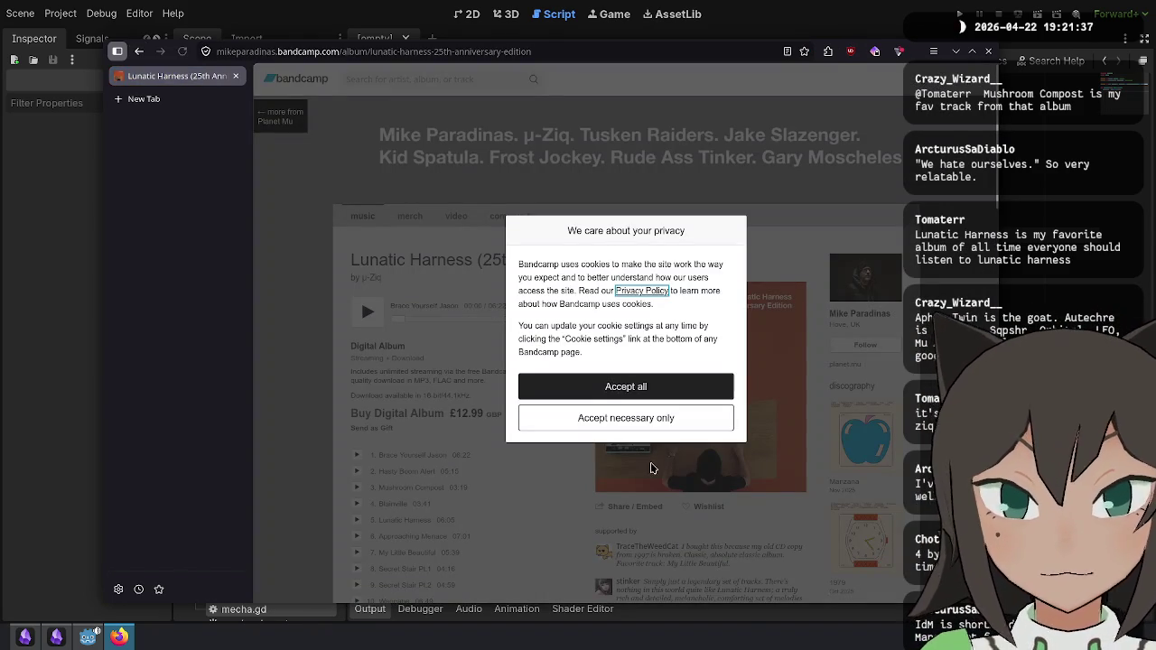
Allow only necessary cookies, then look over the album title and page.
{"action": "left_click", "coordinate": [636, 422]}
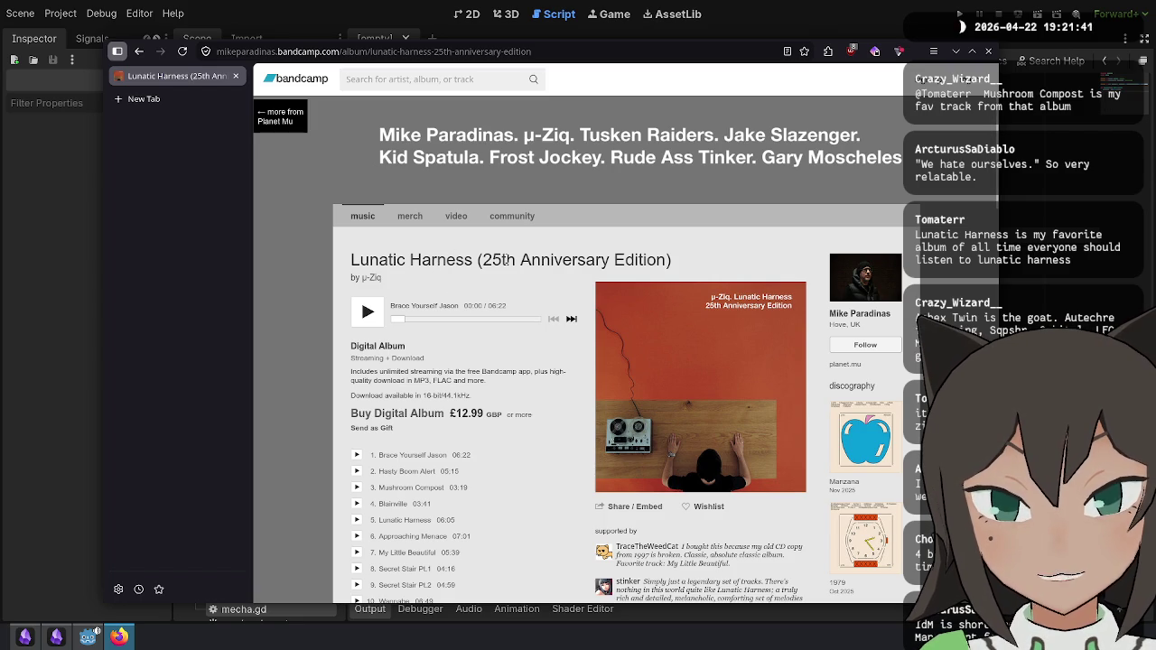
{"action": "left_click_drag", "start_coordinate": [485, 261], "coordinate": [634, 262]}
{"action": "left_click", "coordinate": [572, 278]}
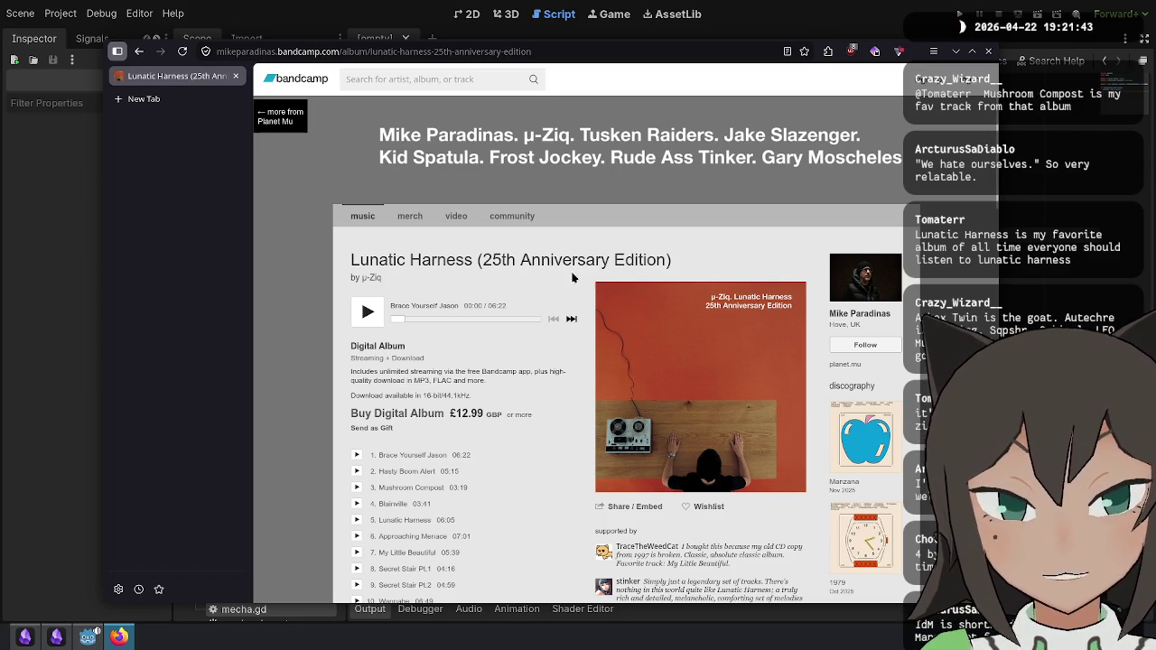
{"action": "double_click", "coordinate": [509, 262]}
{"action": "left_click", "coordinate": [508, 290]}
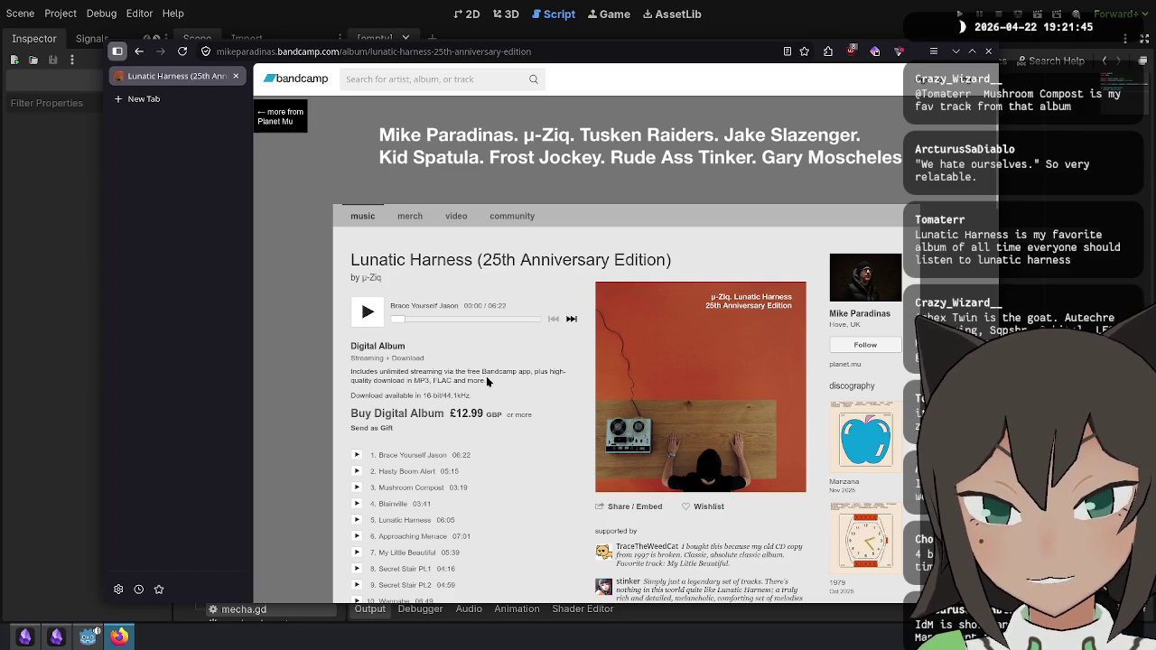
{"action": "scroll", "coordinate": [488, 379], "scroll_direction": "down", "scroll_amount": 3}
{"action": "scroll", "coordinate": [485, 373], "scroll_direction": "down", "scroll_amount": 3}
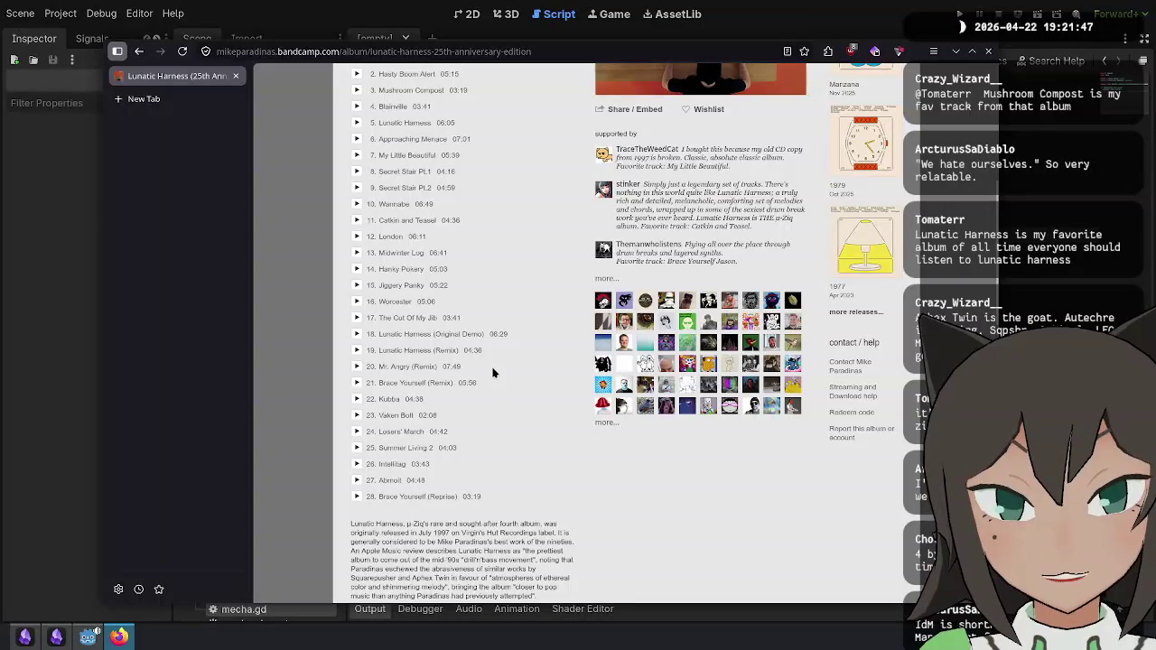
{"action": "scroll", "coordinate": [494, 371], "scroll_direction": "up", "scroll_amount": 2}
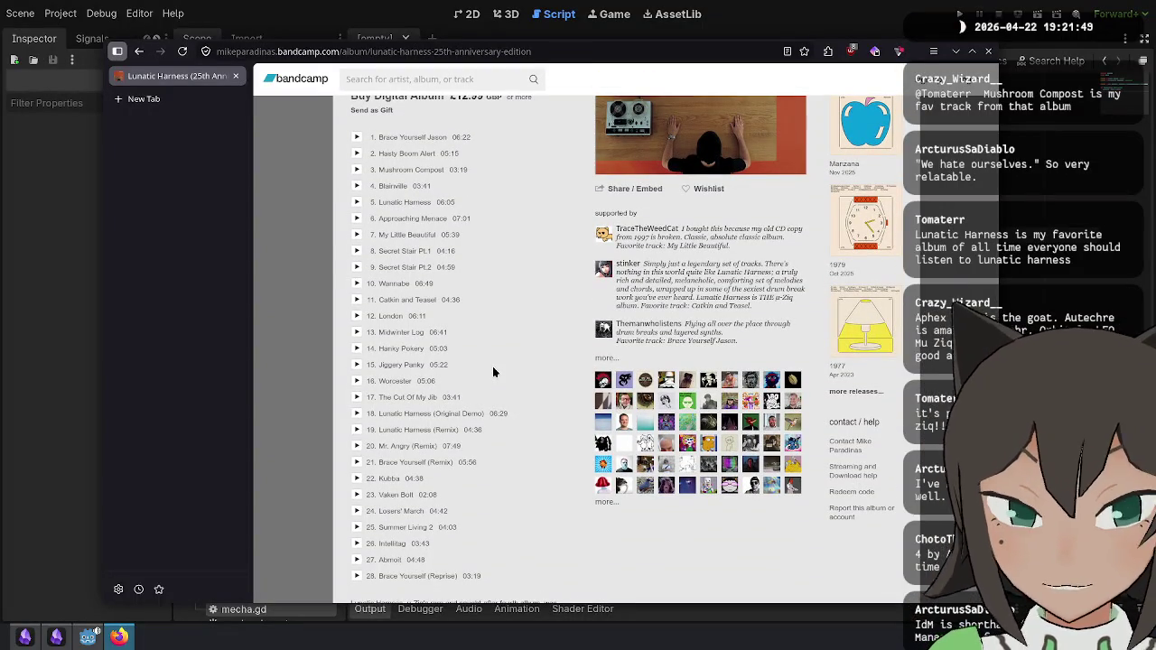
{"action": "scroll", "coordinate": [500, 359], "scroll_direction": "up", "scroll_amount": 3}
{"action": "scroll", "coordinate": [502, 361], "scroll_direction": "up", "scroll_amount": 2}
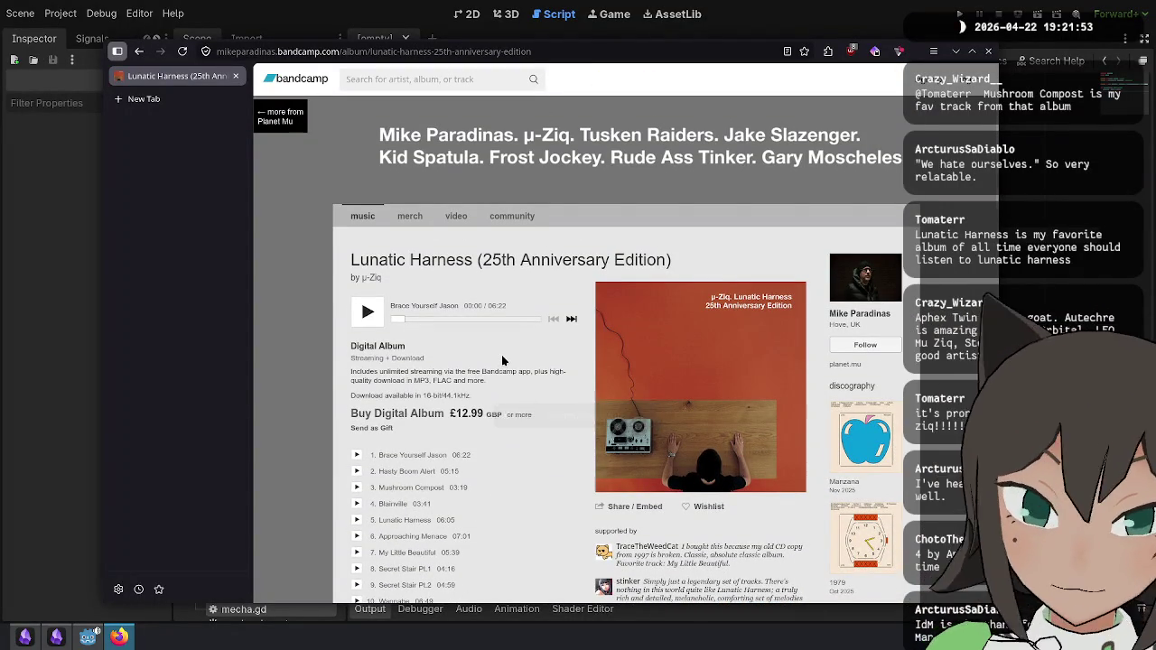
{"action": "scroll", "coordinate": [503, 361], "scroll_direction": "down", "scroll_amount": 2}
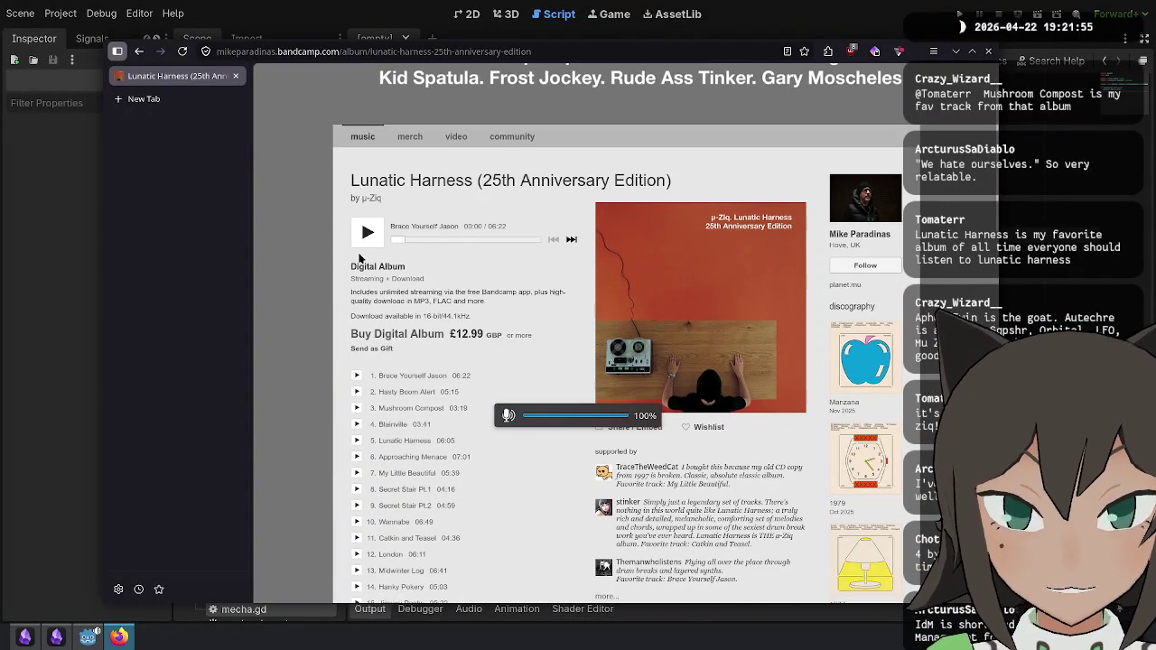
Play the album from track 1, pause it, then start track 5, Lunatic Harness.
{"action": "left_click", "coordinate": [368, 234]}
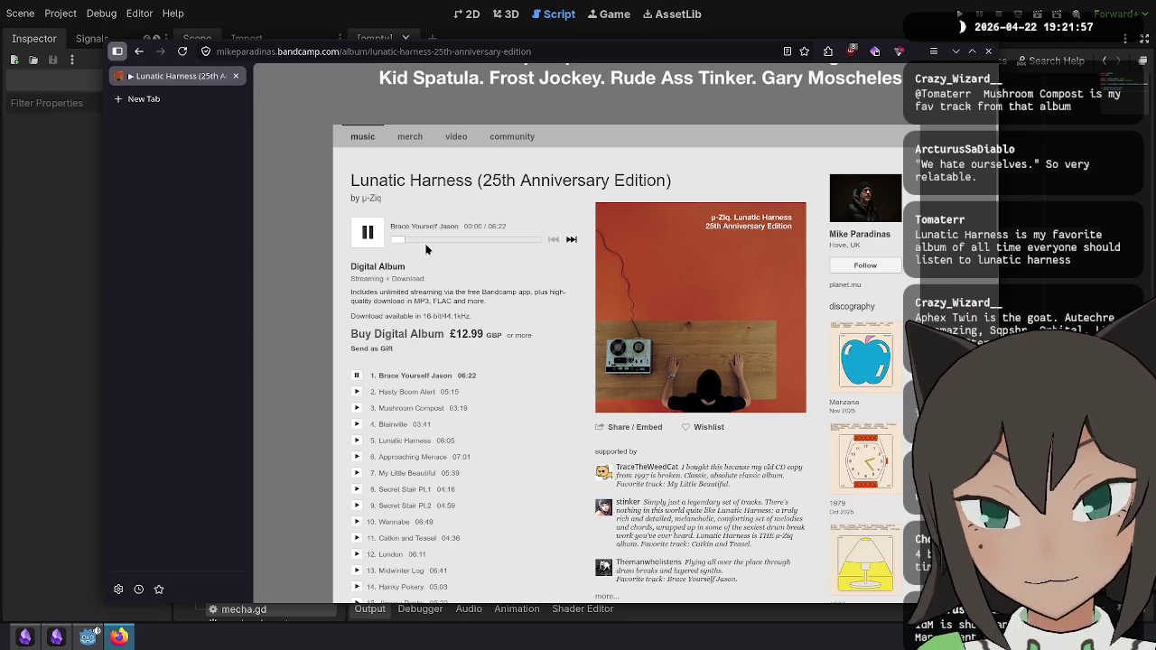
{"action": "scroll", "coordinate": [400, 275], "scroll_direction": "down", "scroll_amount": 4}
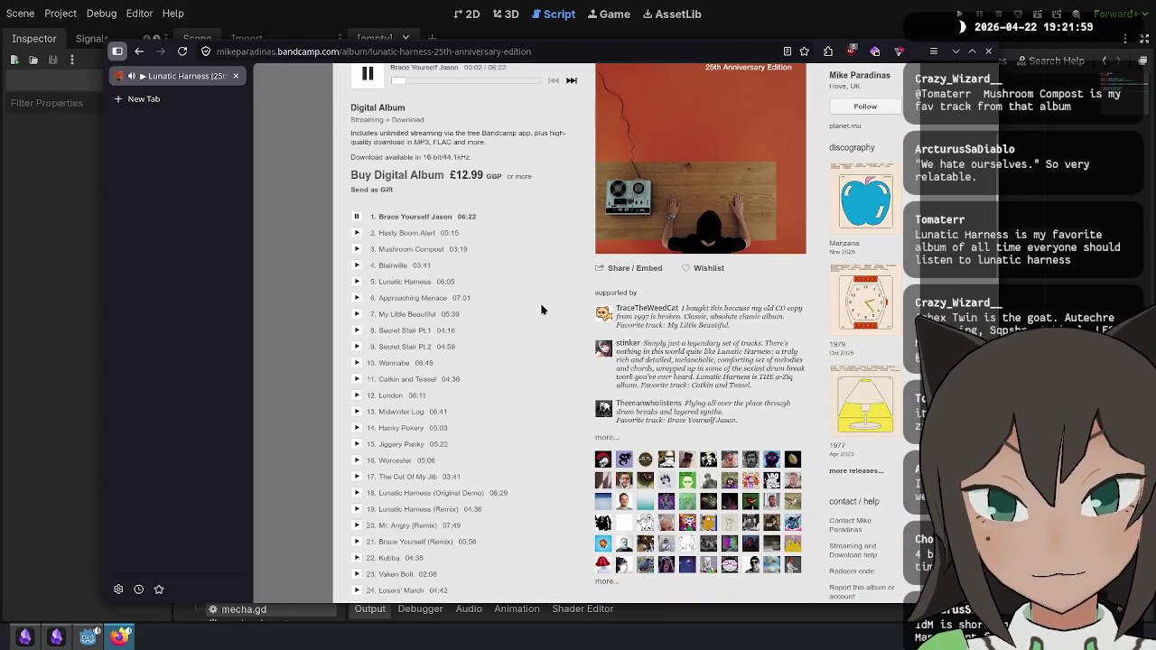
{"action": "left_click", "coordinate": [364, 76]}
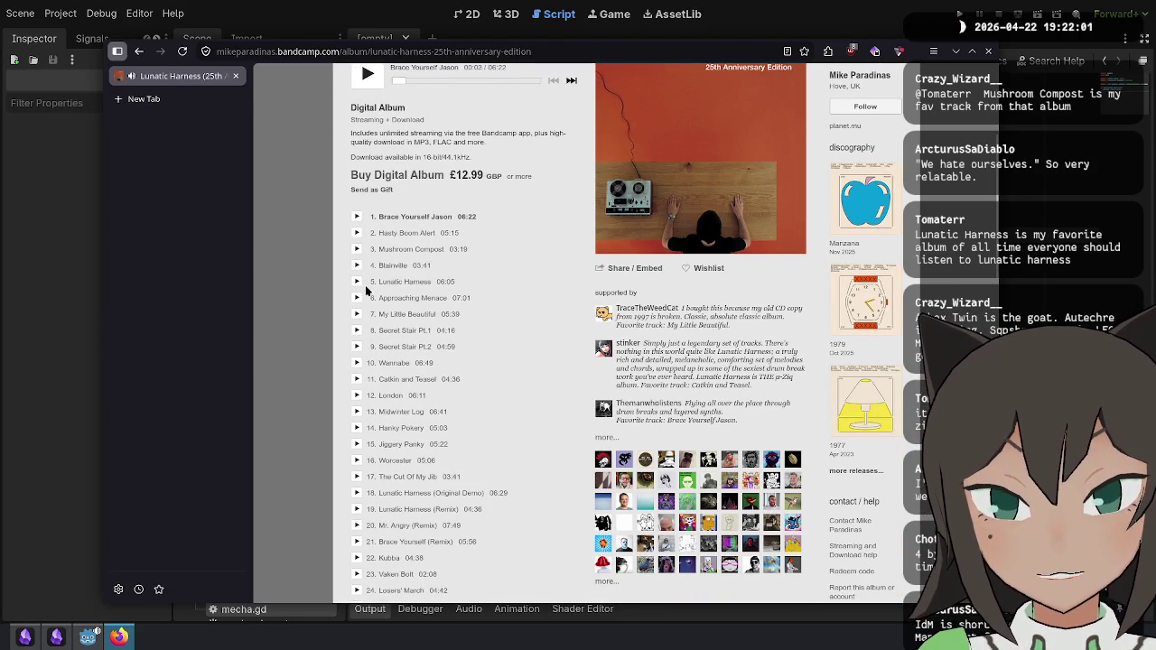
{"action": "left_click", "coordinate": [356, 282]}
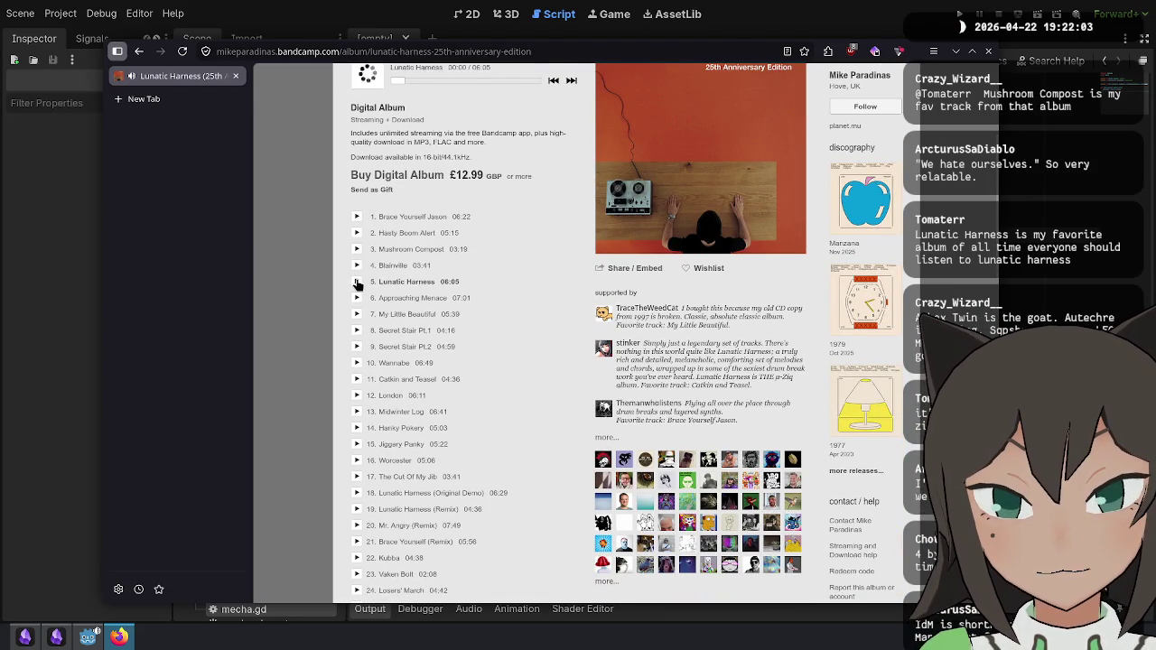
Pause Lunatic Harness and bring the browser window back into focus.
{"action": "scroll", "coordinate": [532, 262], "scroll_direction": "up", "scroll_amount": 6}
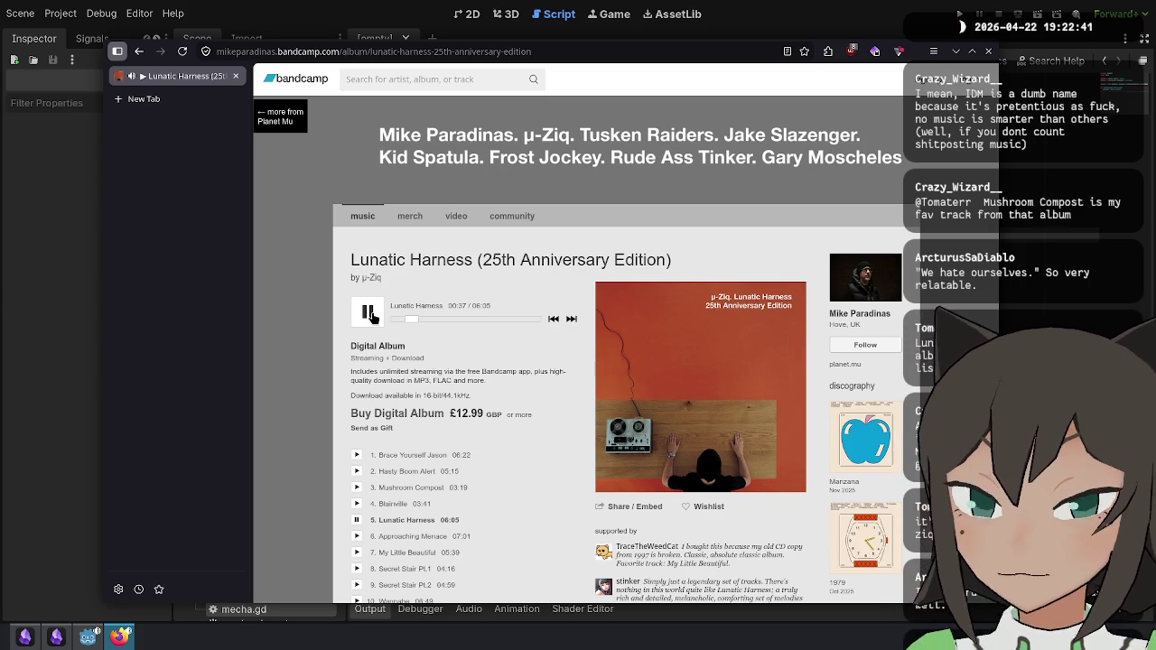
{"action": "left_click", "coordinate": [370, 313]}
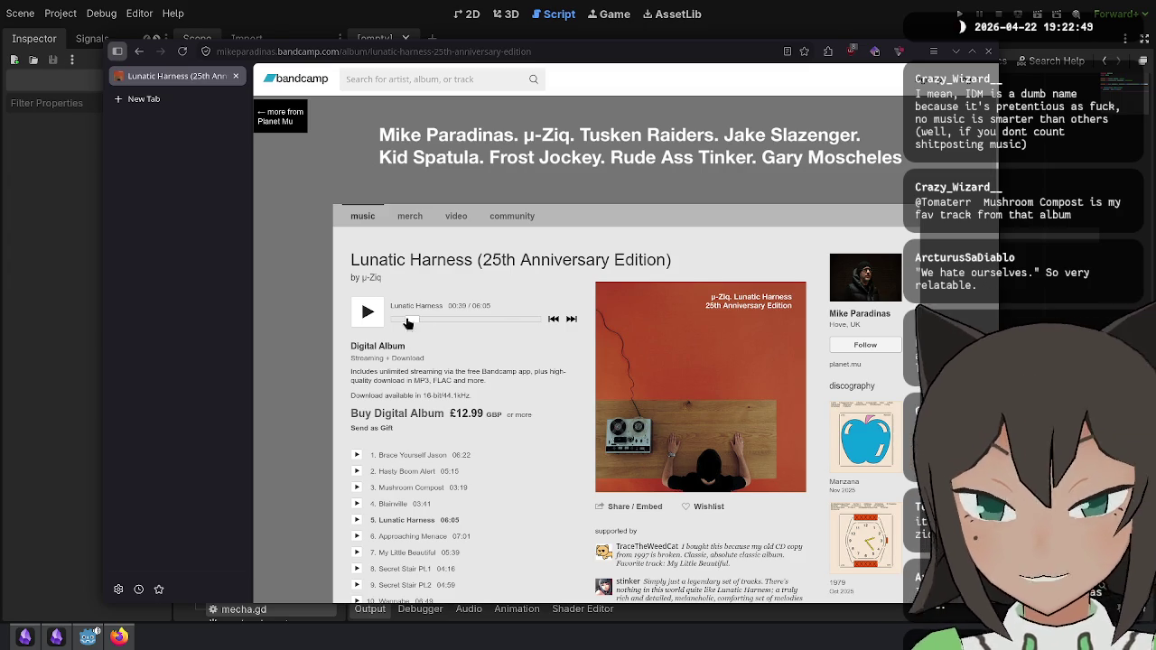
{"action": "left_click", "coordinate": [313, 261]}
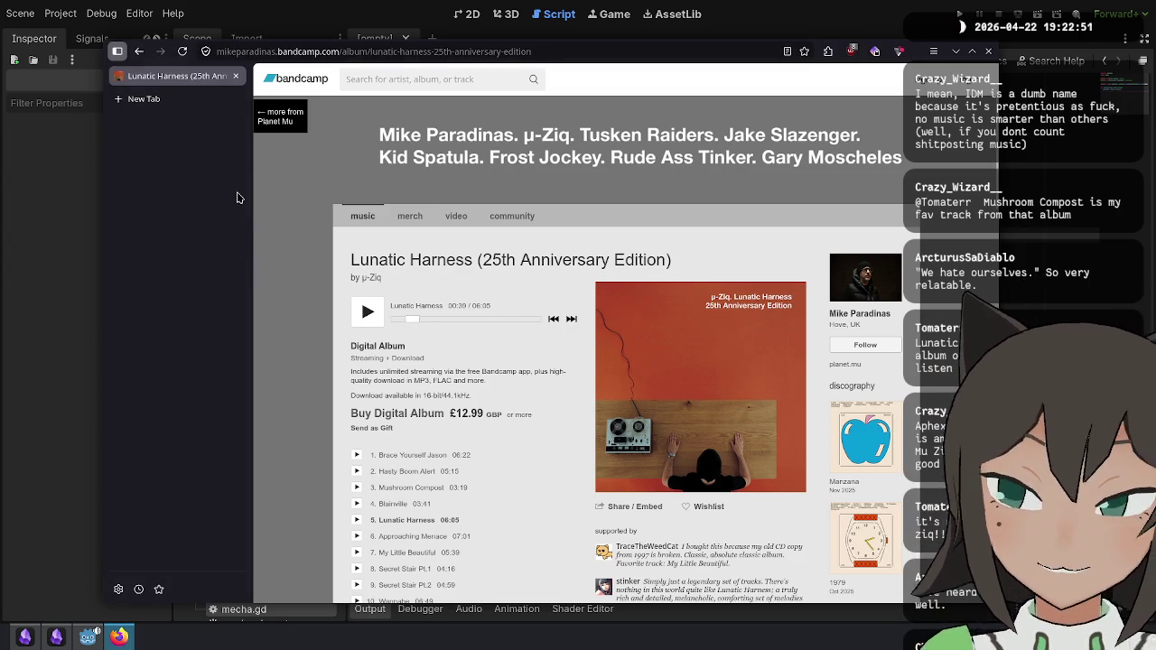
{"action": "scroll", "coordinate": [276, 355], "scroll_direction": "down", "scroll_amount": 2}
{"action": "scroll", "coordinate": [277, 355], "scroll_direction": "down", "scroll_amount": 4}
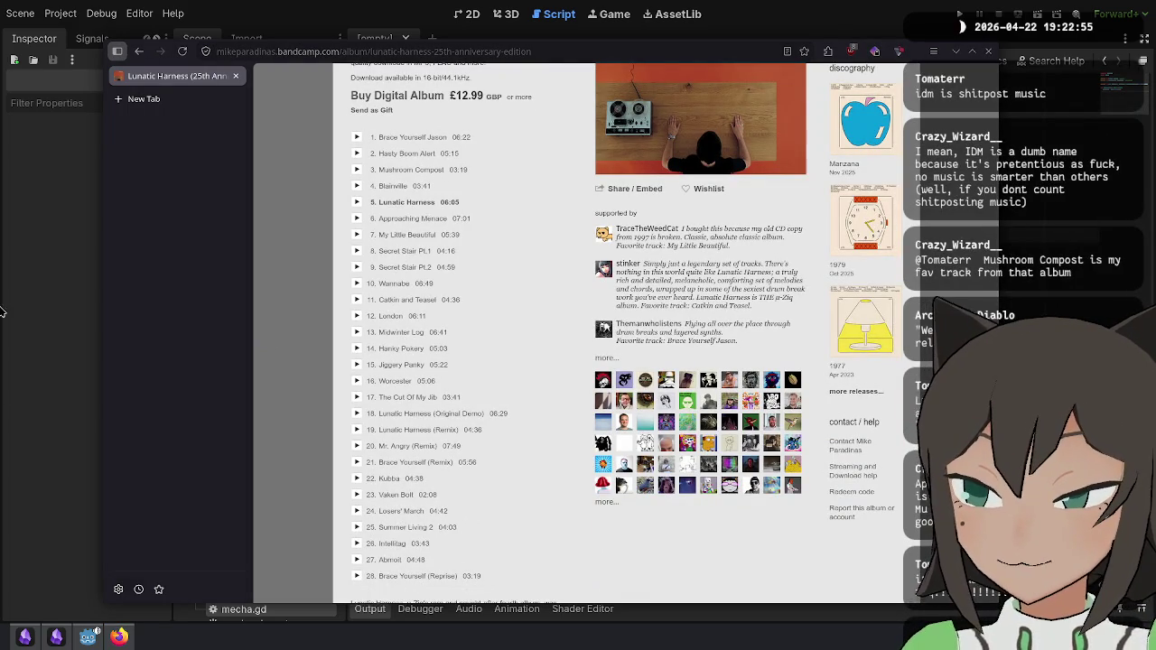
{"action": "left_click", "coordinate": [176, 271]}
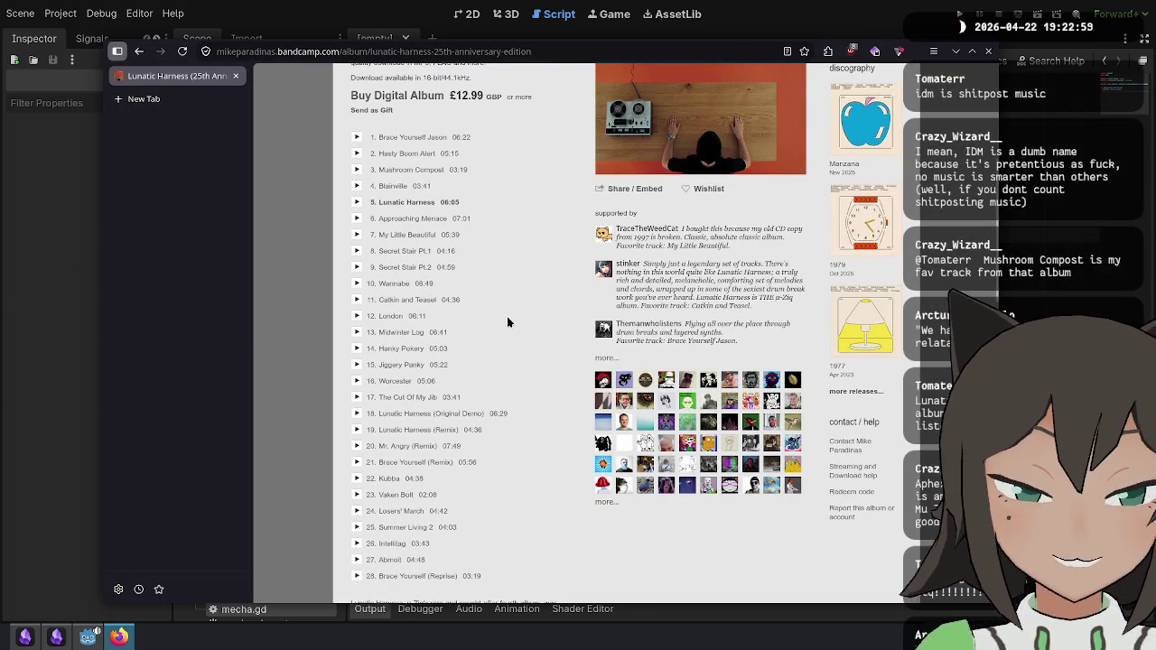
{"action": "scroll", "coordinate": [508, 316], "scroll_direction": "up", "scroll_amount": 5}
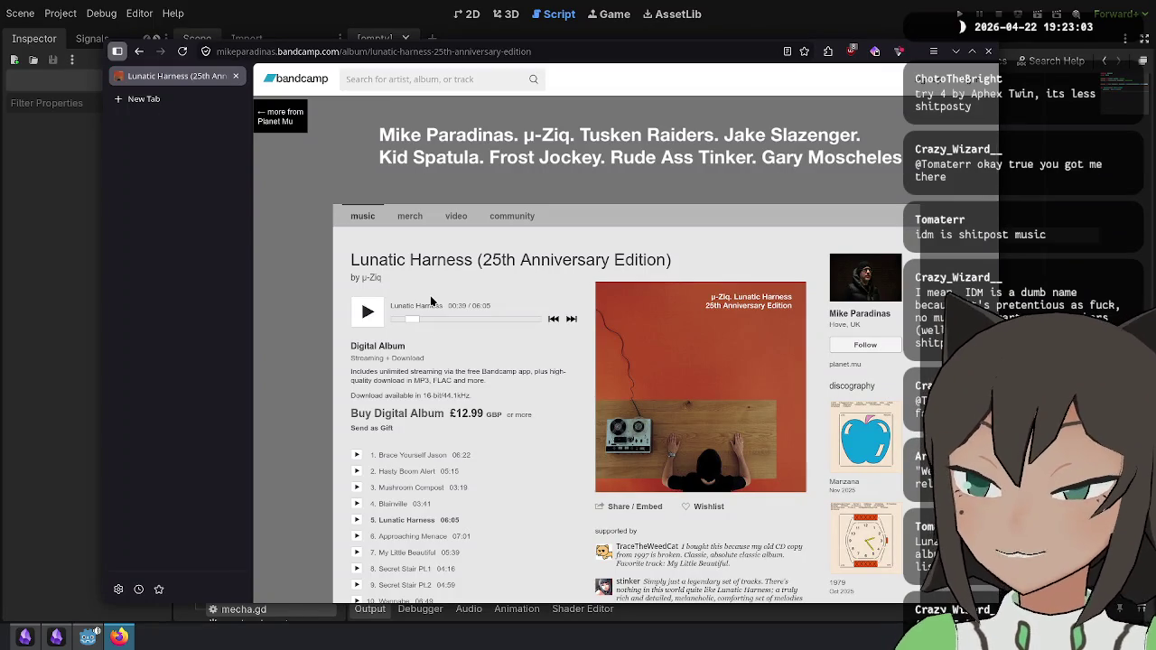
Skip Lunatic Harness ahead to 03:58, pause it at 04:11, and select the address.
{"action": "left_click", "coordinate": [408, 52]}
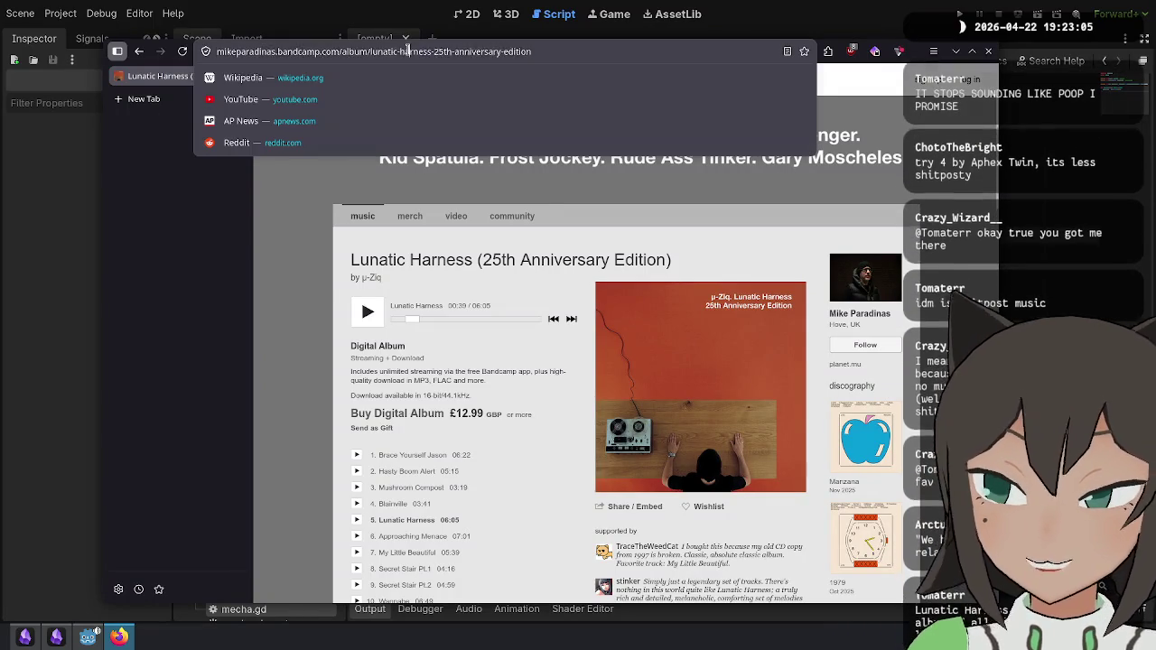
{"action": "left_click_drag", "start_coordinate": [408, 321], "coordinate": [486, 320]}
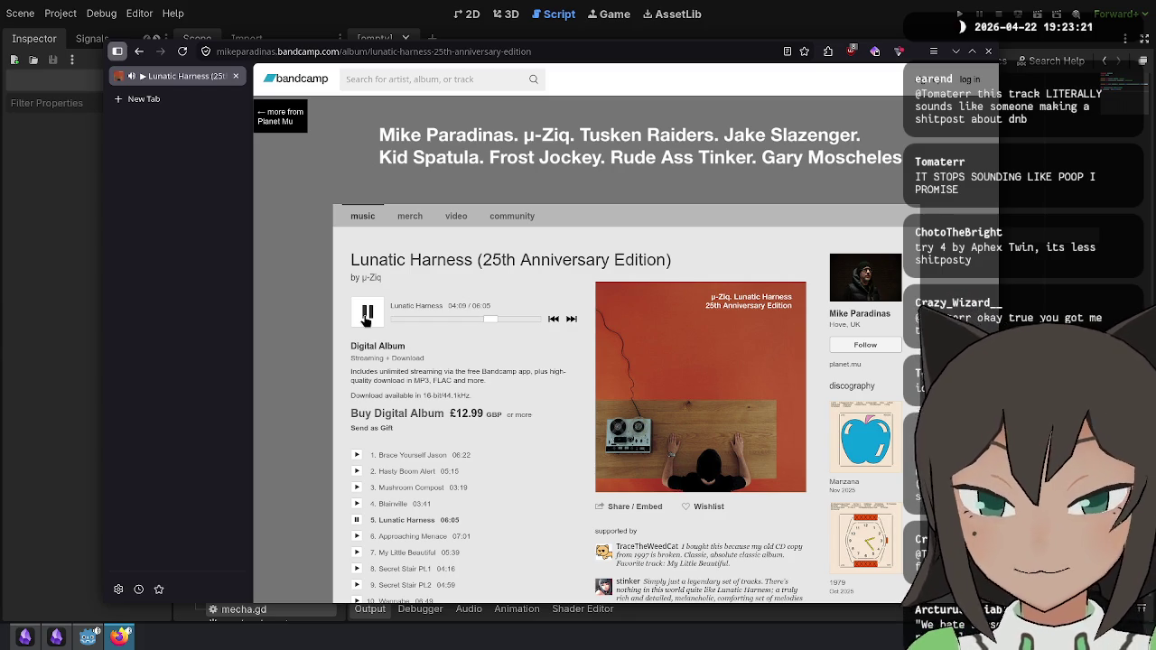
{"action": "left_click", "coordinate": [366, 316]}
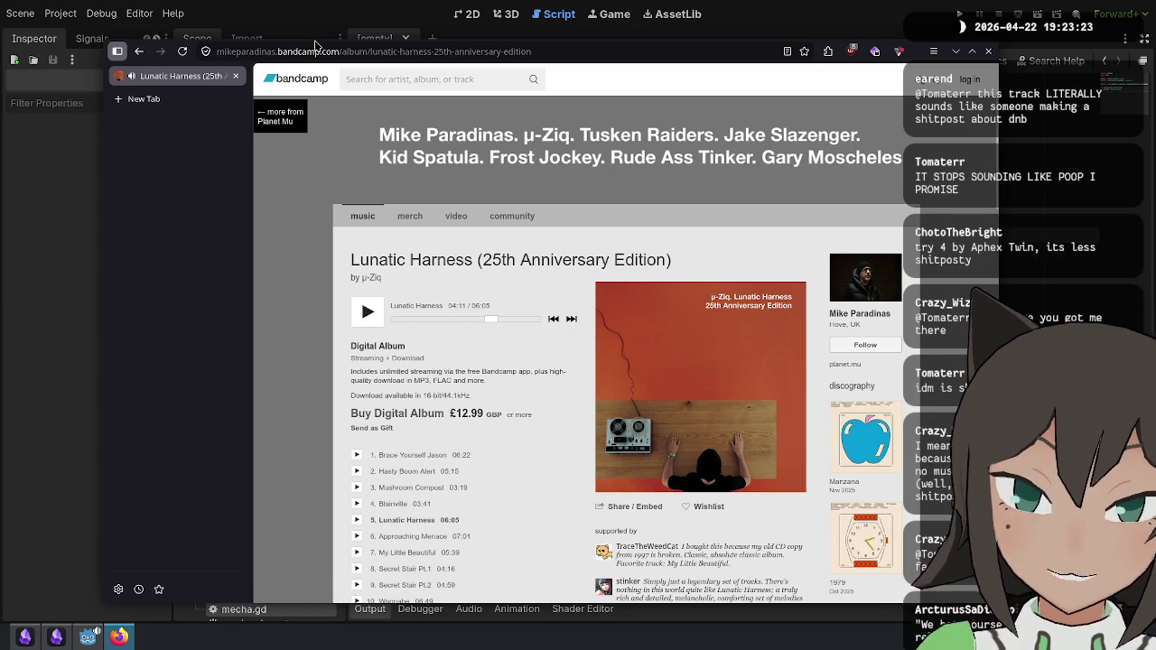
{"action": "left_click", "coordinate": [318, 51]}
Search 'yt 4 aphex twin', open the Aphex Twin YouTube channel, and show its videos.
{"action": "key", "text": "Escape"}
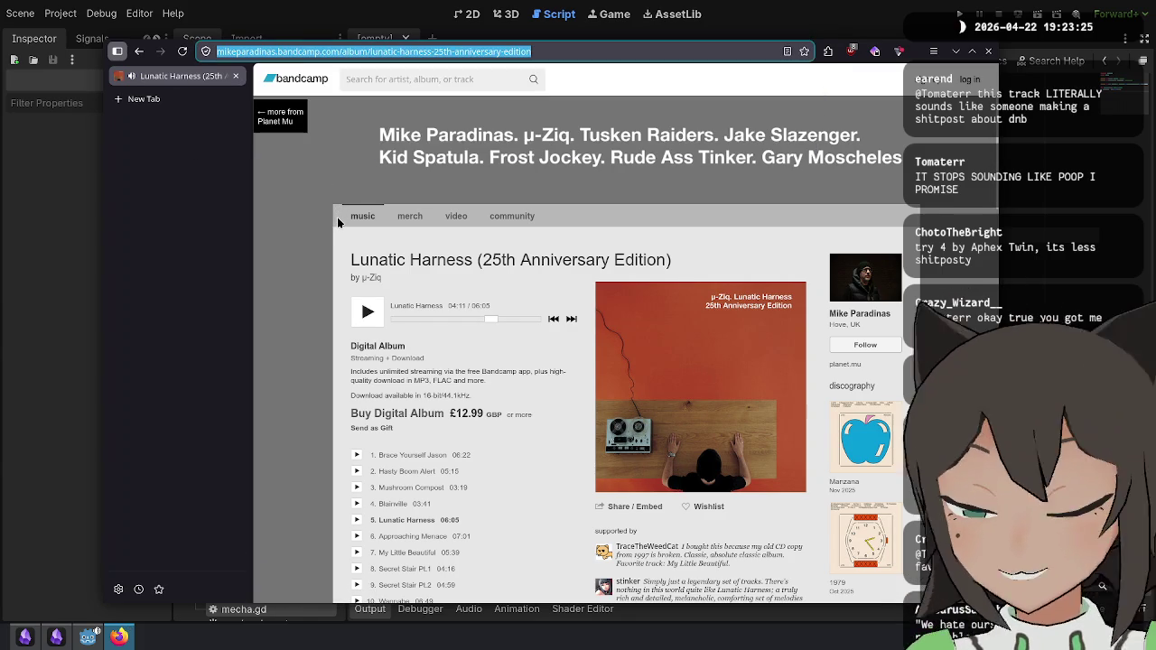
{"action": "type", "text": "yt 4 aph"}
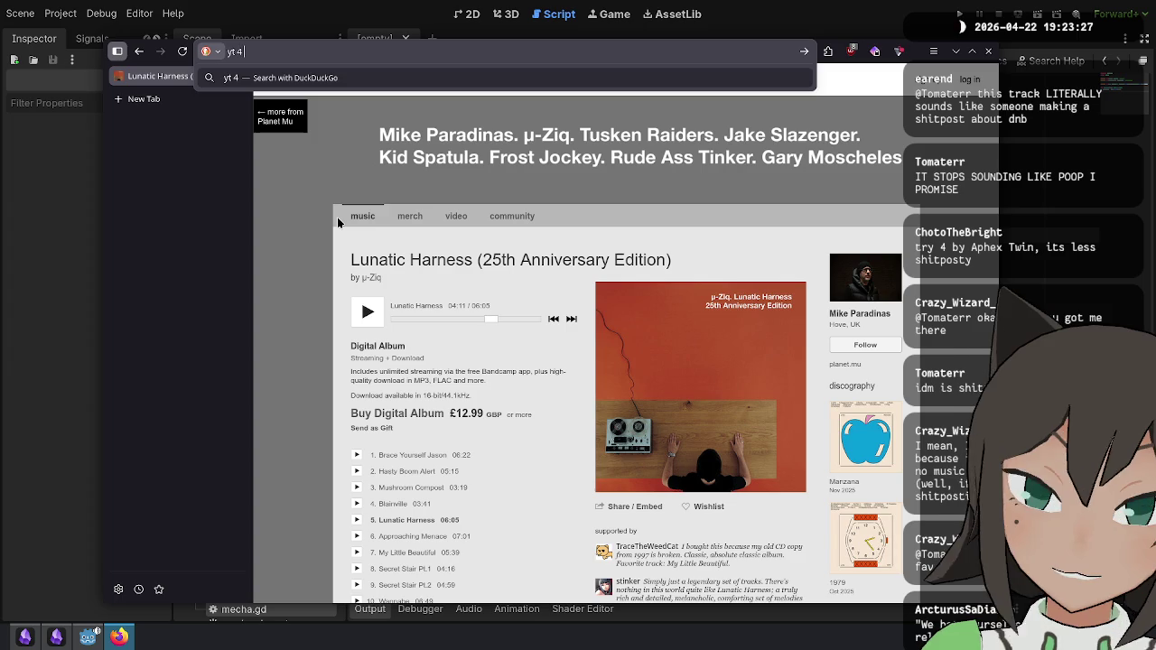
{"action": "type", "text": "ex twin"}
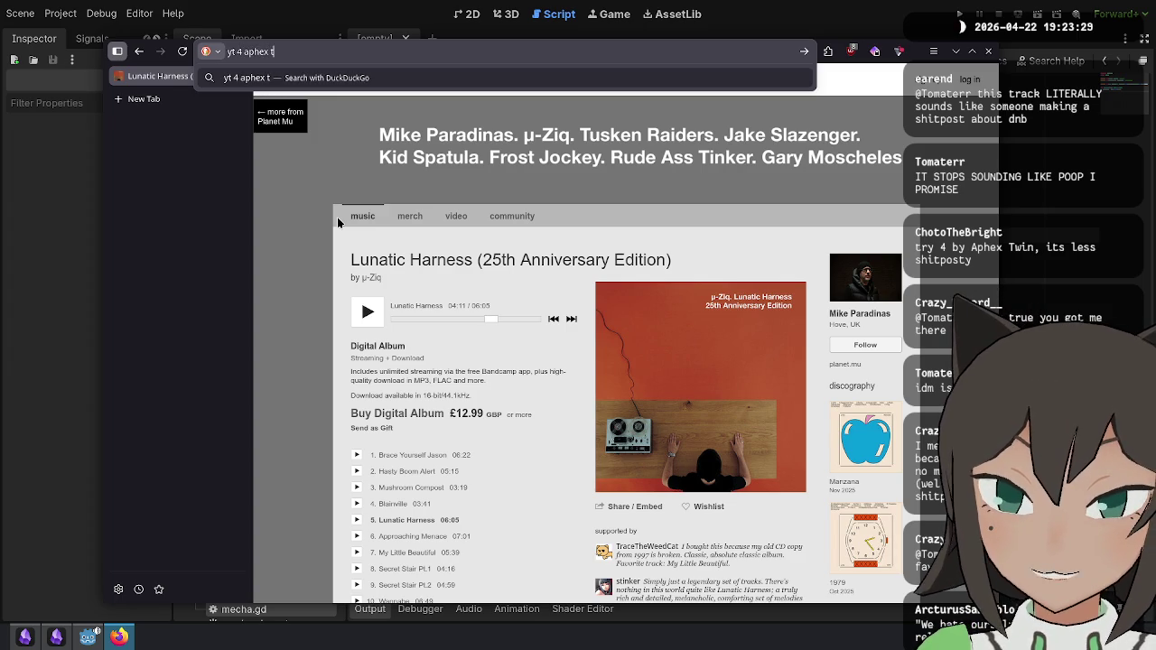
{"action": "key", "text": "Return"}
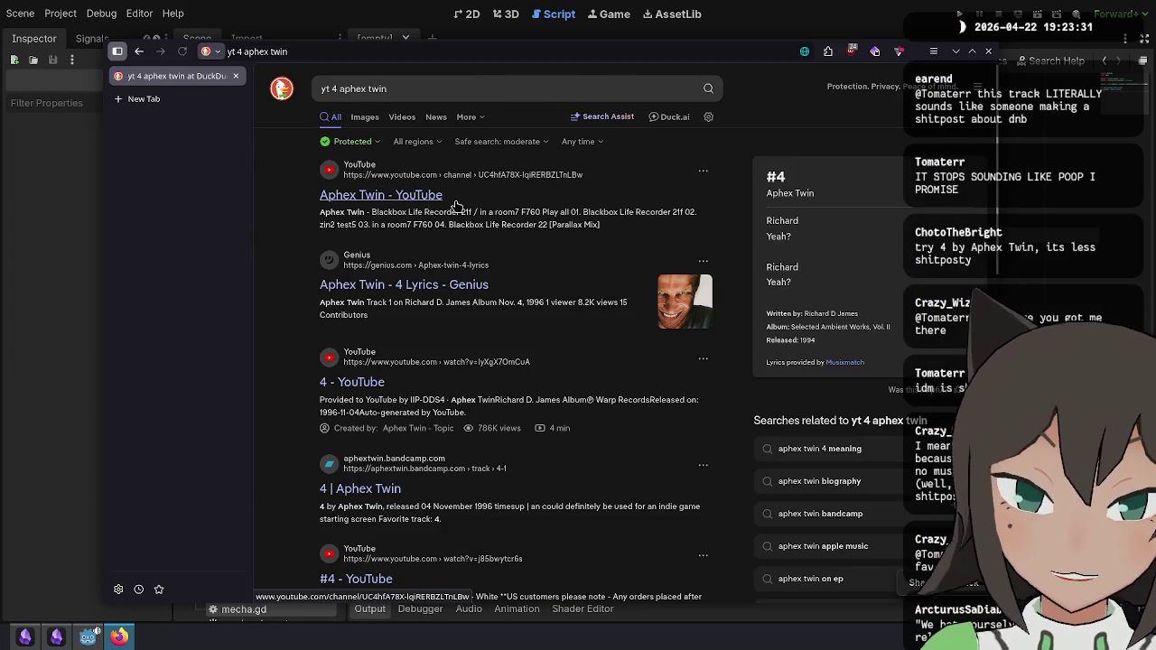
{"action": "left_click", "coordinate": [457, 206]}
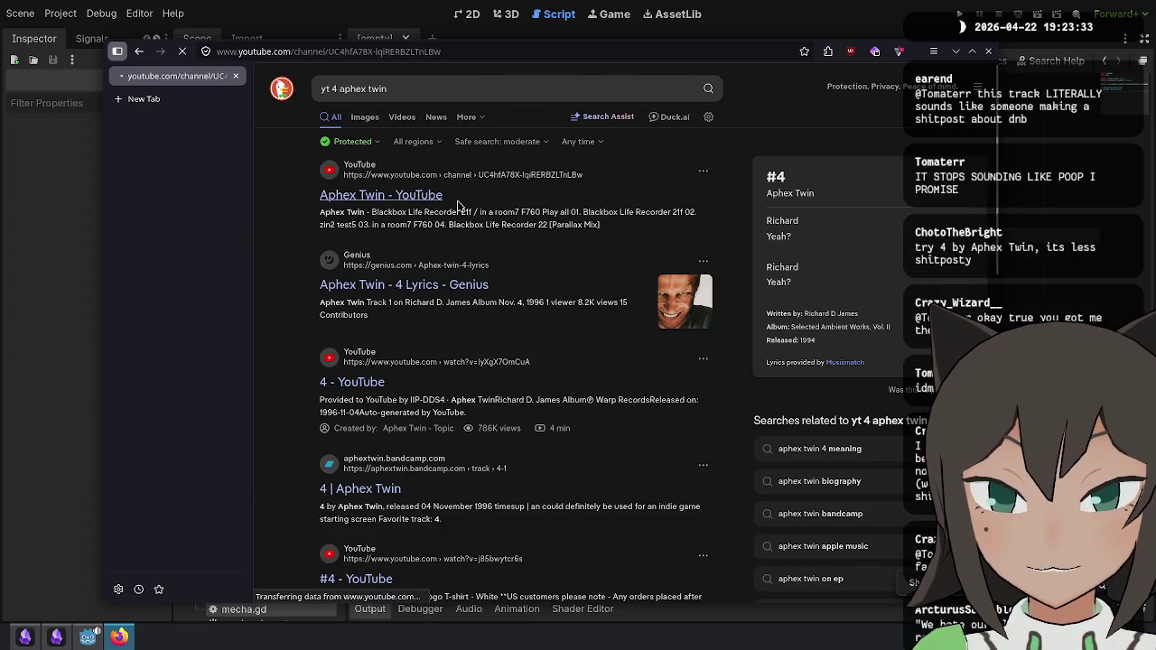
{"action": "left_click", "coordinate": [383, 343]}
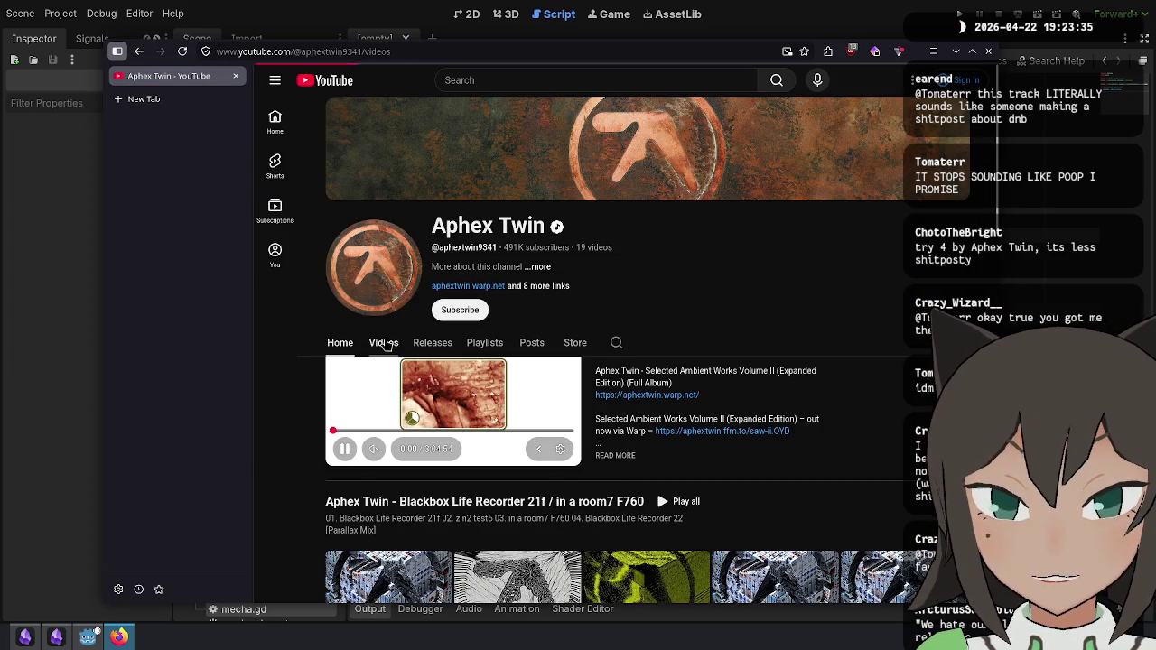
Search the Aphex Twin channel's videos for '4', then enter 'aphex twin 4' in the address bar.
{"action": "left_click", "coordinate": [614, 346]}
{"action": "type", "text": "4"}
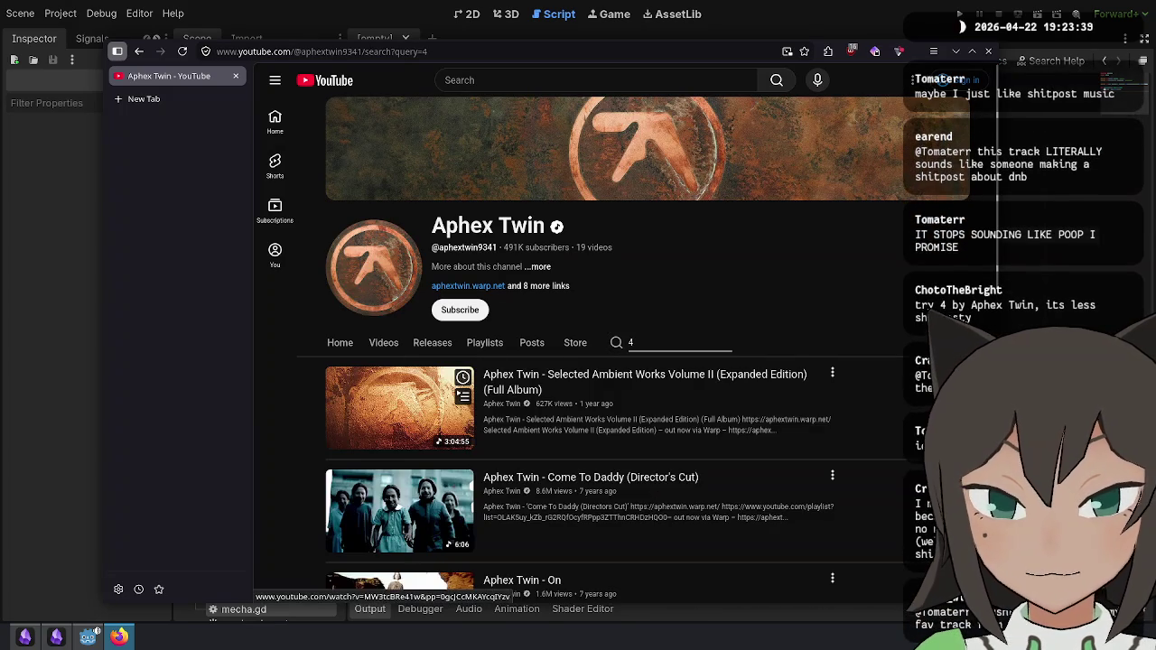
{"action": "scroll", "coordinate": [623, 389], "scroll_direction": "down", "scroll_amount": 5}
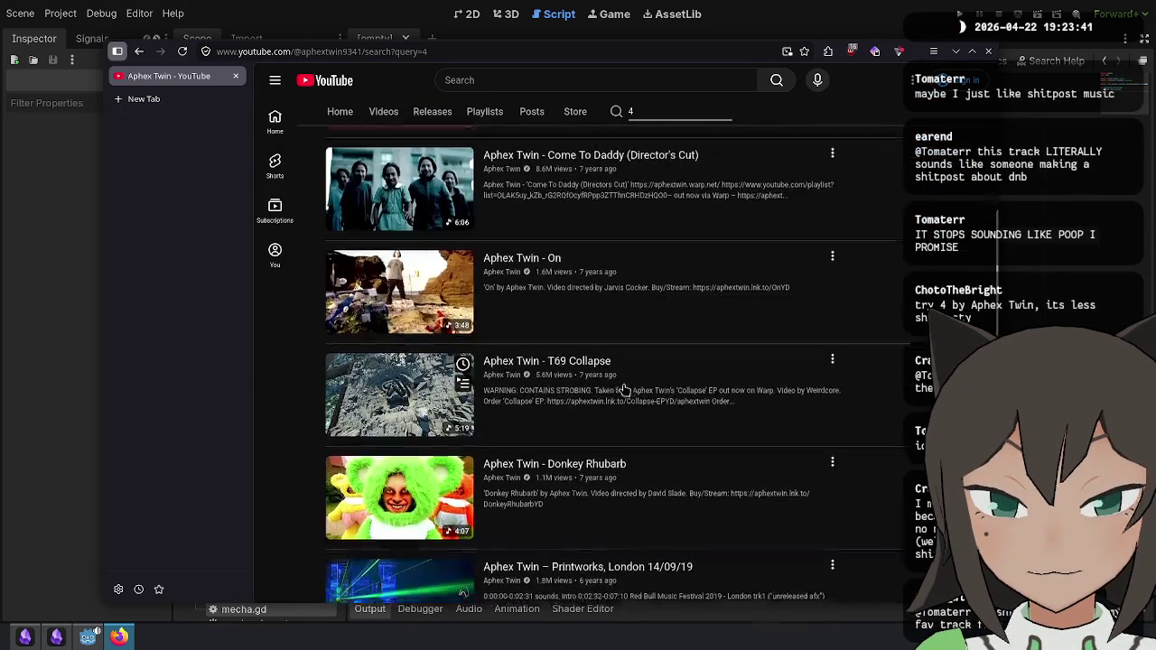
{"action": "scroll", "coordinate": [624, 389], "scroll_direction": "down", "scroll_amount": 2}
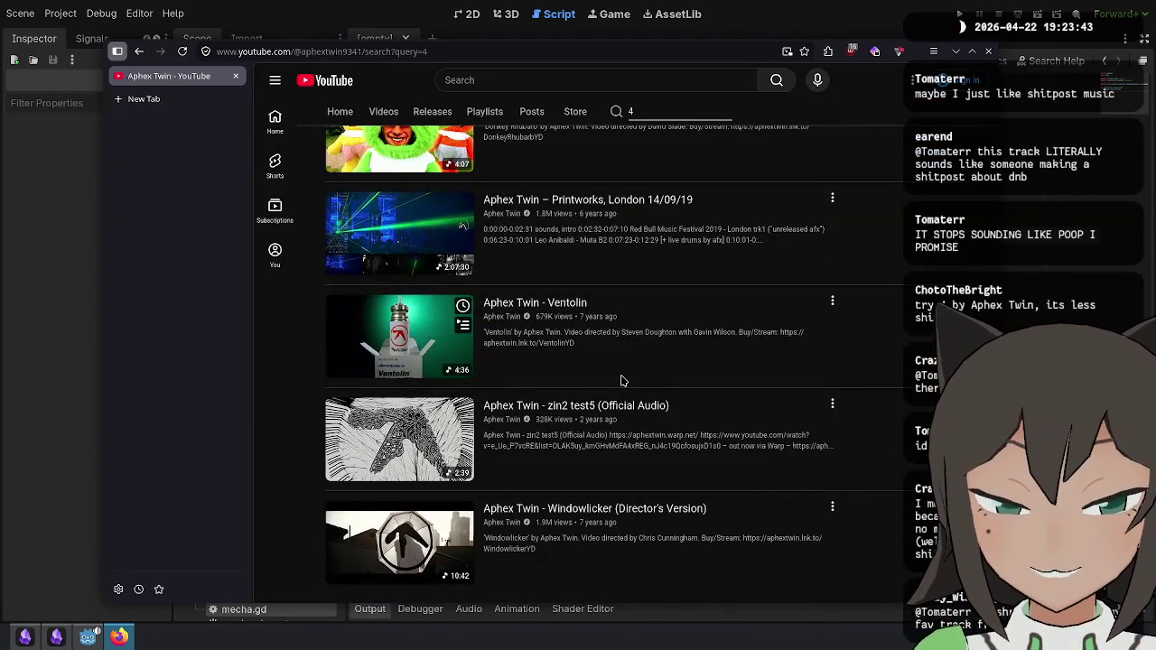
{"action": "left_click", "coordinate": [322, 51]}
{"action": "type", "text": "a"}
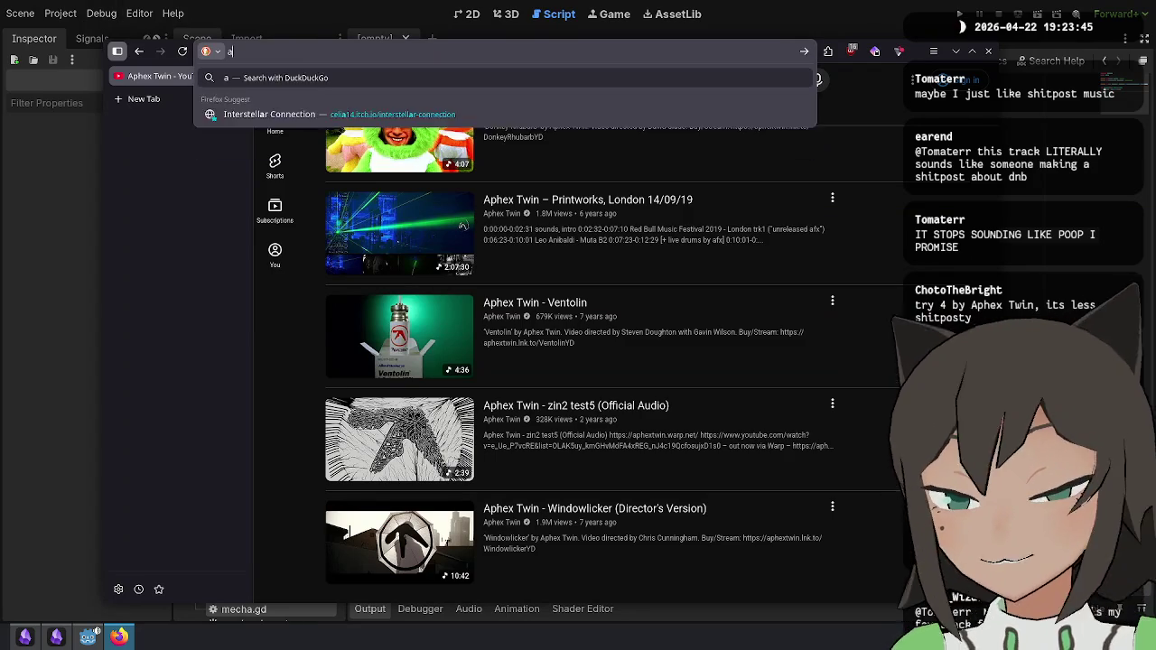
{"action": "type", "text": "phex twin "}
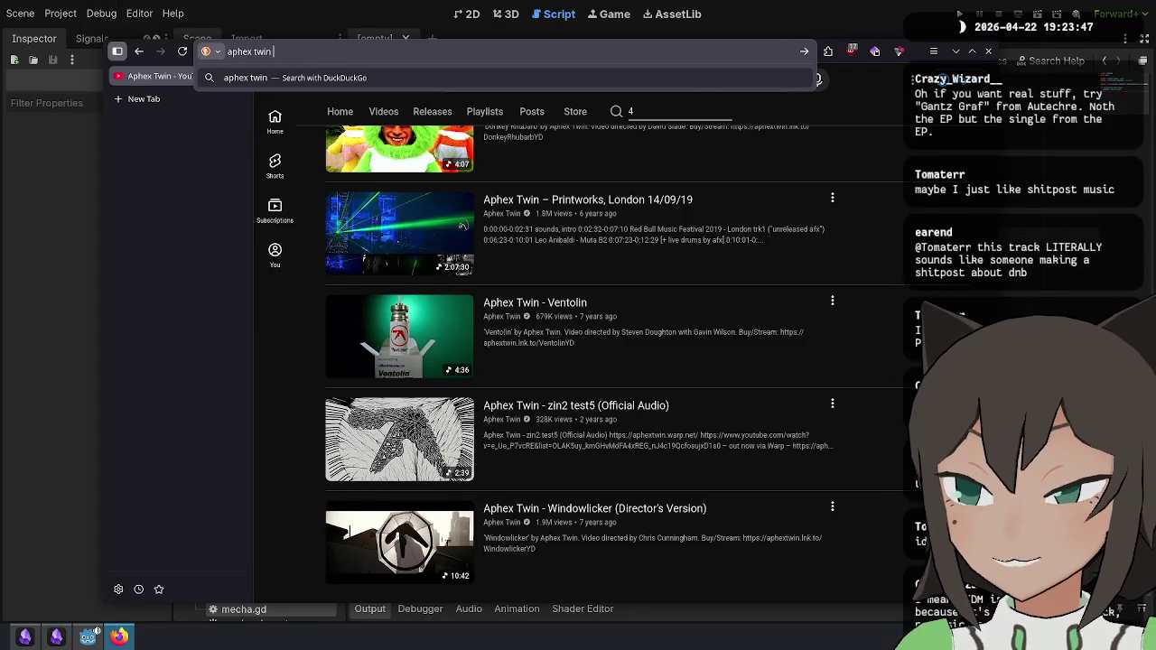
{"action": "type", "text": "4"}
Run the 'aphex twin 4' web search and open the 'Aphex Twin - 4' YouTube video.
{"action": "key", "text": "Return"}
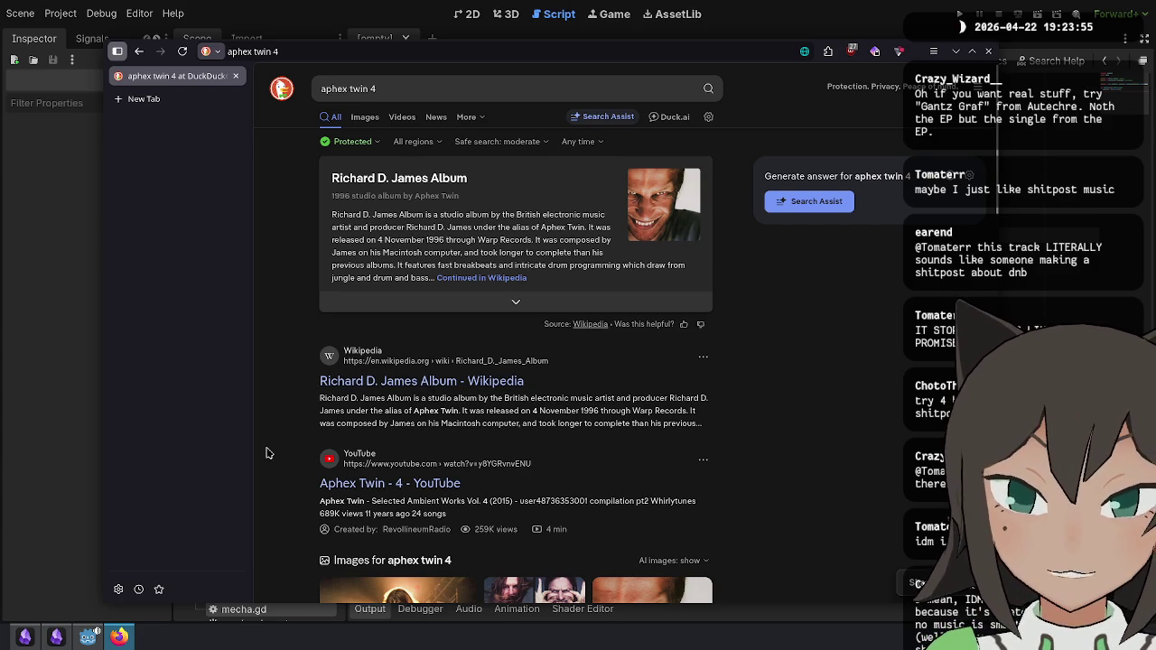
{"action": "scroll", "coordinate": [278, 441], "scroll_direction": "down", "scroll_amount": 3}
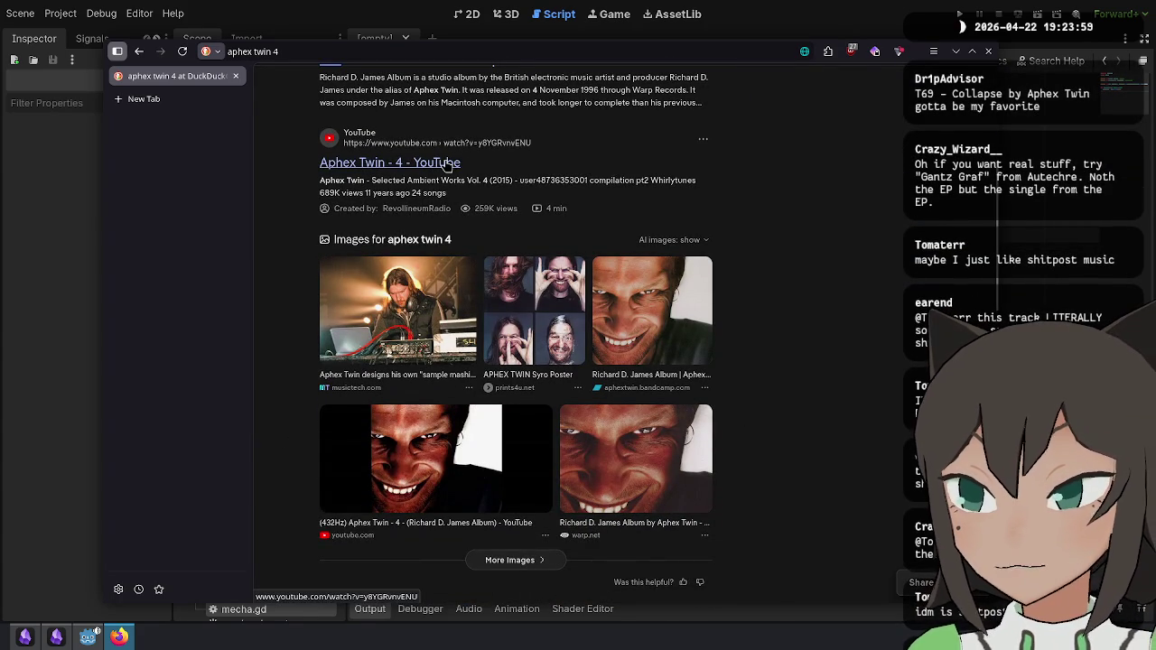
{"action": "left_click", "coordinate": [446, 164]}
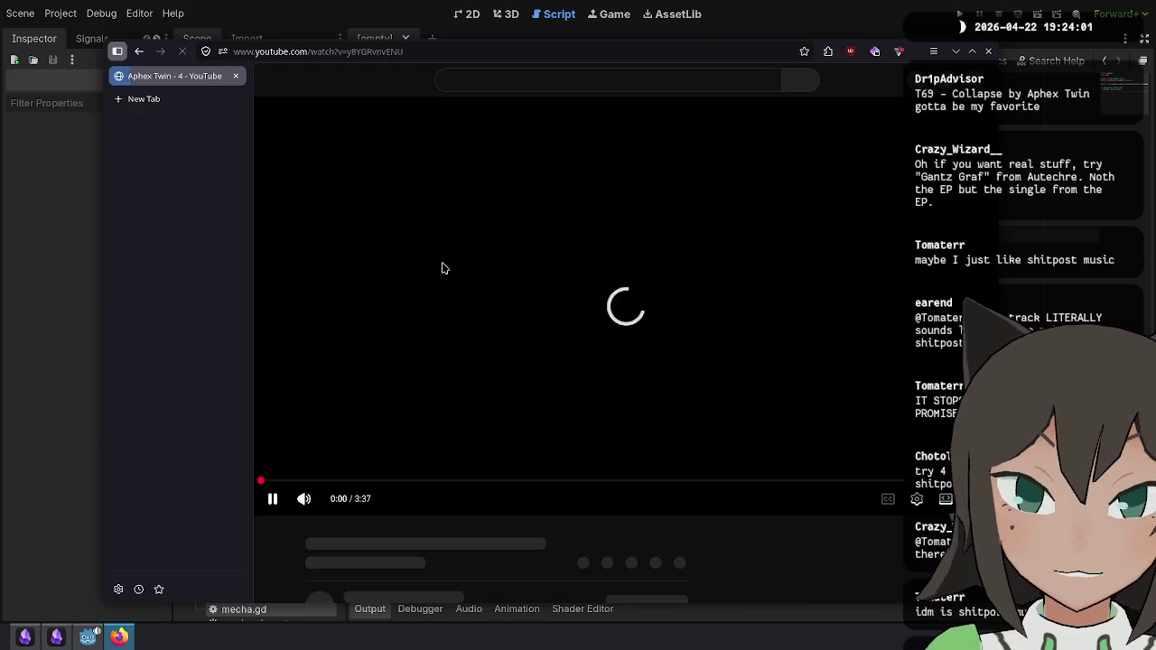
Play Aphex Twin - 4, skipping to about 1:13 and 2:20, then pause it.
{"action": "left_click", "coordinate": [389, 443]}
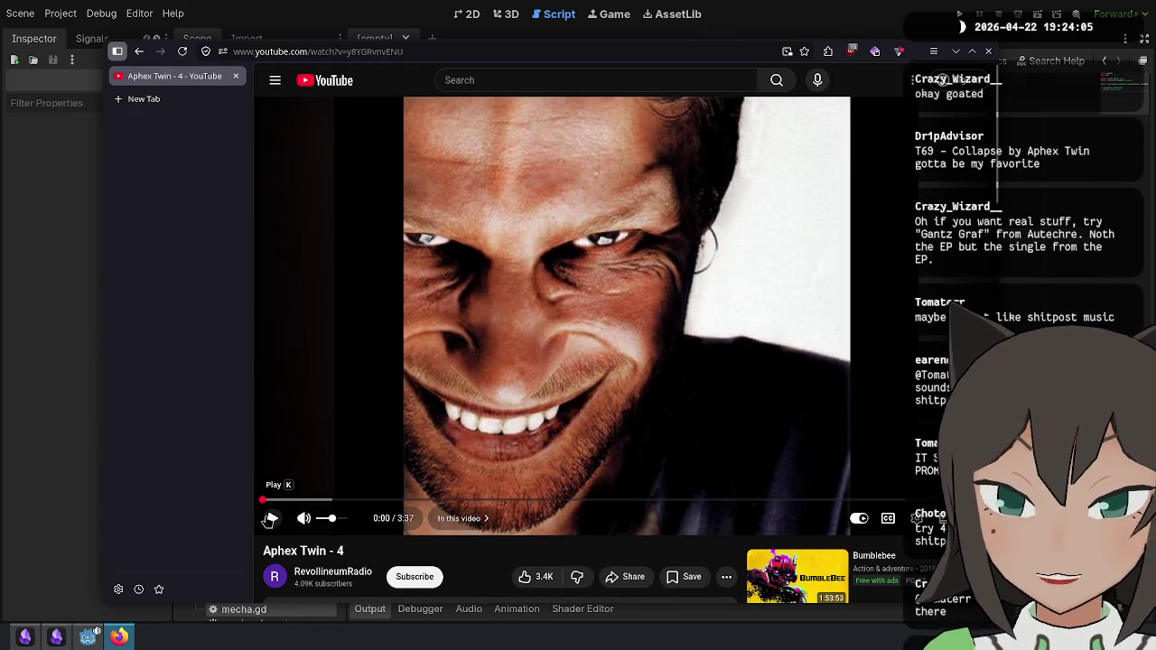
{"action": "left_click", "coordinate": [270, 520]}
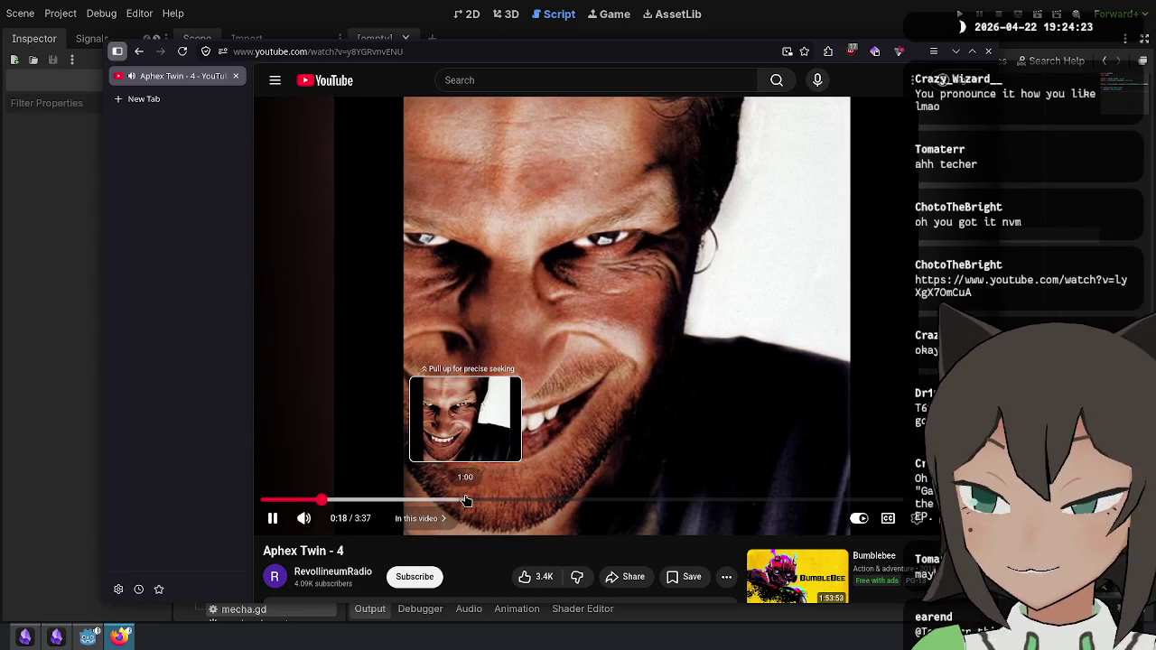
{"action": "left_click", "coordinate": [509, 500]}
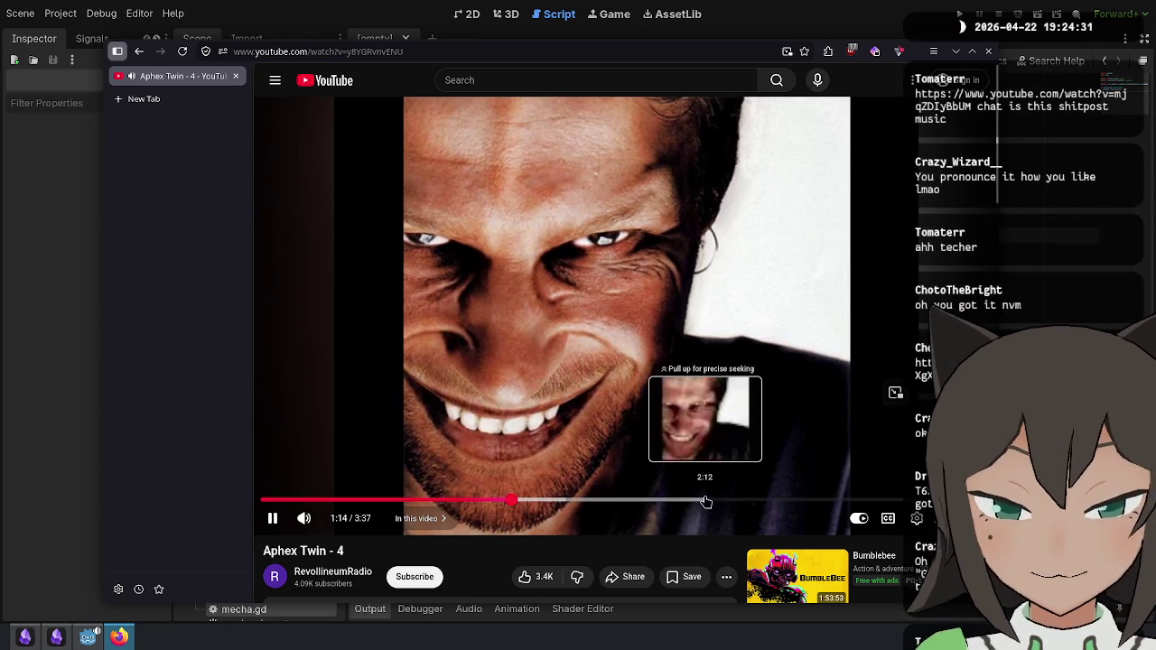
{"action": "scroll", "coordinate": [703, 494], "scroll_direction": "down", "scroll_amount": 3}
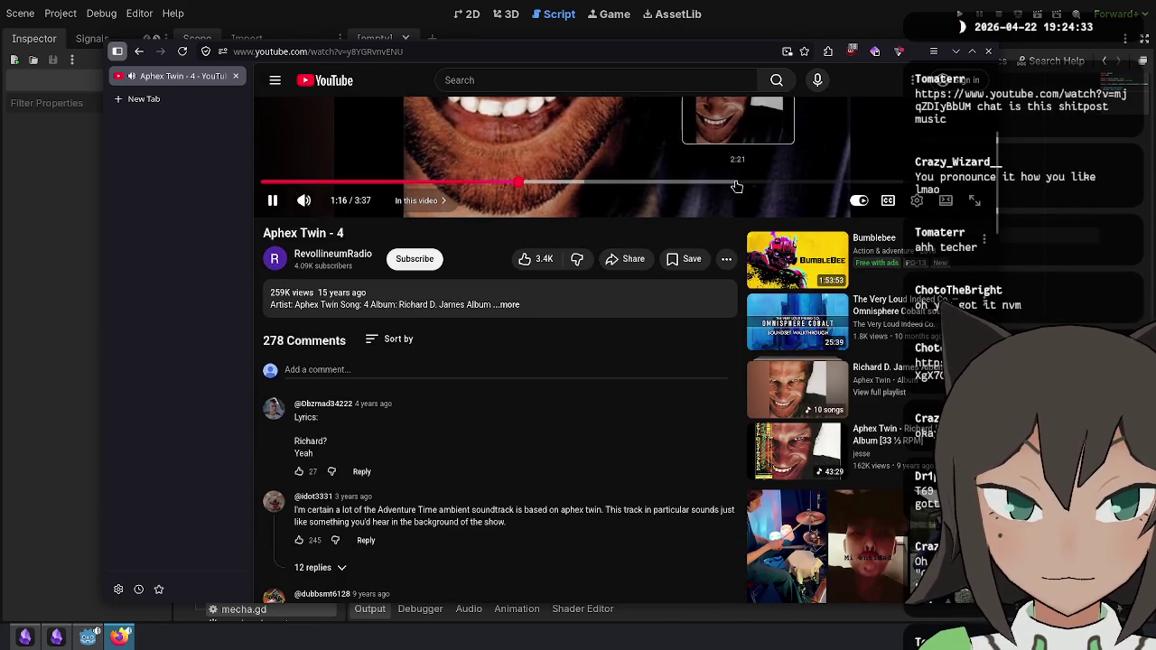
{"action": "left_click", "coordinate": [735, 186]}
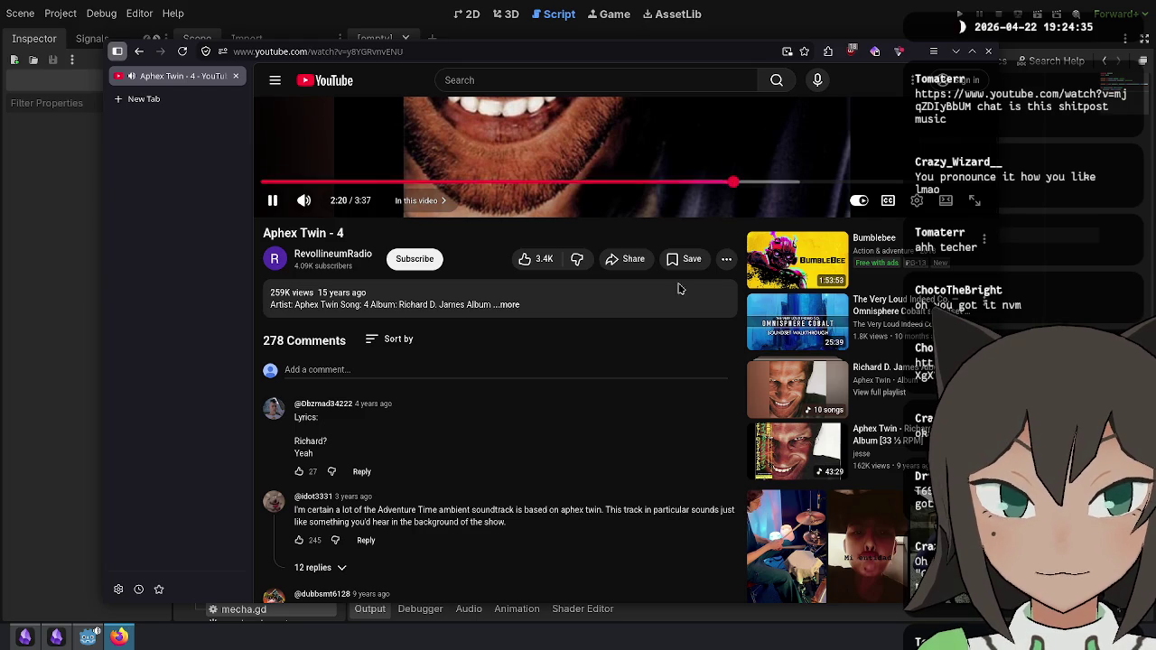
{"action": "scroll", "coordinate": [614, 407], "scroll_direction": "down", "scroll_amount": 3}
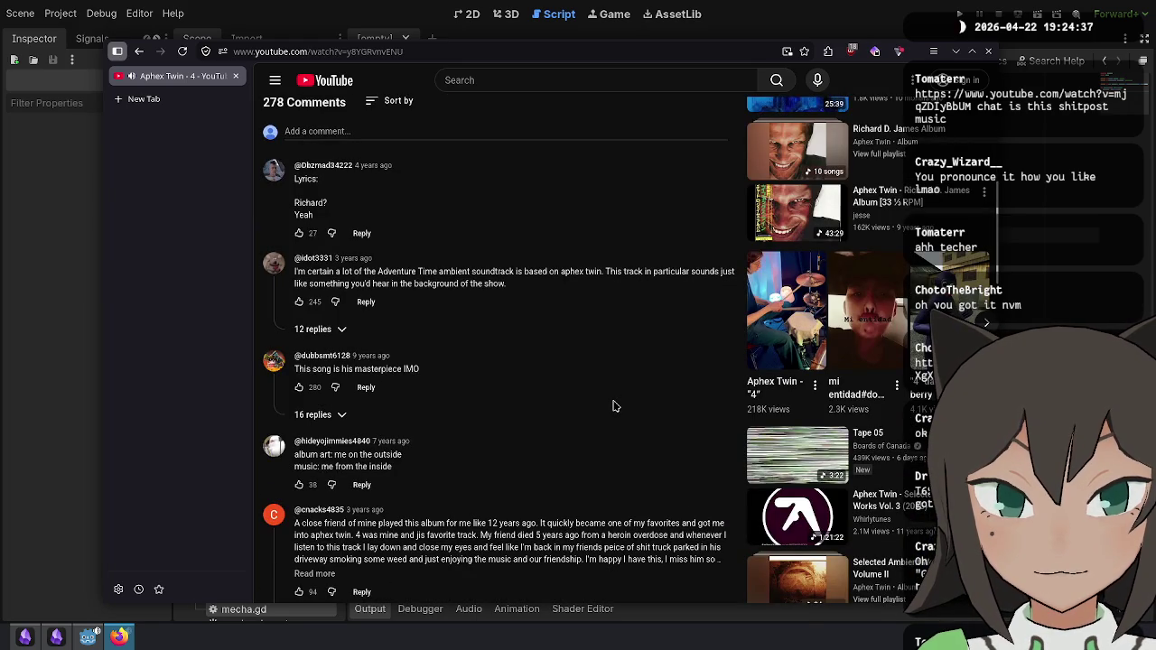
{"action": "scroll", "coordinate": [613, 406], "scroll_direction": "up", "scroll_amount": 3}
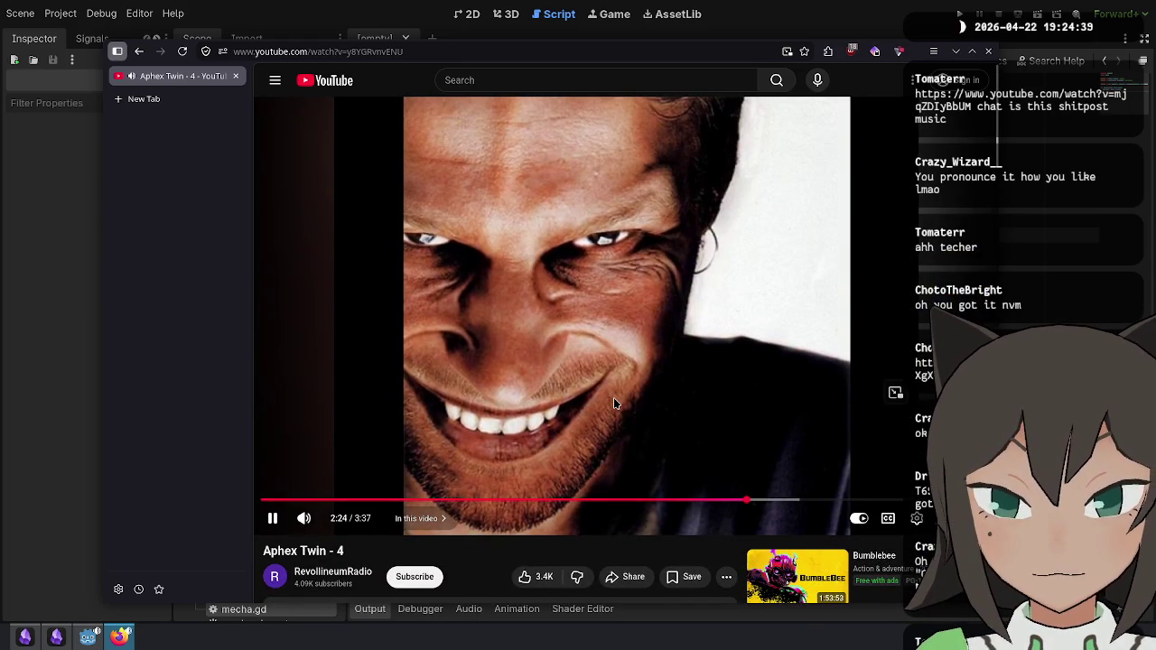
{"action": "left_click", "coordinate": [573, 238]}
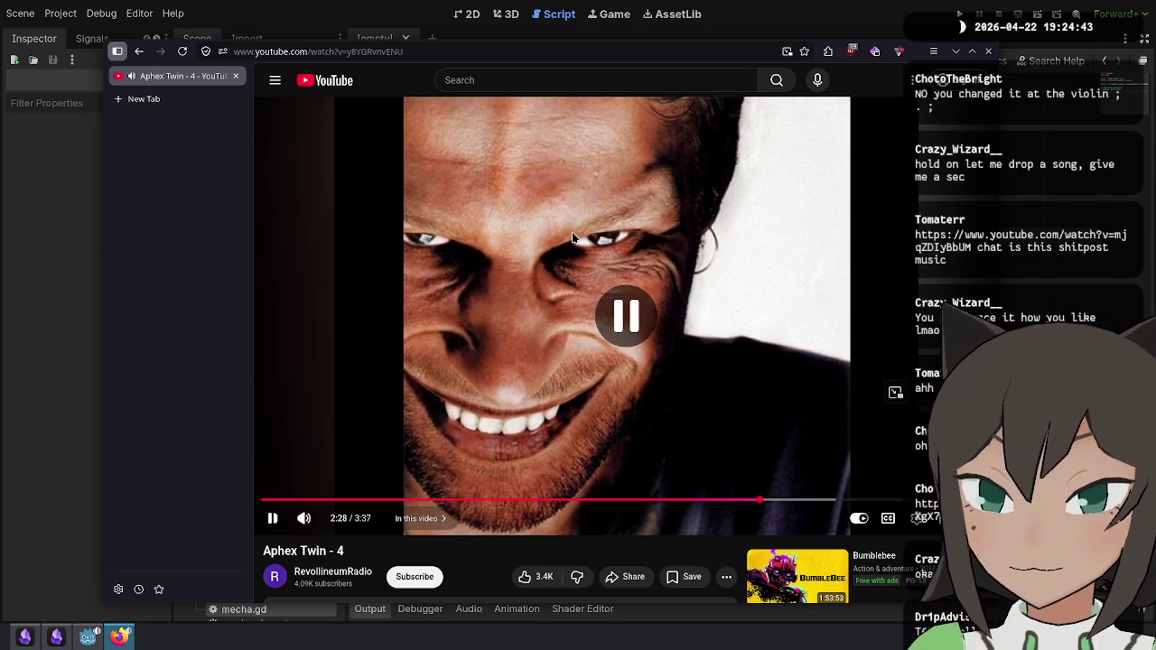
{"action": "key", "text": "alt+Tab"}
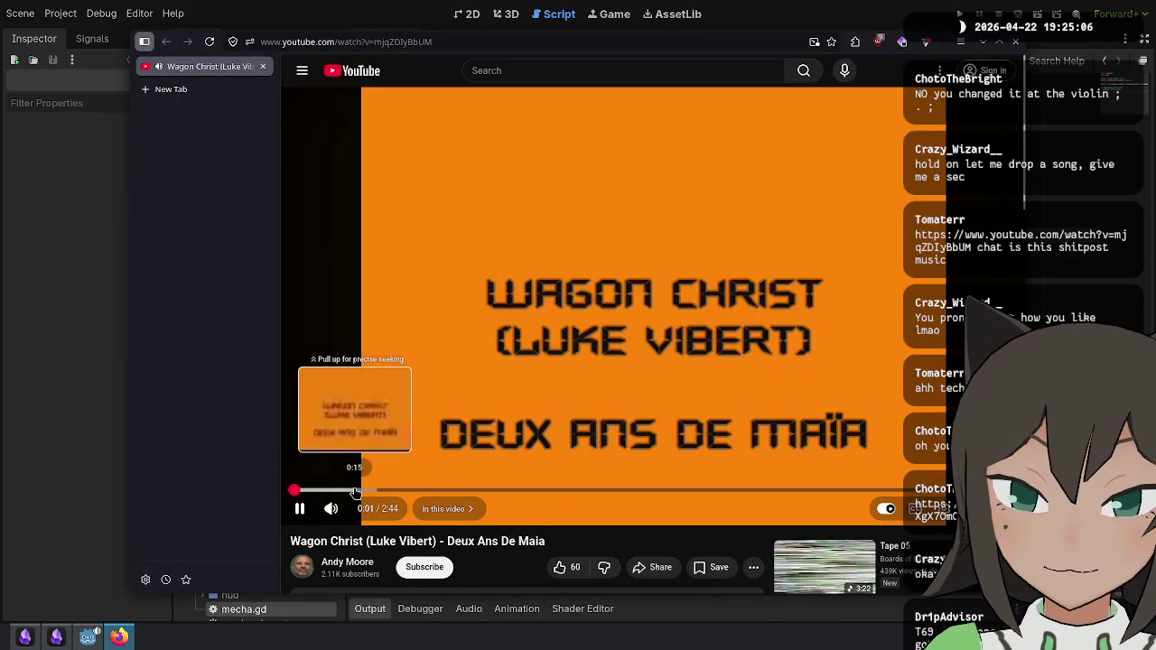
Skip the Wagon Christ video to 0:15, then pause it and expand its description.
{"action": "left_click", "coordinate": [358, 490]}
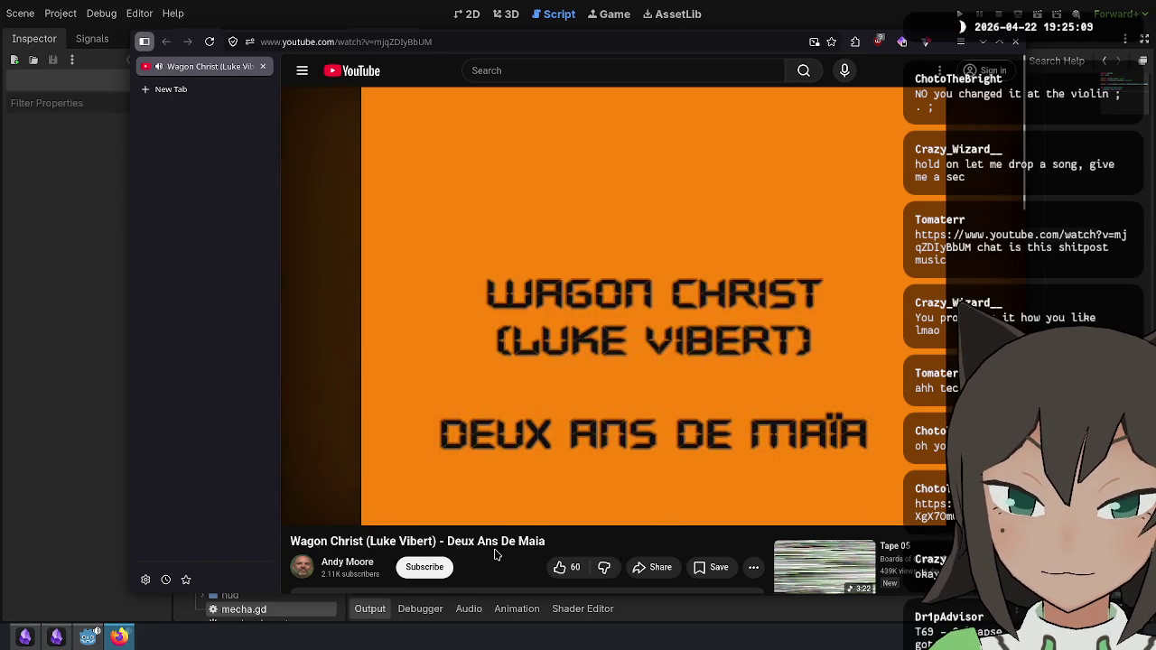
{"action": "scroll", "coordinate": [495, 555], "scroll_direction": "down", "scroll_amount": 2}
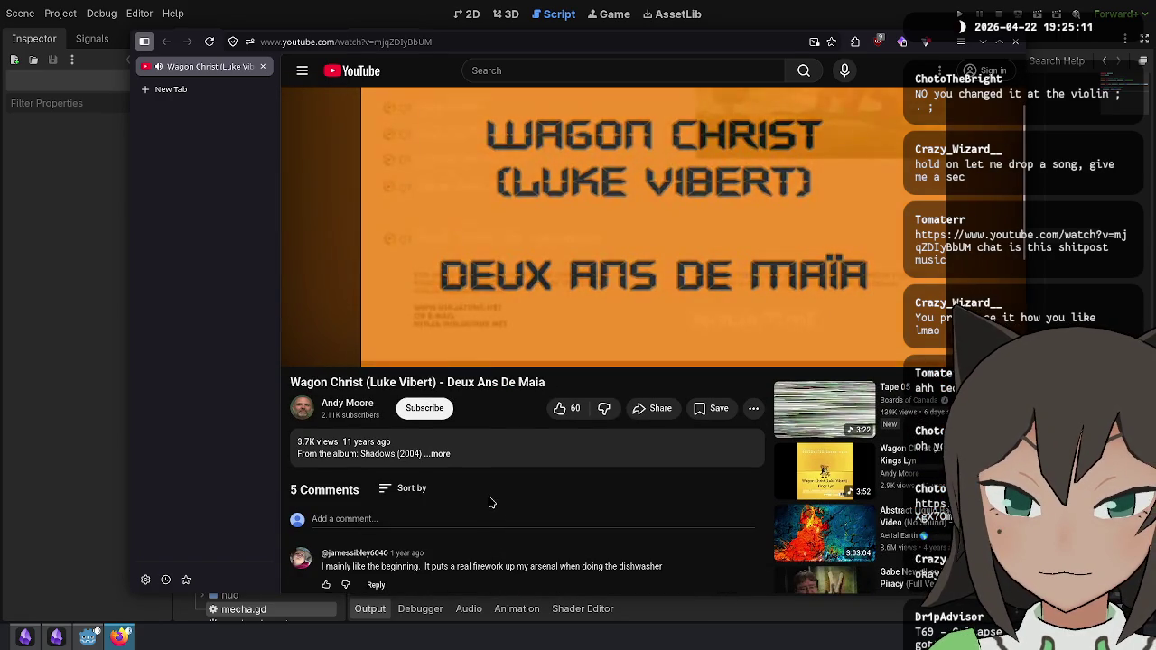
{"action": "scroll", "coordinate": [492, 504], "scroll_direction": "up", "scroll_amount": 2}
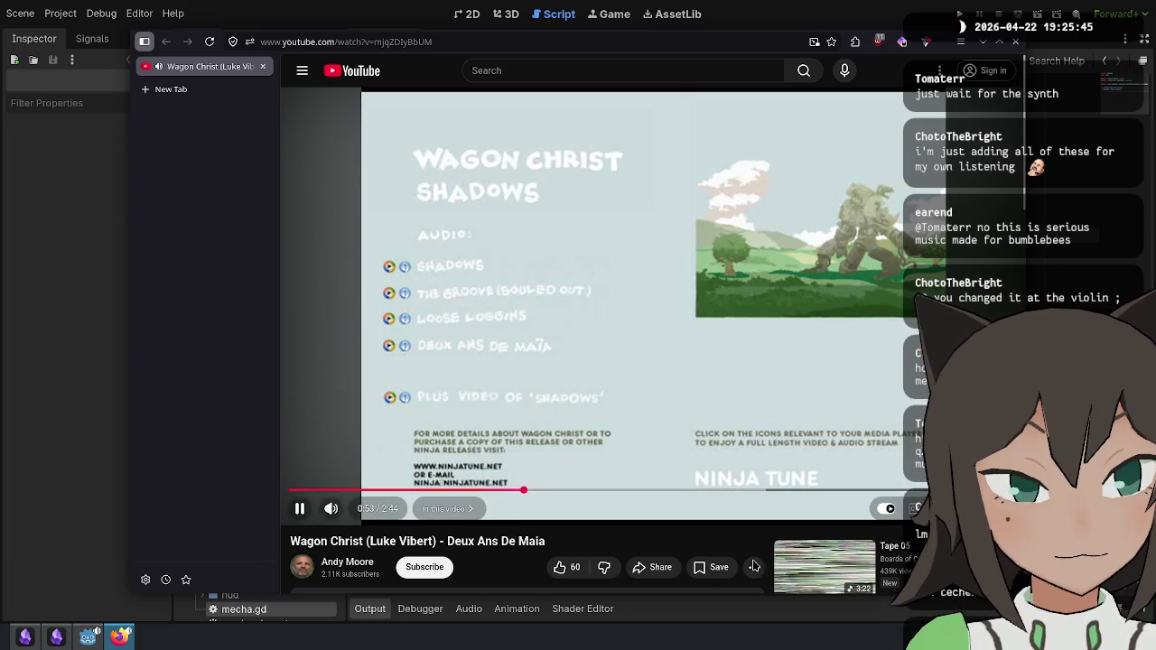
{"action": "left_click", "coordinate": [727, 302]}
{"action": "scroll", "coordinate": [511, 416], "scroll_direction": "down", "scroll_amount": 2}
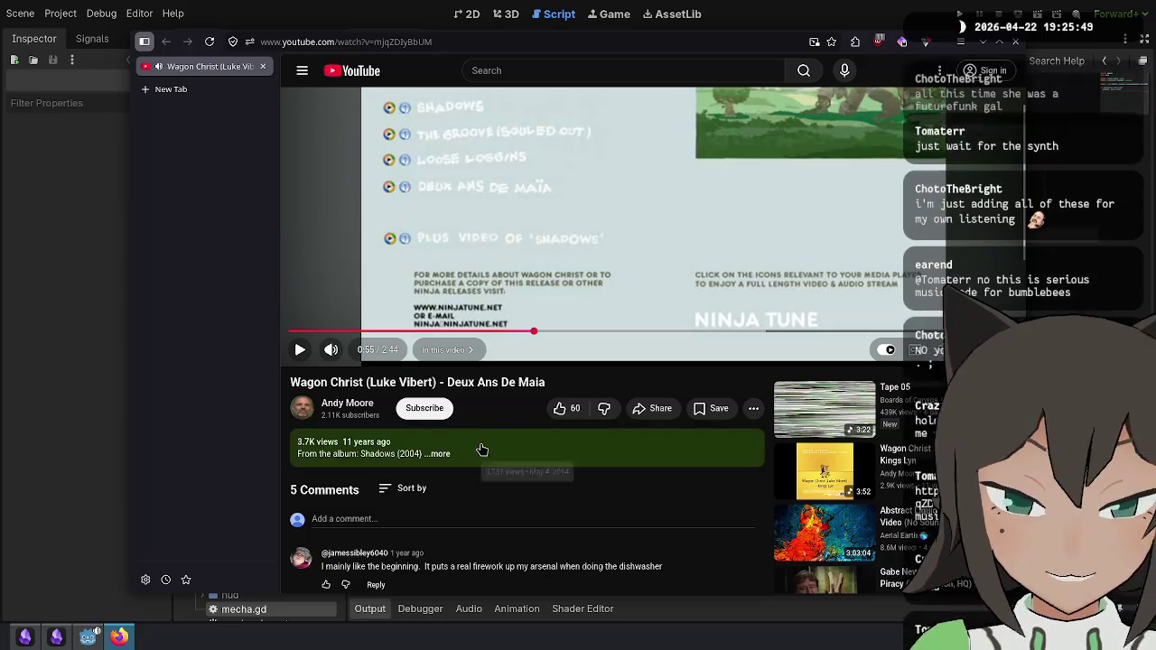
{"action": "left_click", "coordinate": [482, 451]}
{"action": "scroll", "coordinate": [487, 457], "scroll_direction": "down", "scroll_amount": 3}
{"action": "scroll", "coordinate": [470, 352], "scroll_direction": "up", "scroll_amount": 5}
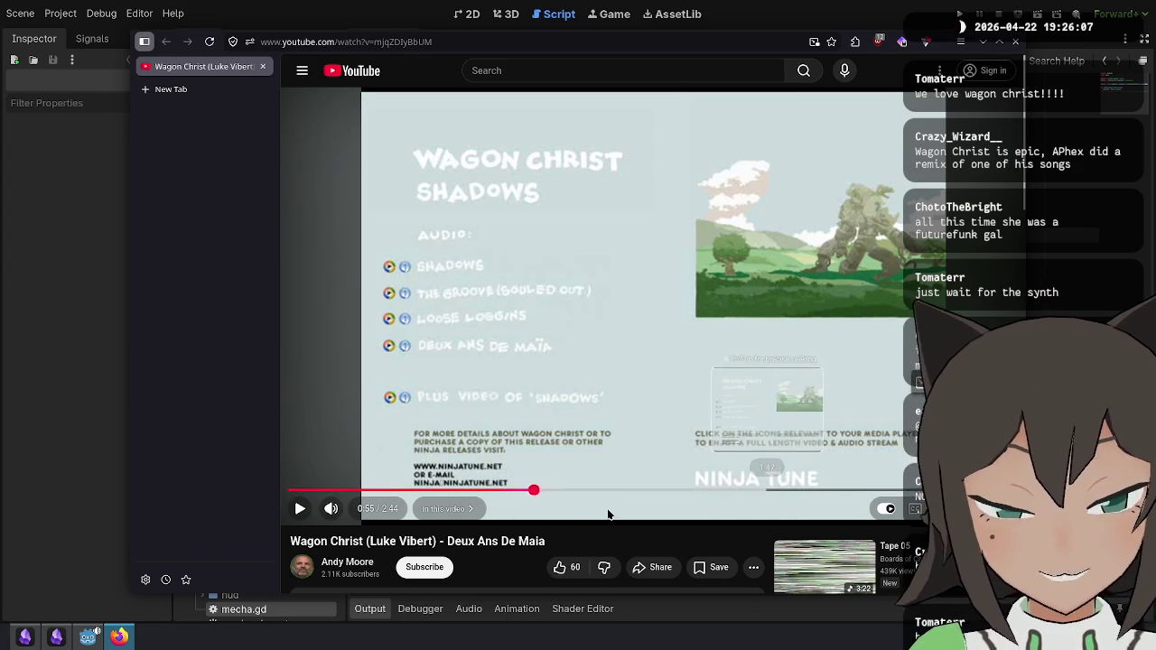
Open the shared Boards of Canada Cold Earth link in a new tab.
{"action": "scroll", "coordinate": [578, 461], "scroll_direction": "down", "scroll_amount": 3}
{"action": "scroll", "coordinate": [558, 450], "scroll_direction": "down", "scroll_amount": 3}
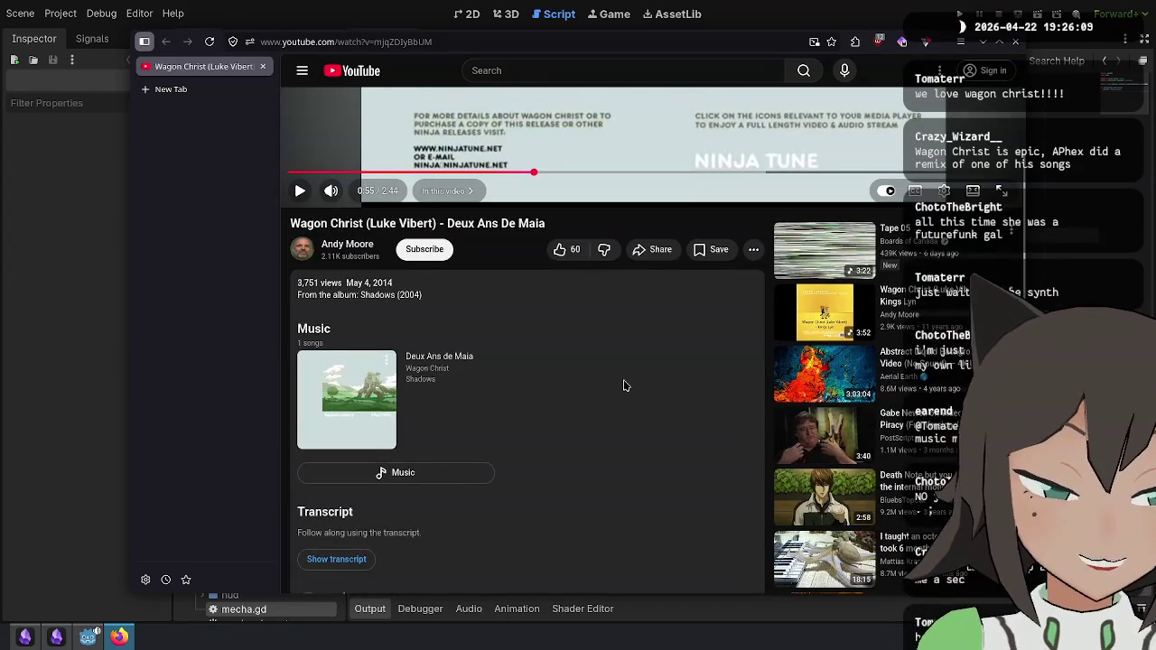
{"action": "scroll", "coordinate": [623, 385], "scroll_direction": "down", "scroll_amount": 2}
{"action": "scroll", "coordinate": [623, 385], "scroll_direction": "up", "scroll_amount": 5}
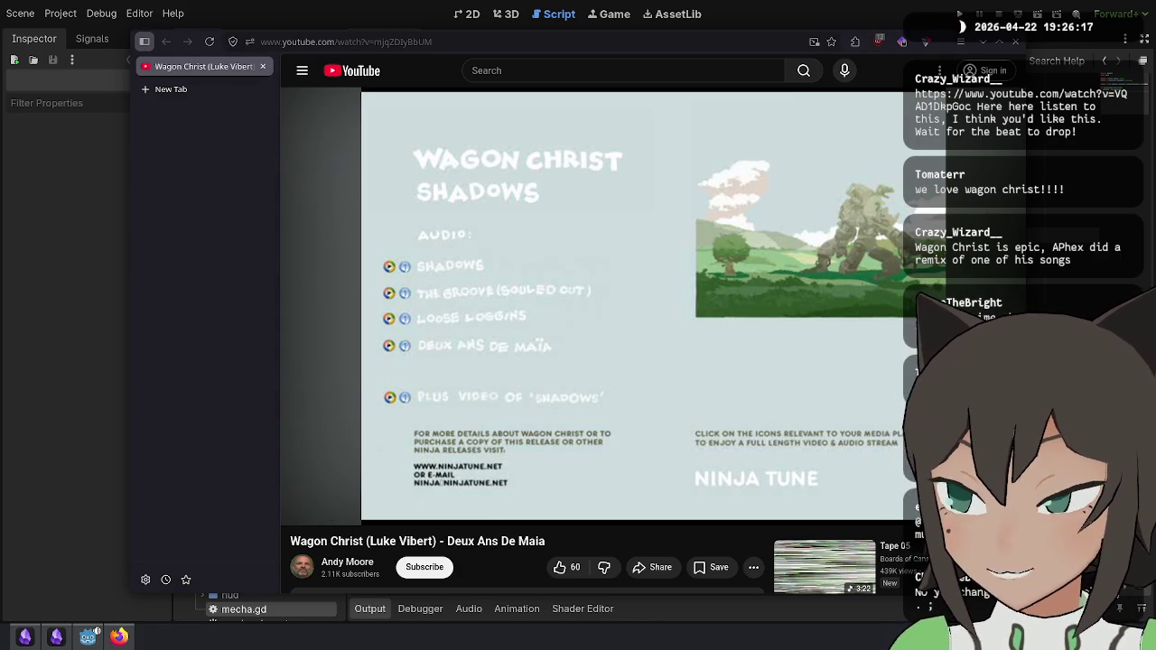
{"action": "left_click_drag", "start_coordinate": [172, 136], "coordinate": [177, 129]}
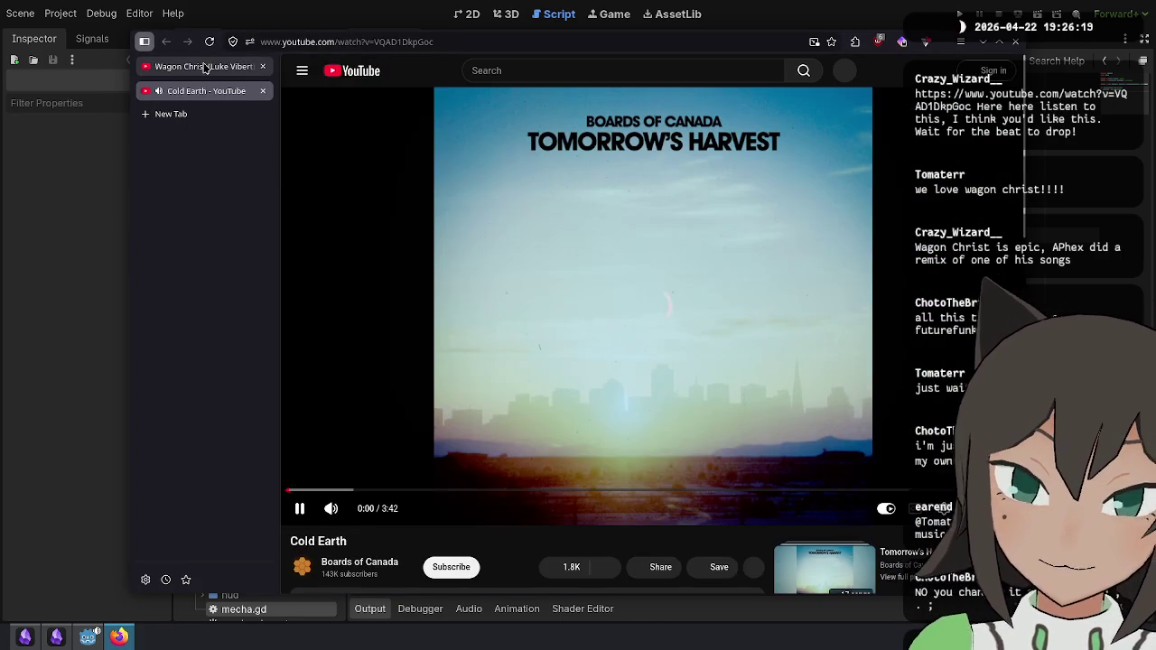
Close the Wagon Christ tab and seek Cold Earth to 1:39, then back to about 0:20.
{"action": "middle_click", "coordinate": [206, 69]}
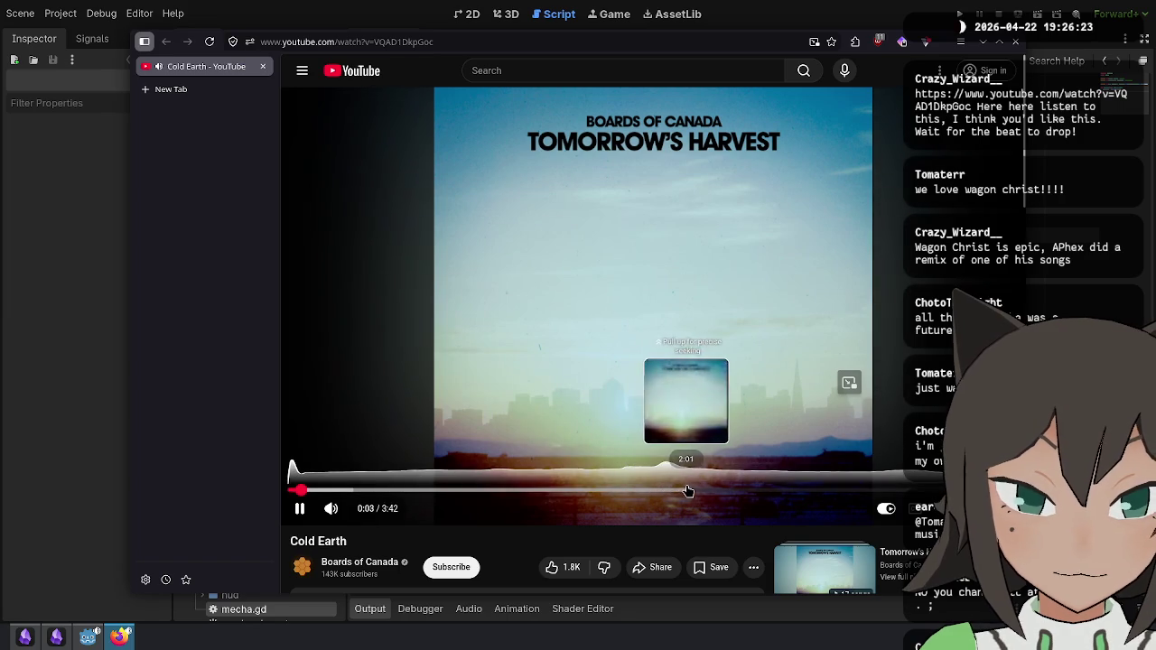
{"action": "left_click", "coordinate": [625, 466]}
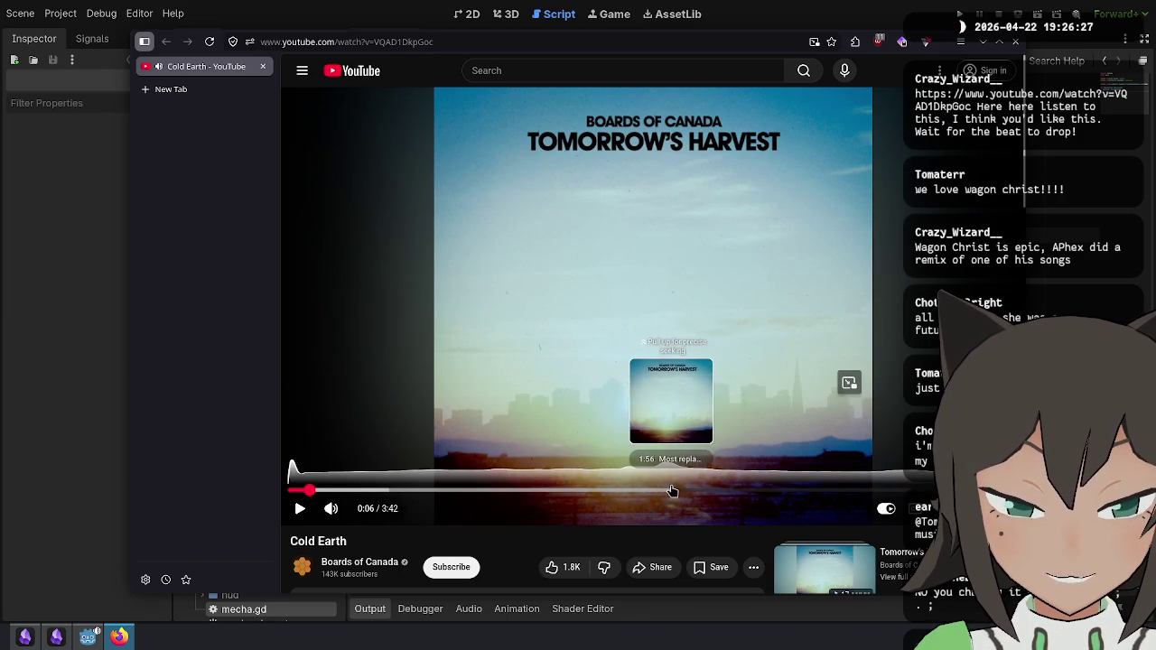
{"action": "left_click", "coordinate": [615, 490]}
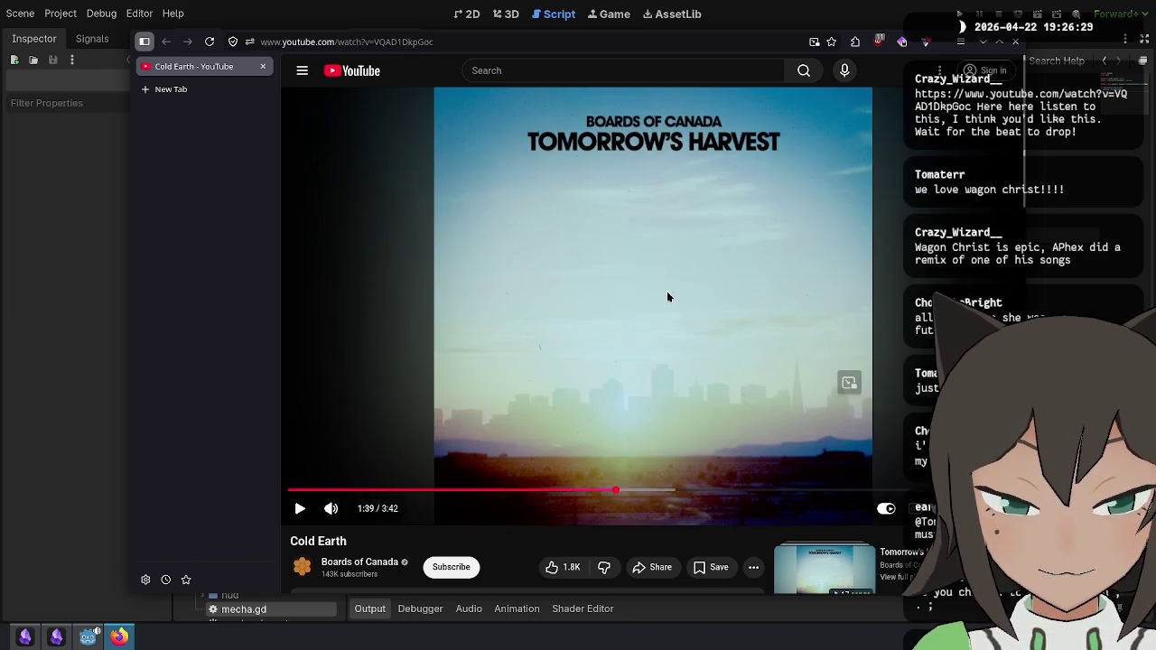
{"action": "left_click", "coordinate": [669, 297]}
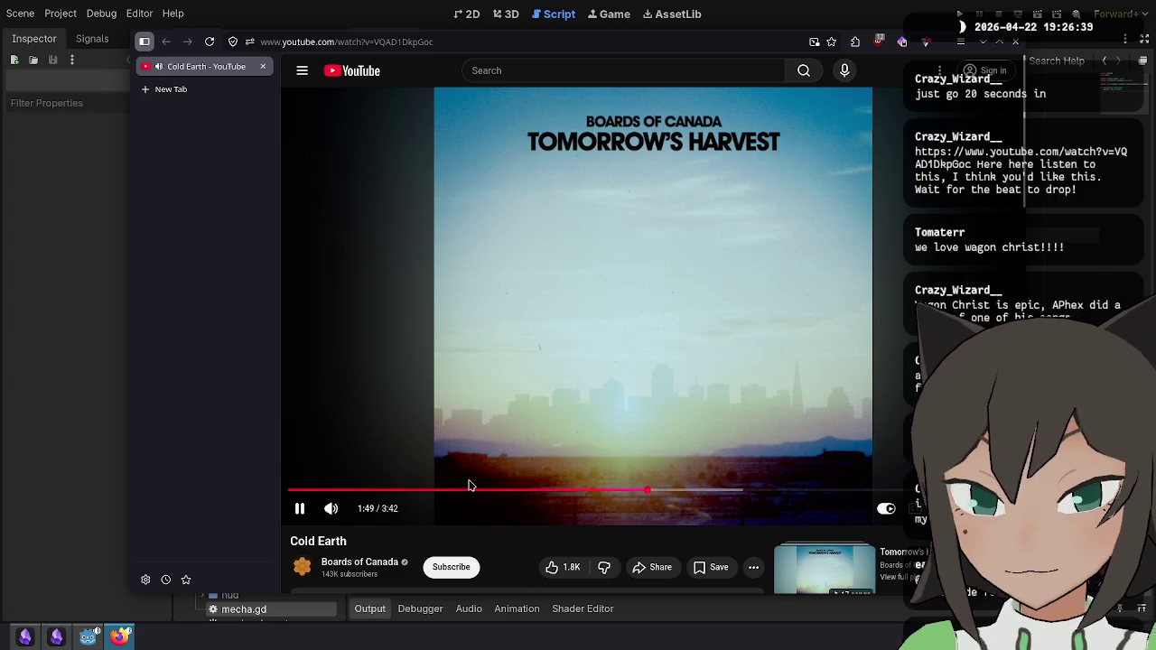
{"action": "left_click", "coordinate": [356, 493]}
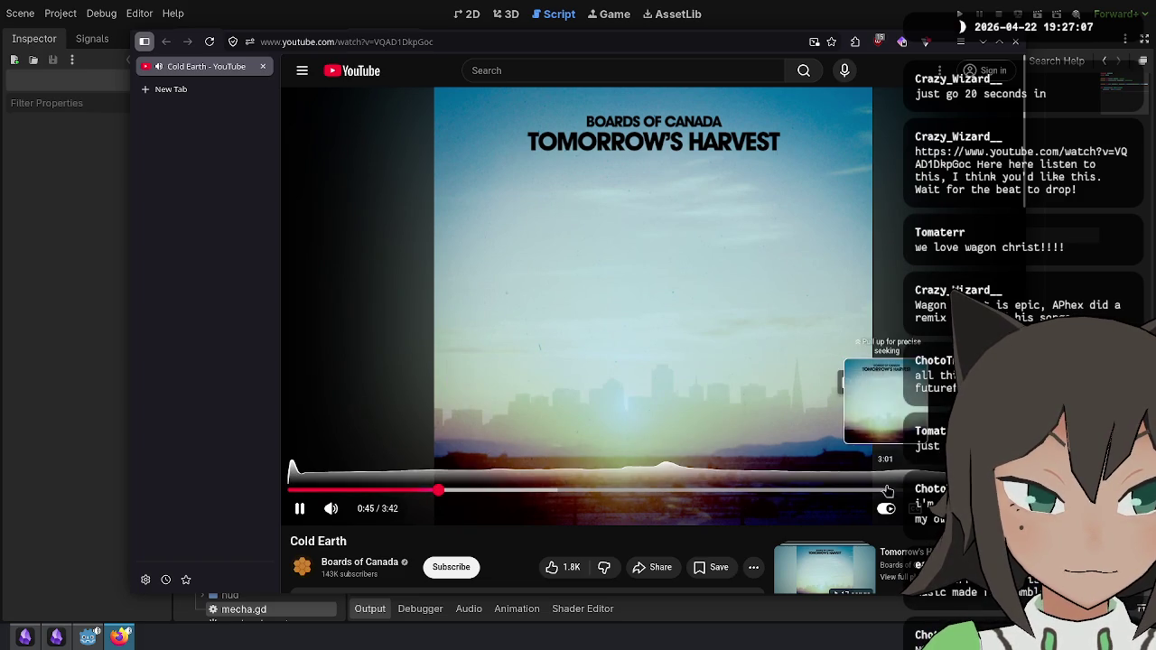
Expand the Cold Earth description, read through the comments, and pause the video.
{"action": "scroll", "coordinate": [500, 451], "scroll_direction": "down", "scroll_amount": 2}
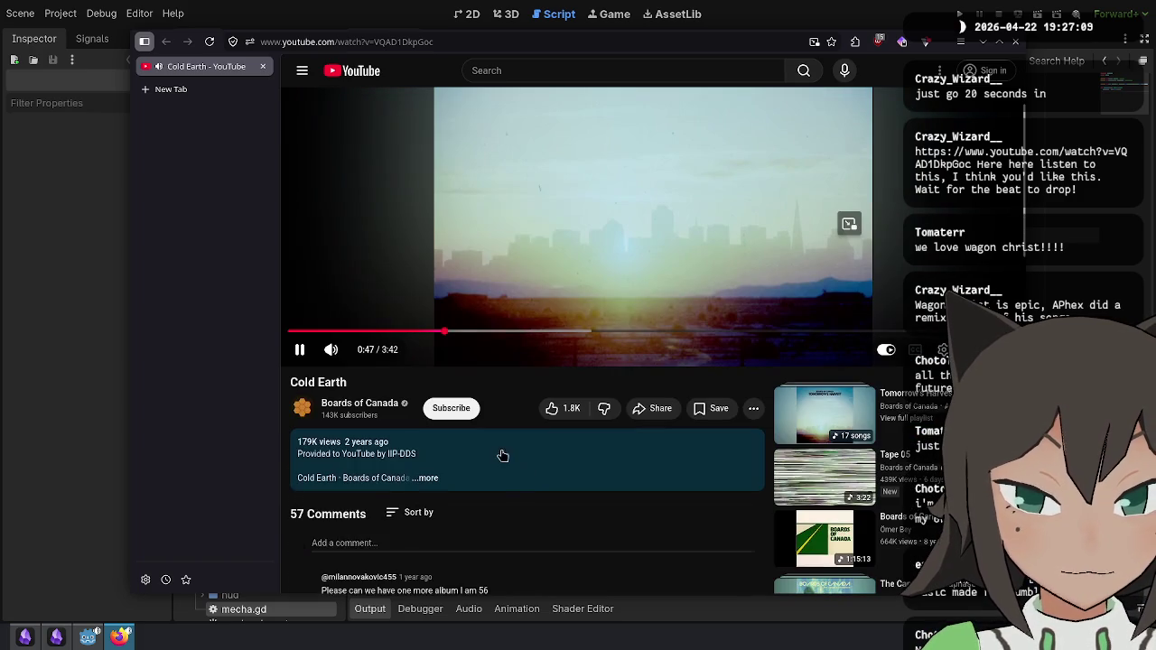
{"action": "left_click", "coordinate": [483, 471]}
{"action": "scroll", "coordinate": [483, 471], "scroll_direction": "down", "scroll_amount": 7}
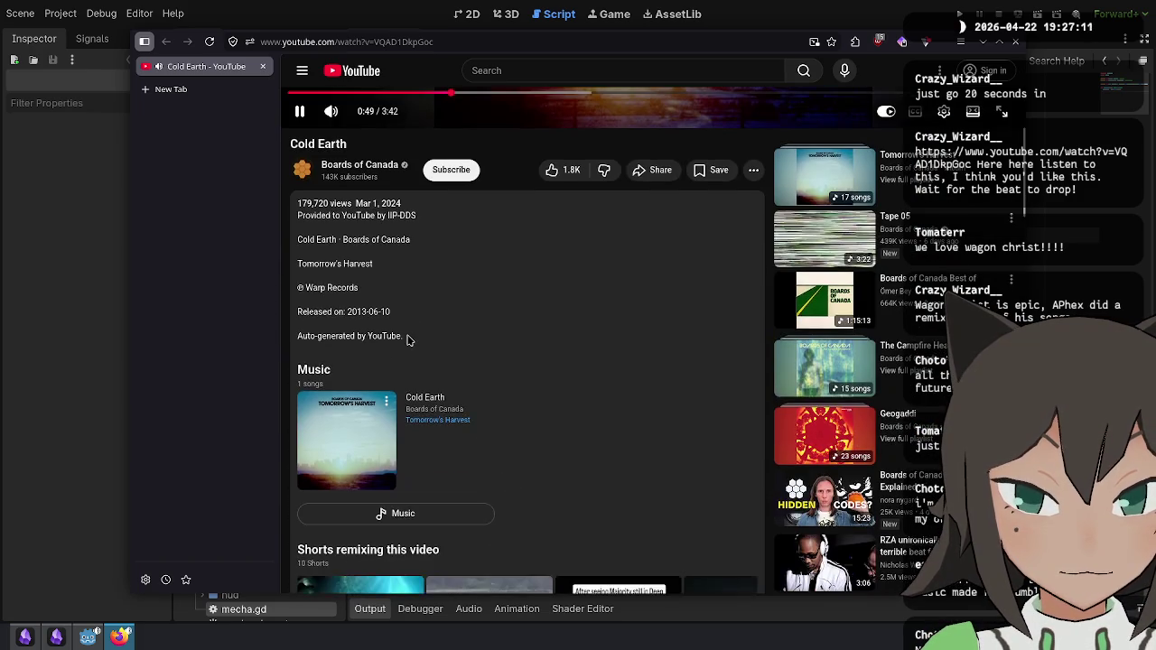
{"action": "scroll", "coordinate": [408, 337], "scroll_direction": "down", "scroll_amount": 6}
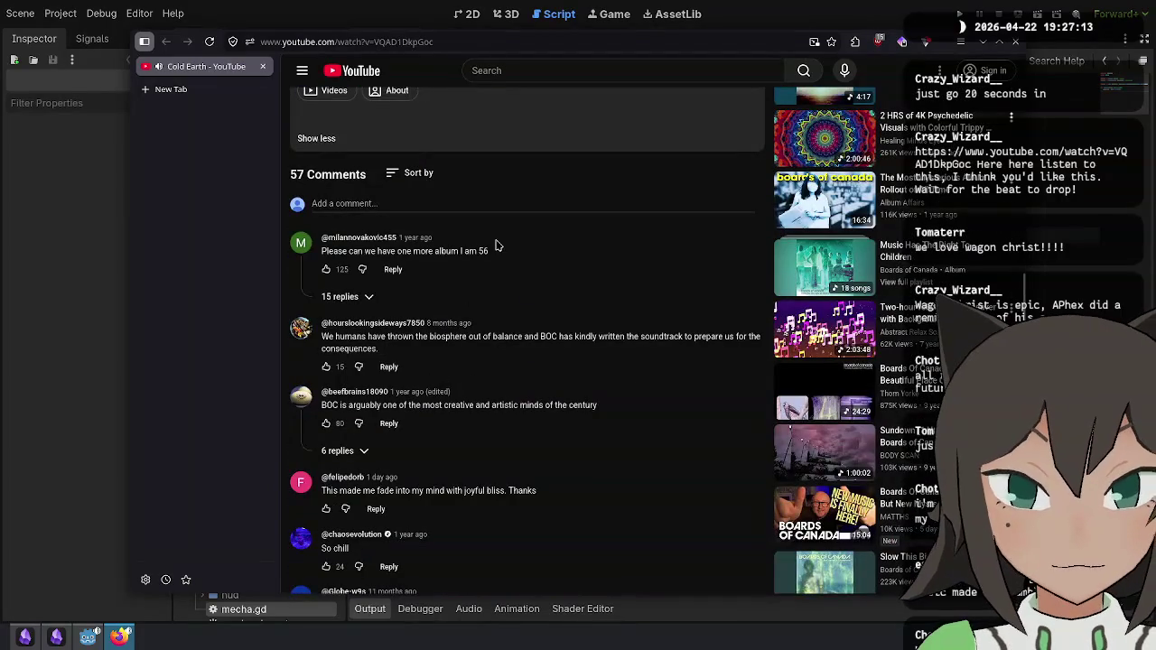
{"action": "left_click_drag", "start_coordinate": [488, 251], "coordinate": [411, 251]}
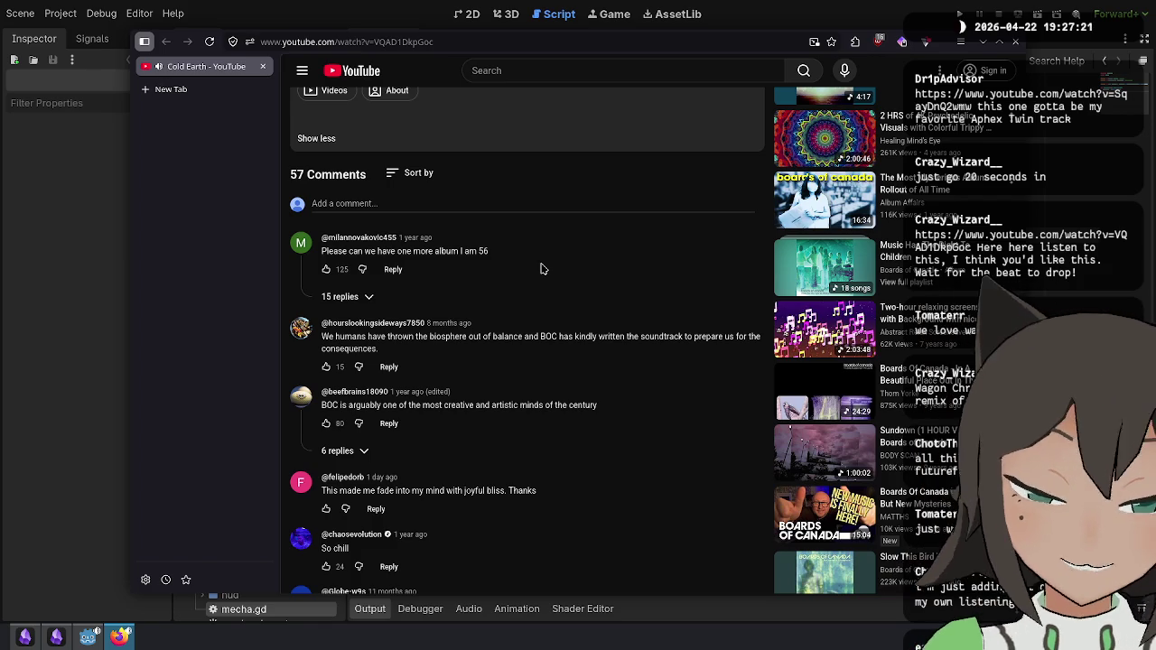
{"action": "scroll", "coordinate": [542, 270], "scroll_direction": "up", "scroll_amount": 10}
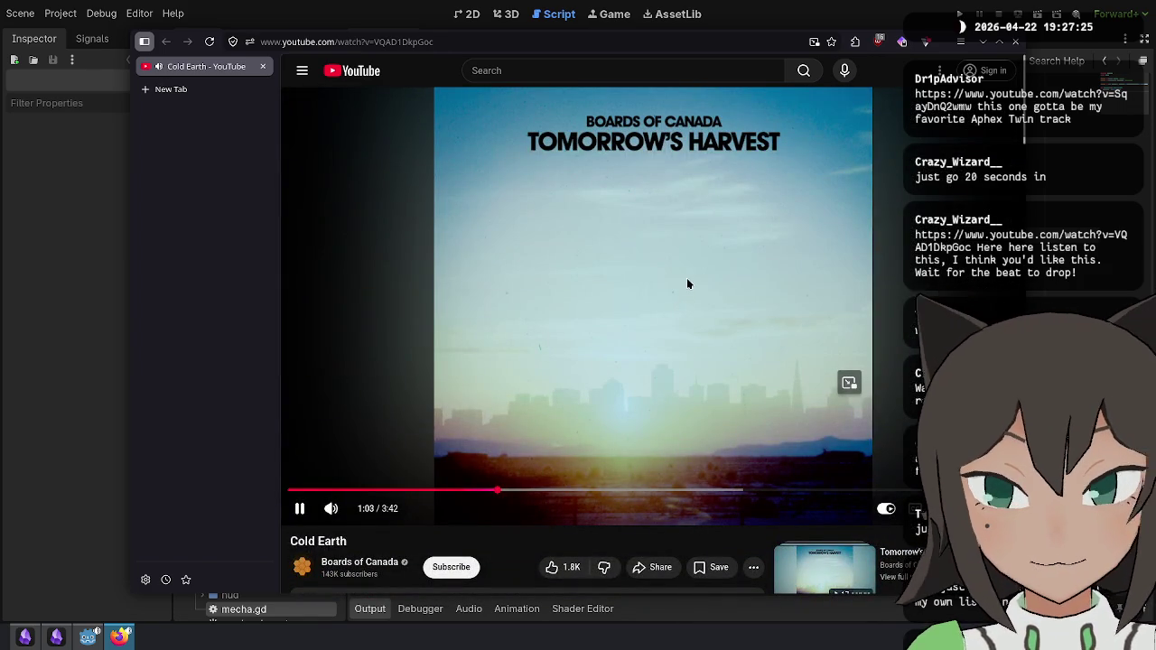
{"action": "left_click", "coordinate": [689, 263]}
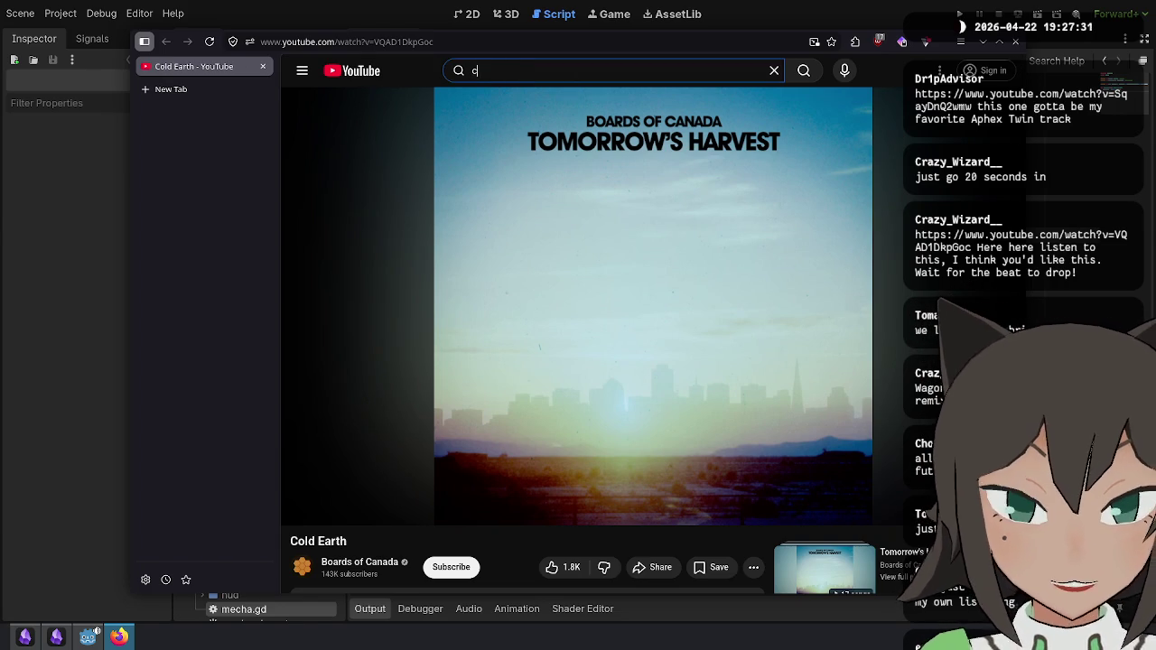
Search YouTube for 'rykard north cormorant obscurity' and open the Rykard video.
{"action": "type", "text": "omorant"}
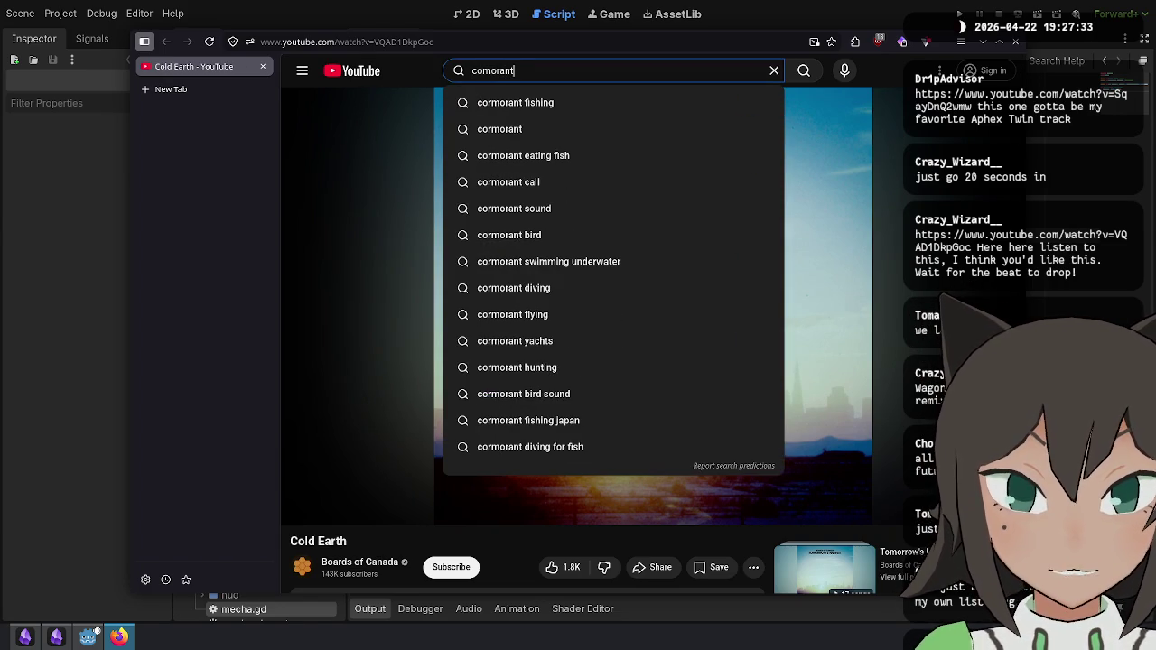
{"action": "type", "text": " ob"}
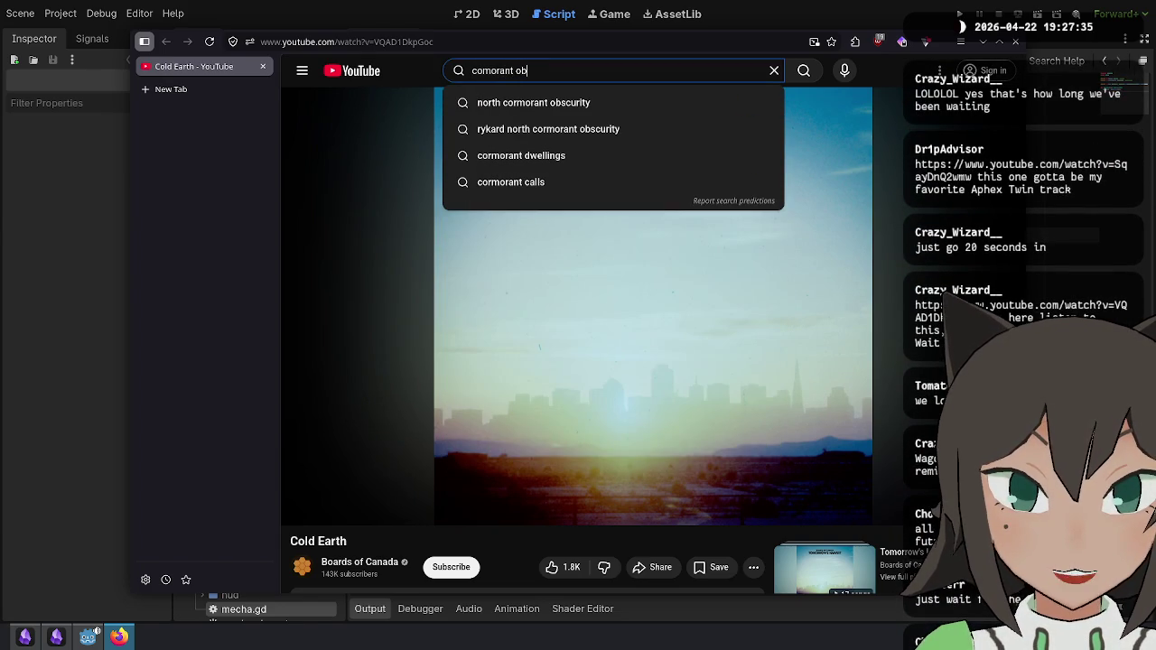
{"action": "key", "text": "Down"}
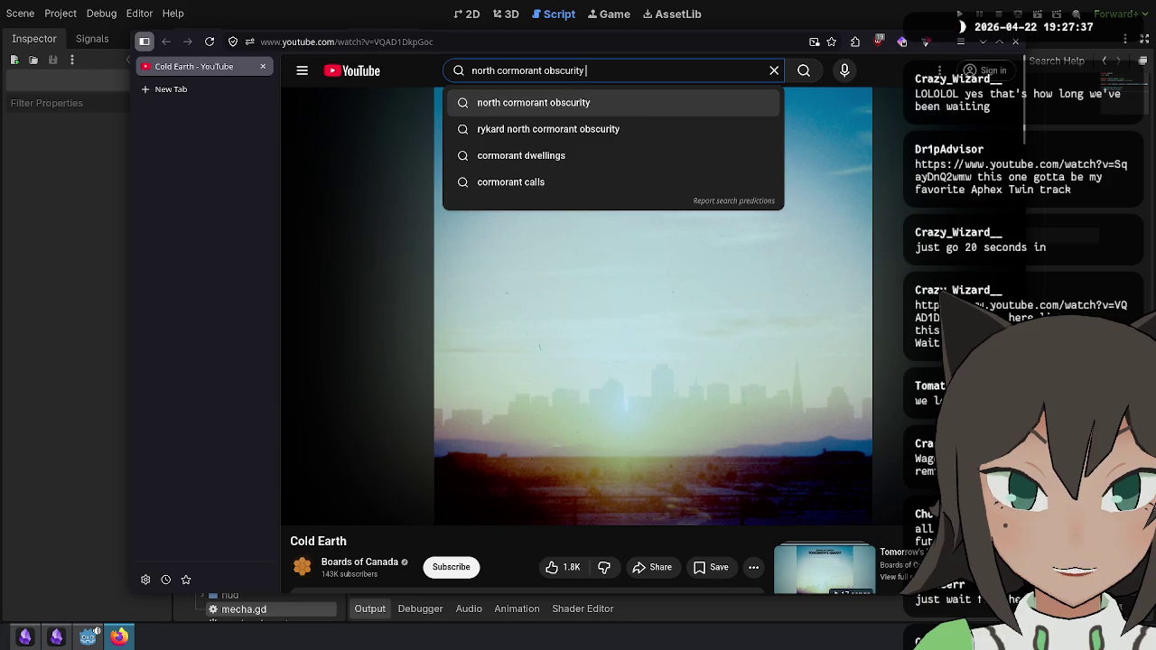
{"action": "key", "text": "Down"}
{"action": "key", "text": "Return"}
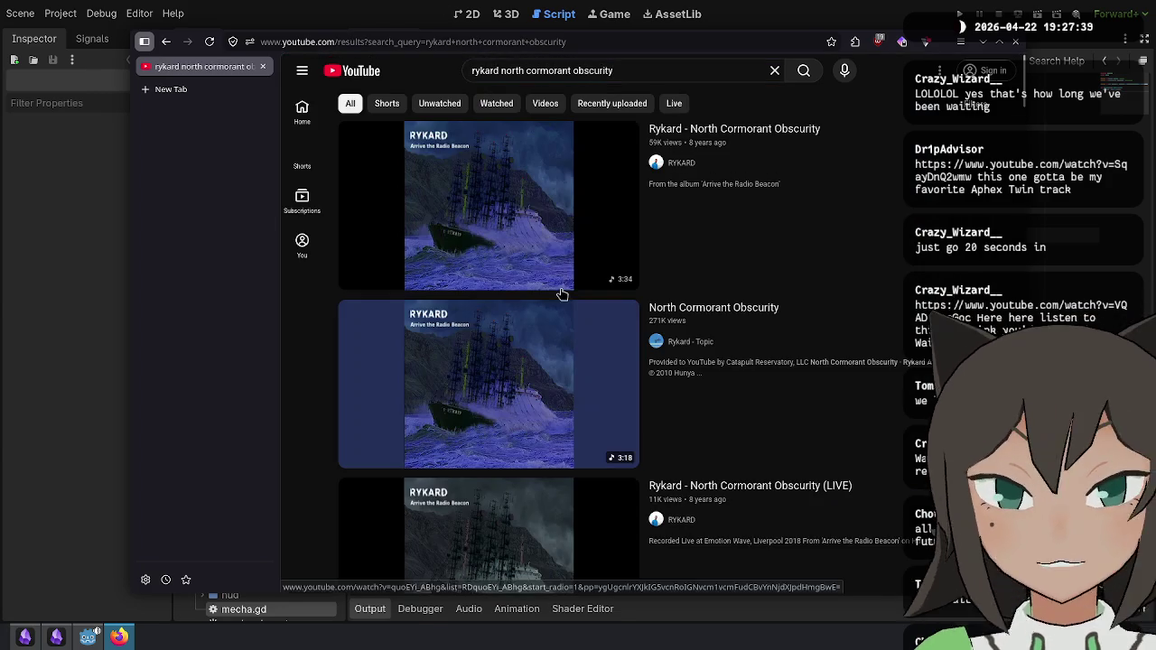
{"action": "left_click", "coordinate": [574, 171]}
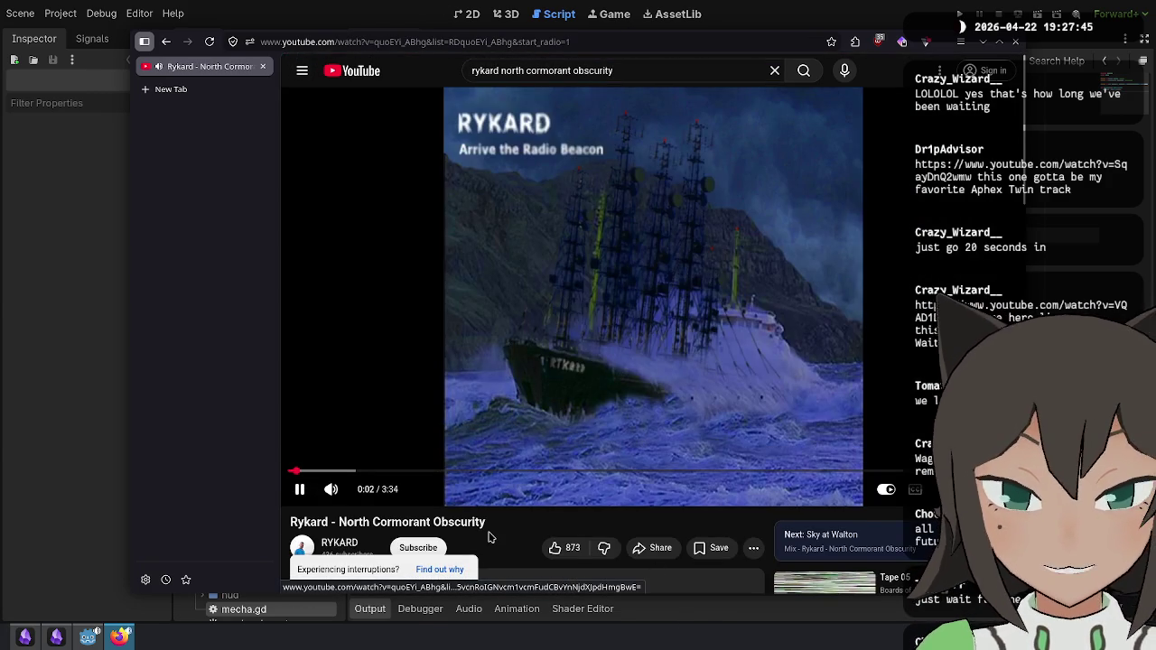
Toggle the Rykard video's playback, then load the shared T69 Collapse video in the tab.
{"action": "scroll", "coordinate": [512, 511], "scroll_direction": "down", "scroll_amount": 1}
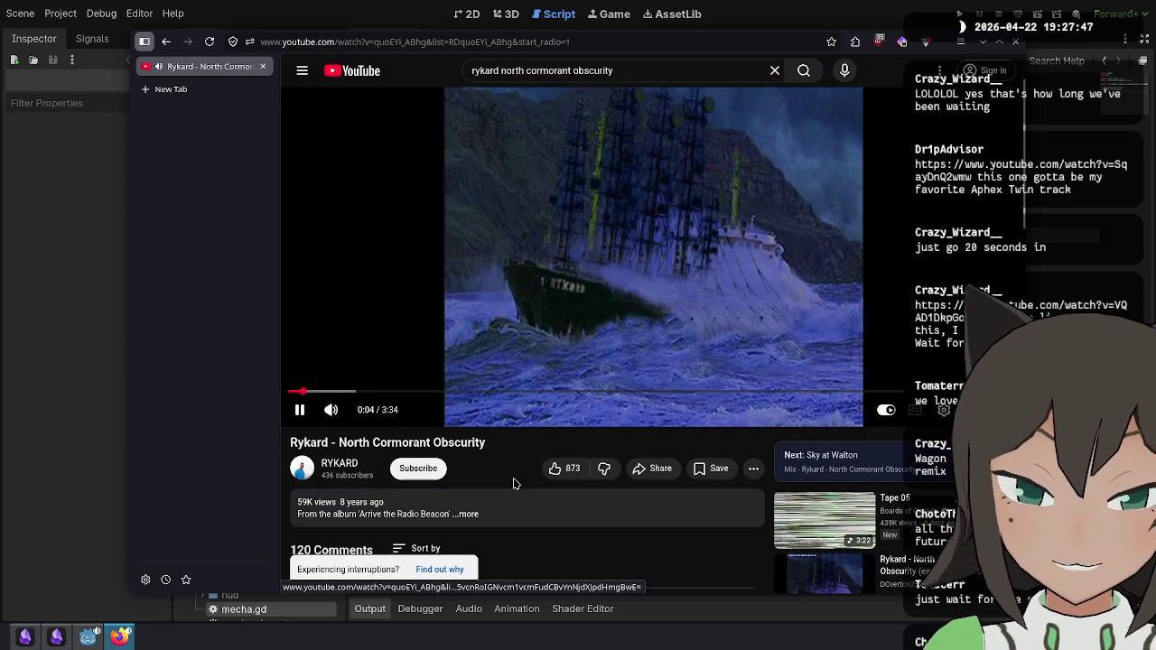
{"action": "scroll", "coordinate": [512, 522], "scroll_direction": "up", "scroll_amount": 1}
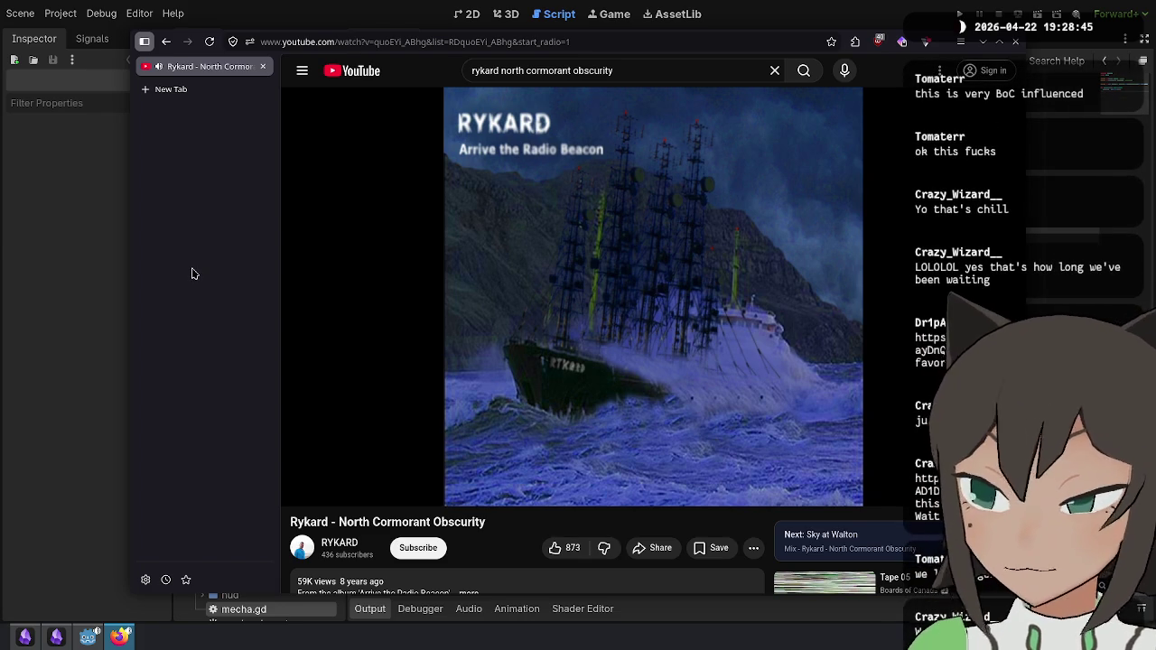
{"action": "left_click", "coordinate": [530, 284]}
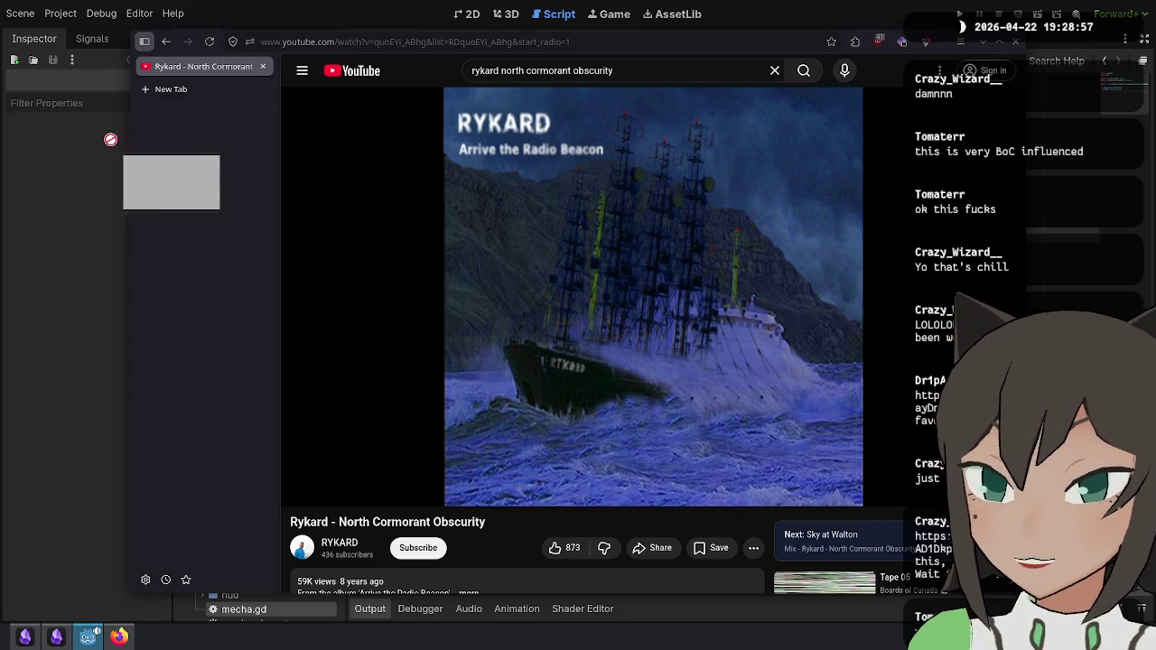
{"action": "left_click_drag", "start_coordinate": [111, 137], "coordinate": [194, 71]}
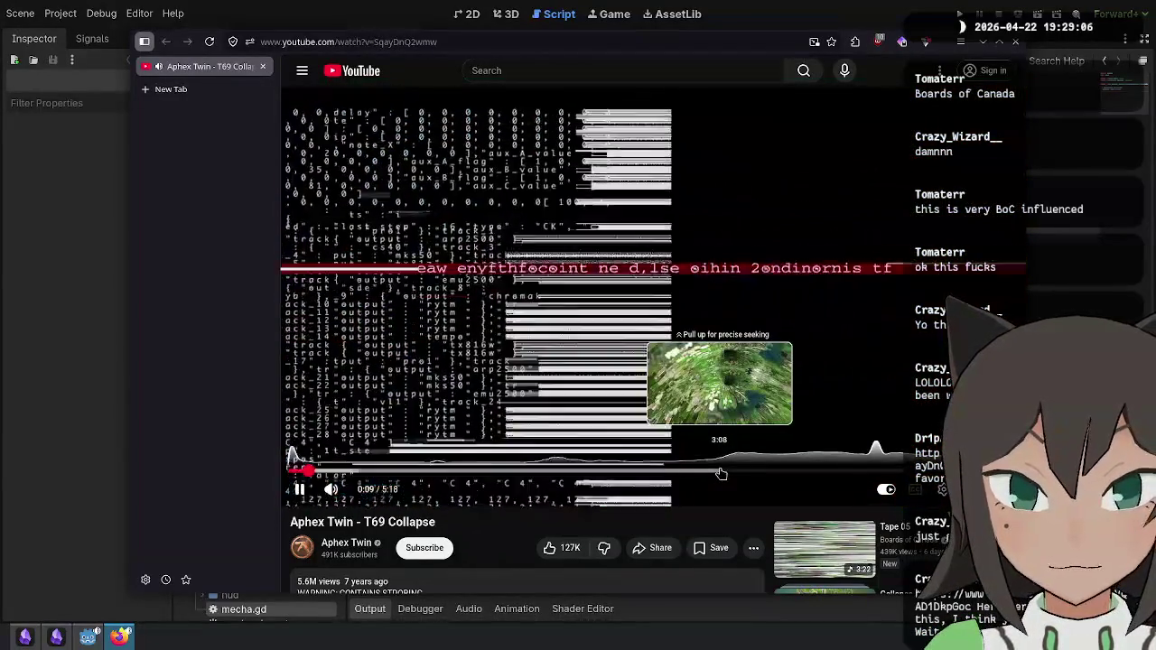
Skip T69 Collapse to 3:08 at 2x speed, pause it, and close the browser.
{"action": "left_click", "coordinate": [721, 472]}
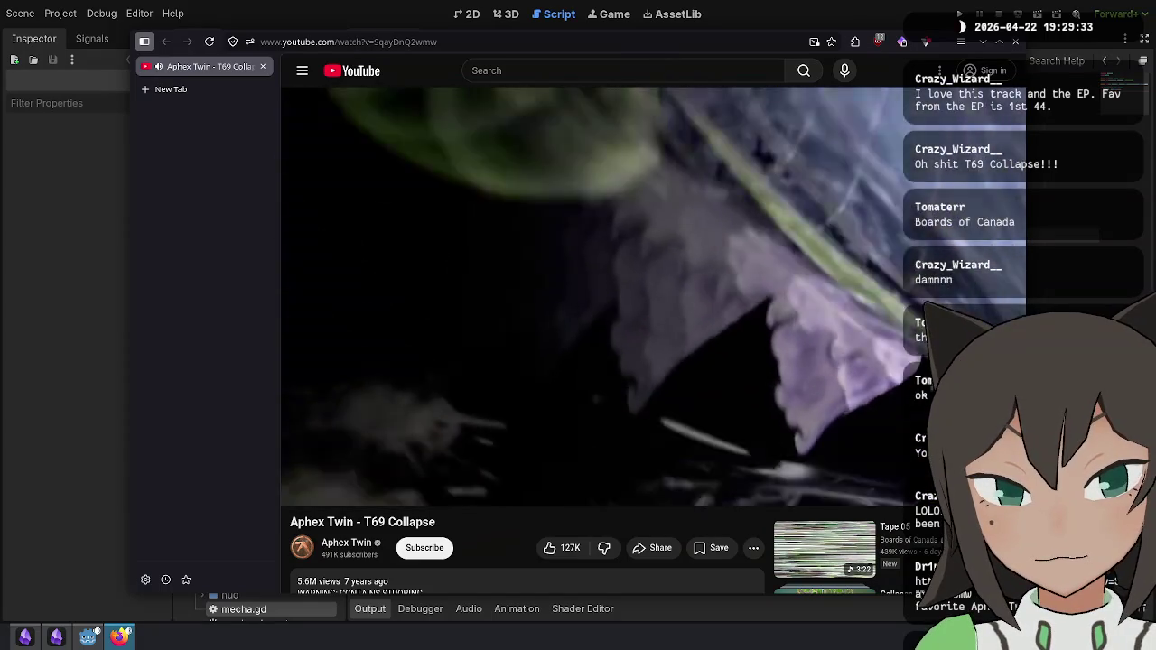
{"action": "mouse_move", "coordinate": [686, 442]}
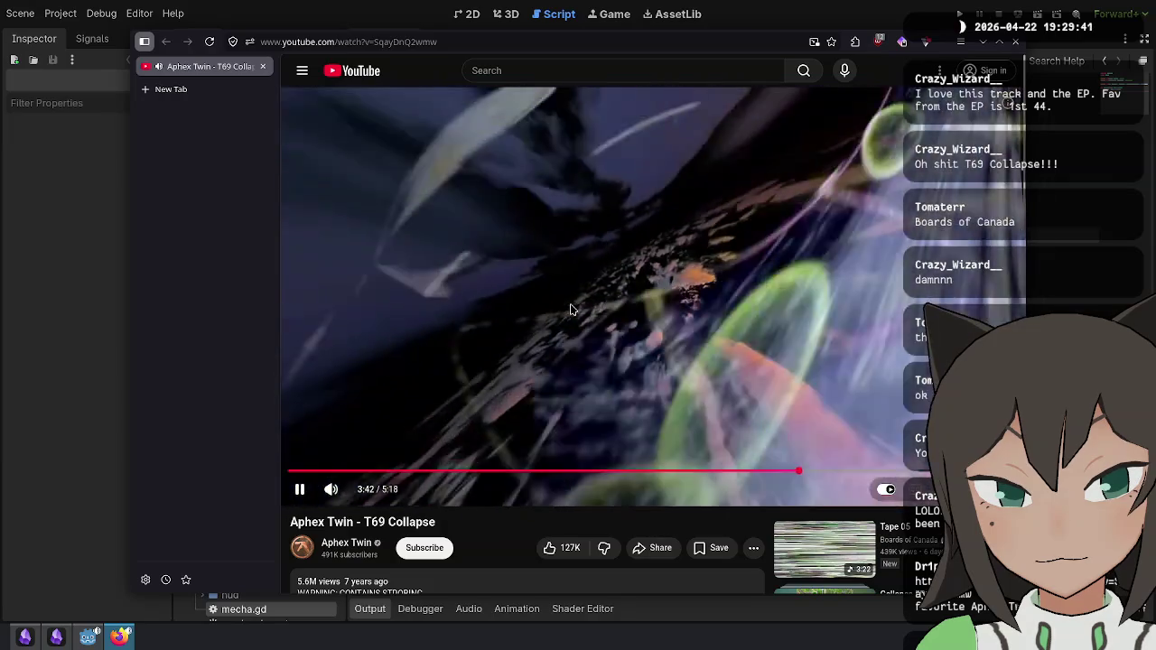
{"action": "left_click_drag", "start_coordinate": [570, 307], "coordinate": [570, 309]}
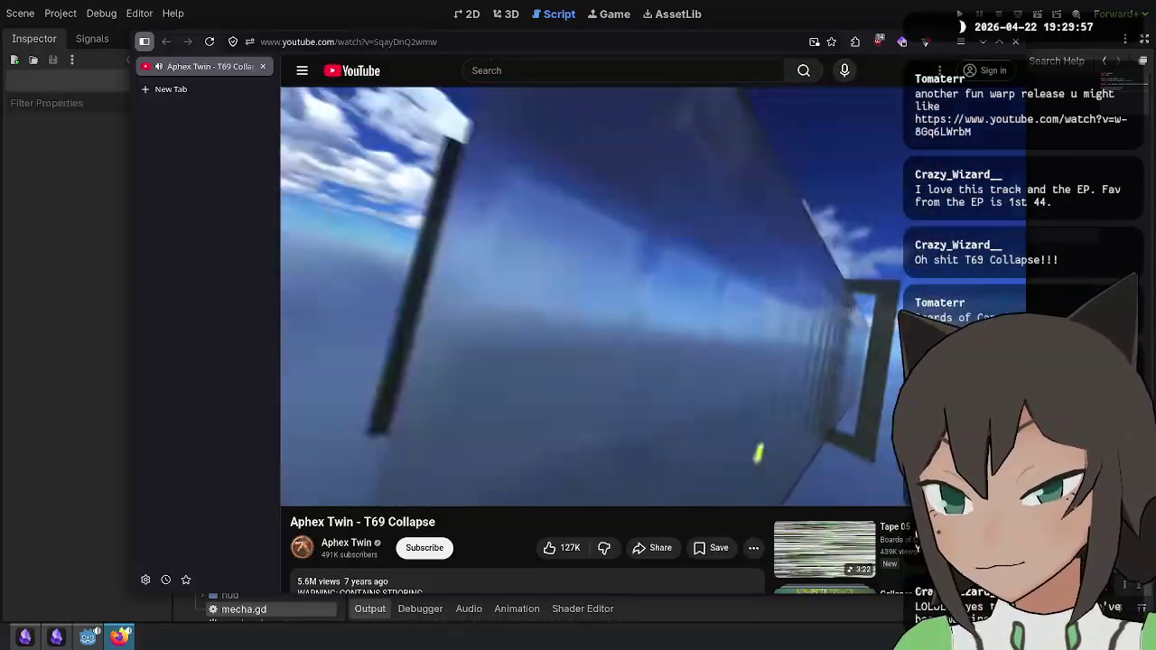
{"action": "left_click", "coordinate": [706, 307]}
{"action": "key", "text": "ctrl+w"}
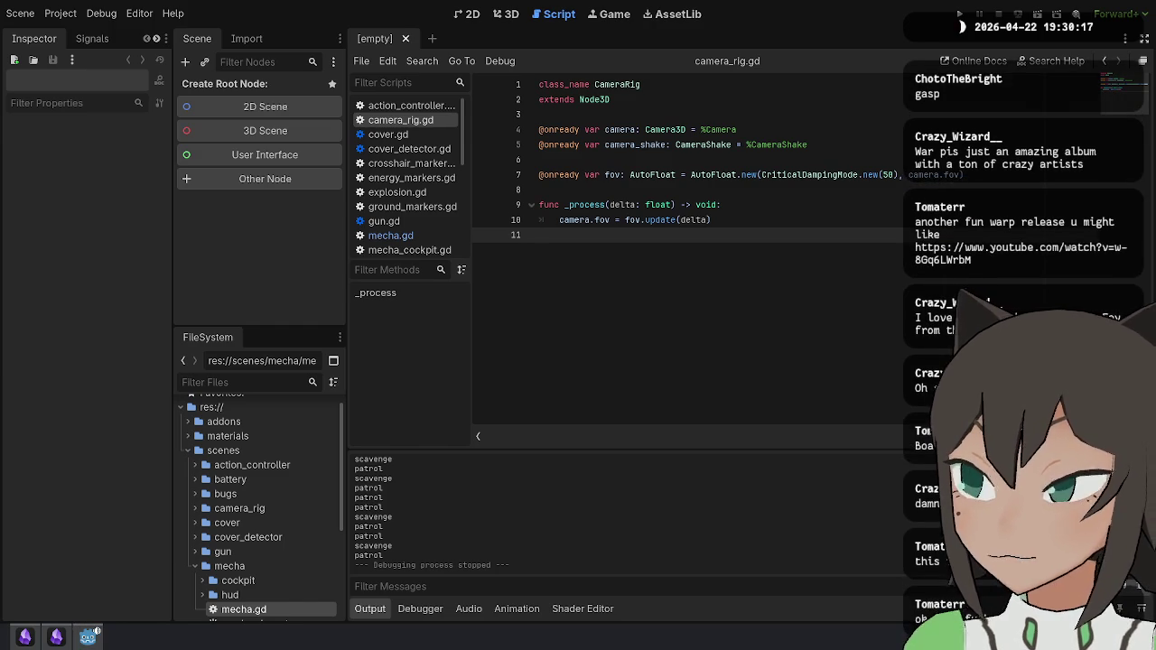
Bring back the browser, jump the Aphex Twin video to 0:21, then play and pause it.
{"action": "key", "text": "super+b"}
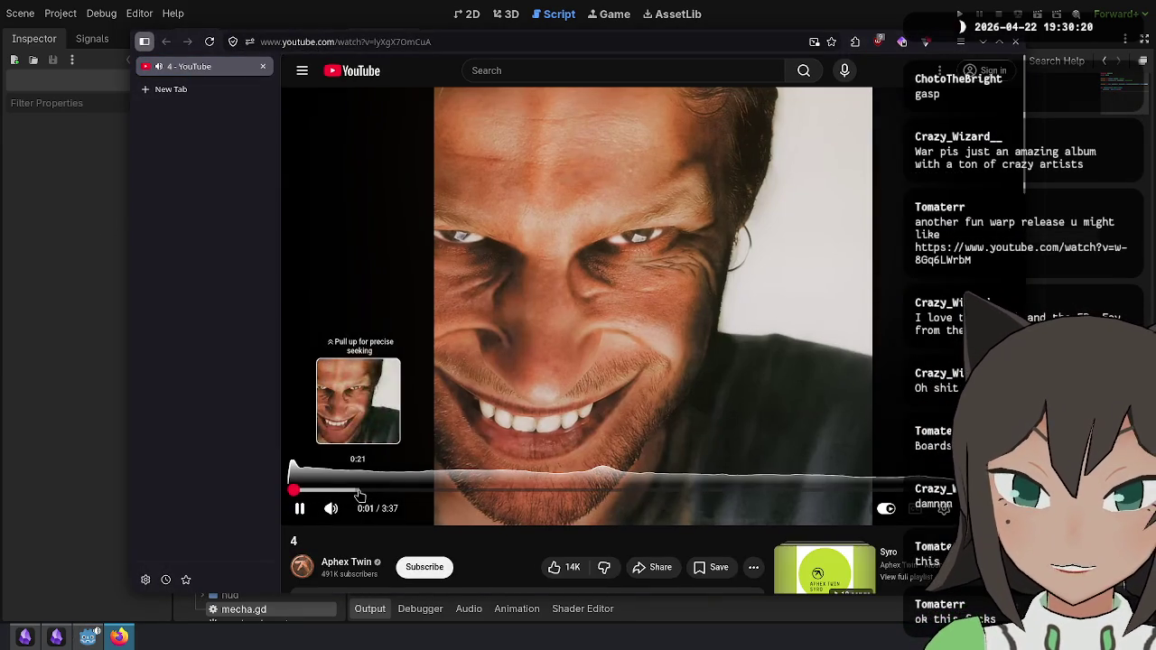
{"action": "left_click", "coordinate": [361, 490]}
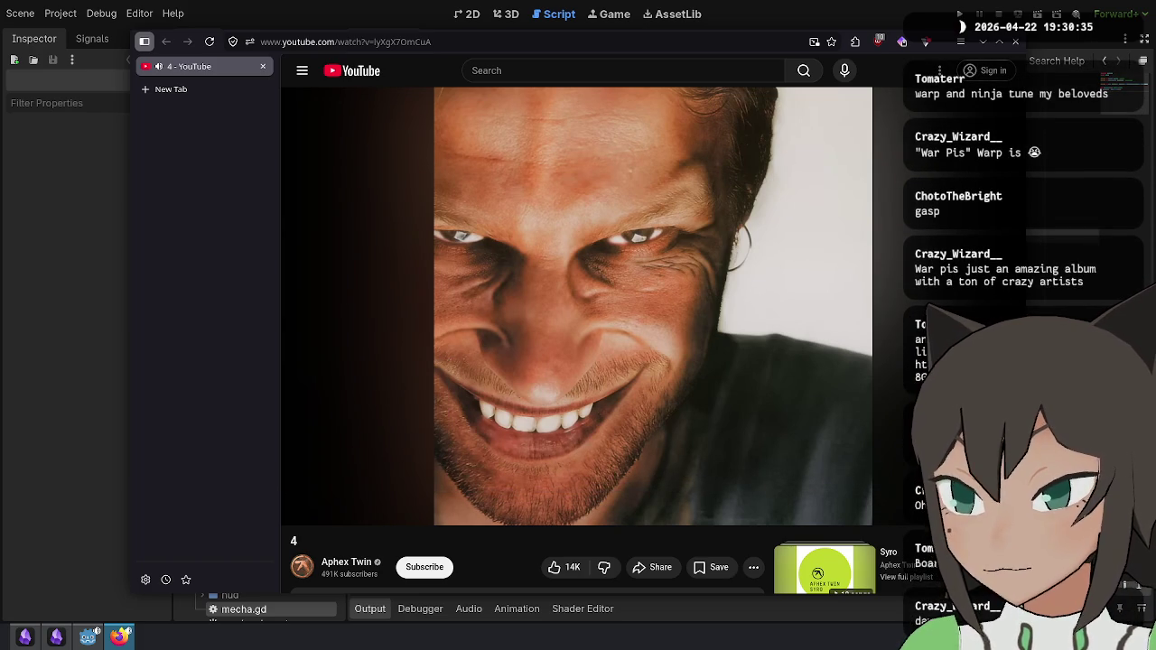
{"action": "mouse_move", "coordinate": [684, 392]}
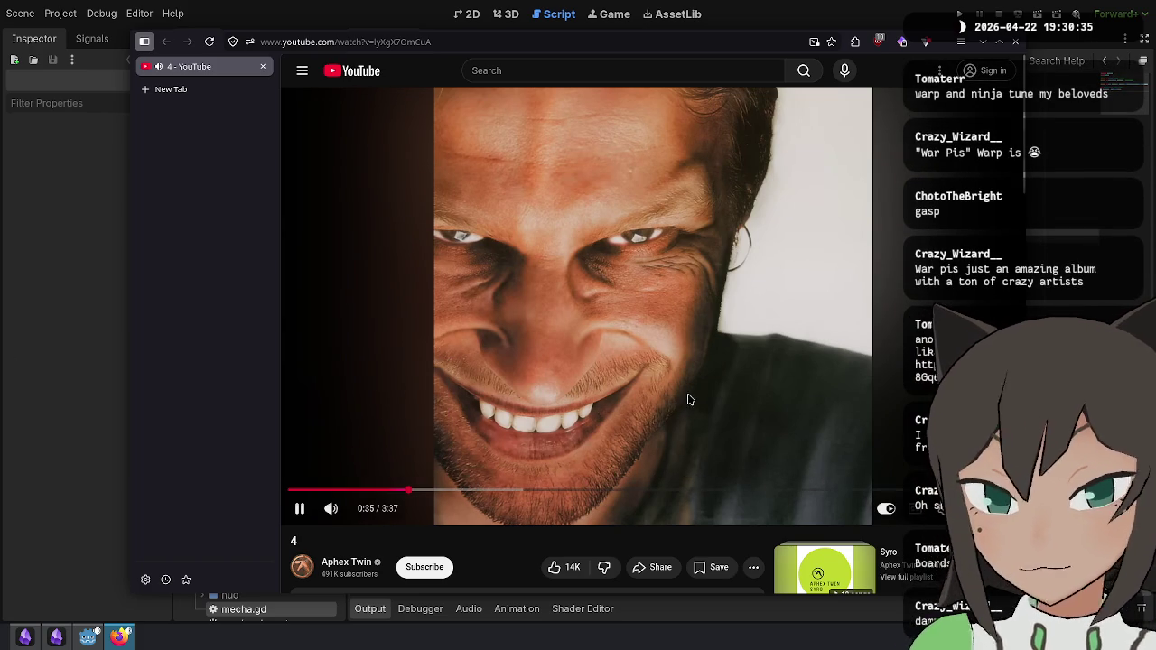
{"action": "left_click", "coordinate": [674, 342]}
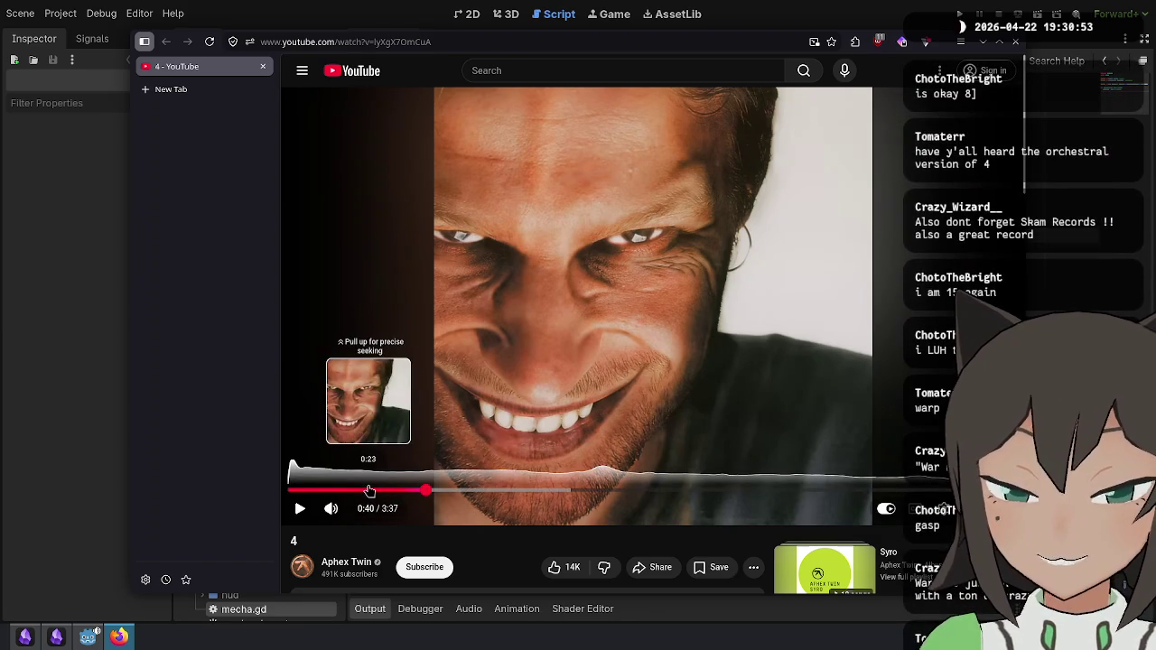
{"action": "left_click", "coordinate": [416, 425]}
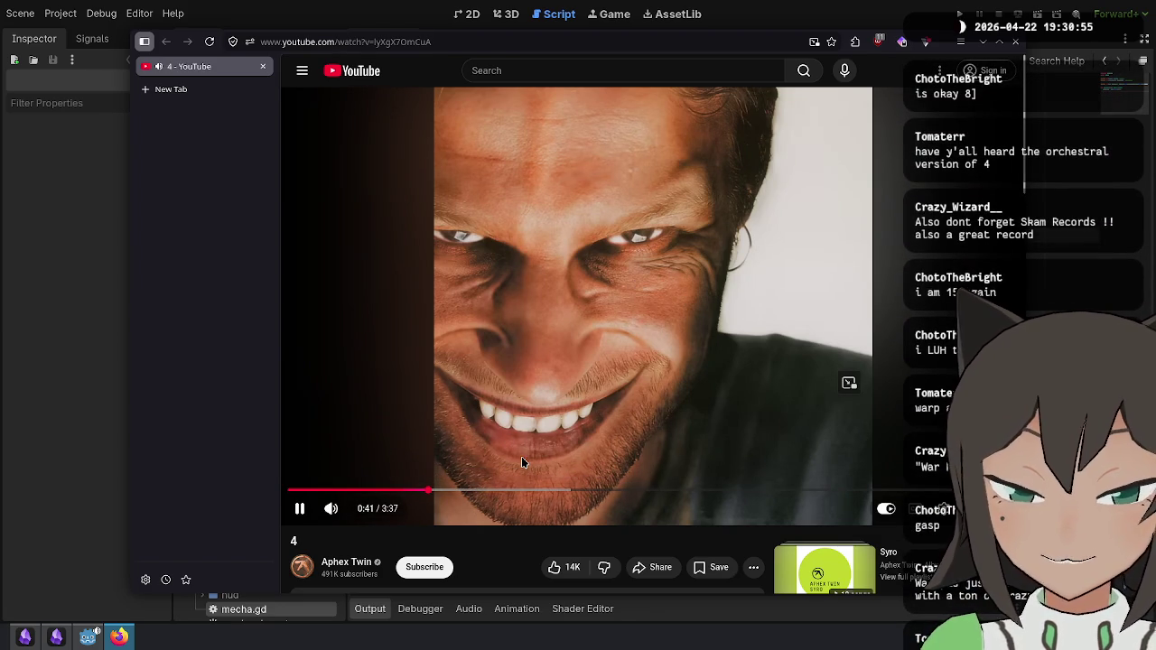
{"action": "left_click", "coordinate": [330, 300]}
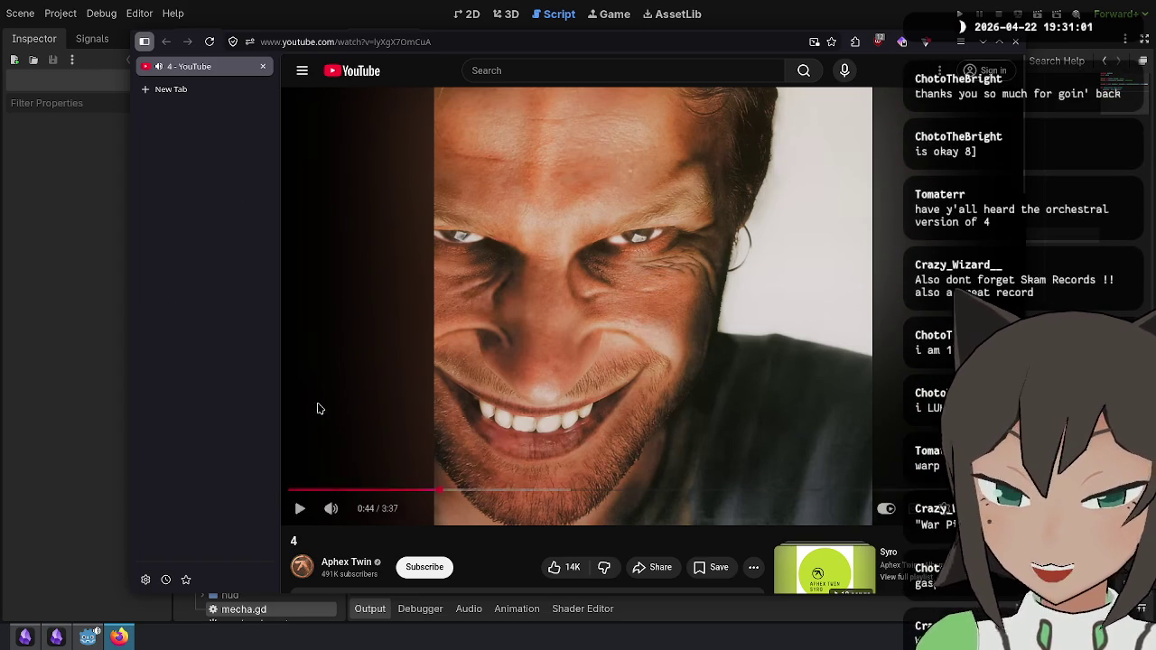
Skip to the next video, Plone's Plock.
{"action": "scroll", "coordinate": [446, 473], "scroll_direction": "down", "scroll_amount": 3}
{"action": "scroll", "coordinate": [428, 446], "scroll_direction": "up", "scroll_amount": 3}
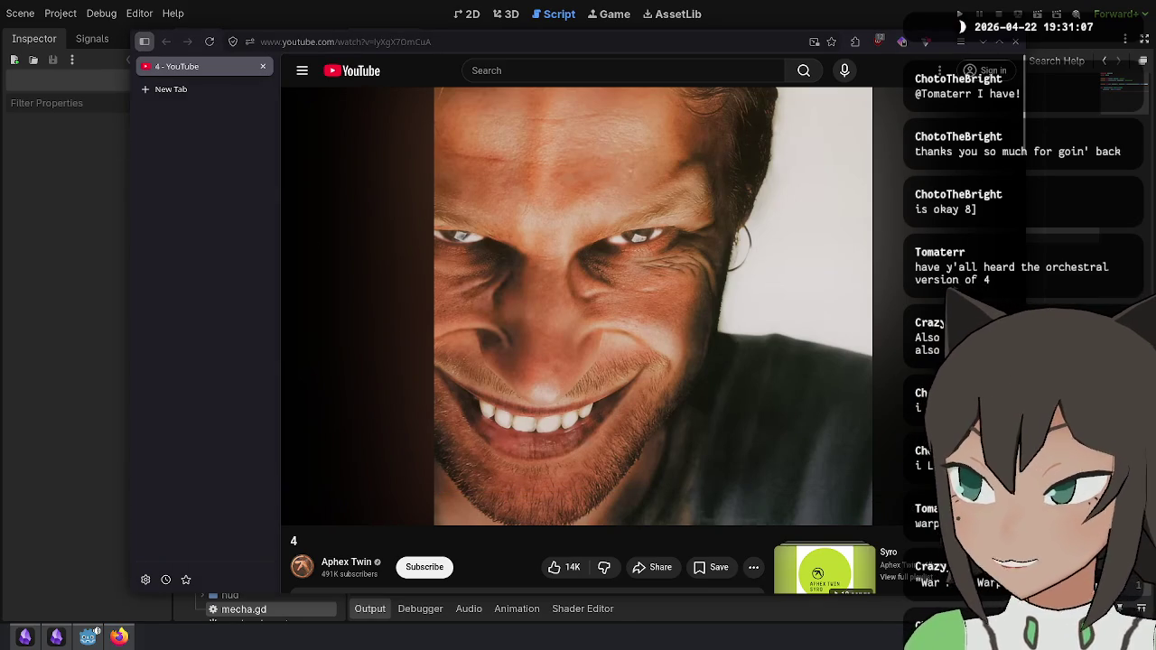
{"action": "key", "text": "shift+n"}
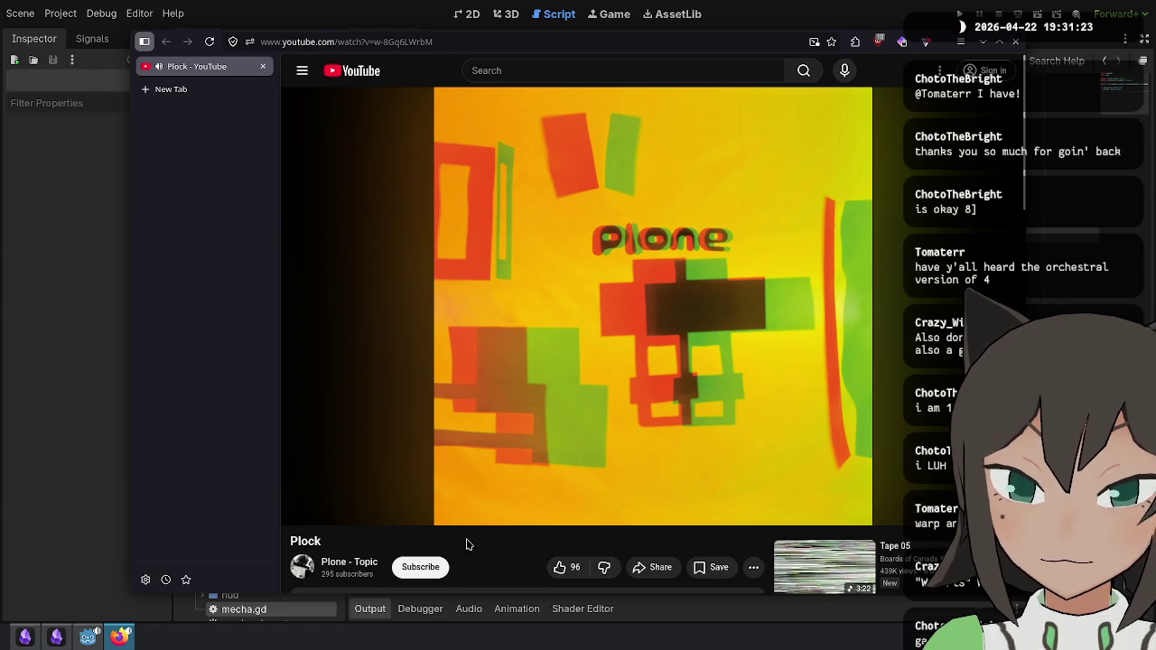
Expand Plock's description and select the album name For Beginner Piano.
{"action": "scroll", "coordinate": [464, 542], "scroll_direction": "down", "scroll_amount": 2}
{"action": "left_click", "coordinate": [461, 476]}
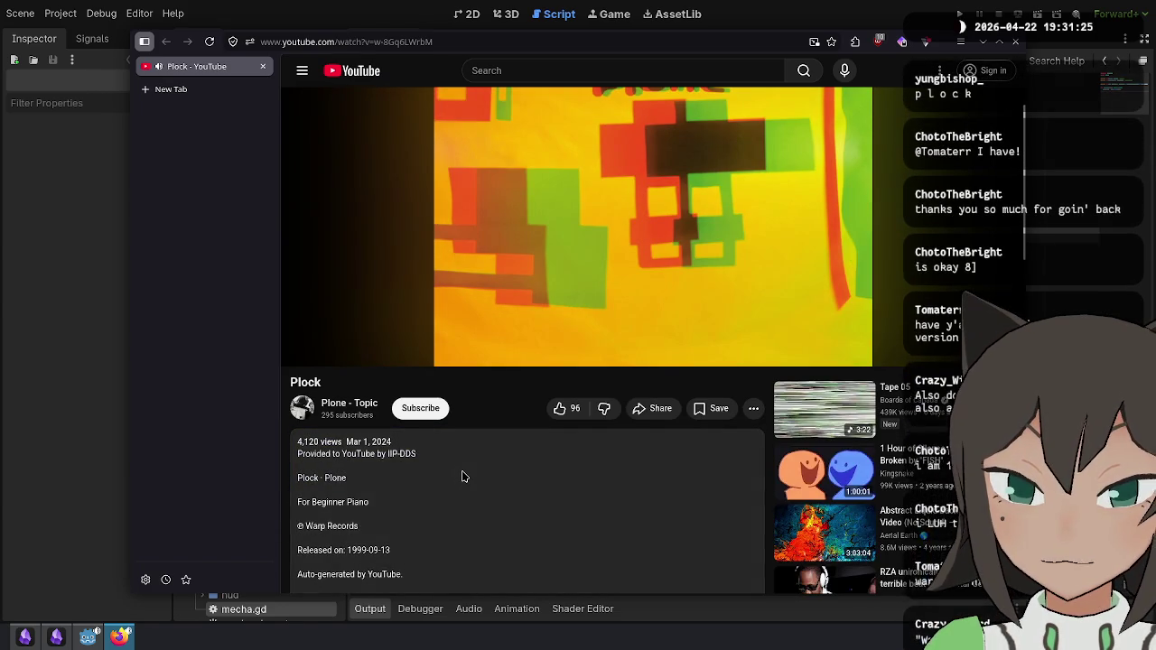
{"action": "scroll", "coordinate": [461, 476], "scroll_direction": "down", "scroll_amount": 1}
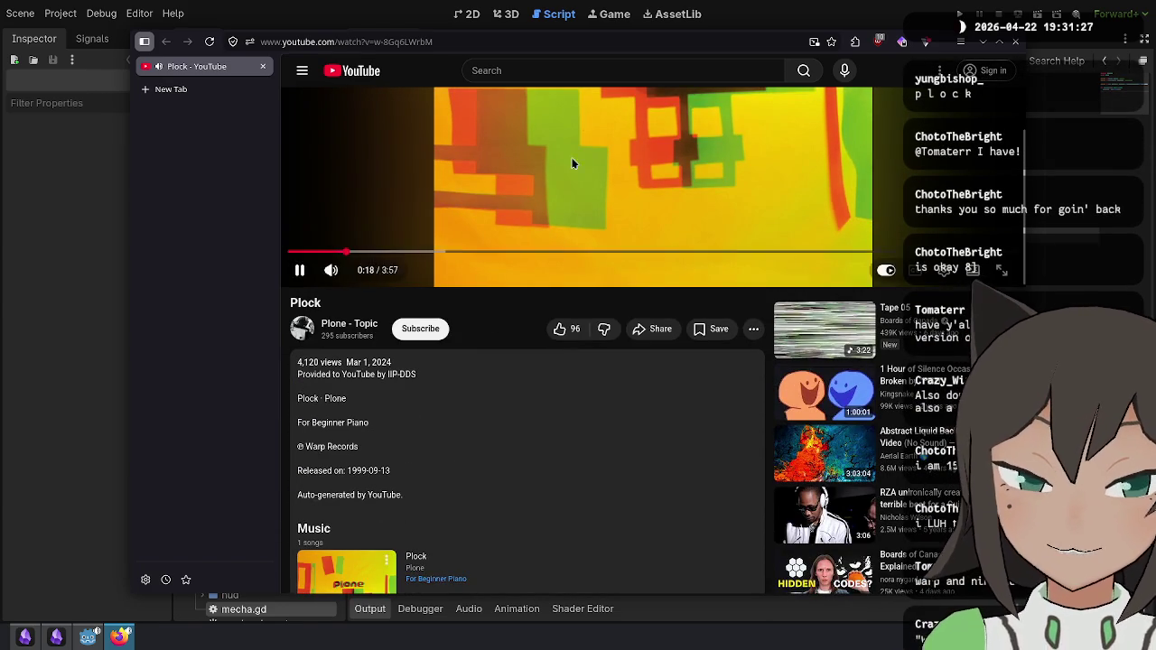
{"action": "left_click_drag", "start_coordinate": [386, 422], "coordinate": [298, 430]}
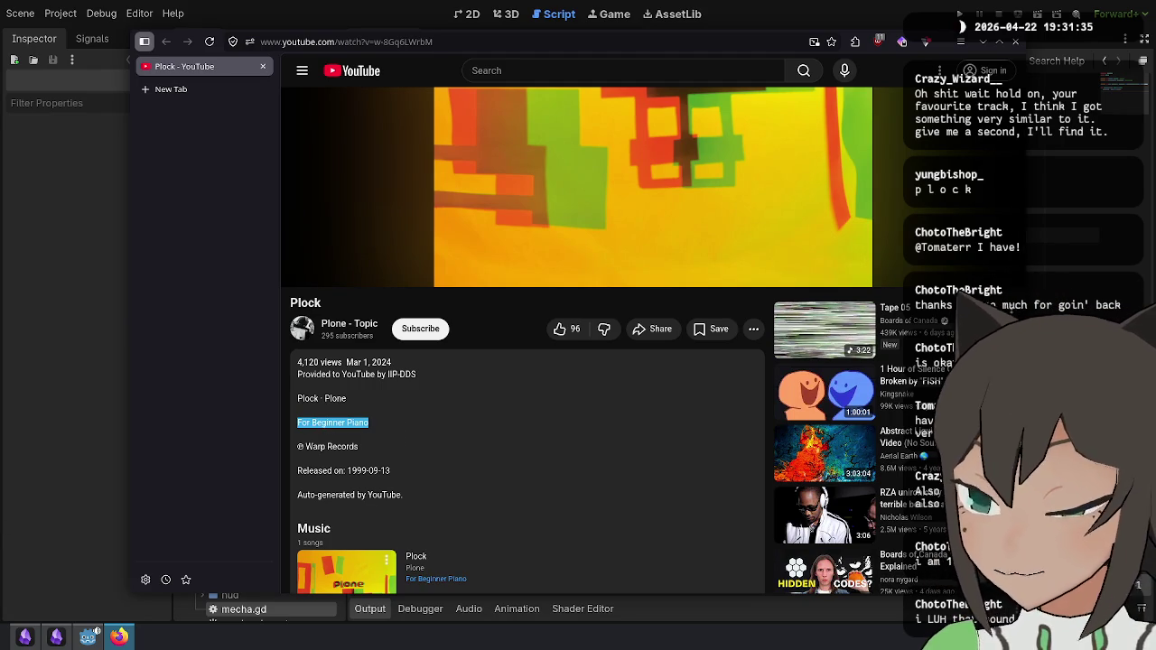
{"action": "key", "text": "alt+Tab"}
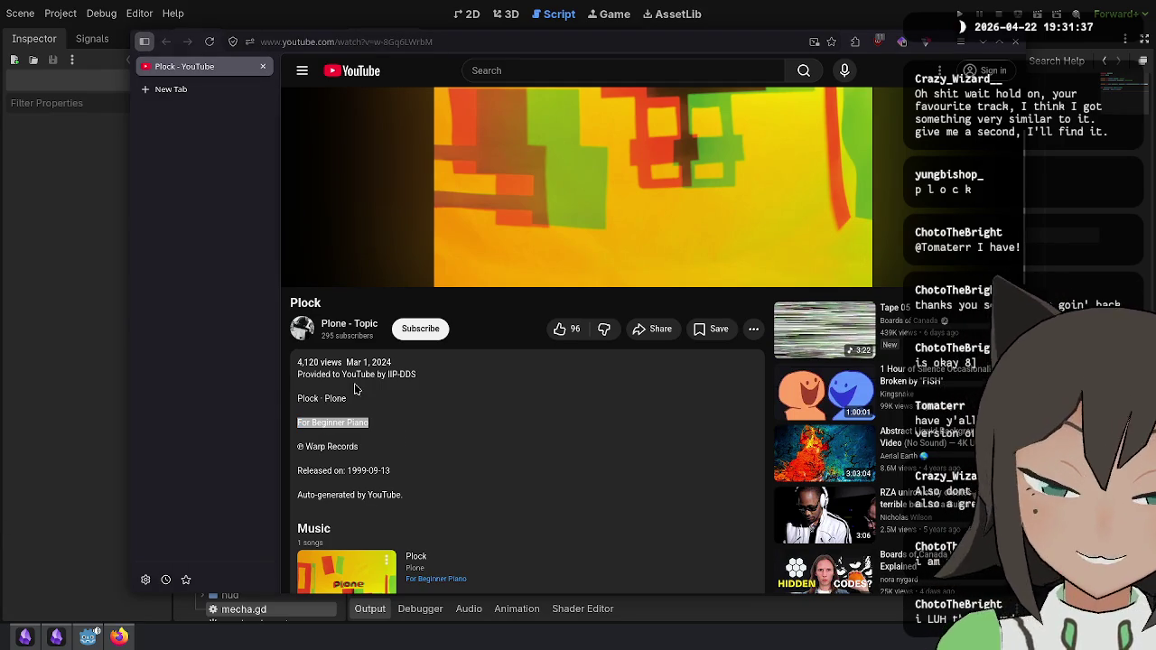
{"action": "key", "text": "alt+Tab"}
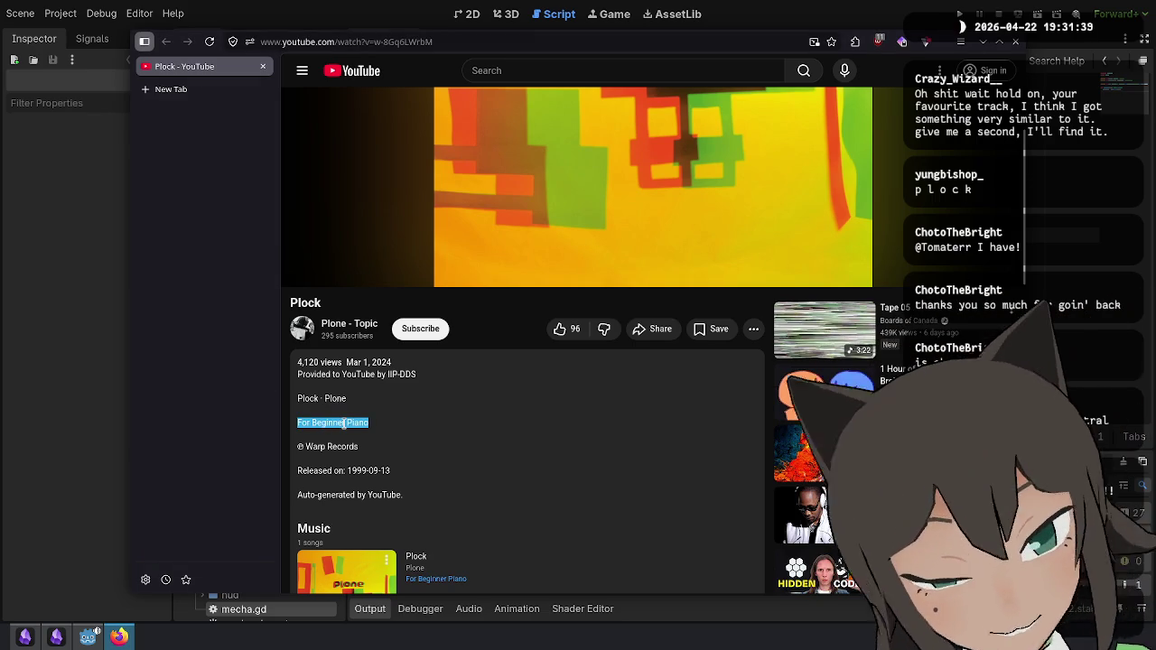
{"action": "left_click", "coordinate": [340, 421]}
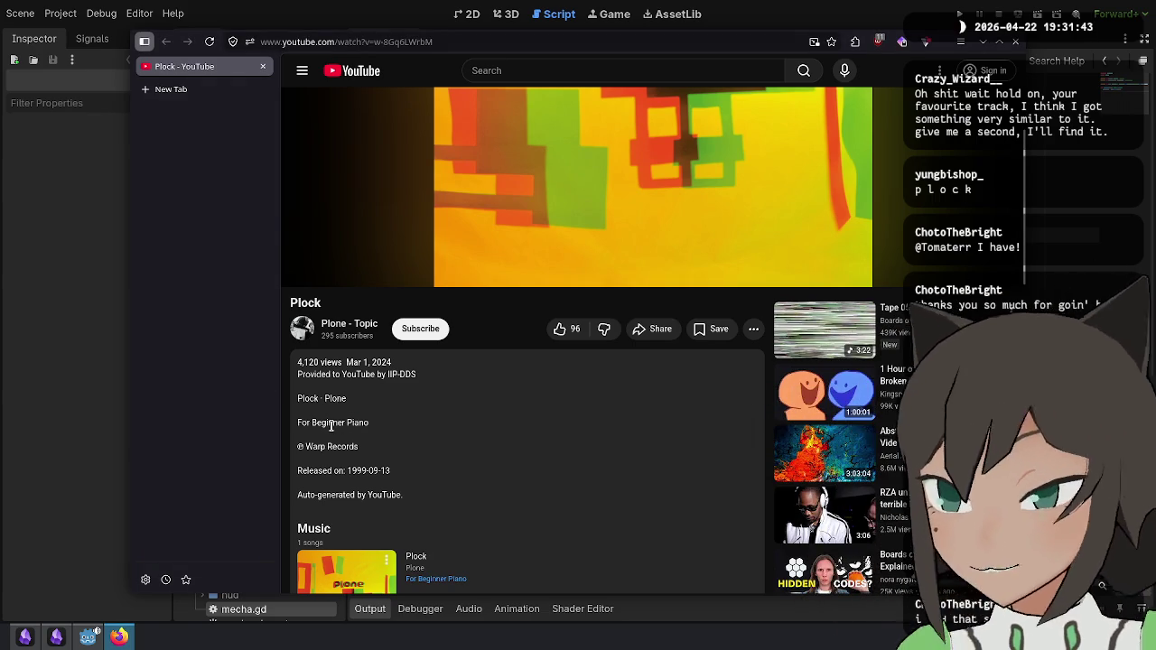
Resume Plock and pause it again at 0:47.
{"action": "scroll", "coordinate": [455, 395], "scroll_direction": "up", "scroll_amount": 3}
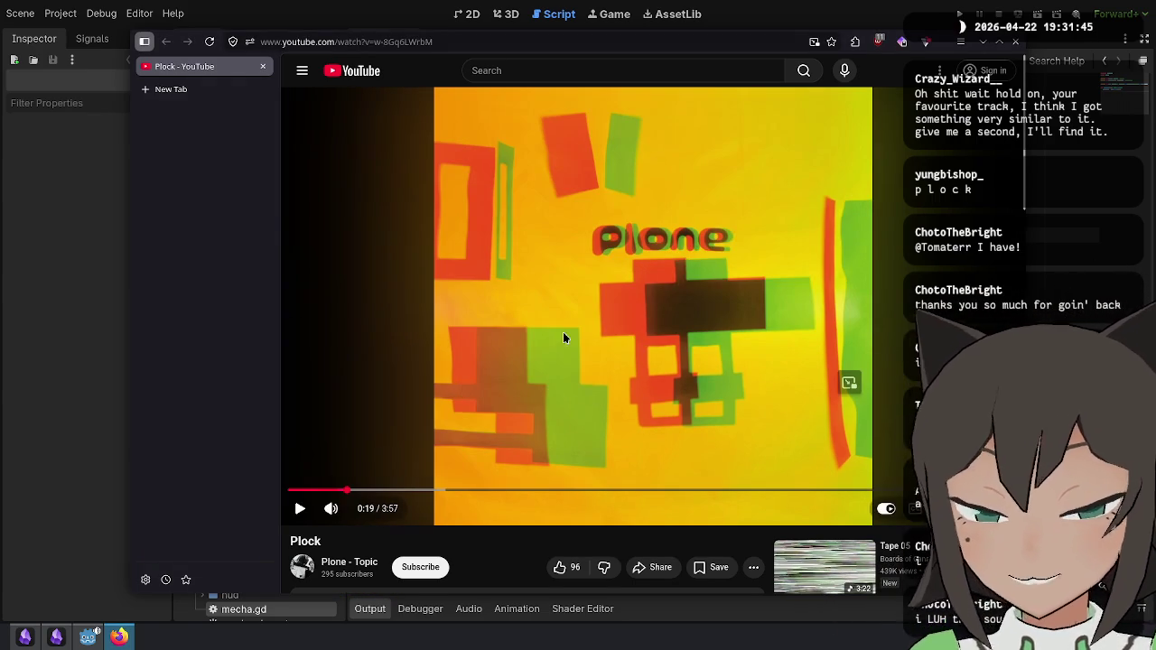
{"action": "key", "text": "space"}
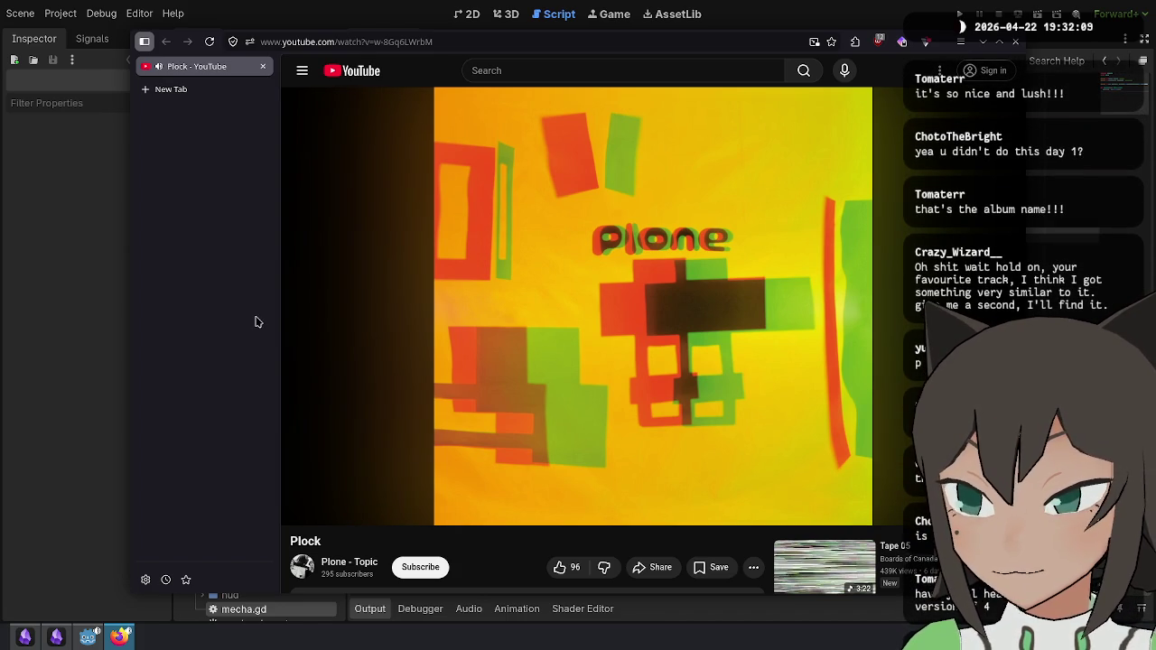
{"action": "mouse_move", "coordinate": [386, 304]}
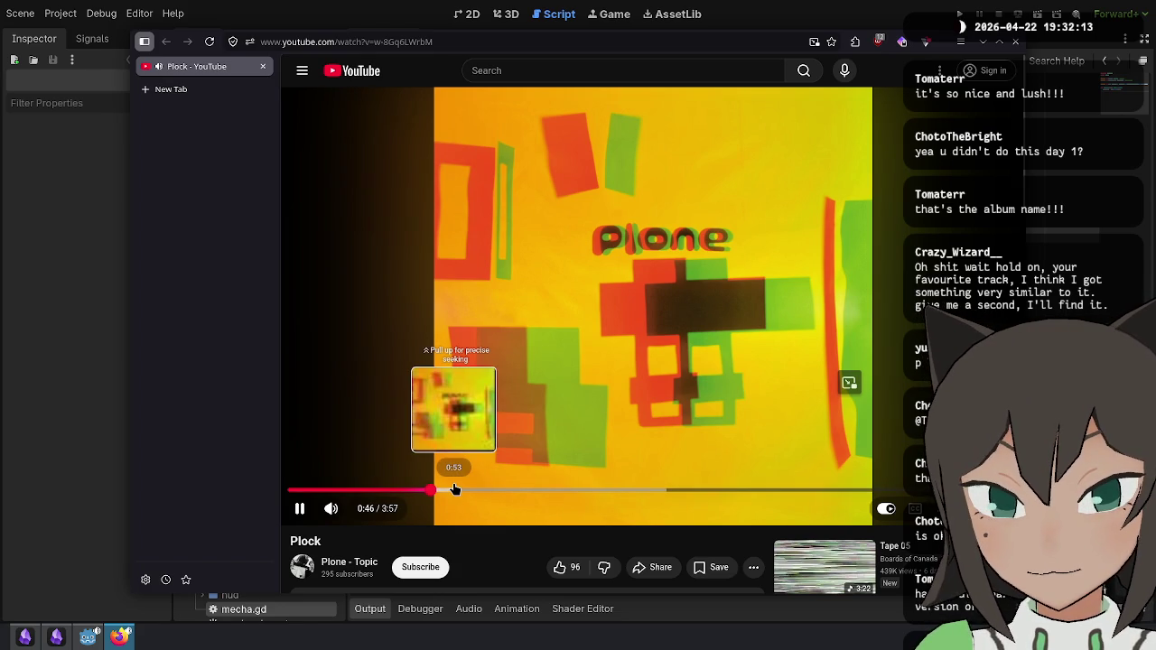
{"action": "left_click", "coordinate": [515, 333]}
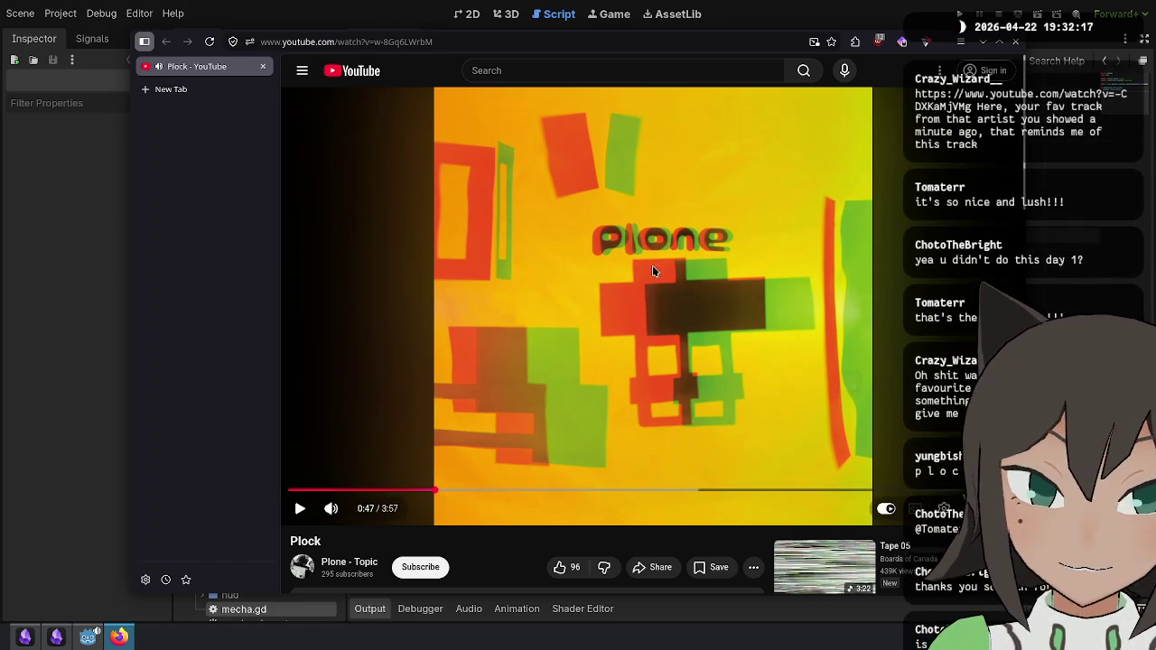
Scroll through the expanded description and briefly select a line of its text.
{"action": "scroll", "coordinate": [477, 348], "scroll_direction": "down", "scroll_amount": 4}
{"action": "scroll", "coordinate": [425, 372], "scroll_direction": "down", "scroll_amount": 1}
{"action": "scroll", "coordinate": [425, 374], "scroll_direction": "down", "scroll_amount": 1}
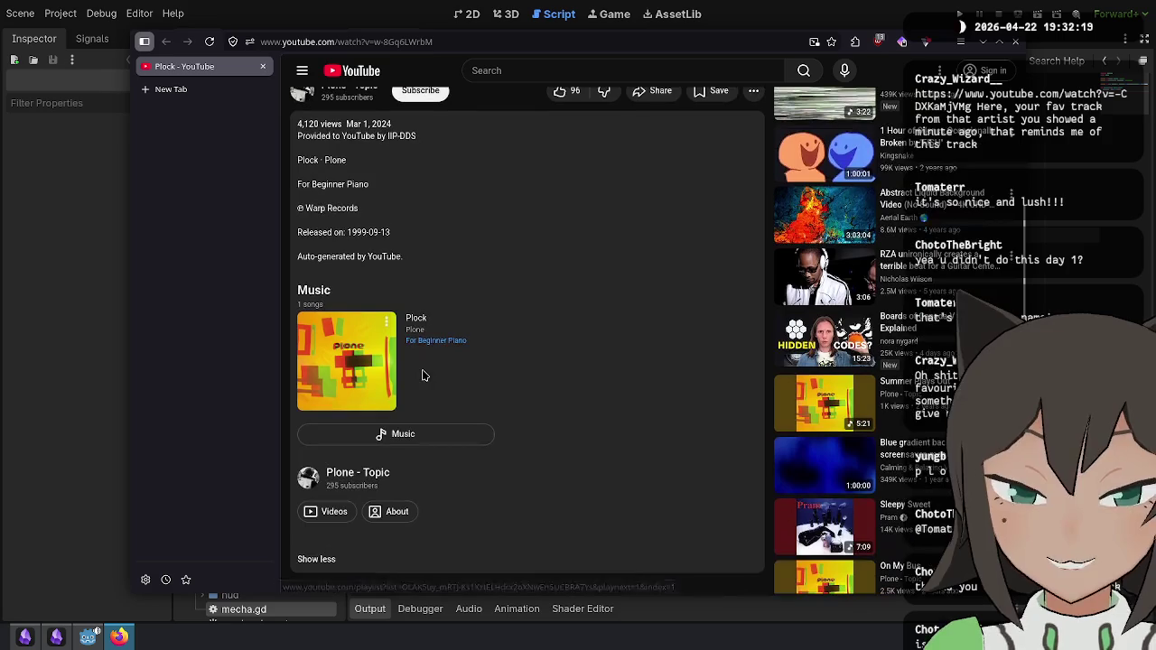
{"action": "scroll", "coordinate": [425, 374], "scroll_direction": "down", "scroll_amount": 2}
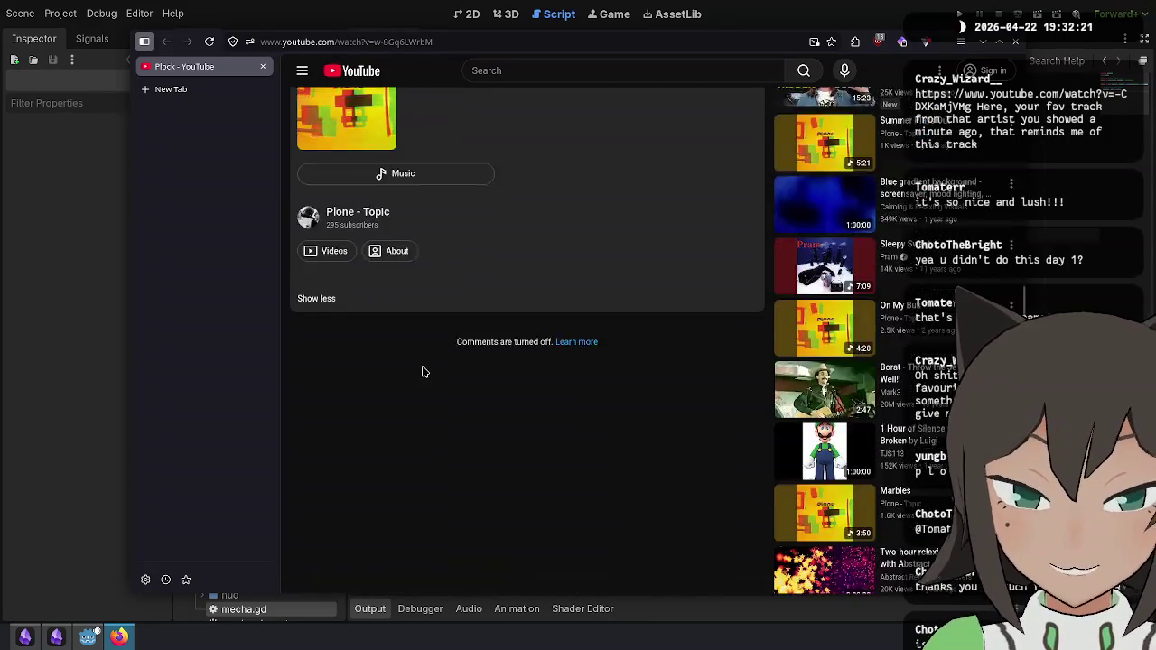
{"action": "scroll", "coordinate": [422, 370], "scroll_direction": "up", "scroll_amount": 10}
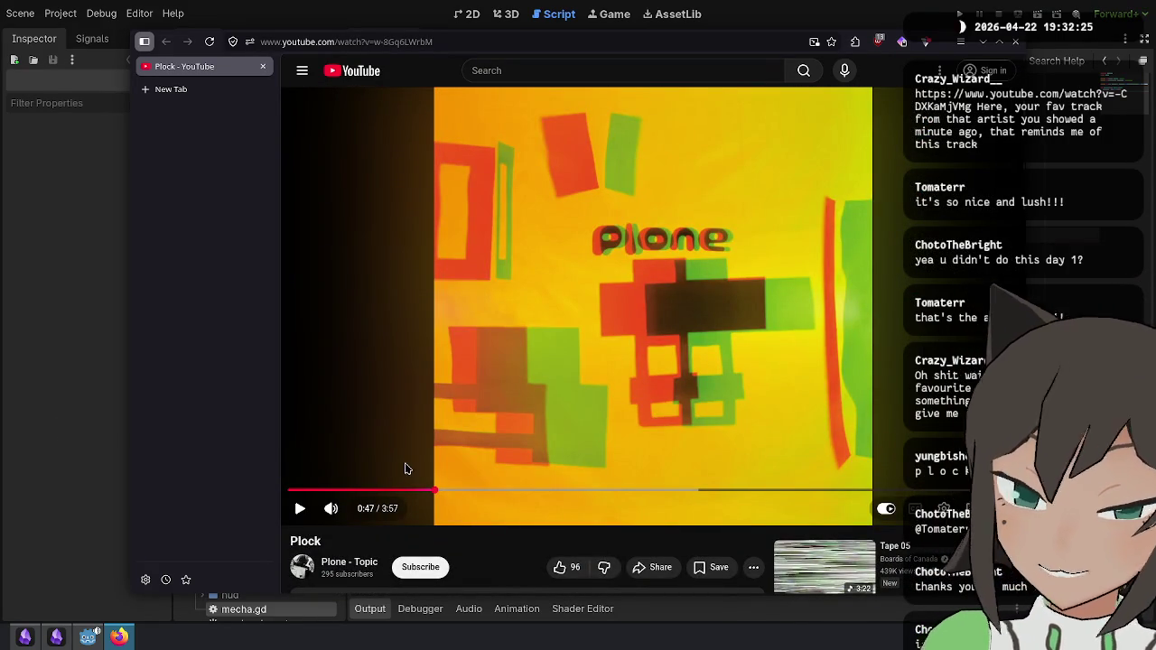
{"action": "scroll", "coordinate": [405, 469], "scroll_direction": "down", "scroll_amount": 3}
{"action": "left_click_drag", "start_coordinate": [370, 344], "coordinate": [298, 344]}
{"action": "left_click", "coordinate": [422, 347]}
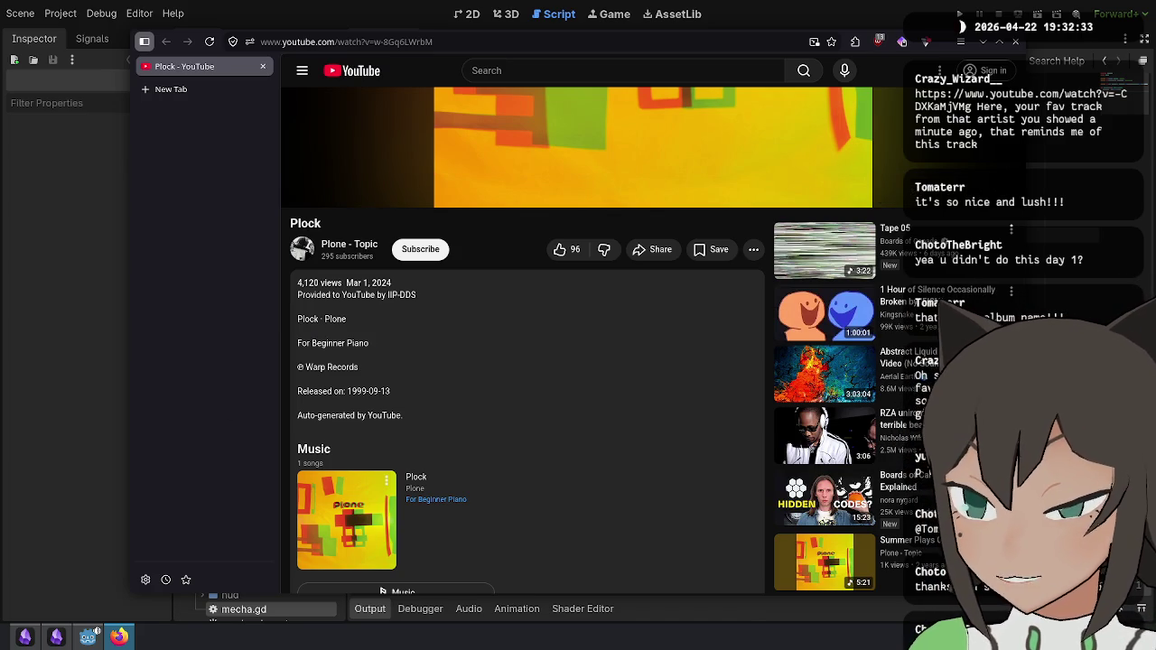
Open the chat's Slow This Bird Down link in a new tab and close the Plock tab.
{"action": "mouse_move", "coordinate": [1020, 93]}
{"action": "left_mouse_down"}
{"action": "mouse_move", "coordinate": [127, 136]}
{"action": "mouse_move", "coordinate": [172, 100]}
{"action": "left_mouse_up"}
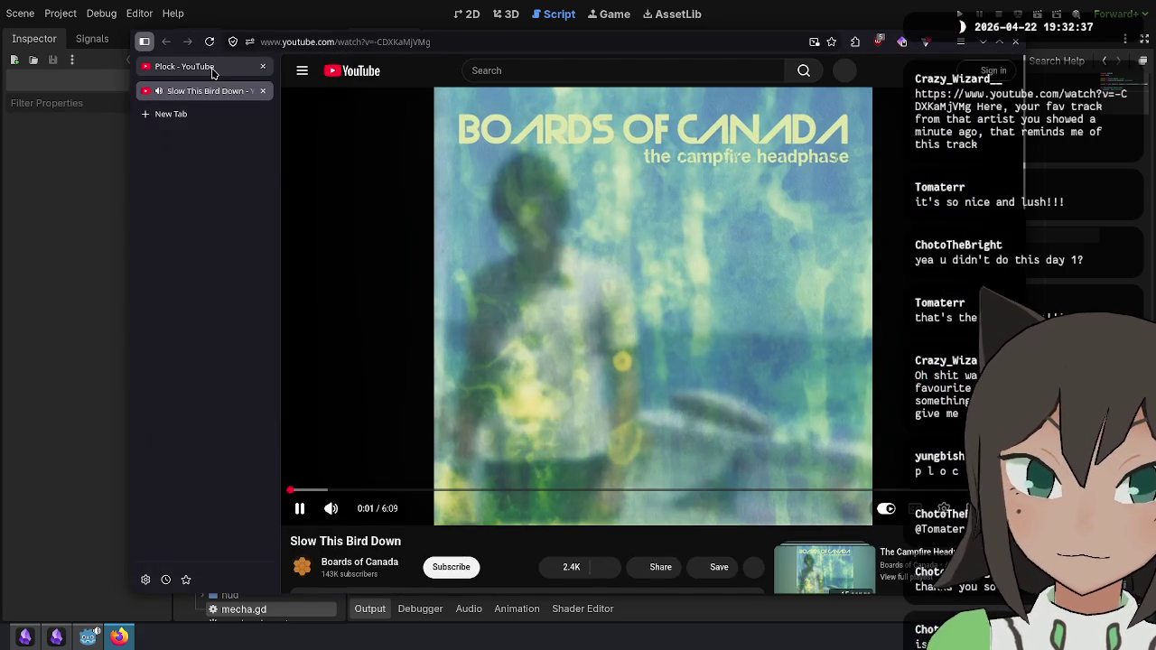
{"action": "middle_click", "coordinate": [213, 70]}
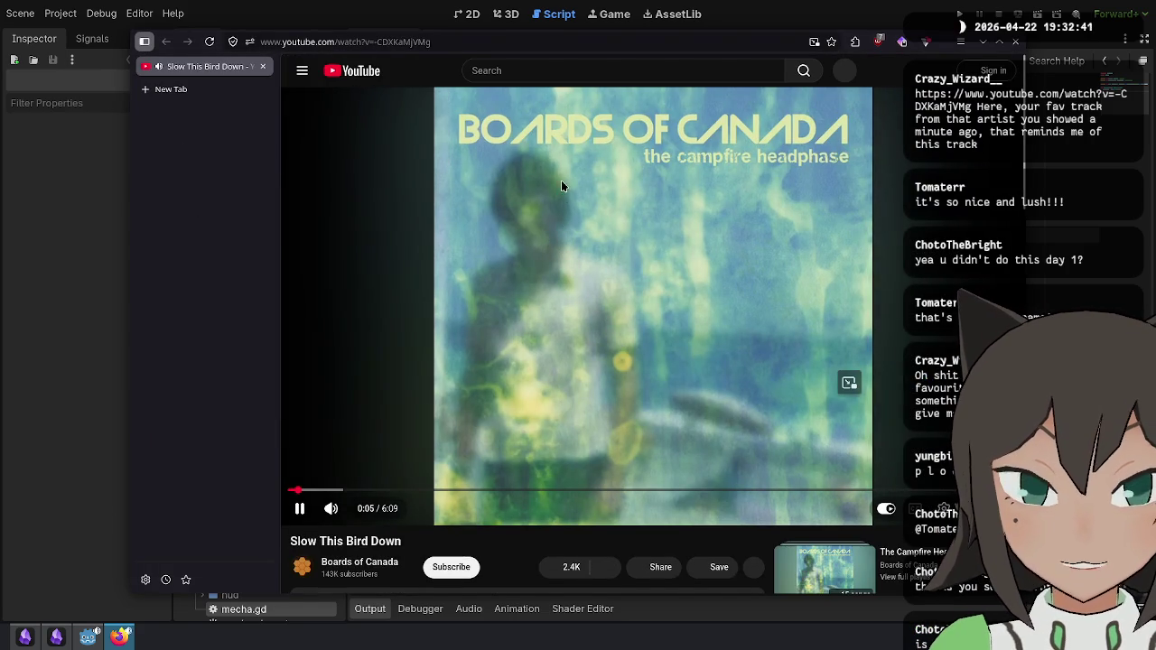
{"action": "scroll", "coordinate": [578, 420], "scroll_direction": "down", "scroll_amount": 3}
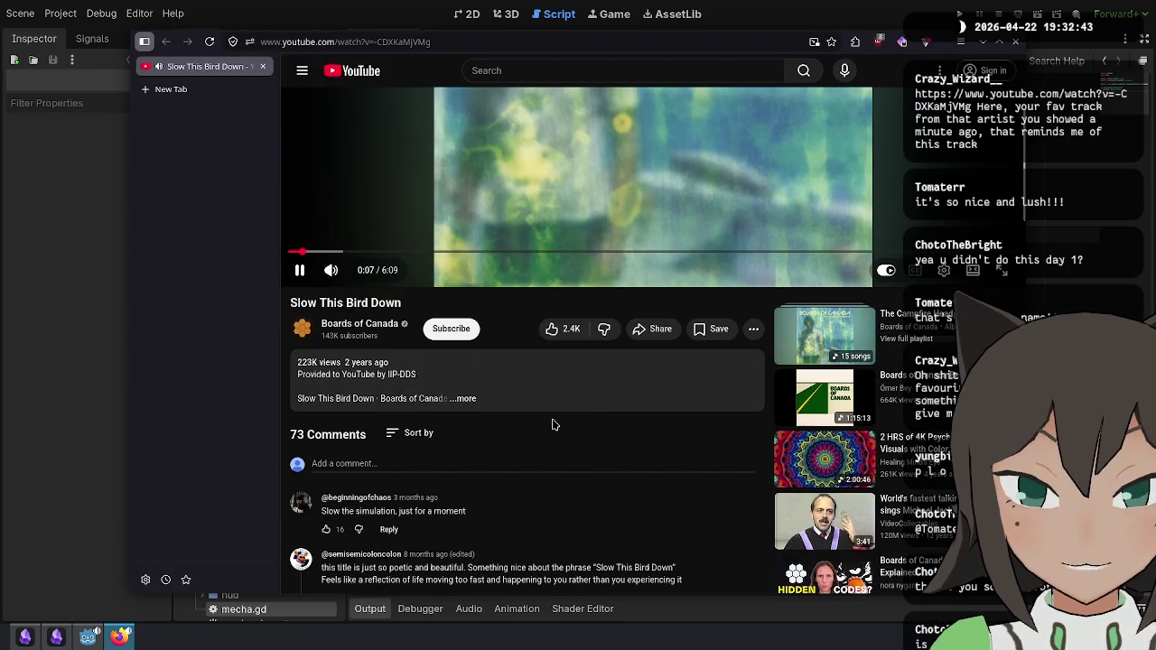
{"action": "scroll", "coordinate": [475, 404], "scroll_direction": "down", "scroll_amount": 2}
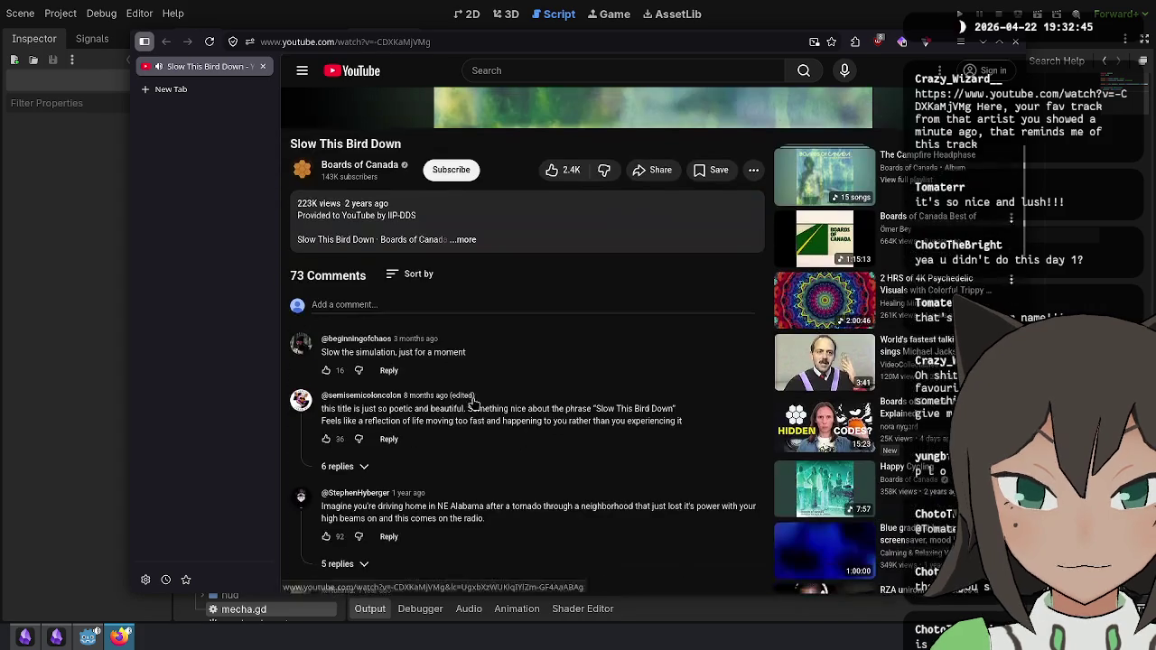
{"action": "scroll", "coordinate": [507, 361], "scroll_direction": "up", "scroll_amount": 5}
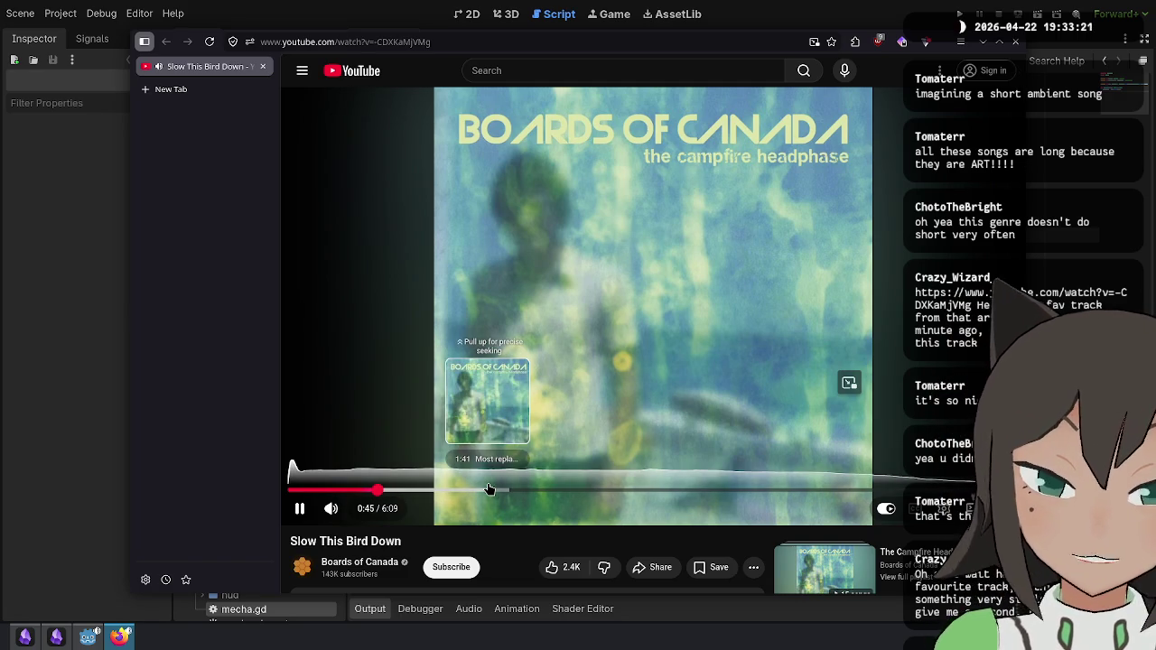
Pause Slow This Bird Down, jump ahead to about 2:34, and resume playback.
{"action": "key", "text": "space"}
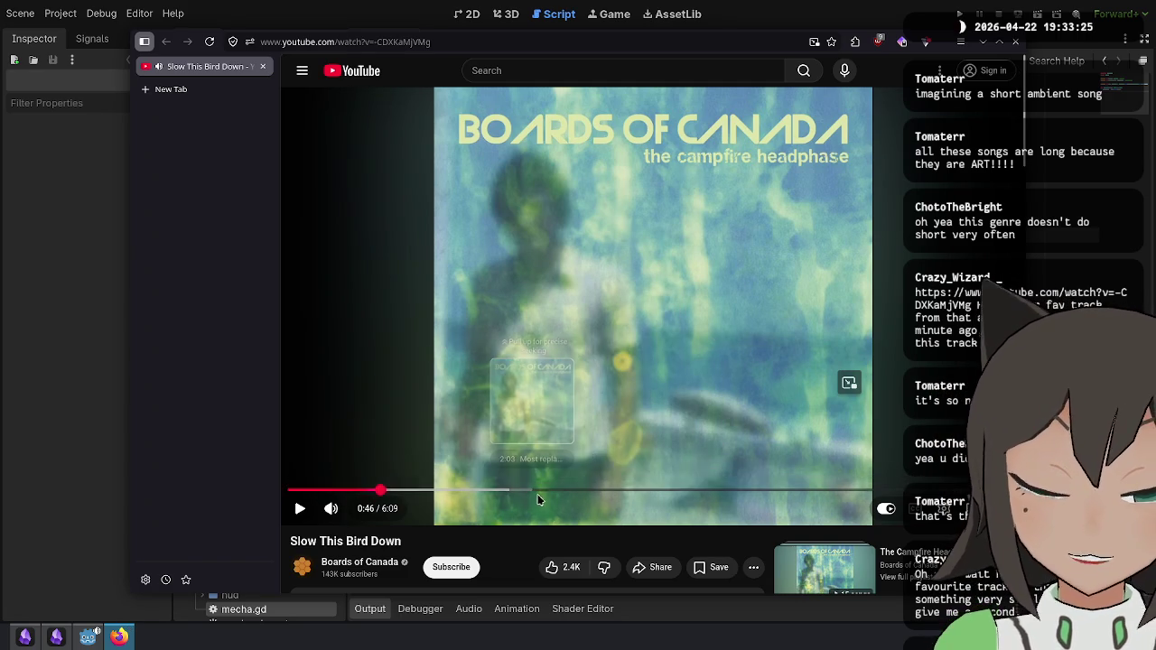
{"action": "left_click", "coordinate": [594, 490]}
{"action": "left_click", "coordinate": [594, 250]}
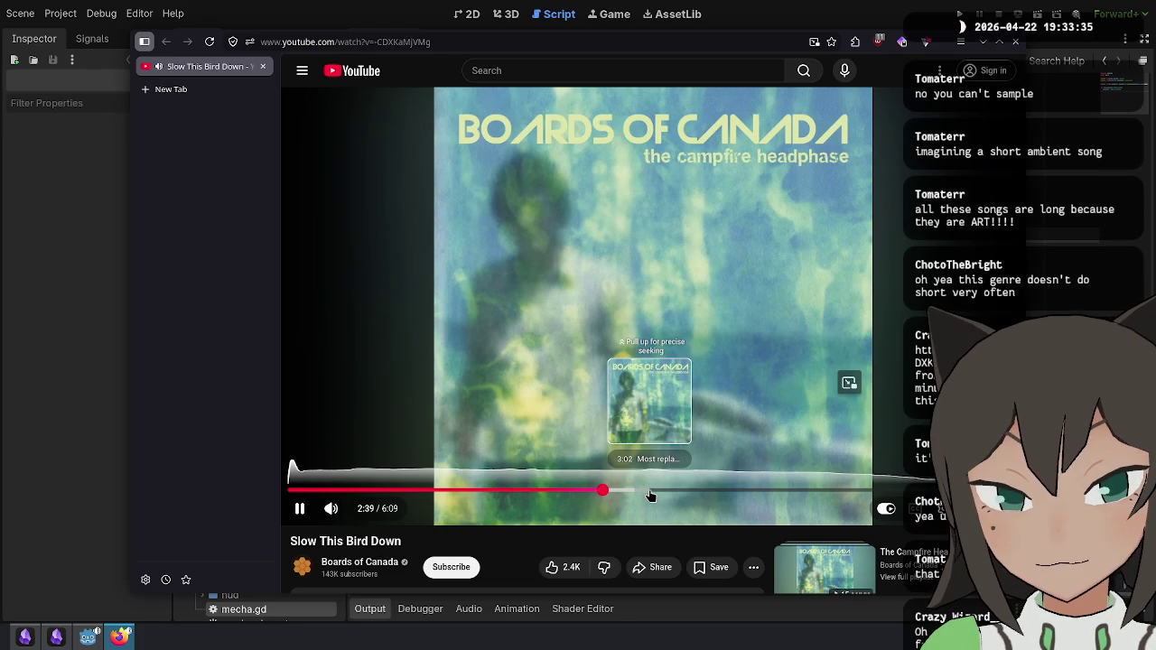
Move the browser window slightly down and to the left.
{"action": "left_click", "coordinate": [565, 71]}
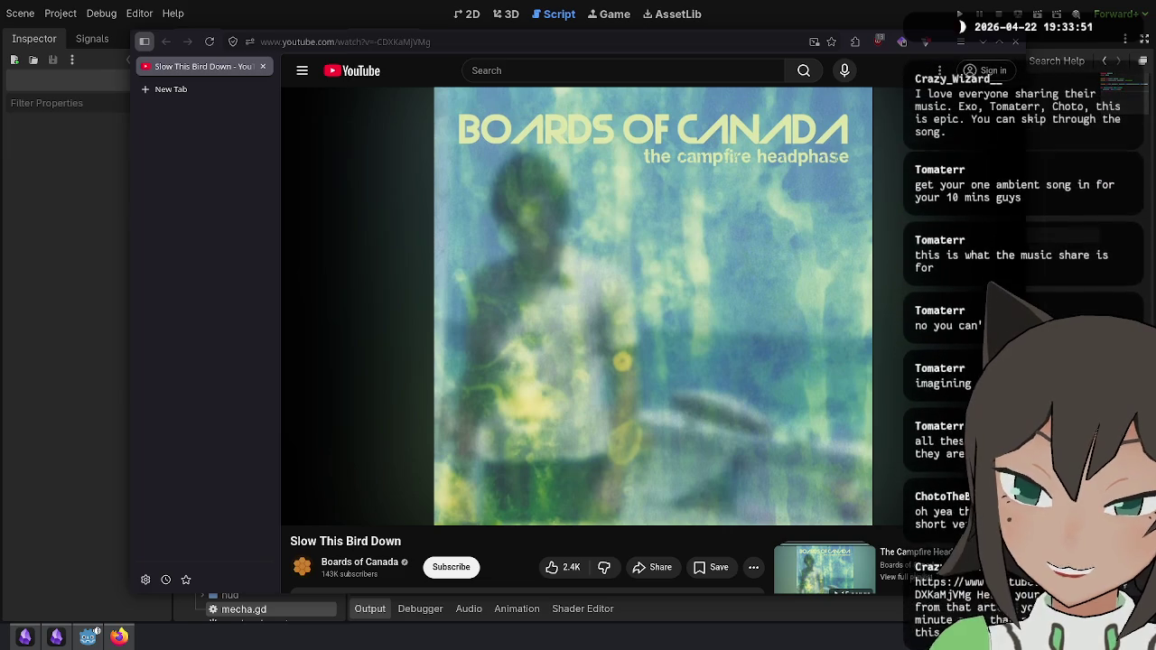
{"action": "left_click", "coordinate": [229, 261]}
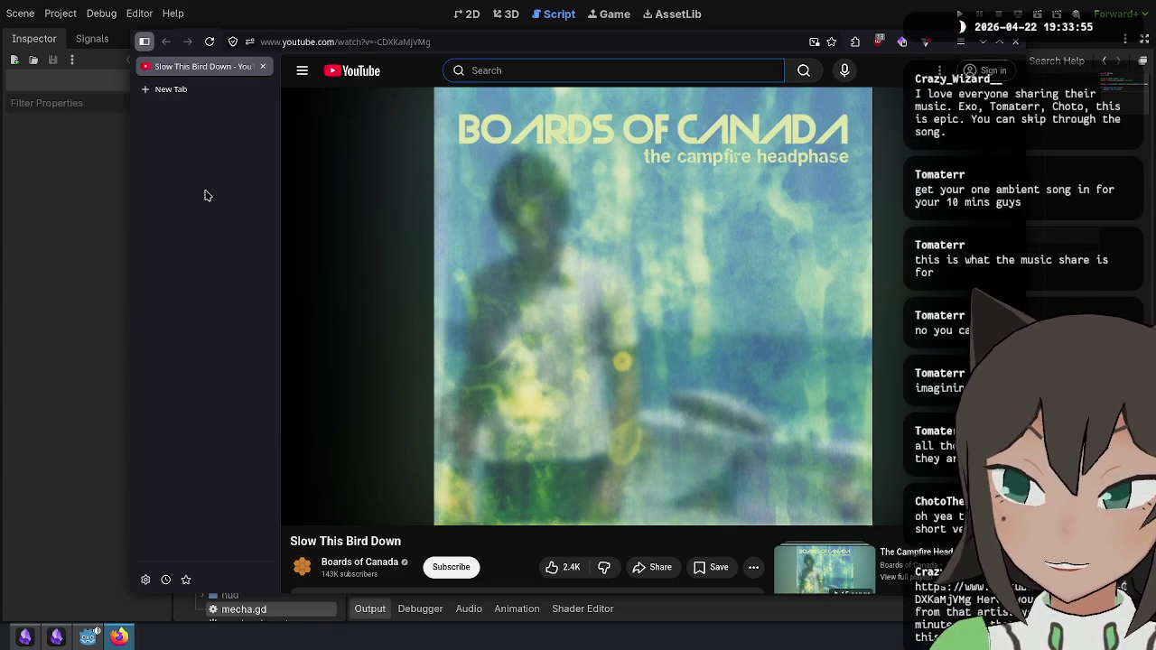
{"action": "mouse_move", "coordinate": [521, 103]}
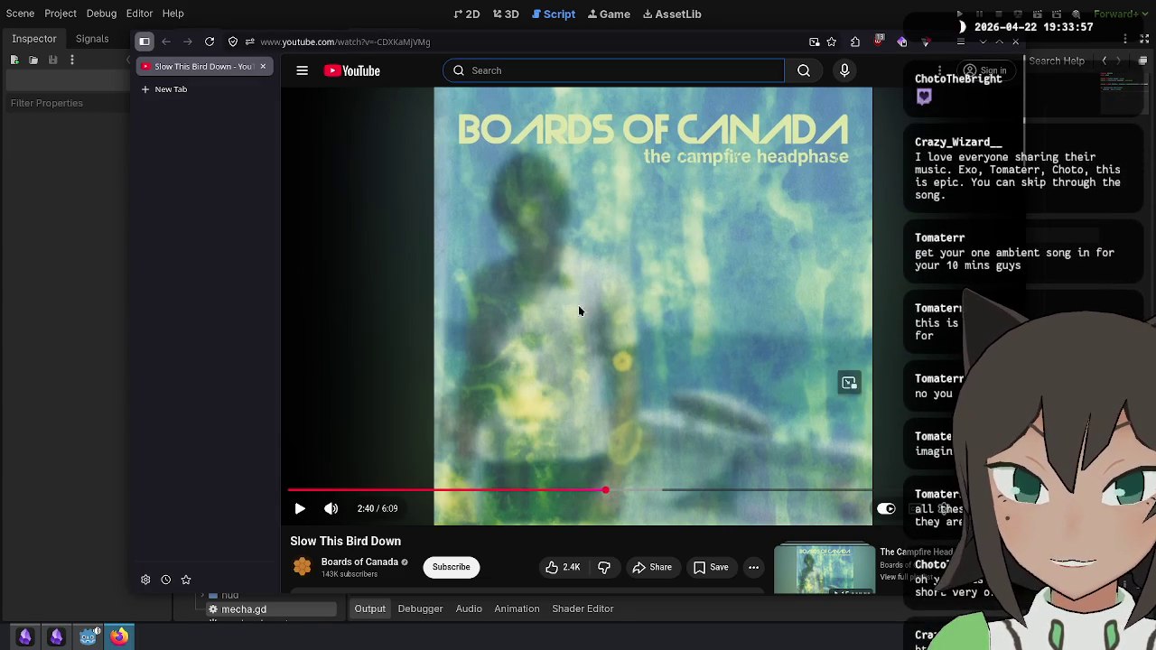
{"action": "left_click", "coordinate": [502, 551]}
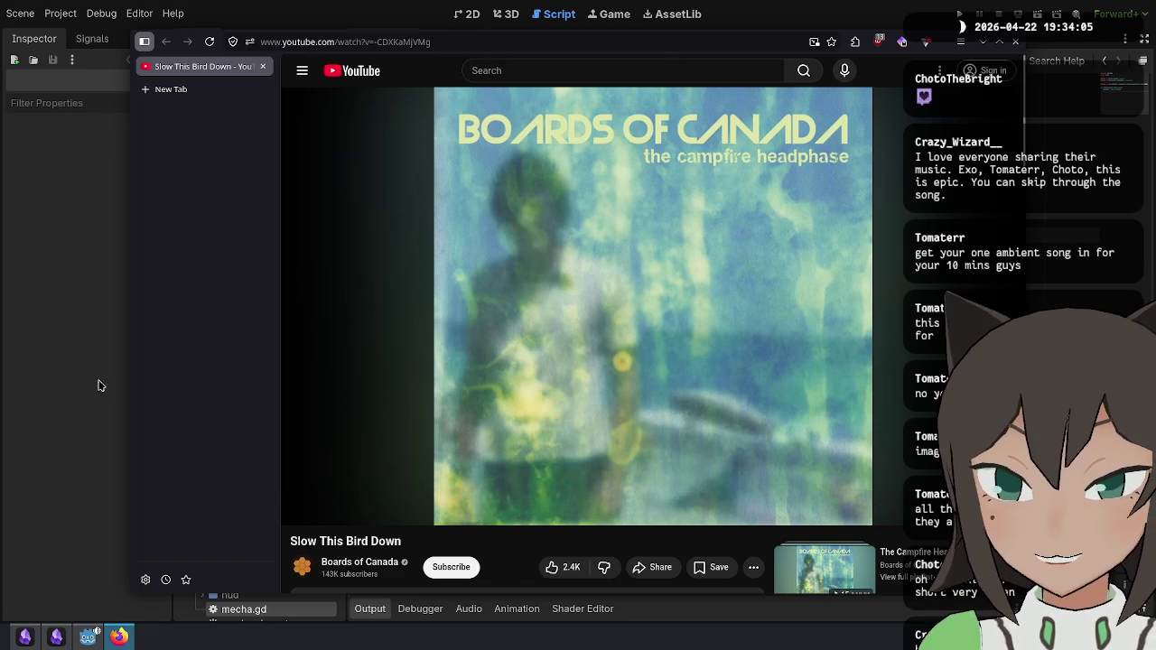
{"action": "left_click_drag", "start_coordinate": [226, 203], "coordinate": [193, 227]}
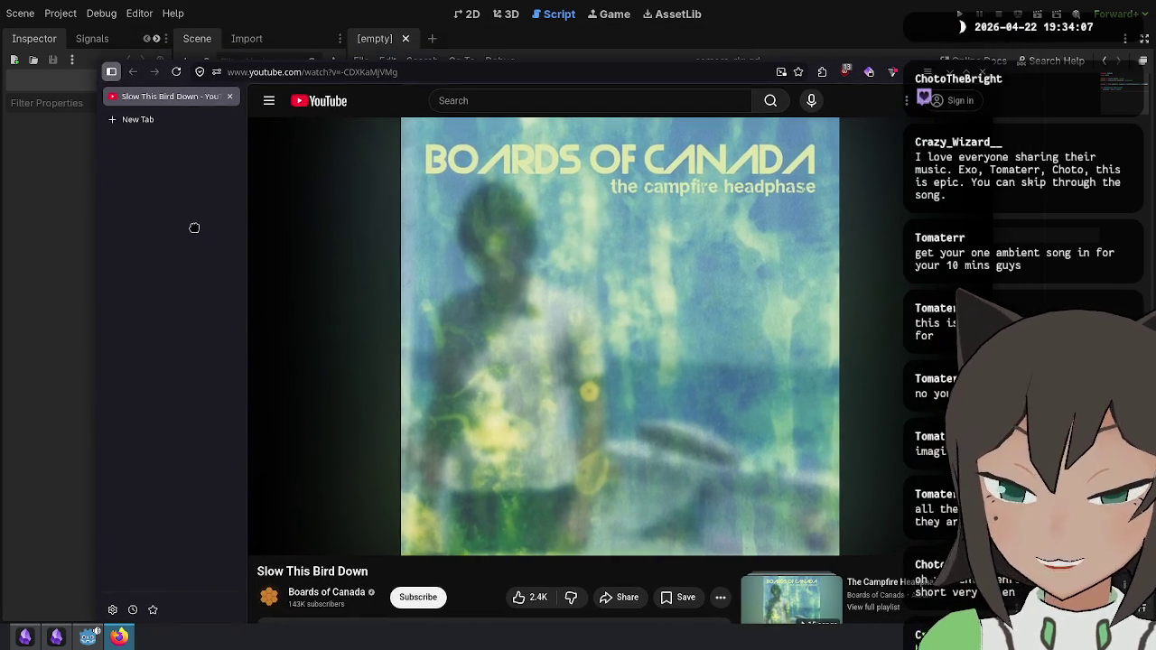
Type 'house' in YouTube search, then launch Rhythmbox and filter its library by 'house'.
{"action": "left_click", "coordinate": [676, 104]}
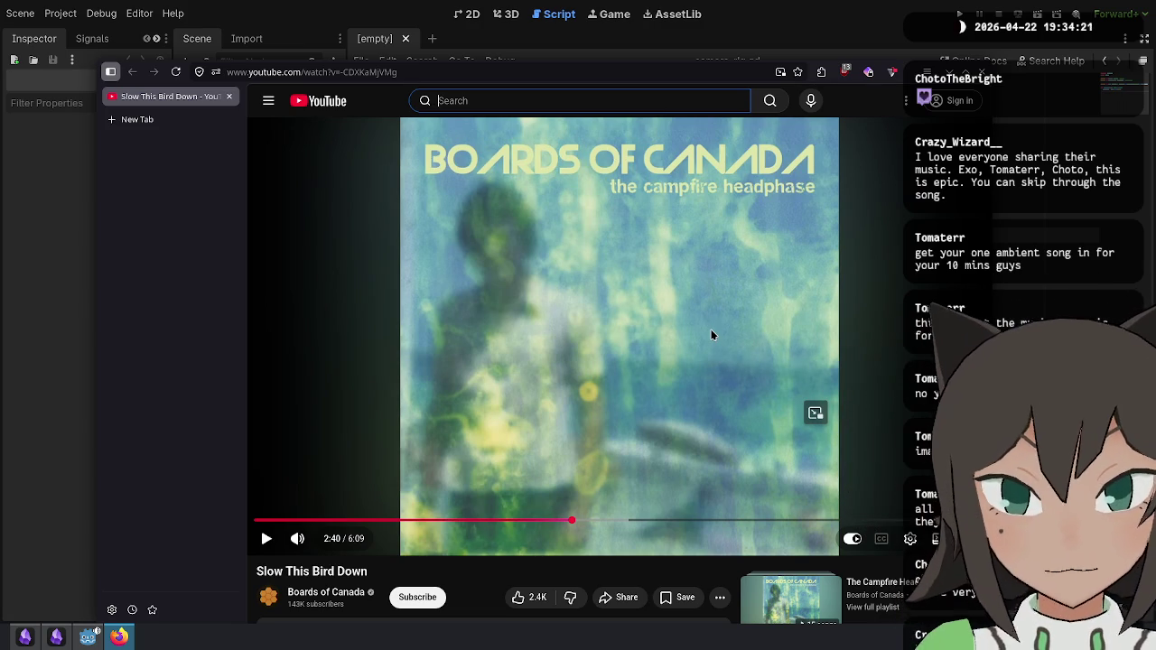
{"action": "type", "text": "house"}
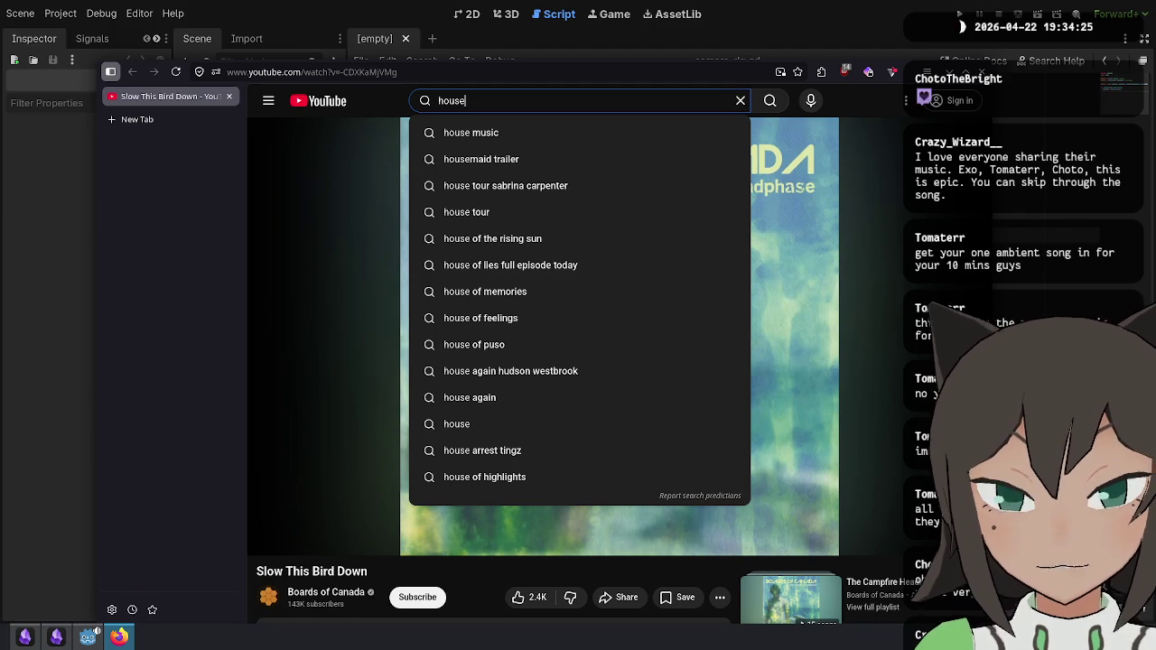
{"action": "key", "text": "alt+space"}
{"action": "type", "text": "obs"}
{"action": "key", "text": "Return"}
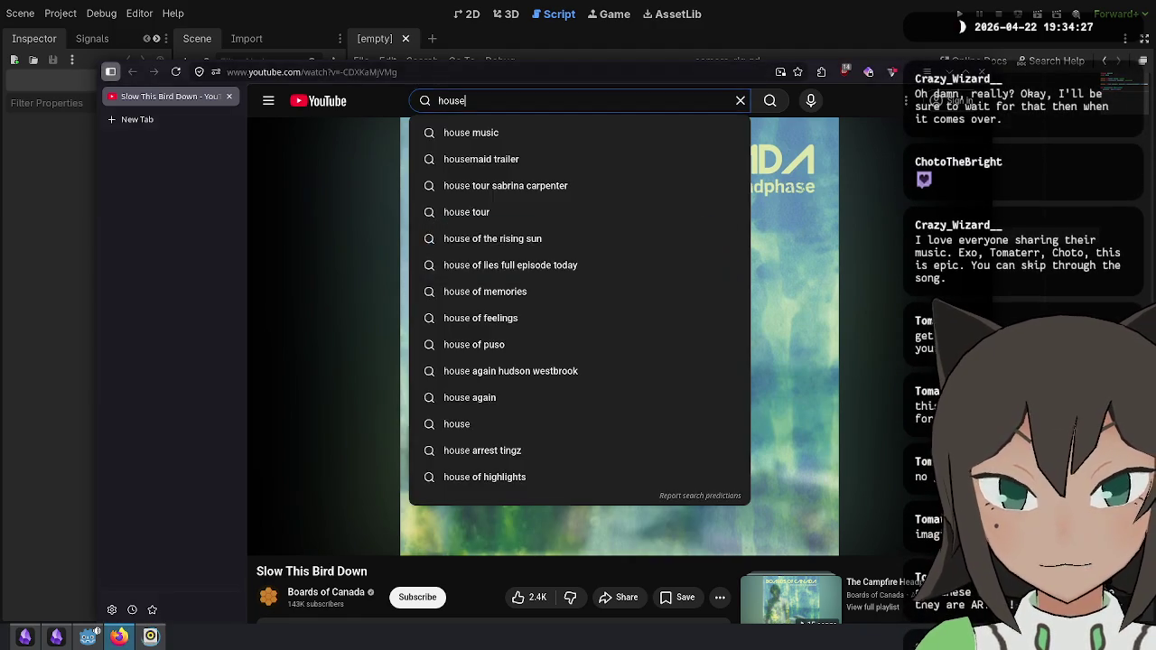
{"action": "type", "text": "house"}
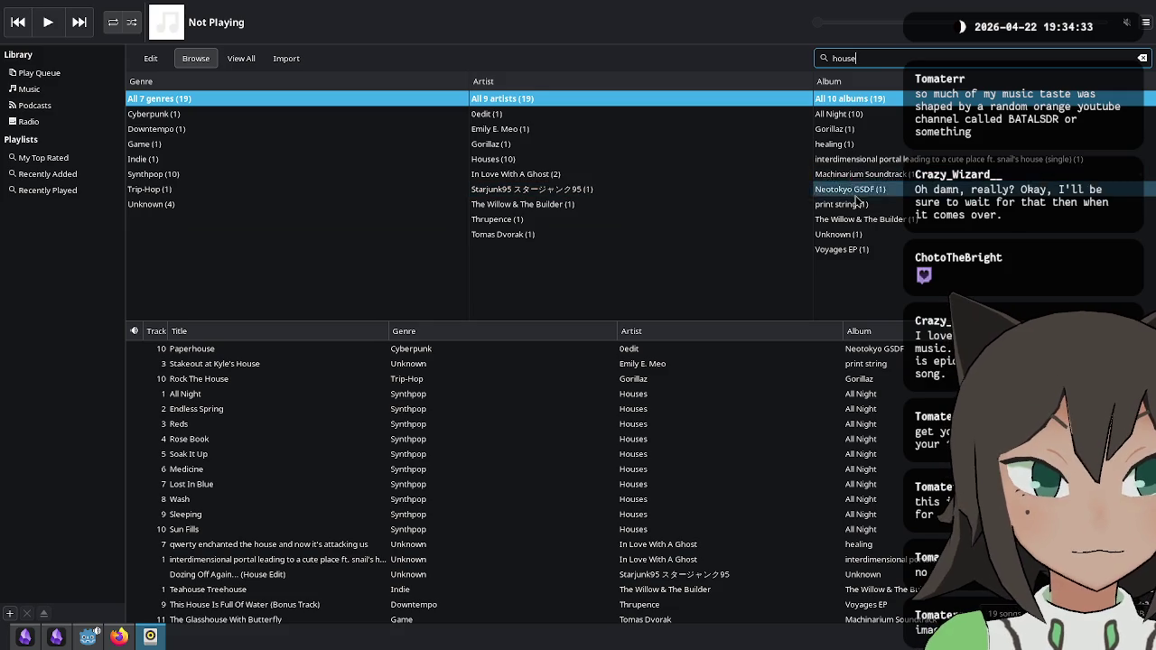
Show the All Night album in Rhythmbox, then play Houses' Soak It Up on YouTube from 0:36.
{"action": "left_click", "coordinate": [858, 114]}
{"action": "left_click", "coordinate": [369, 351]}
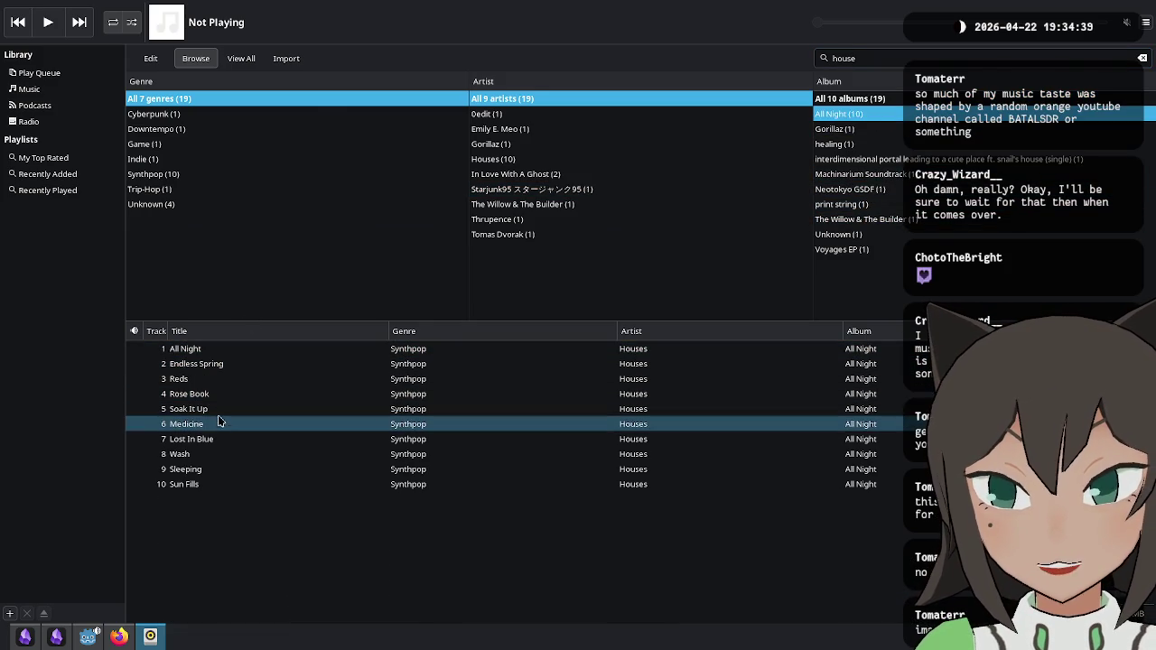
{"action": "key", "text": "alt+Tab"}
{"action": "type", "text": "s soak it up"}
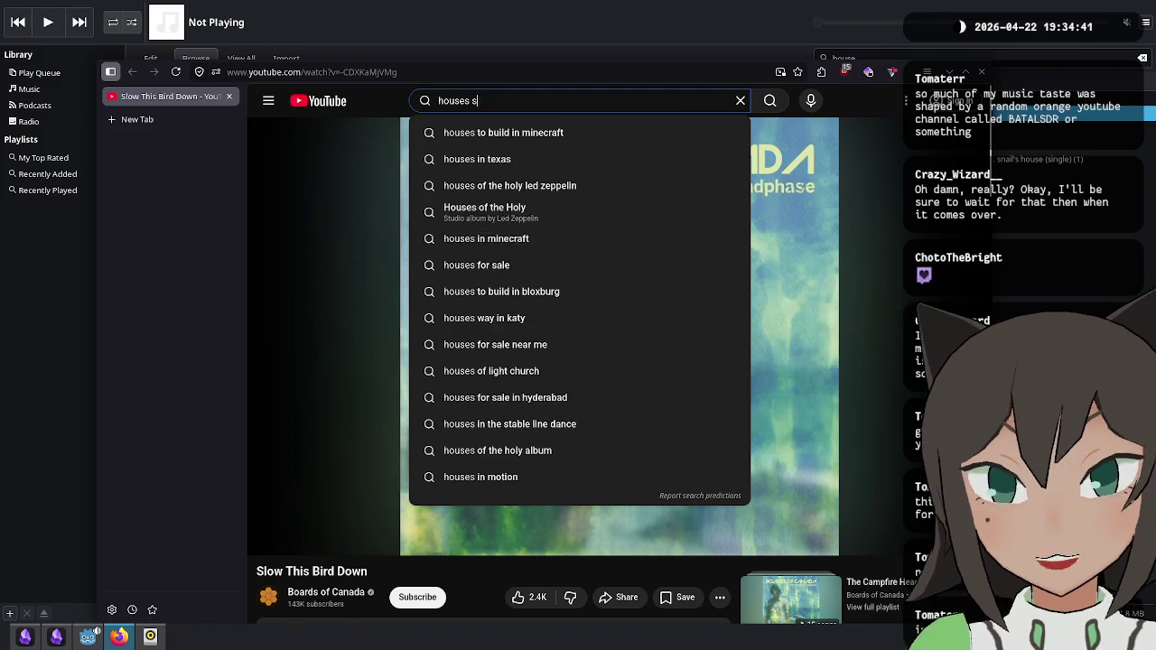
{"action": "key", "text": "Return"}
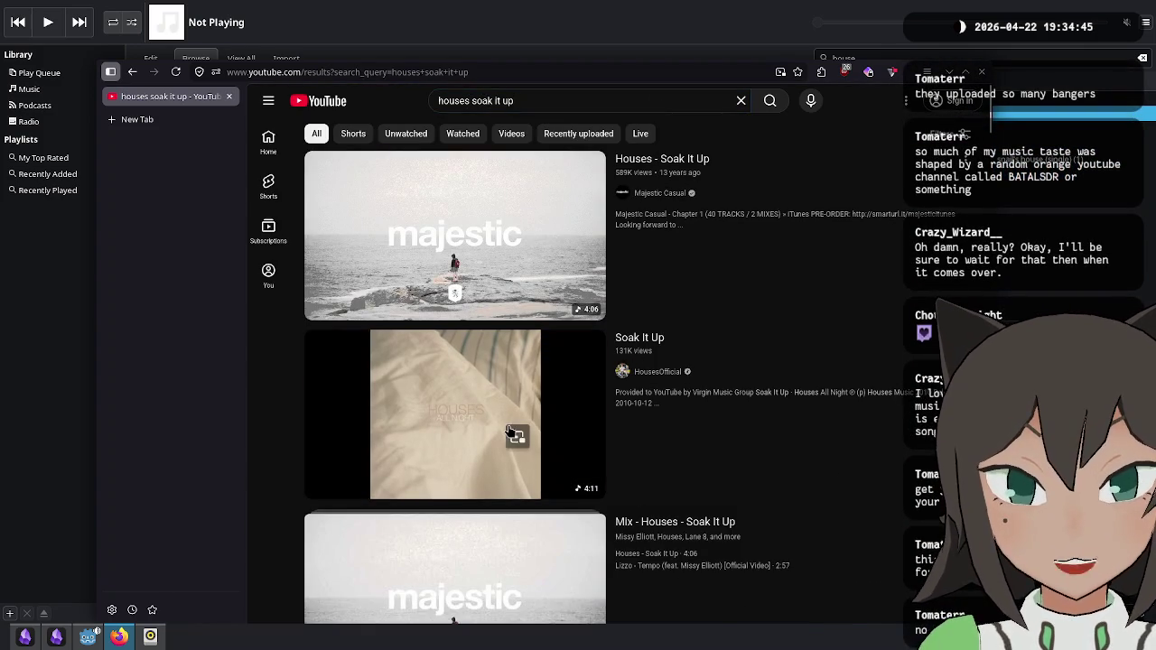
{"action": "left_click", "coordinate": [440, 380]}
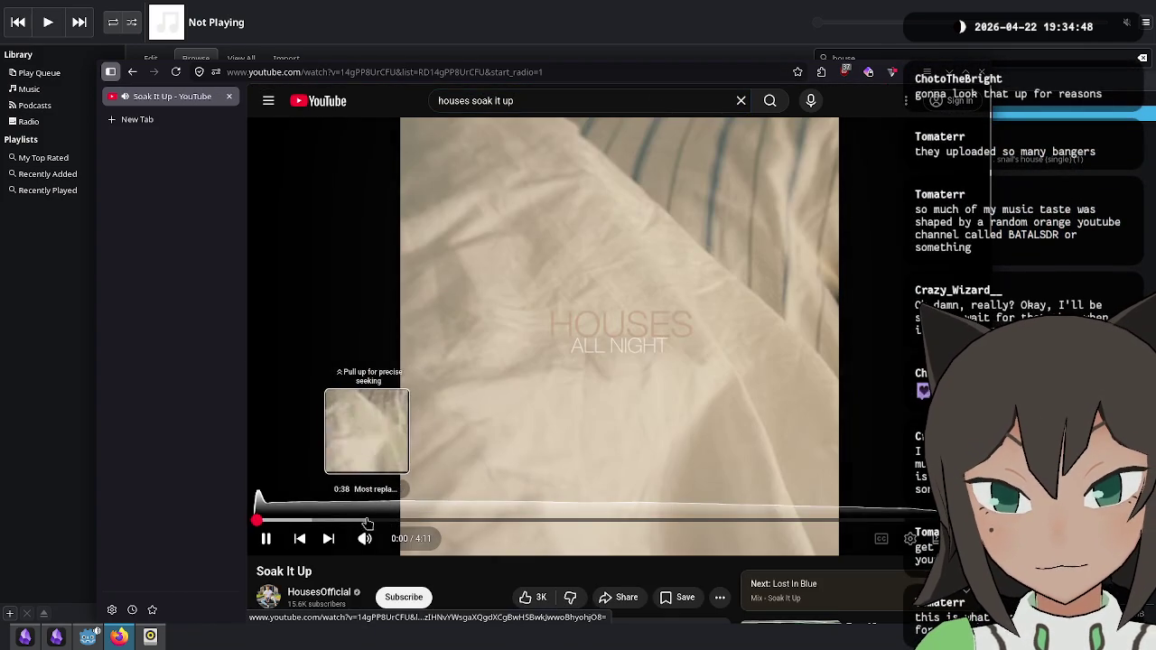
{"action": "left_click", "coordinate": [367, 522]}
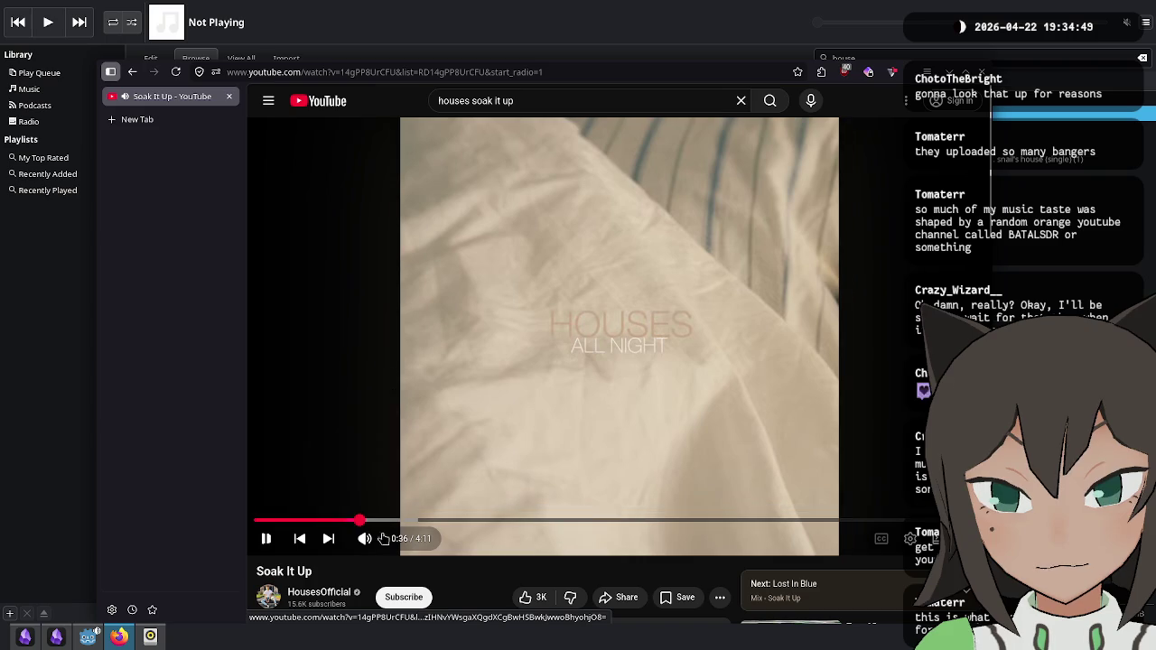
Search YouTube for 'it's lonely around people too'.
{"action": "left_click", "coordinate": [556, 100]}
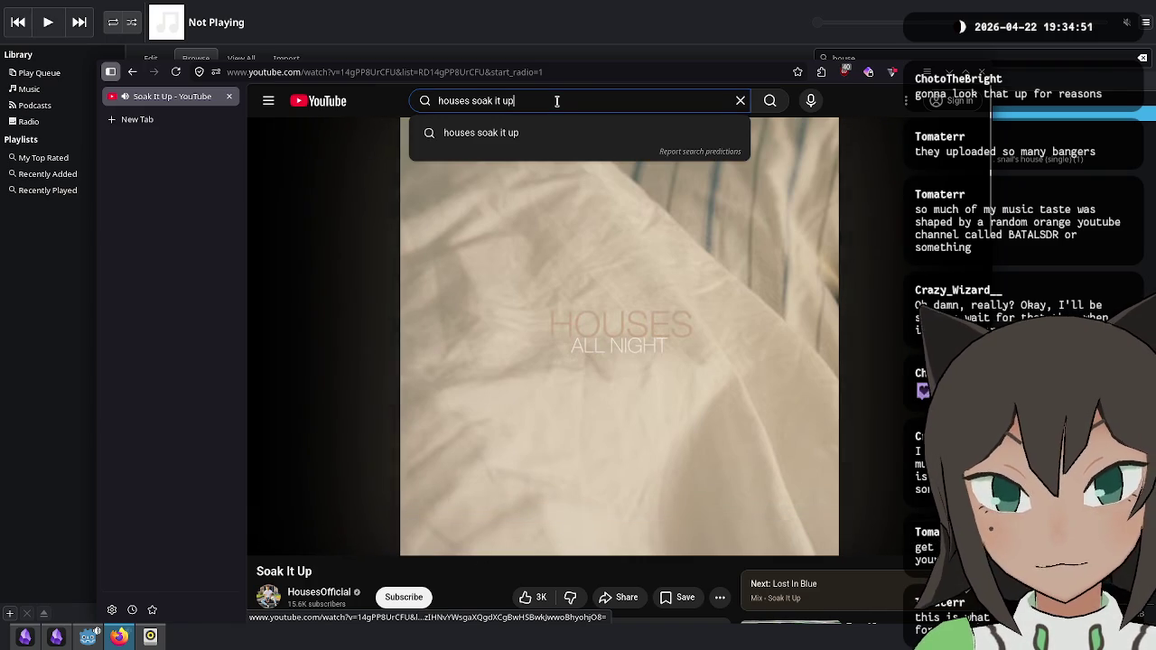
{"action": "key", "text": "ctrl+a"}
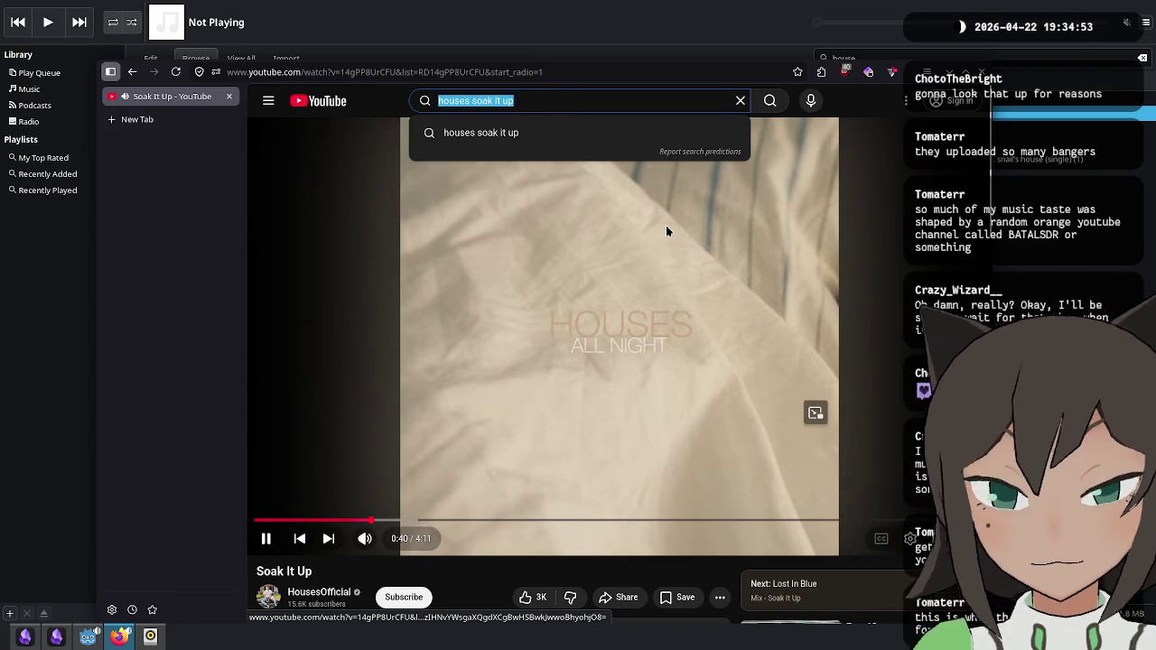
{"action": "type", "text": "it's lonely around"}
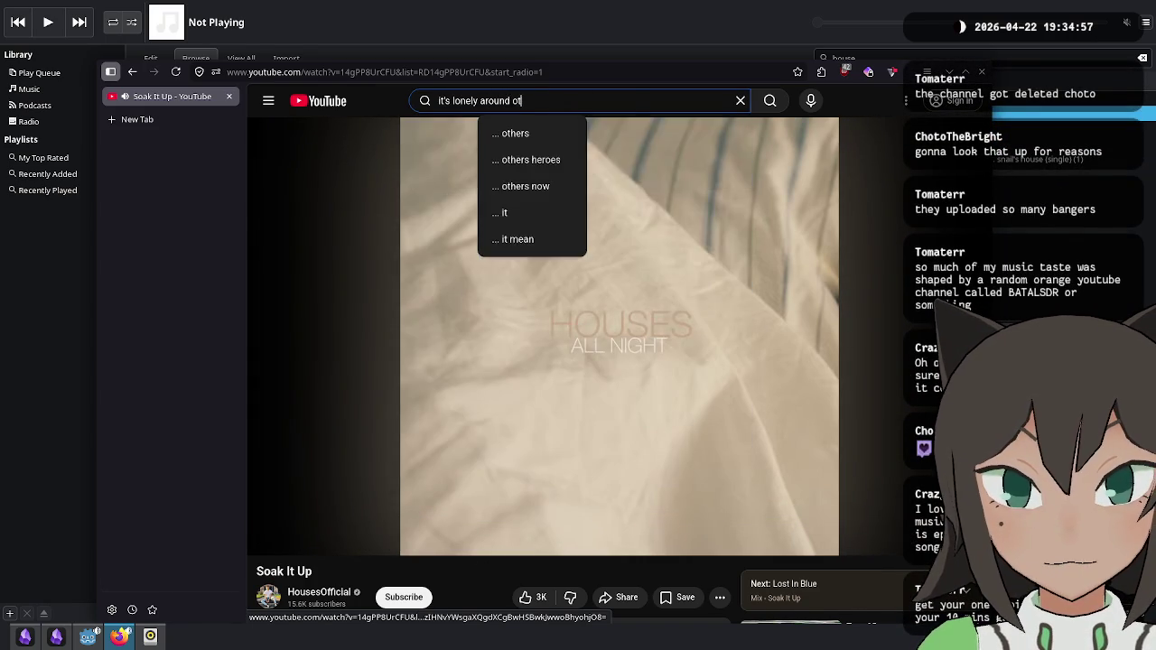
{"action": "key", "text": "Down"}
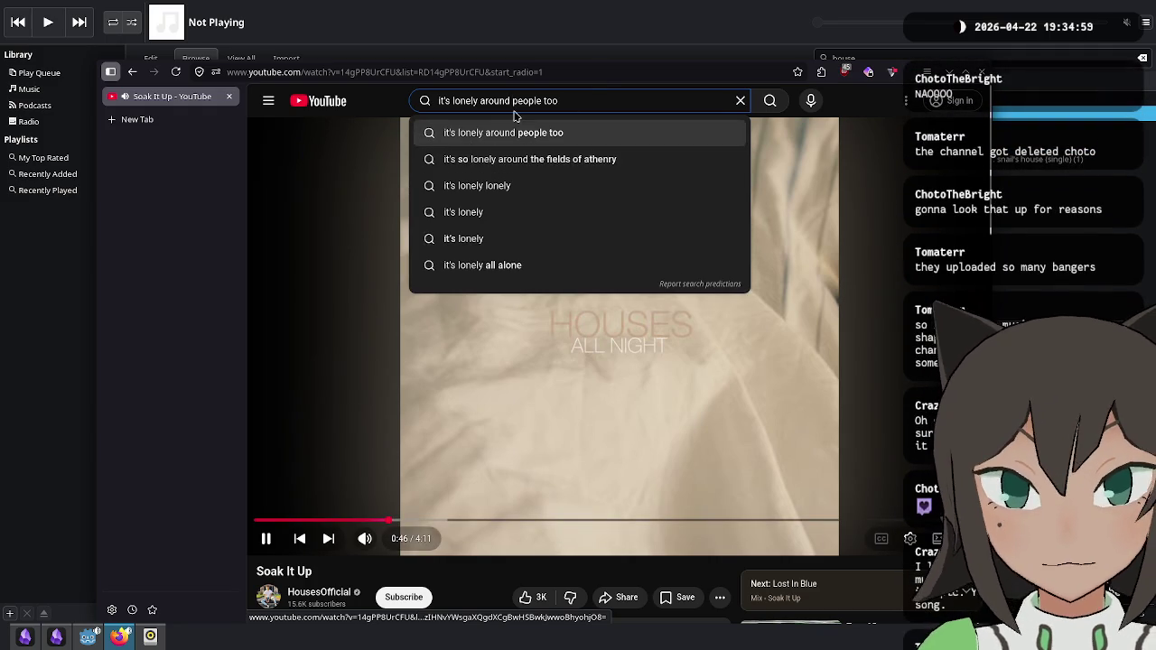
{"action": "left_click", "coordinate": [455, 524]}
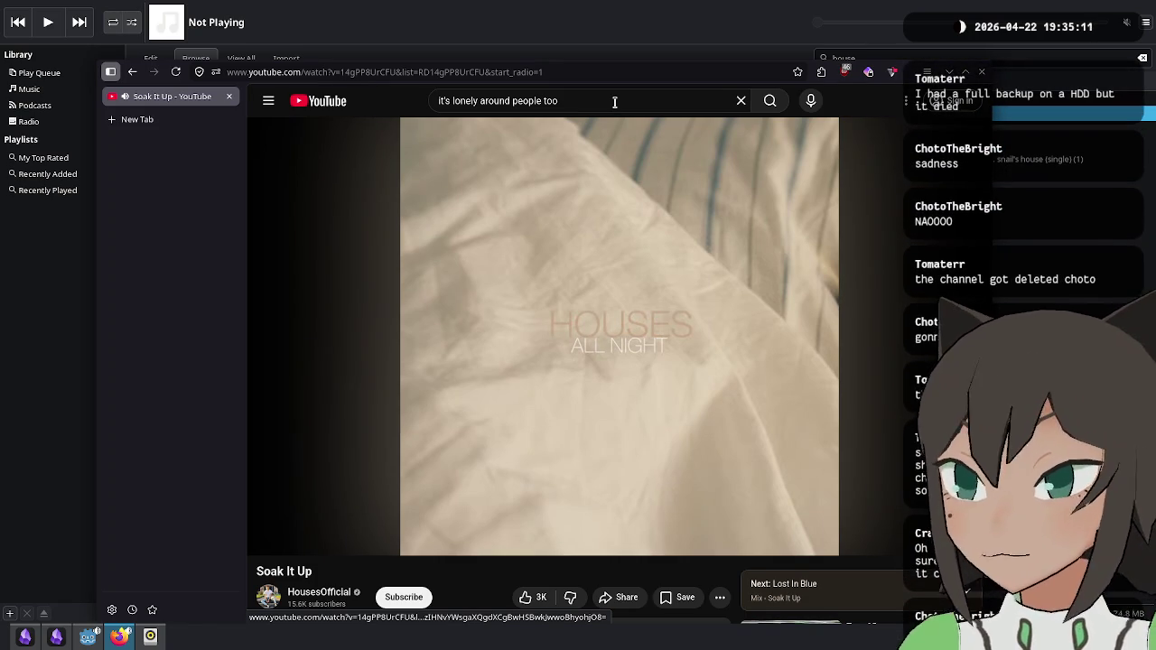
{"action": "left_click", "coordinate": [615, 102]}
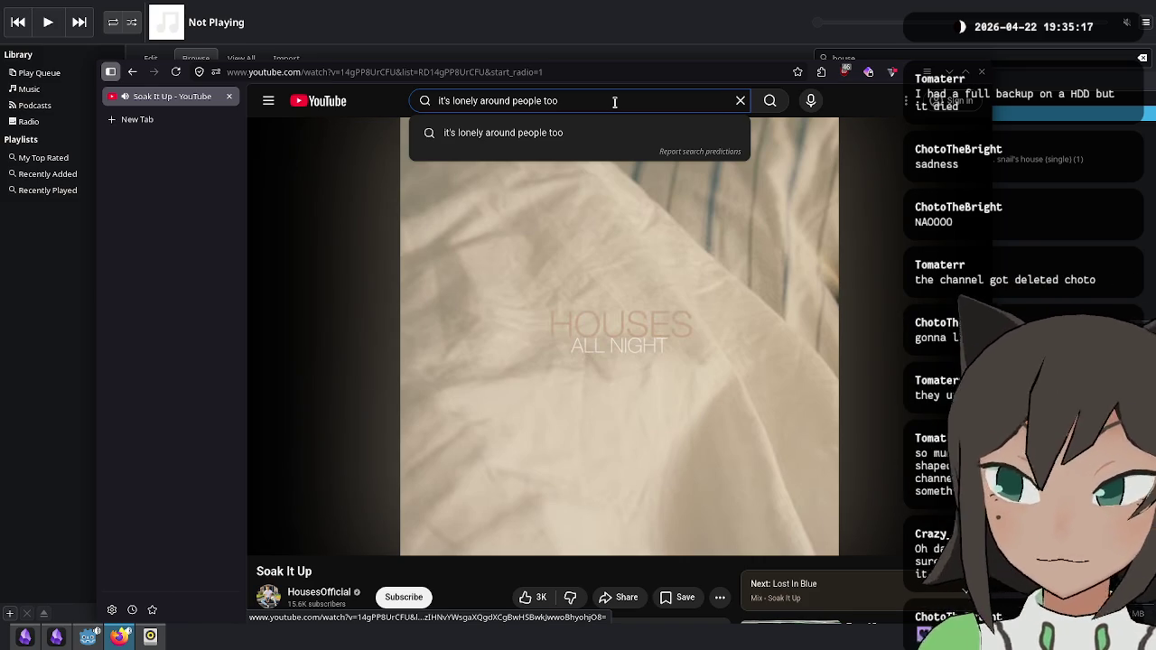
{"action": "key", "text": "Return"}
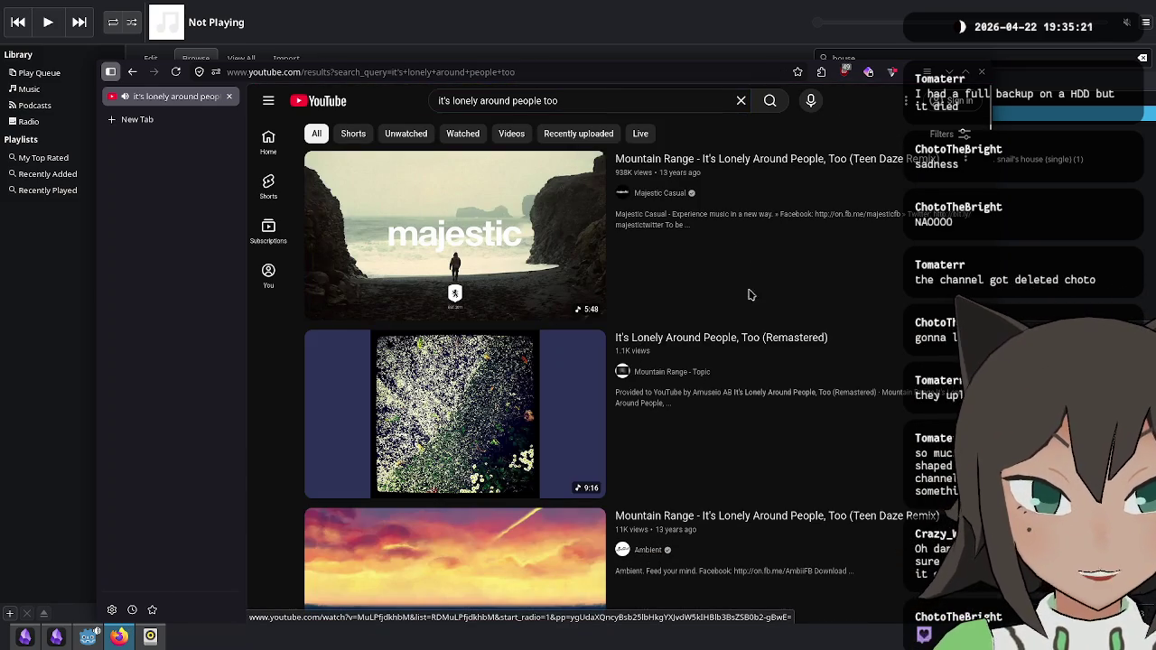
Open Mountain Range's It's Lonely Around People, Too (Teen Daze Remix) from the results.
{"action": "scroll", "coordinate": [749, 295], "scroll_direction": "down", "scroll_amount": 5}
{"action": "scroll", "coordinate": [715, 399], "scroll_direction": "down", "scroll_amount": 4}
{"action": "scroll", "coordinate": [714, 398], "scroll_direction": "up", "scroll_amount": 9}
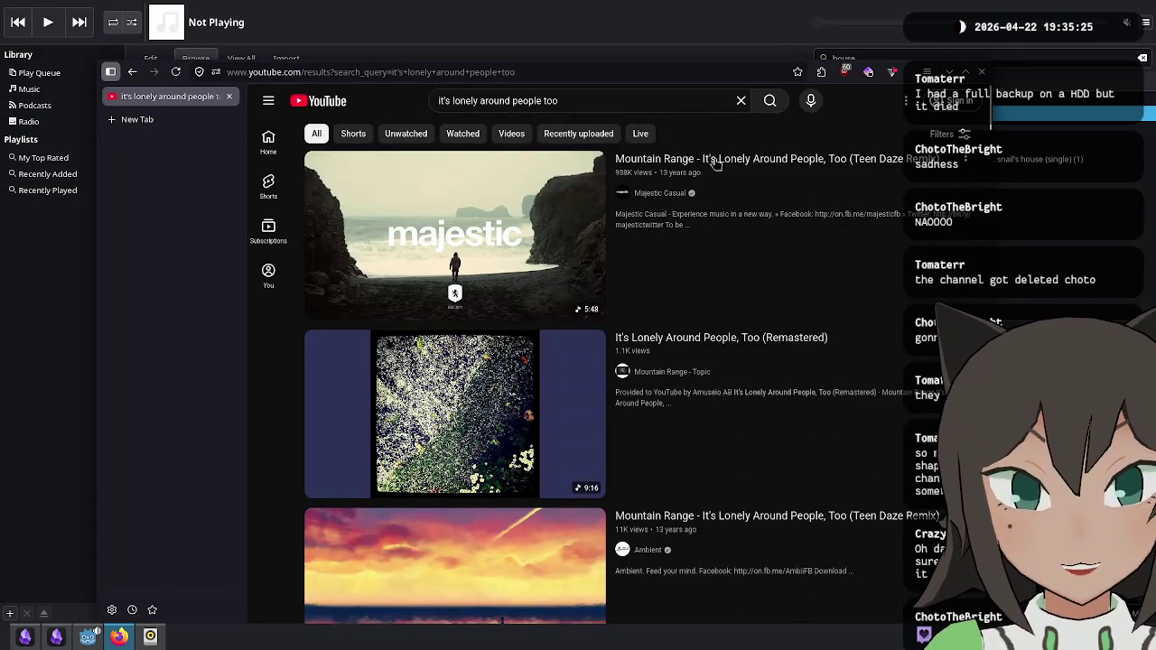
{"action": "left_click", "coordinate": [714, 163]}
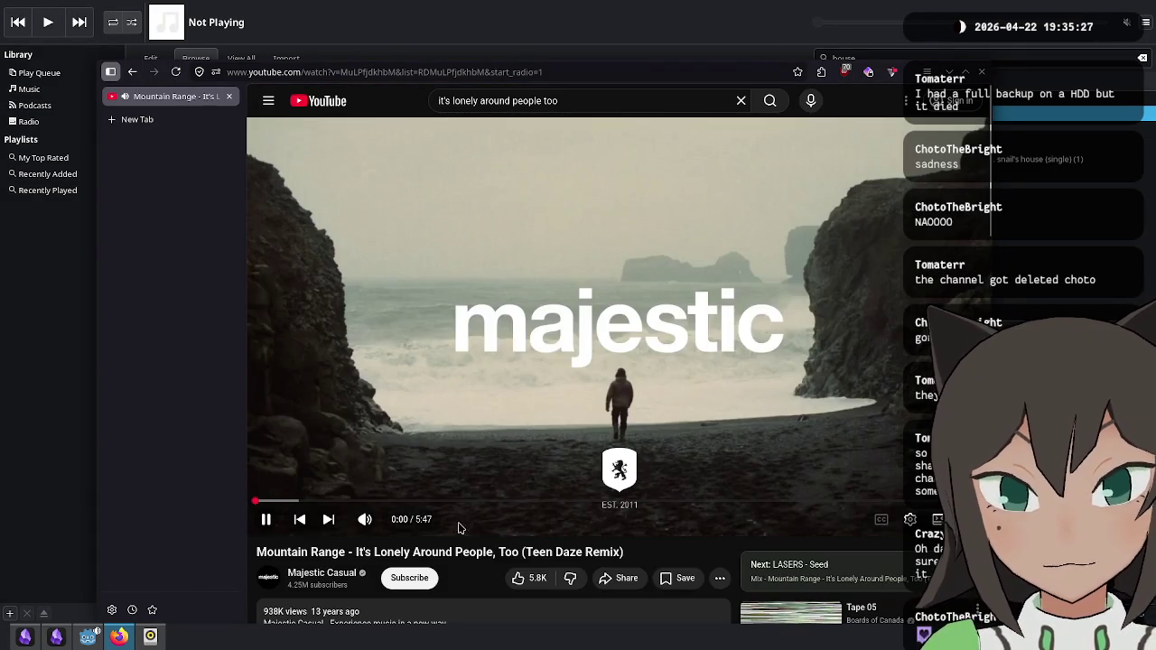
{"action": "left_click_drag", "start_coordinate": [527, 551], "coordinate": [620, 553]}
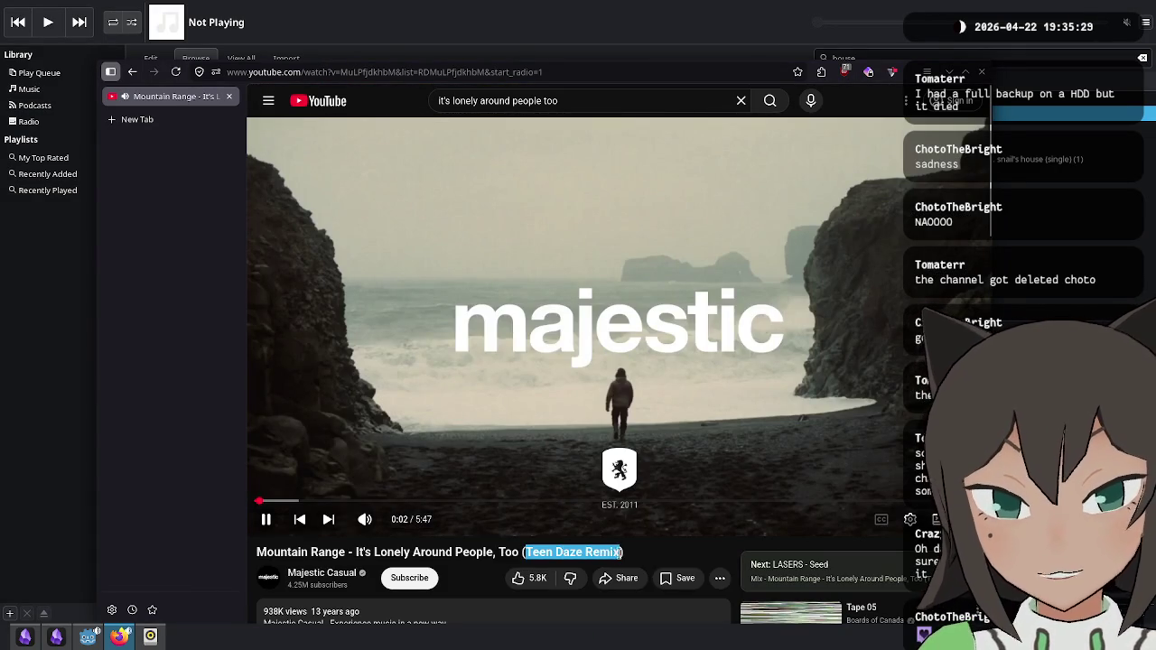
{"action": "left_click", "coordinate": [620, 552]}
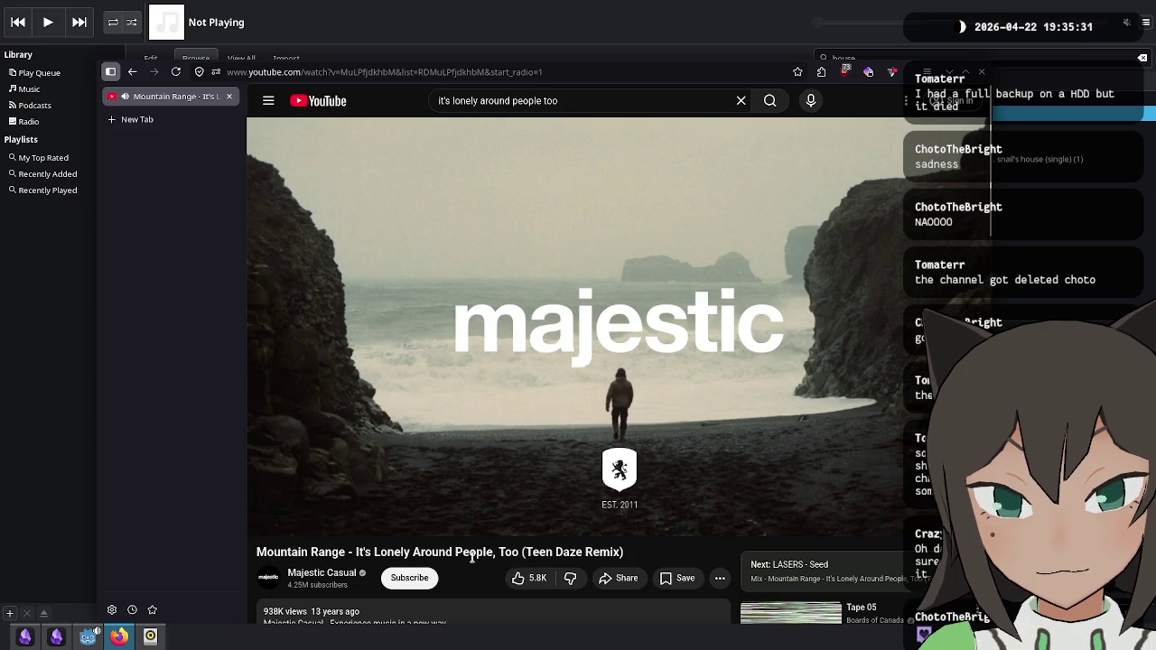
{"action": "scroll", "coordinate": [453, 586], "scroll_direction": "down", "scroll_amount": 2}
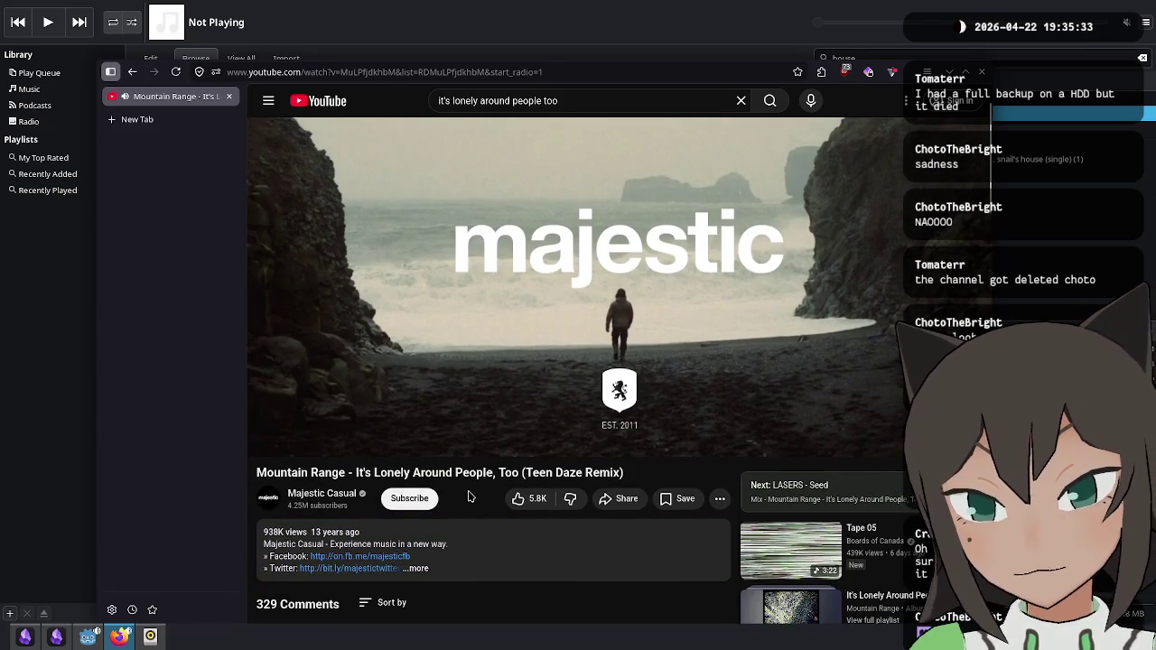
{"action": "scroll", "coordinate": [469, 497], "scroll_direction": "up", "scroll_amount": 2}
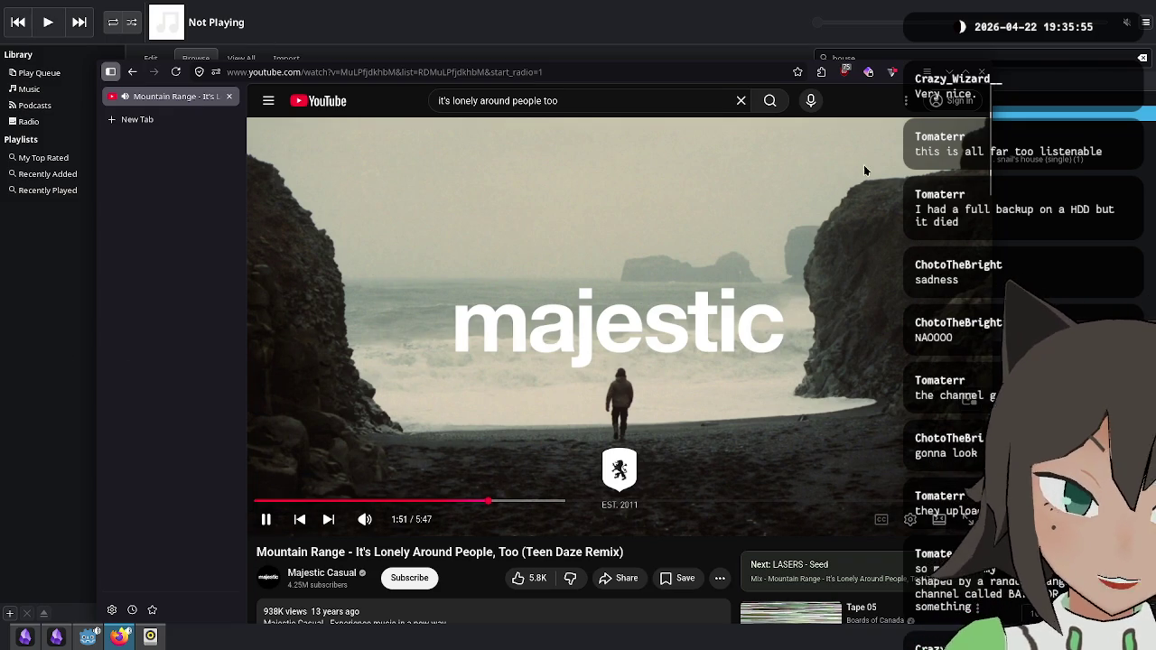
Search Rhythmbox for 'teen', then open the video's SoundCloud link from its expanded description.
{"action": "key", "text": "alt+Tab"}
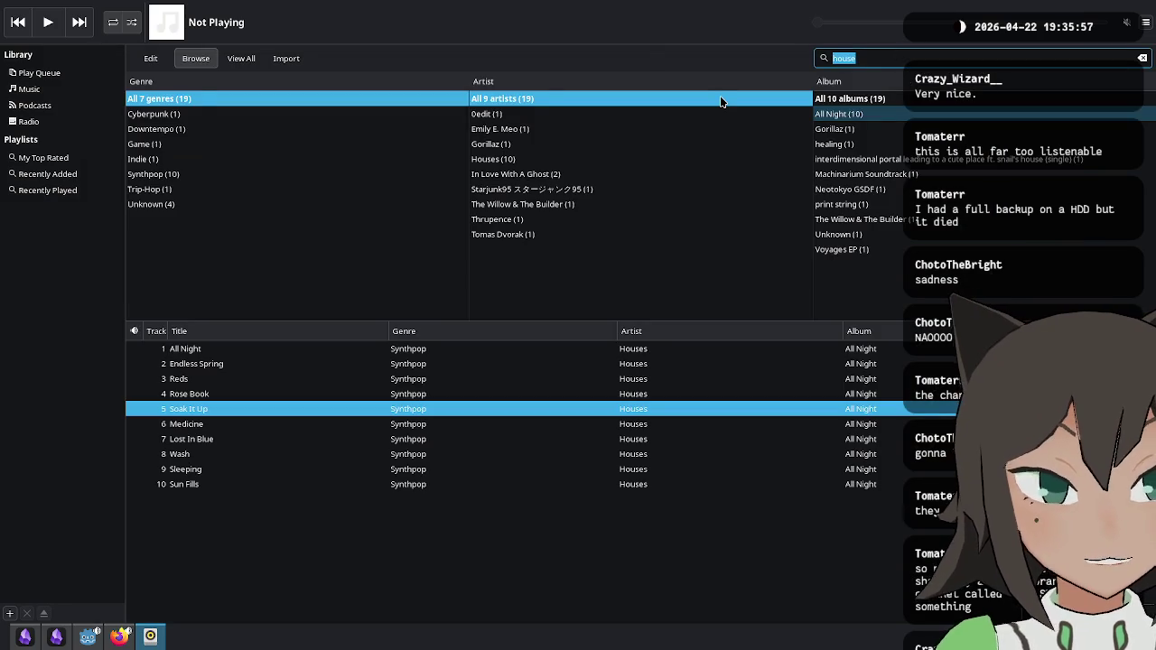
{"action": "type", "text": "teen"}
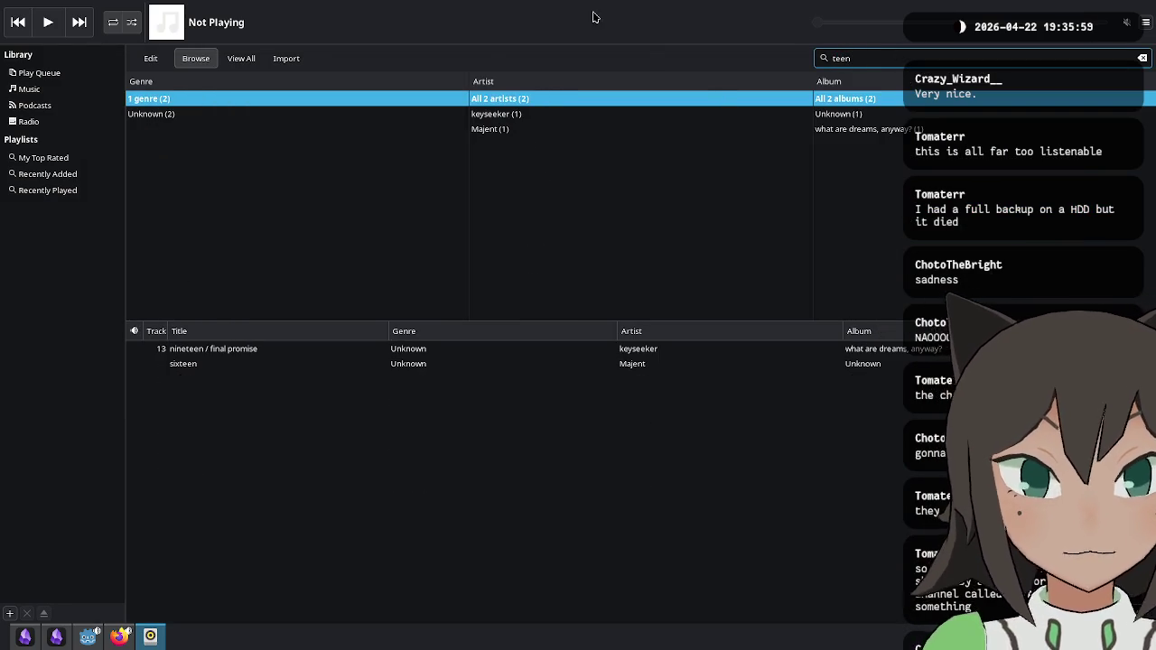
{"action": "key", "text": "alt+Tab"}
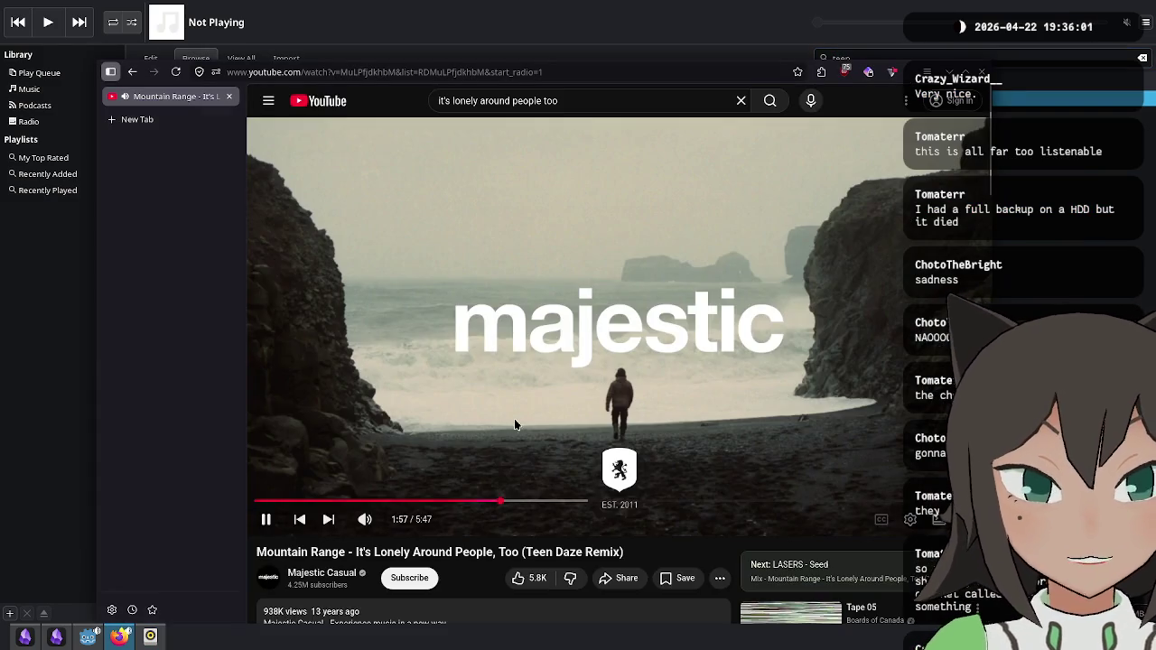
{"action": "scroll", "coordinate": [515, 424], "scroll_direction": "down", "scroll_amount": 3}
{"action": "left_click", "coordinate": [459, 392]}
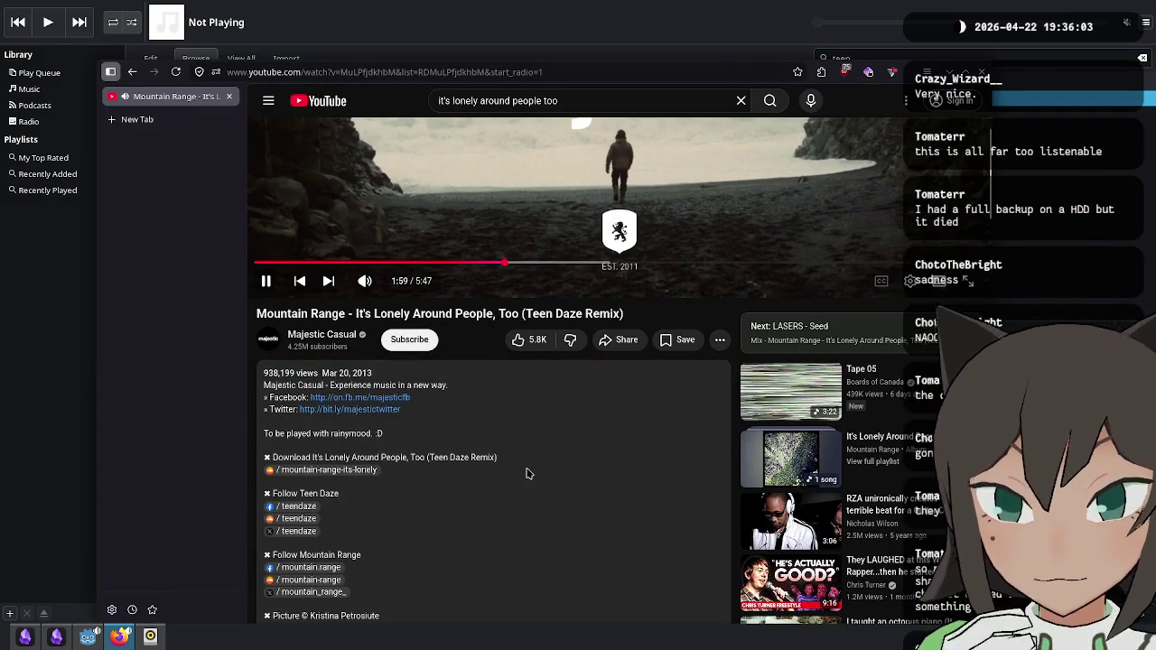
{"action": "scroll", "coordinate": [528, 474], "scroll_direction": "down", "scroll_amount": 3}
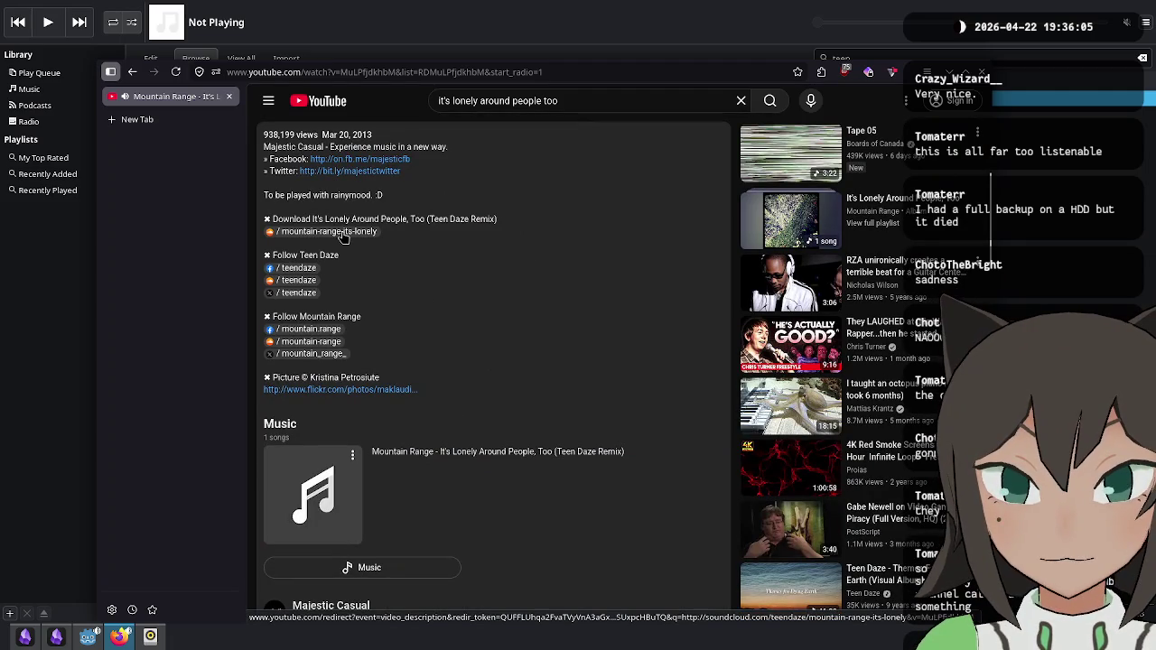
{"action": "left_click", "coordinate": [343, 235]}
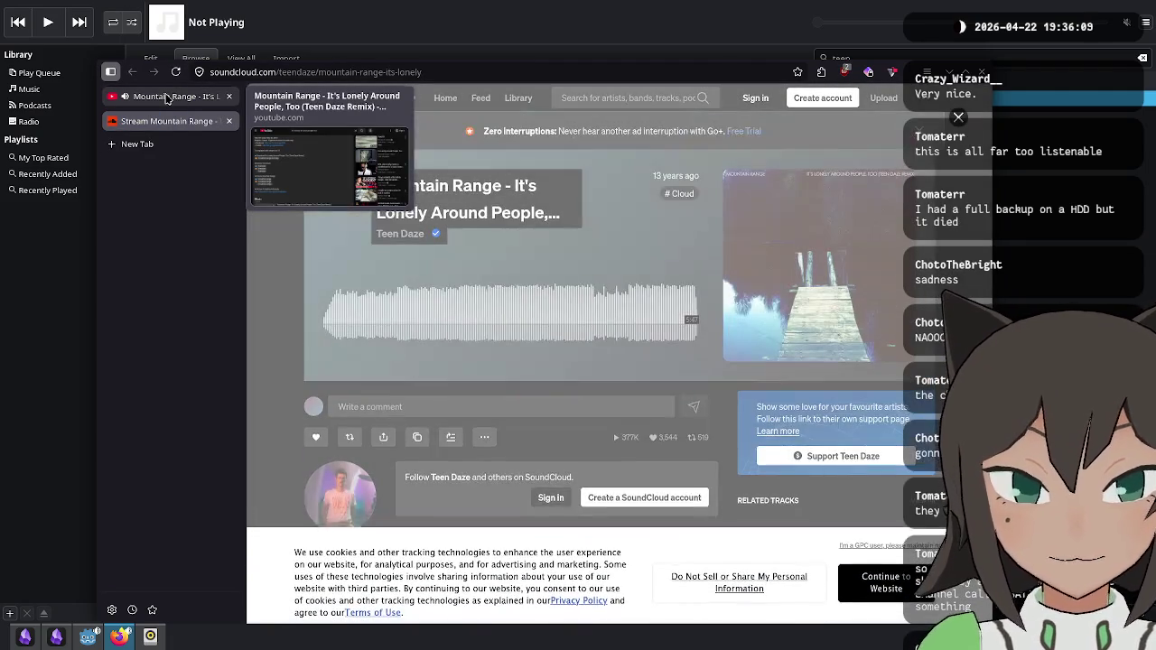
Close the YouTube tab and start the Teen Daze remix playing on SoundCloud.
{"action": "middle_click", "coordinate": [166, 97]}
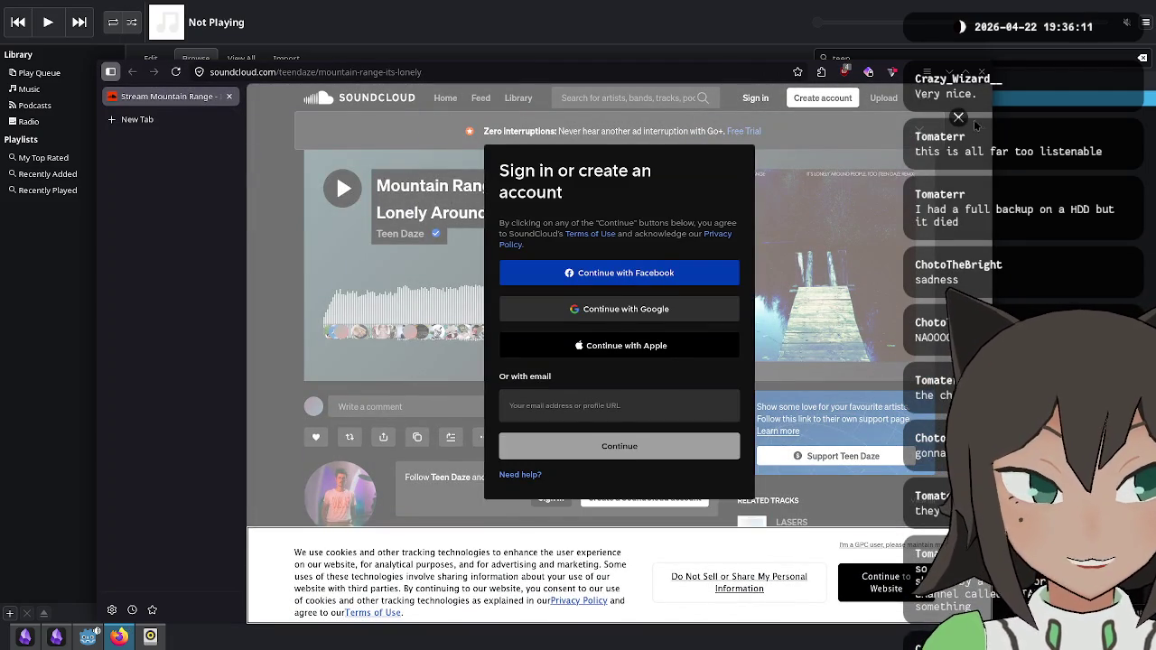
{"action": "left_click", "coordinate": [958, 116]}
{"action": "left_click", "coordinate": [608, 311]}
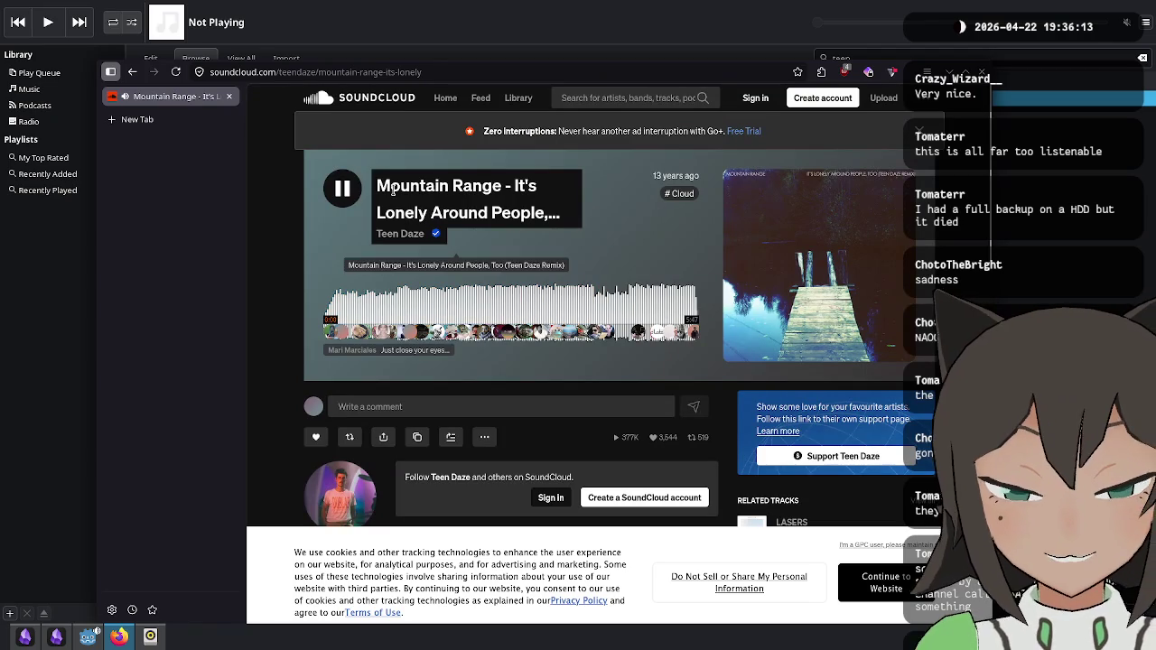
Request the track download, enter the account e-mail, and continue to the password step.
{"action": "left_click", "coordinate": [483, 440]}
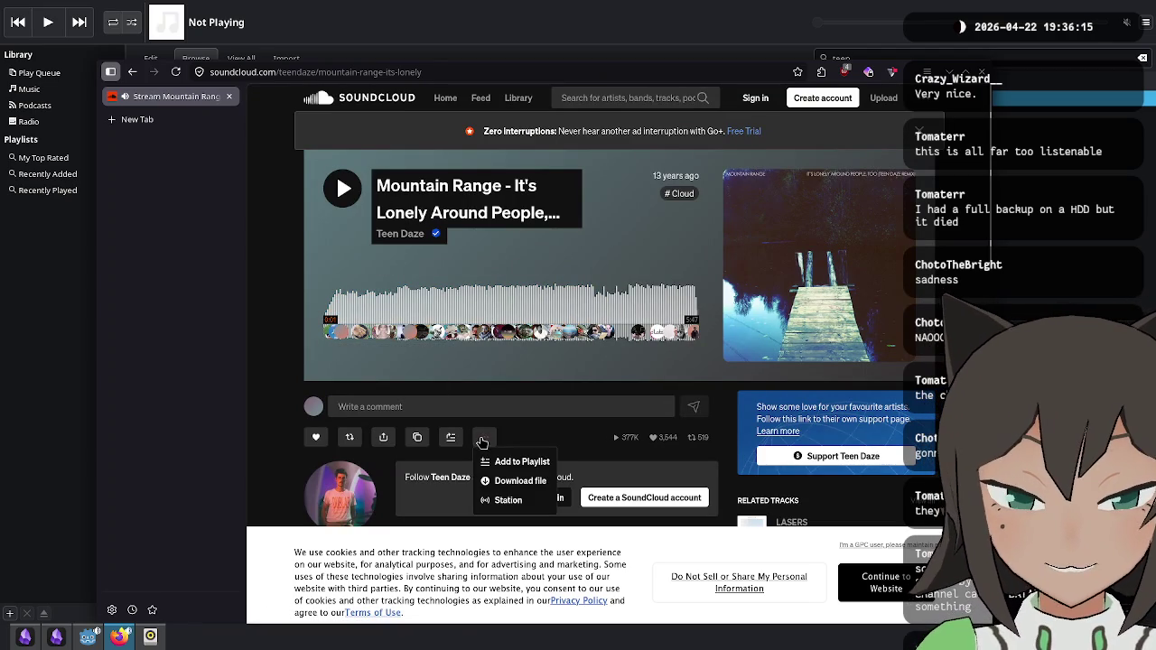
{"action": "left_click", "coordinate": [517, 483]}
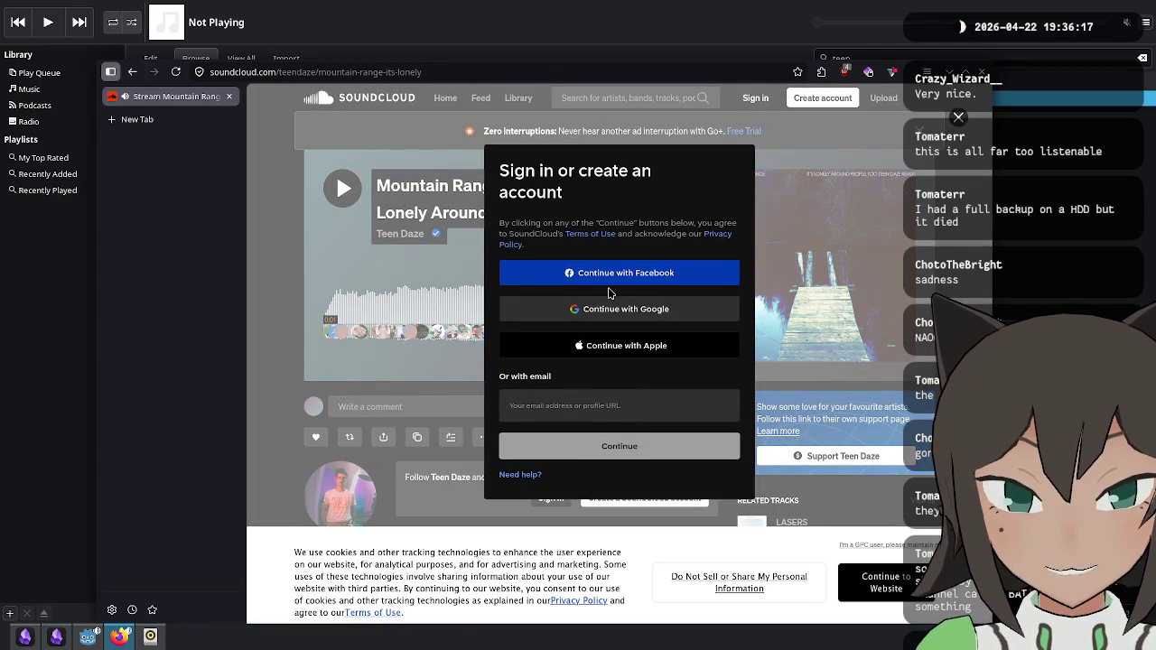
{"action": "left_click", "coordinate": [640, 403]}
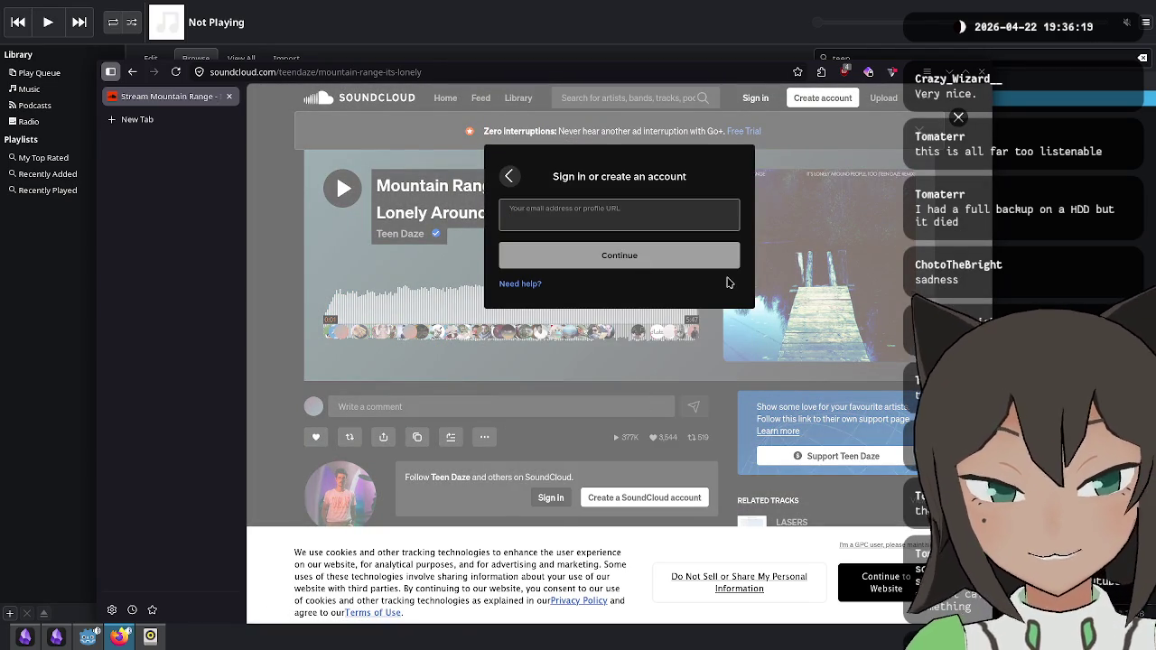
{"action": "type", "text": "exodrifter"}
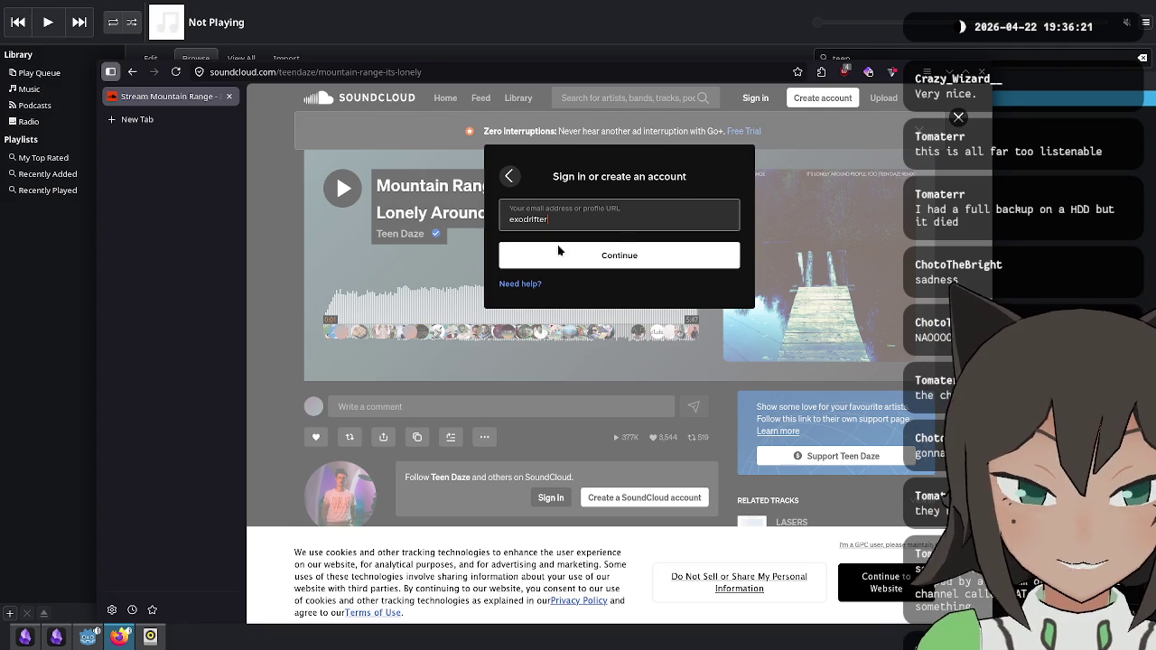
{"action": "left_click", "coordinate": [558, 252]}
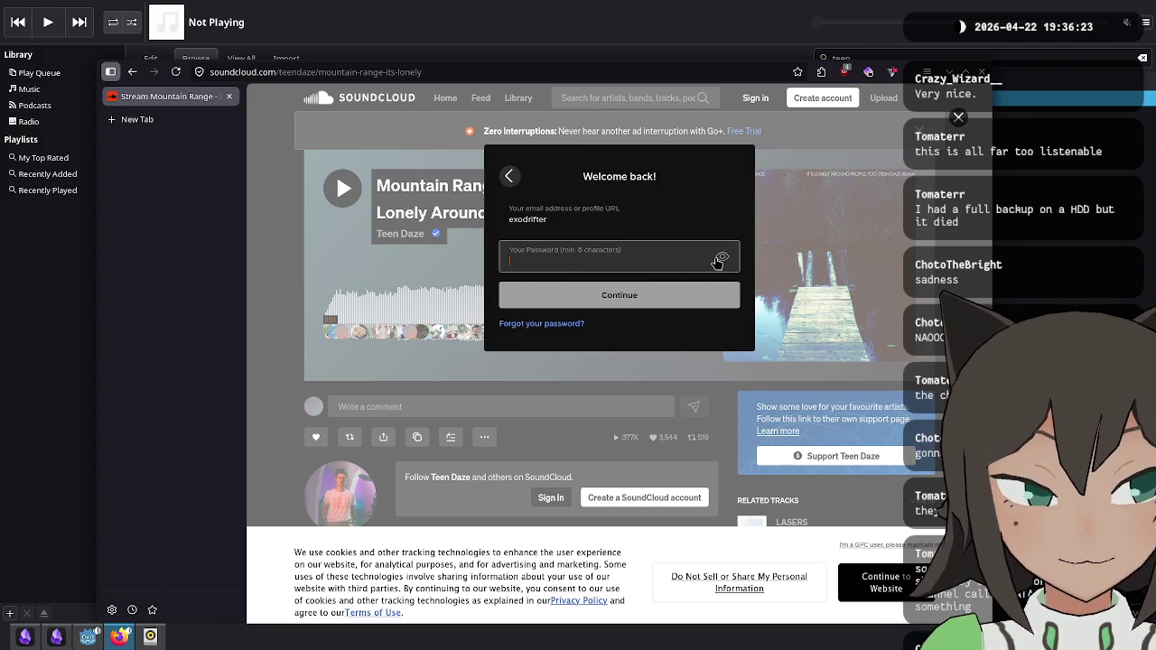
{"action": "left_click", "coordinate": [869, 72]}
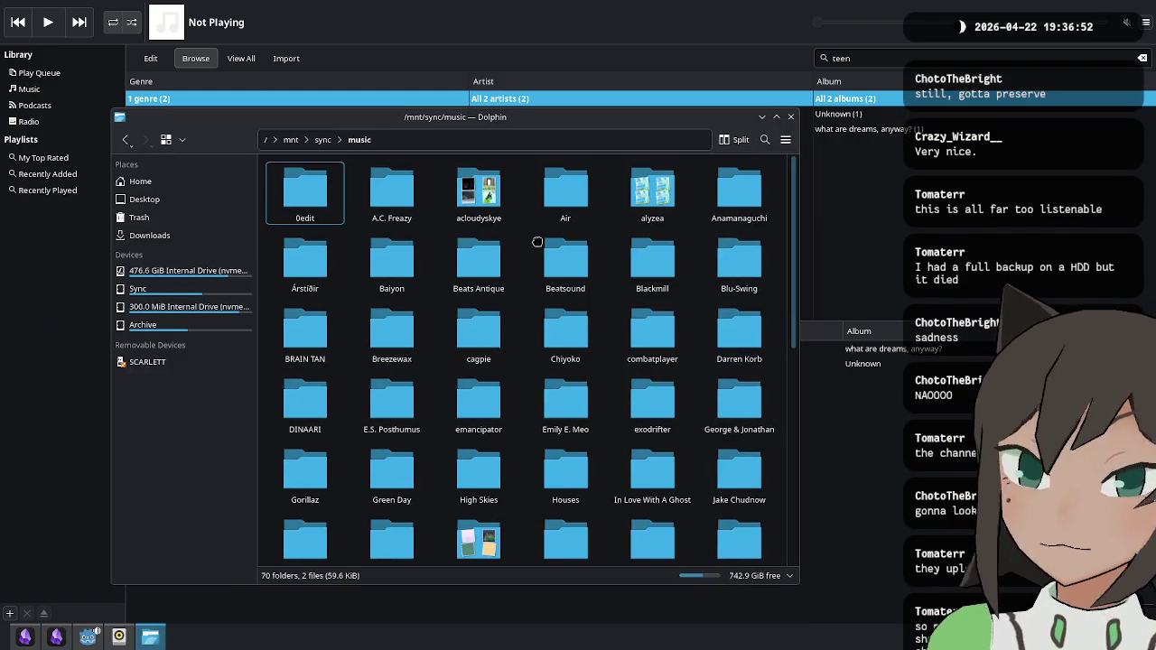
Create a TeenDaze folder in music and paste the remix mp3 into it.
{"action": "right_click", "coordinate": [537, 241]}
{"action": "right_click", "coordinate": [541, 235]}
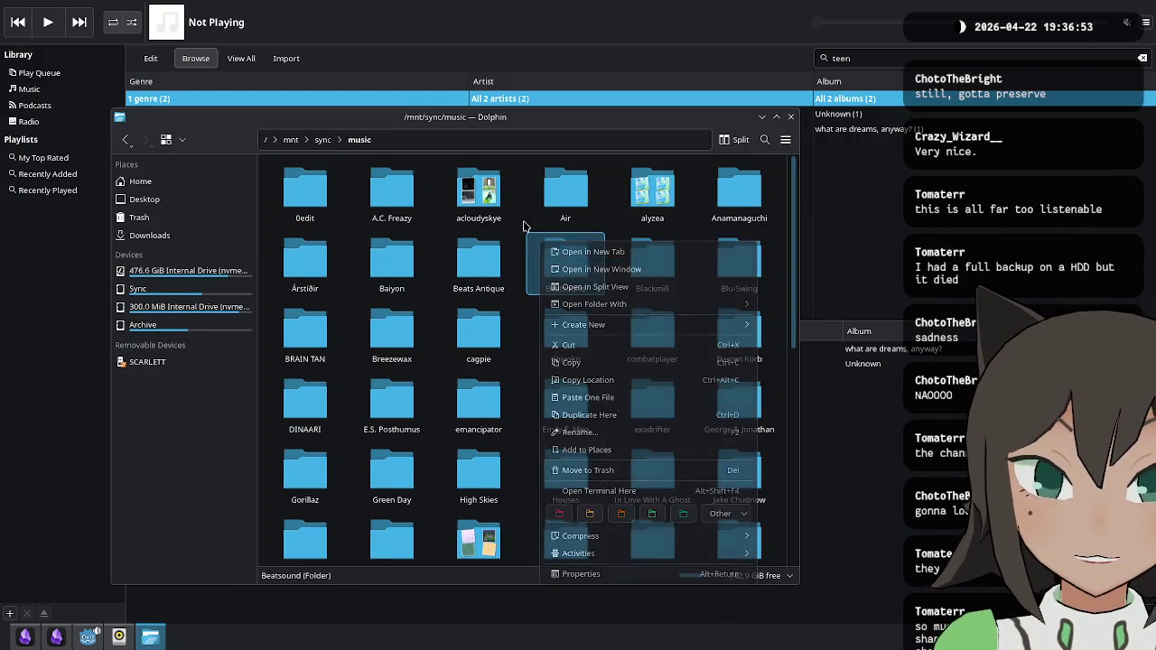
{"action": "mouse_move", "coordinate": [541, 235]}
{"action": "left_click", "coordinate": [867, 238]}
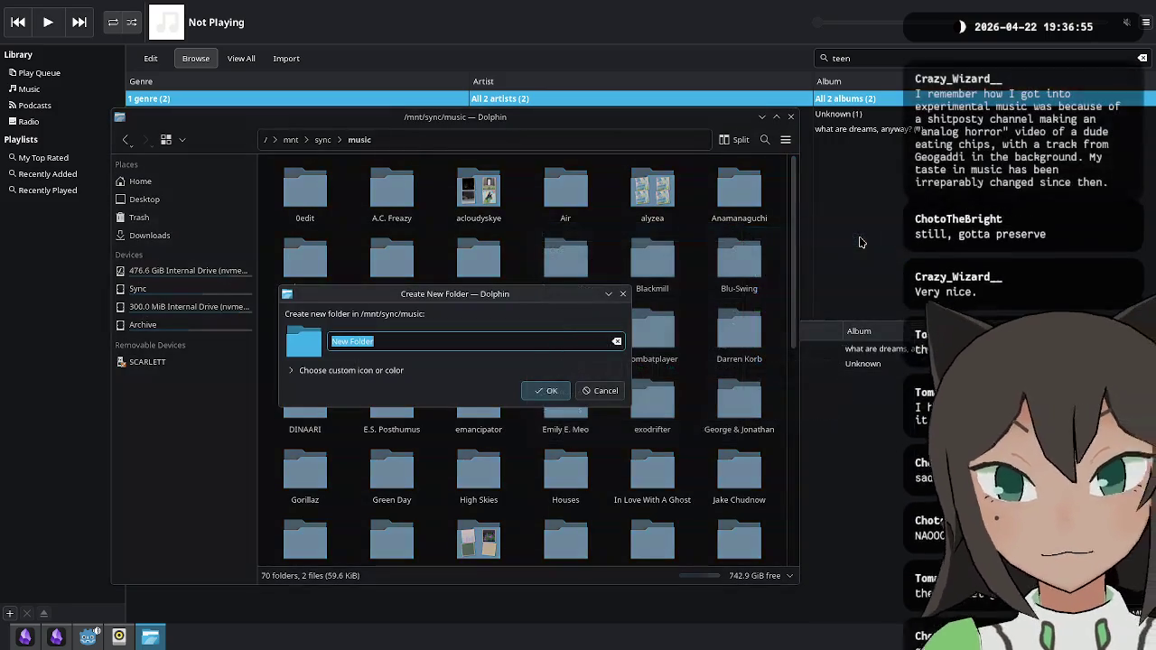
{"action": "type", "text": "Teen D"}
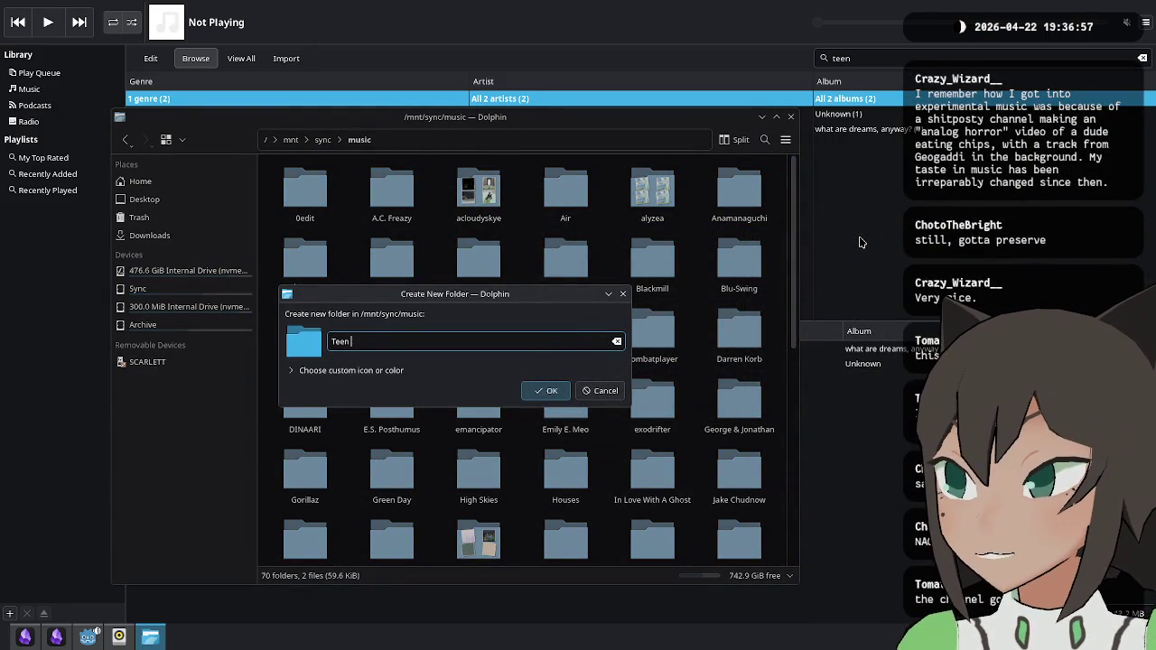
{"action": "type", "text": "a"}
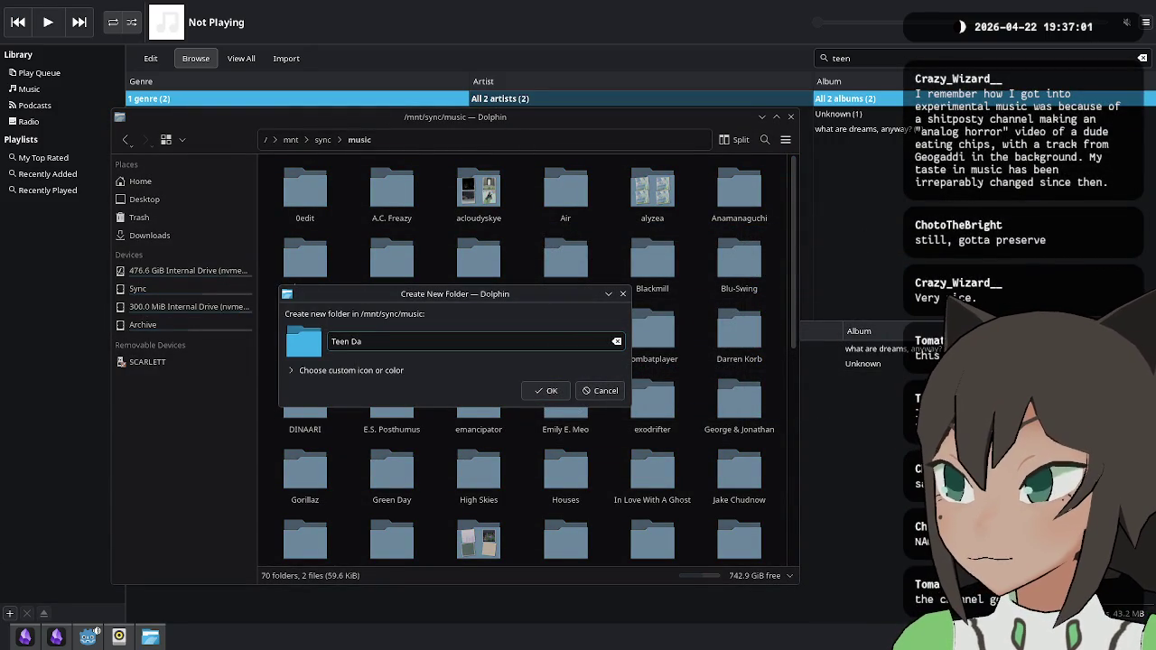
{"action": "left_click", "coordinate": [379, 347]}
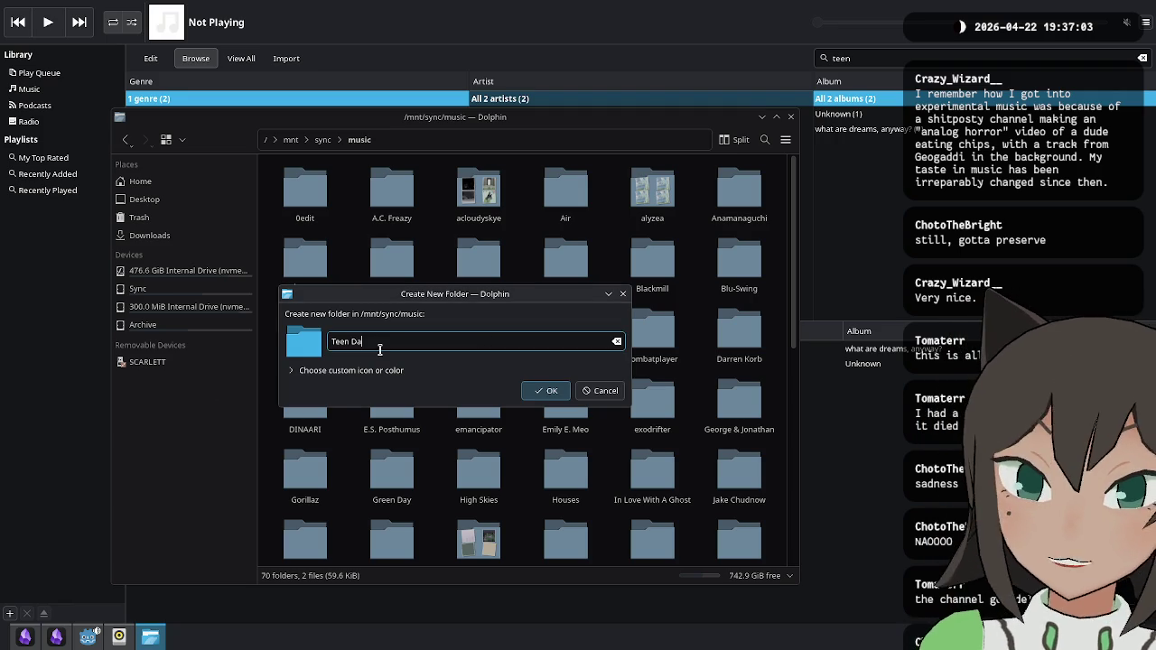
{"action": "type", "text": "ze"}
{"action": "key", "text": "BackSpace"}
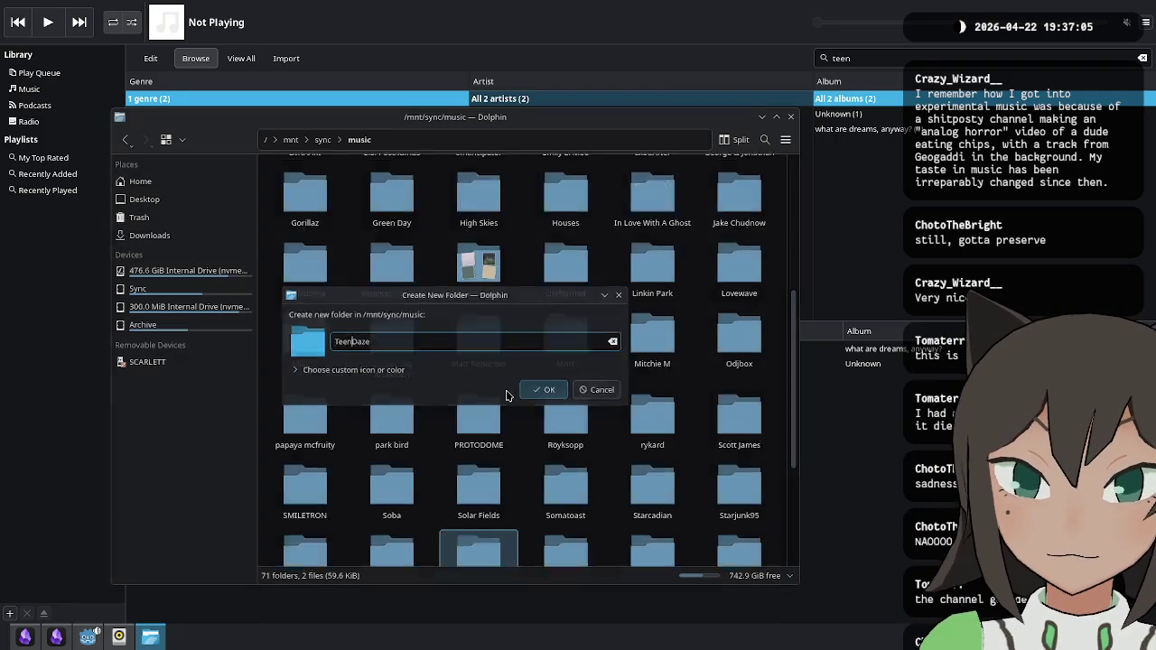
{"action": "key", "text": "Return"}
{"action": "key", "text": "Return"}
{"action": "key", "text": "ctrl+v"}
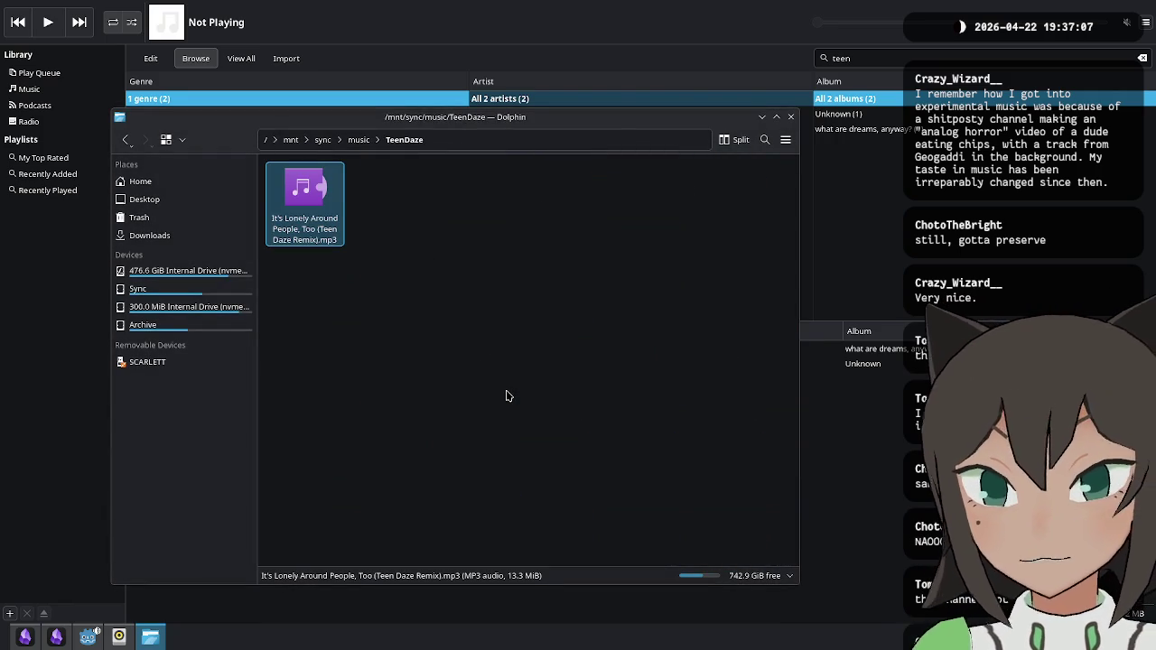
{"action": "left_click", "coordinate": [578, 251]}
Play the Teen Daze remix track from the Mountain Range artist in Rhythmbox.
{"action": "left_click", "coordinate": [790, 116]}
{"action": "left_click", "coordinate": [506, 143]}
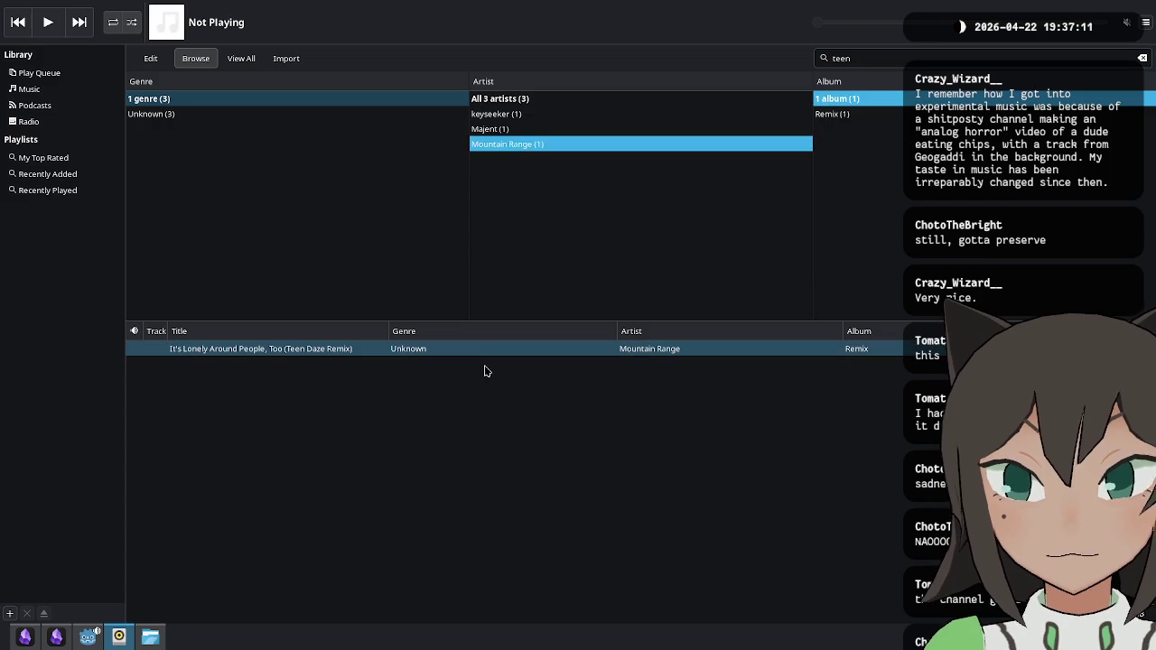
{"action": "left_click", "coordinate": [478, 354]}
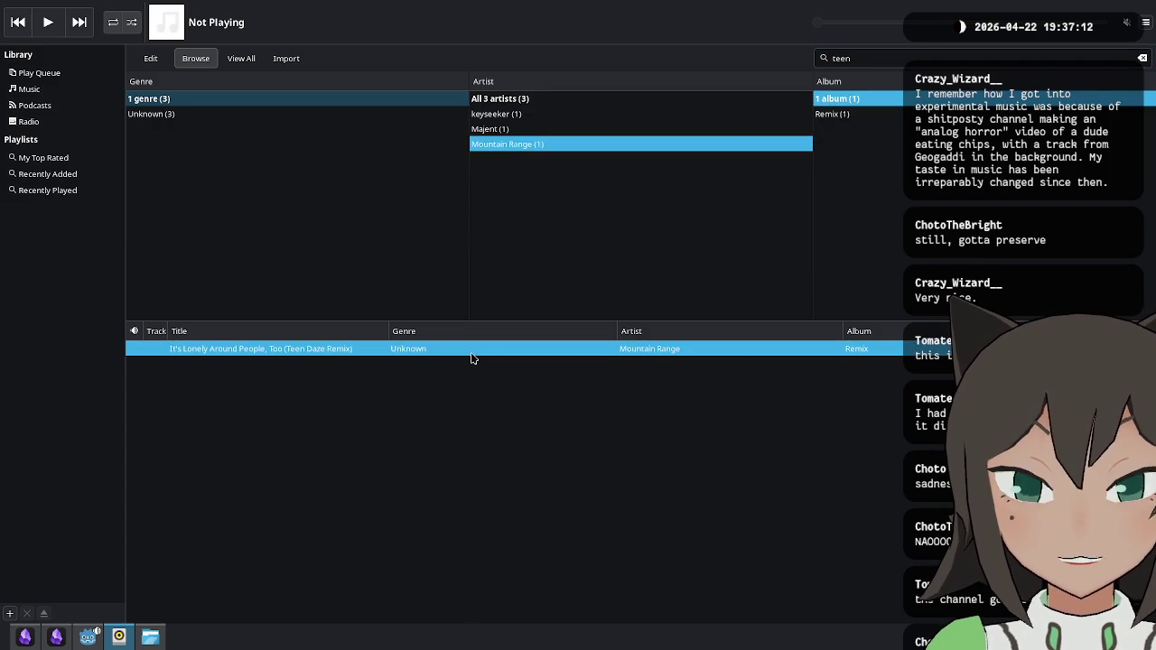
{"action": "double_click", "coordinate": [426, 358]}
Clear the Remix album value in the track's Properties.
{"action": "right_click", "coordinate": [426, 357]}
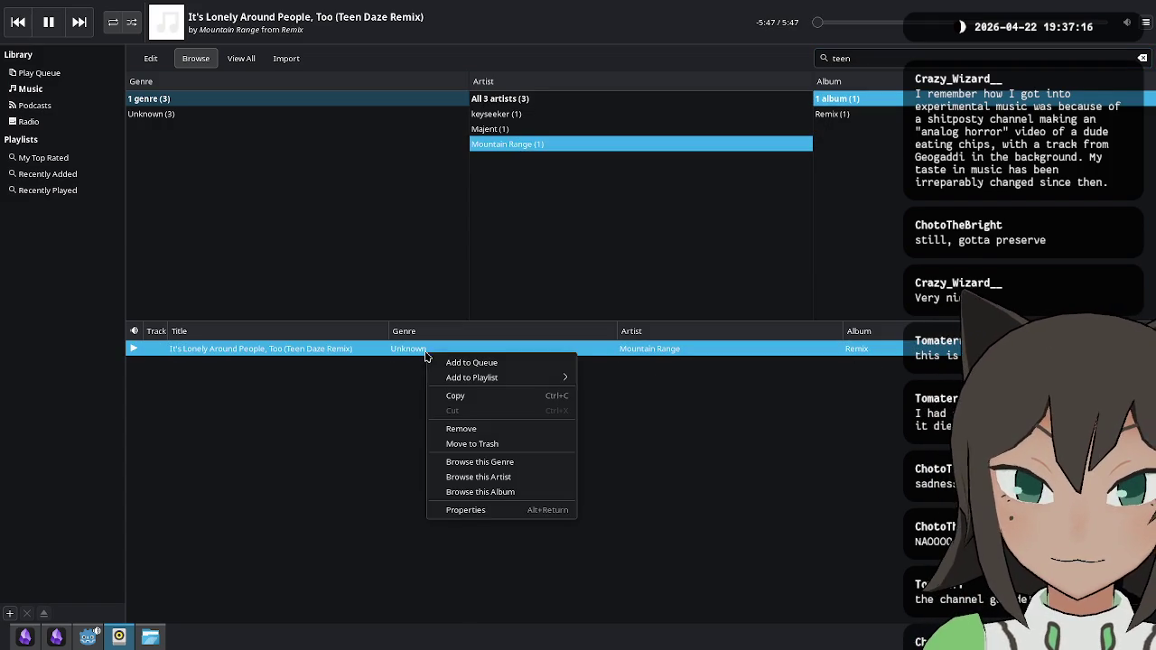
{"action": "left_click", "coordinate": [485, 511]}
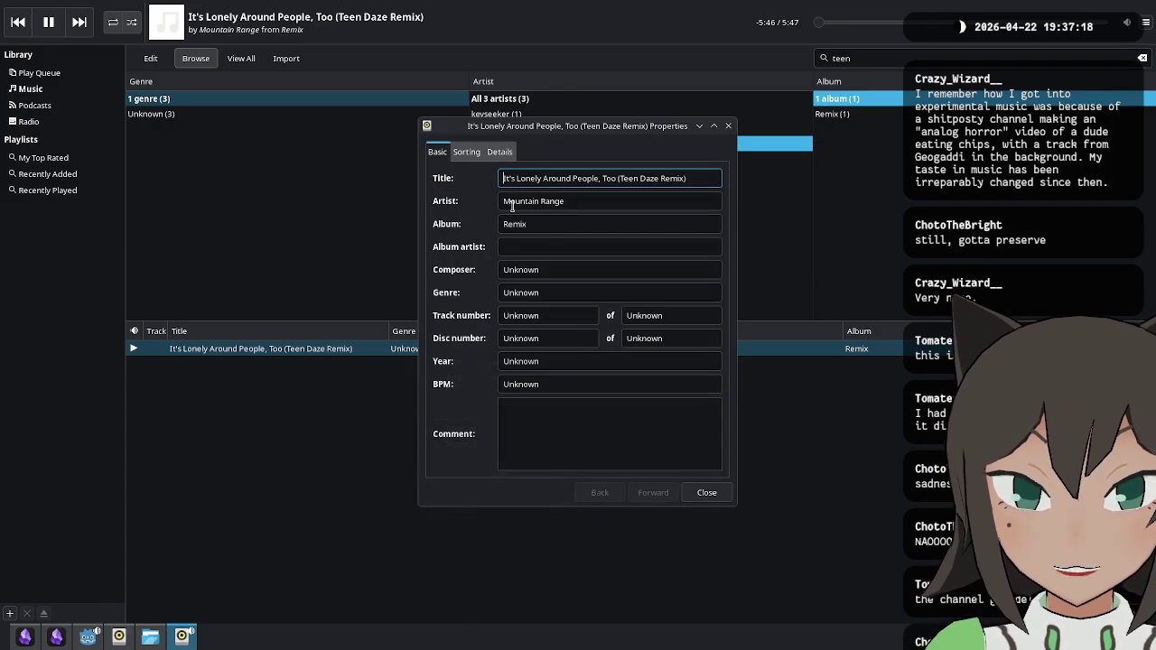
{"action": "double_click", "coordinate": [550, 226]}
{"action": "key", "text": "BackSpace"}
Set album artist to Teen Daze and genre to Downtempo, then close Rhythmbox.
{"action": "left_click", "coordinate": [542, 253]}
{"action": "type", "text": "Teen Daze"}
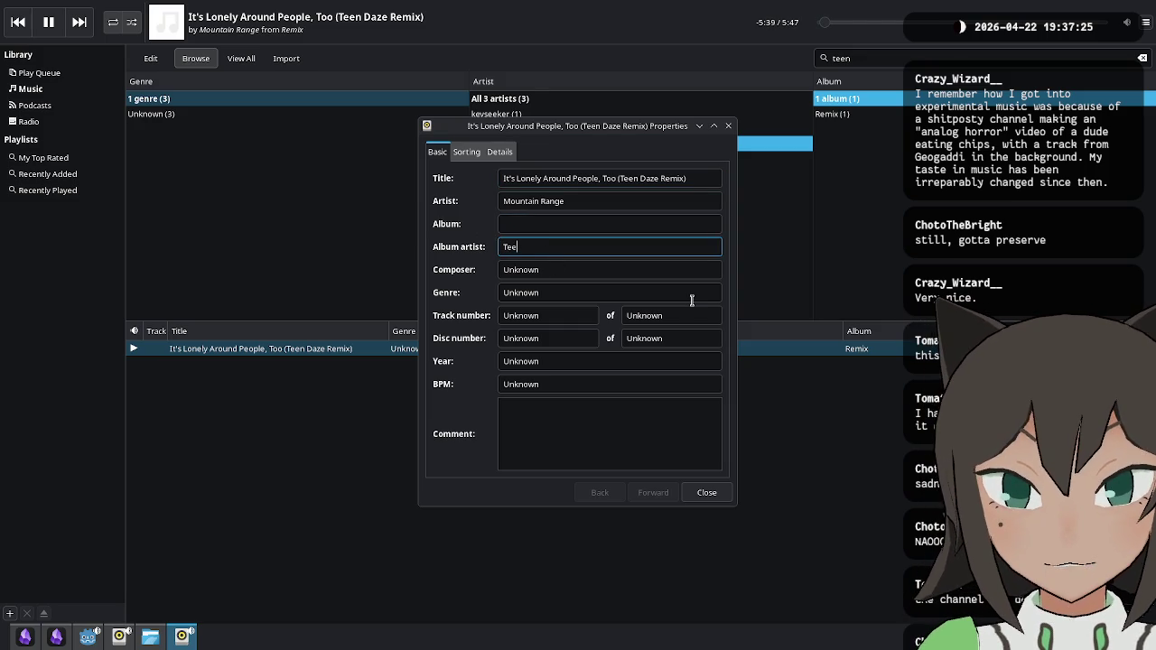
{"action": "key", "text": "ctrl+a"}
{"action": "left_click", "coordinate": [588, 224]}
{"action": "left_click", "coordinate": [578, 268]}
{"action": "double_click", "coordinate": [573, 294]}
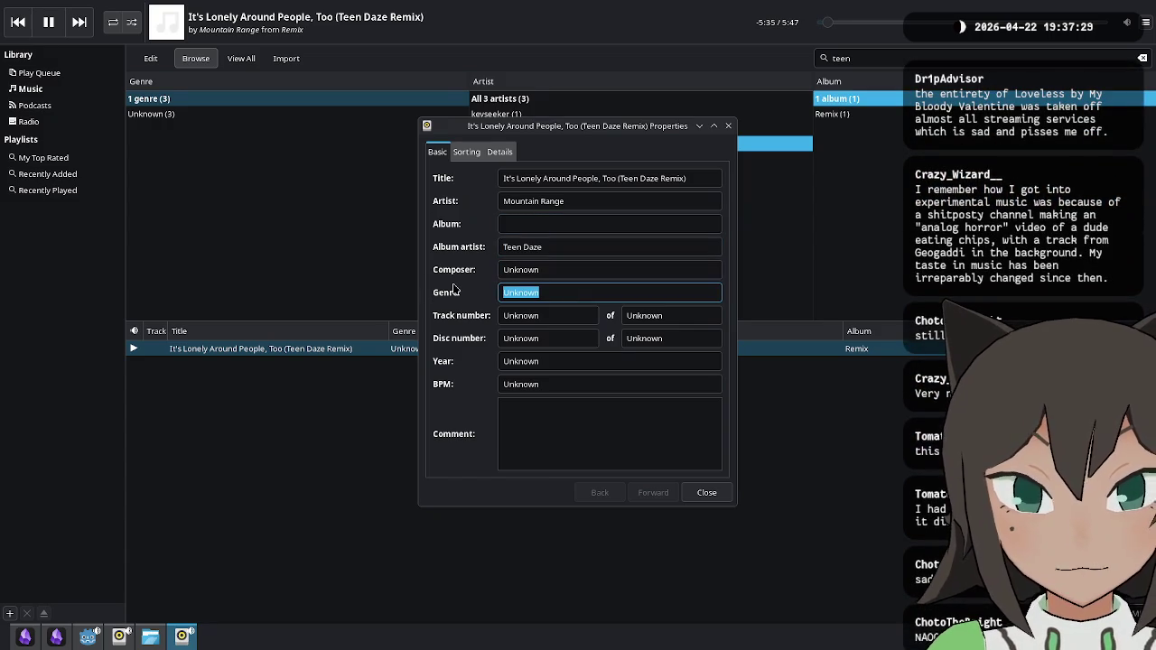
{"action": "type", "text": "Downtempo"}
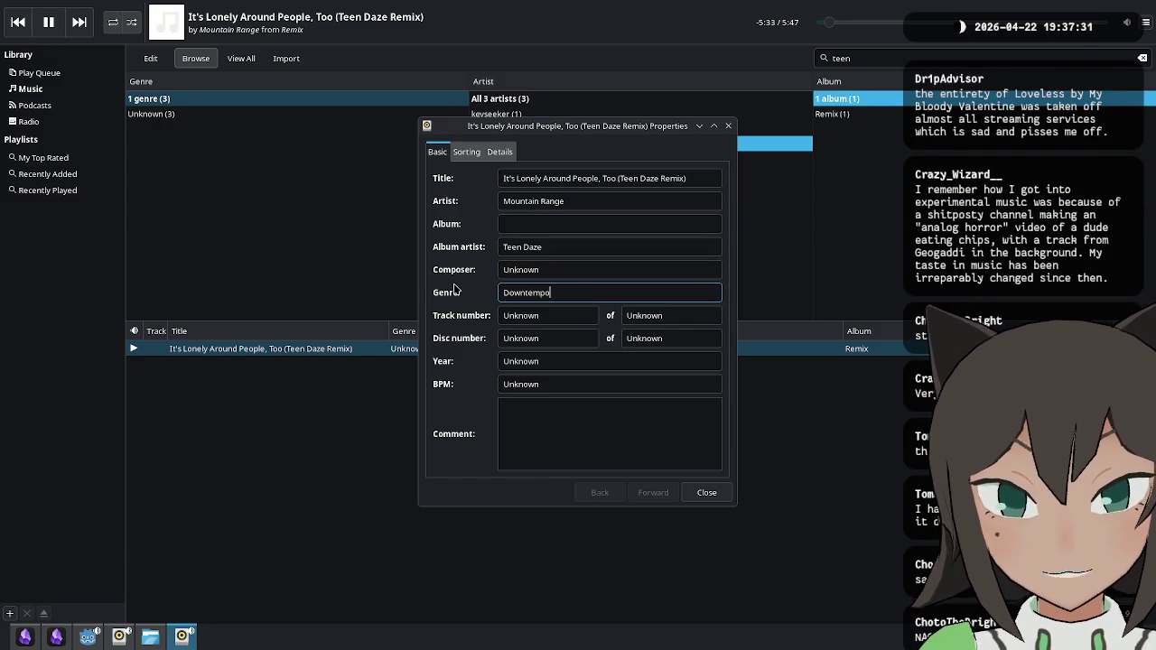
{"action": "left_click", "coordinate": [698, 493]}
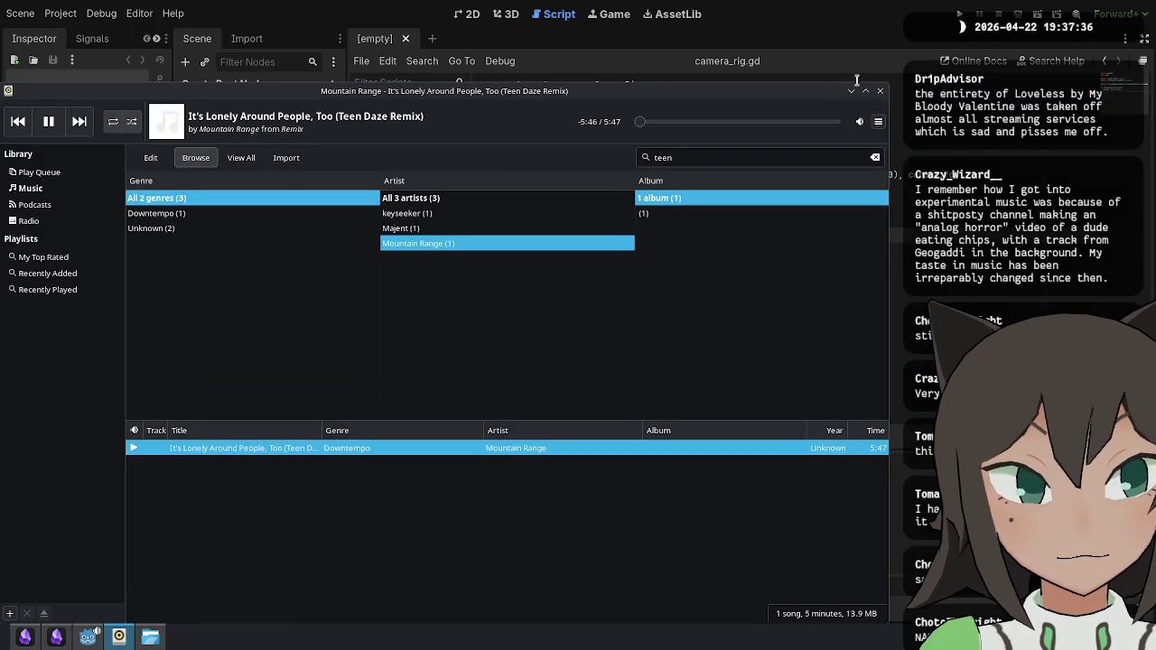
{"action": "double_click", "coordinate": [1100, 9]}
{"action": "left_click", "coordinate": [881, 93]}
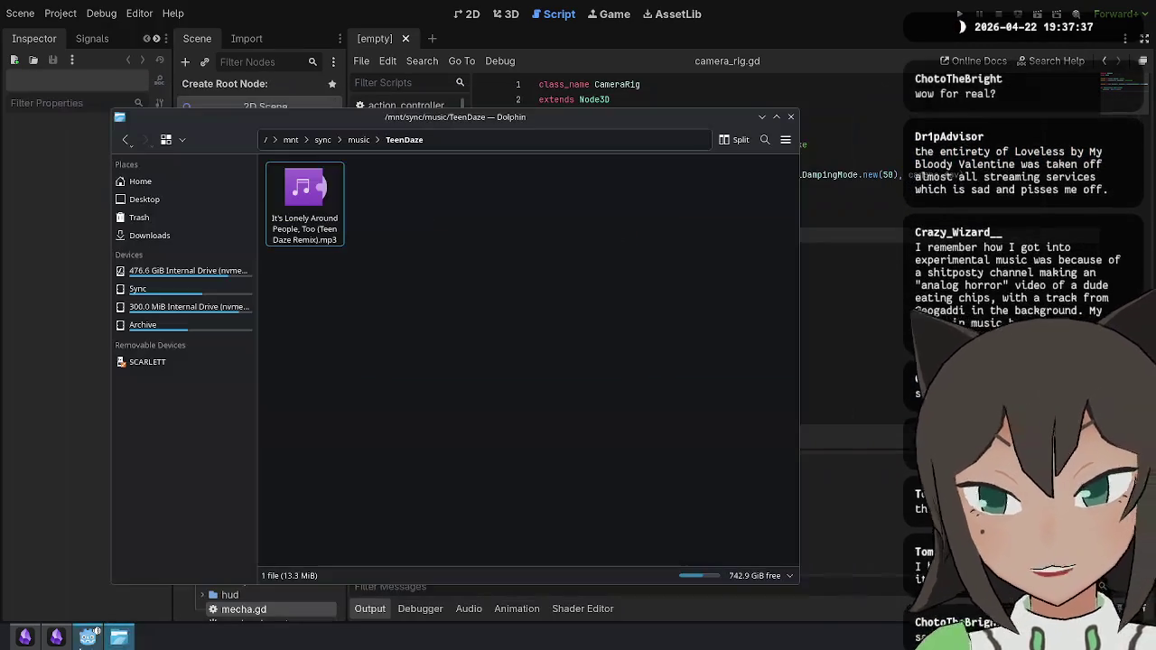
Close the Dolphin file manager and bring up the launcher to find the music player.
{"action": "left_click", "coordinate": [790, 120]}
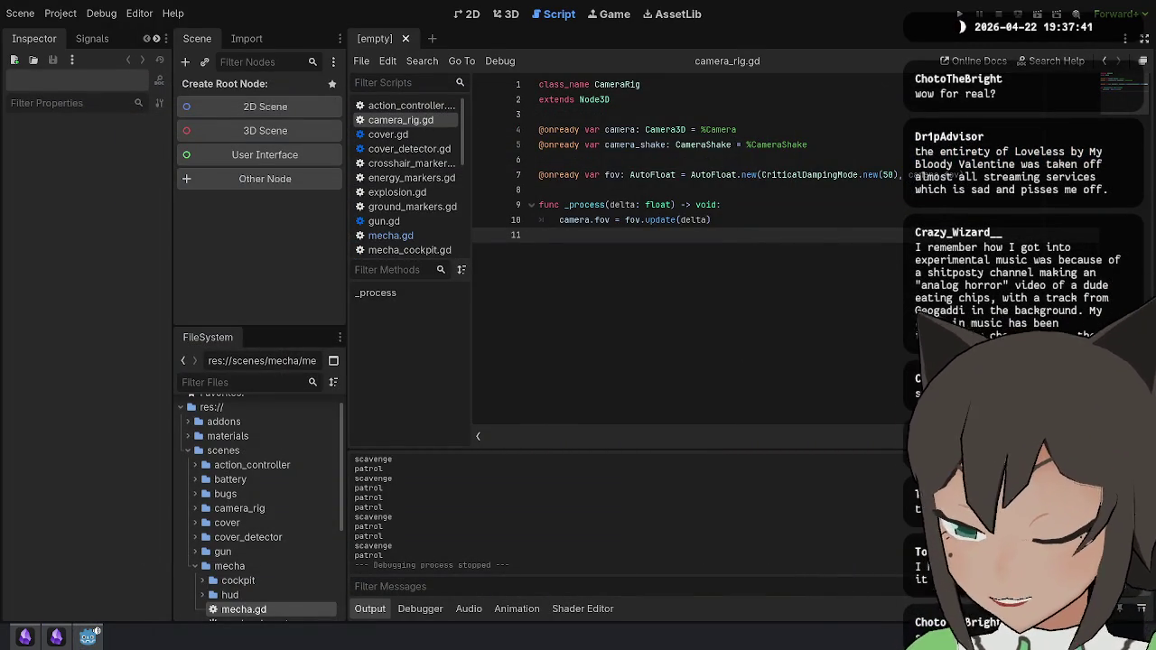
{"action": "mouse_move", "coordinate": [95, 630]}
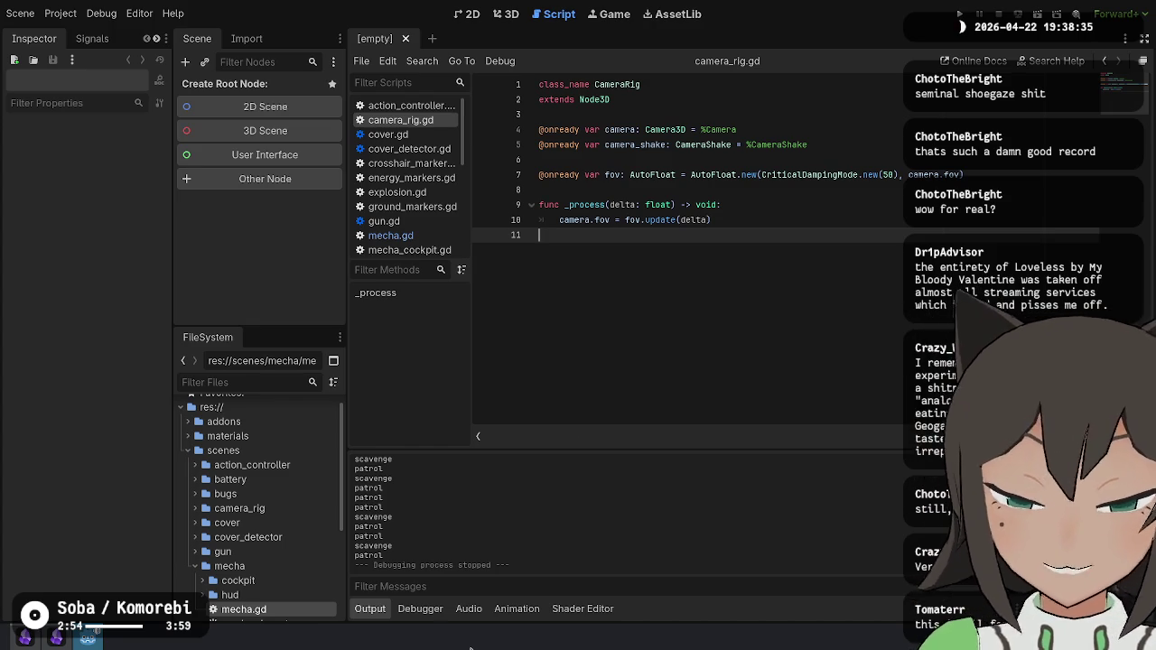
{"action": "key", "text": "super"}
Launch Rhythmbox and search the library for 'neko'.
{"action": "key", "text": "Return"}
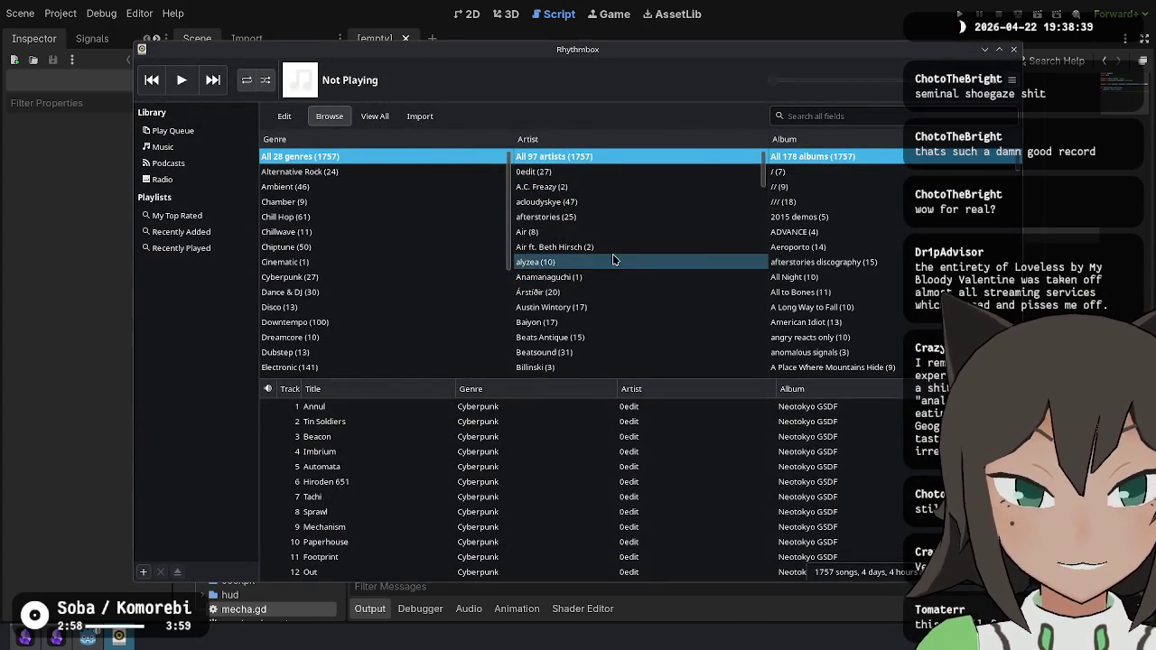
{"action": "scroll", "coordinate": [614, 258], "scroll_direction": "down", "scroll_amount": 10}
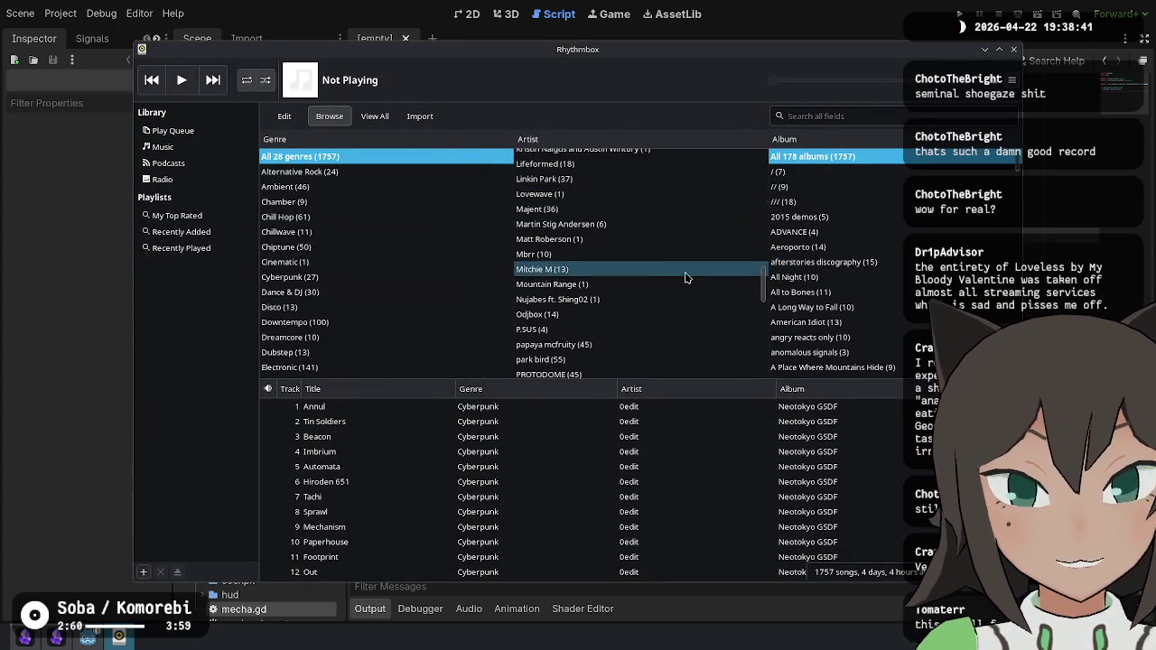
{"action": "scroll", "coordinate": [645, 251], "scroll_direction": "up", "scroll_amount": 2}
{"action": "scroll", "coordinate": [735, 253], "scroll_direction": "down", "scroll_amount": 4}
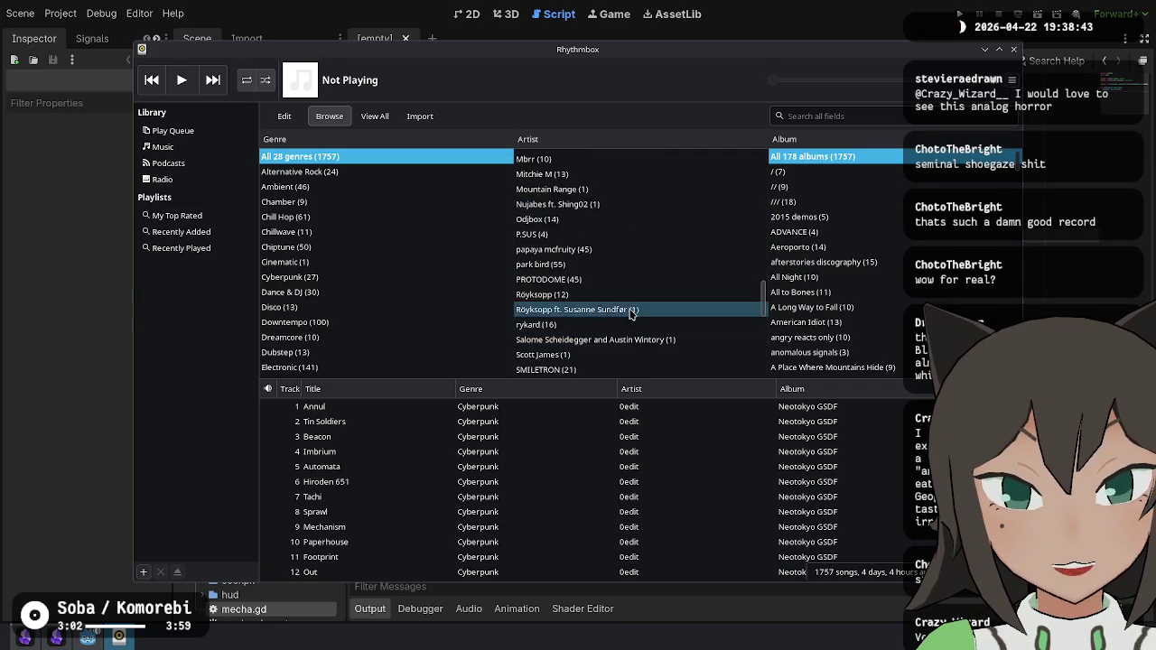
{"action": "left_click", "coordinate": [872, 119]}
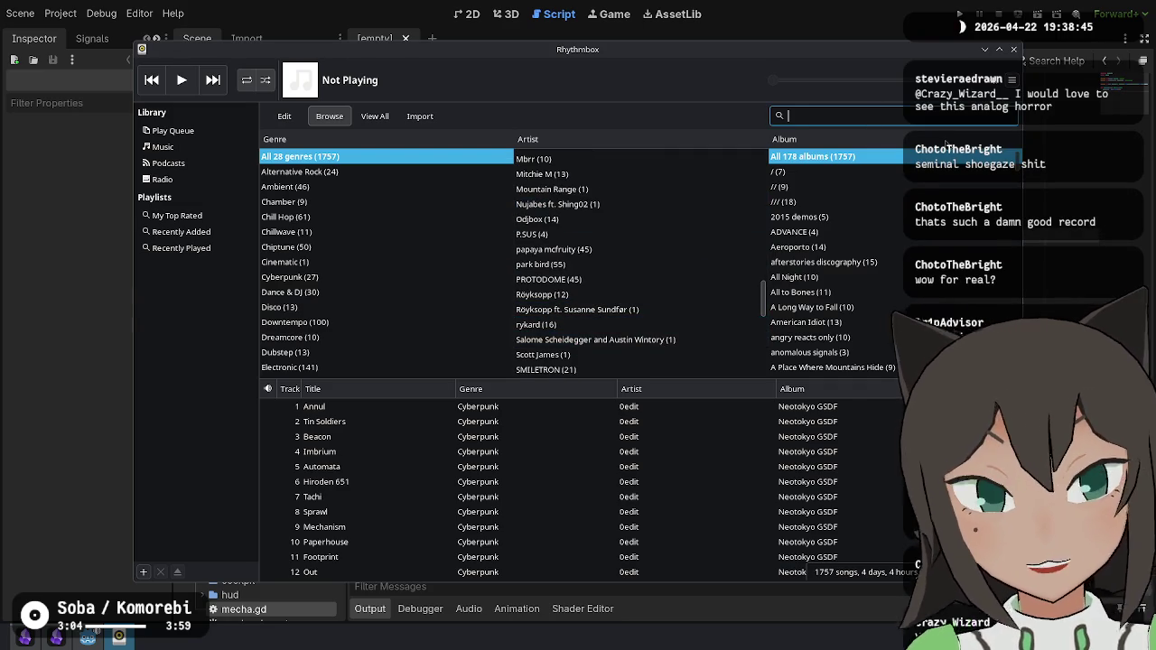
{"action": "type", "text": "neko"}
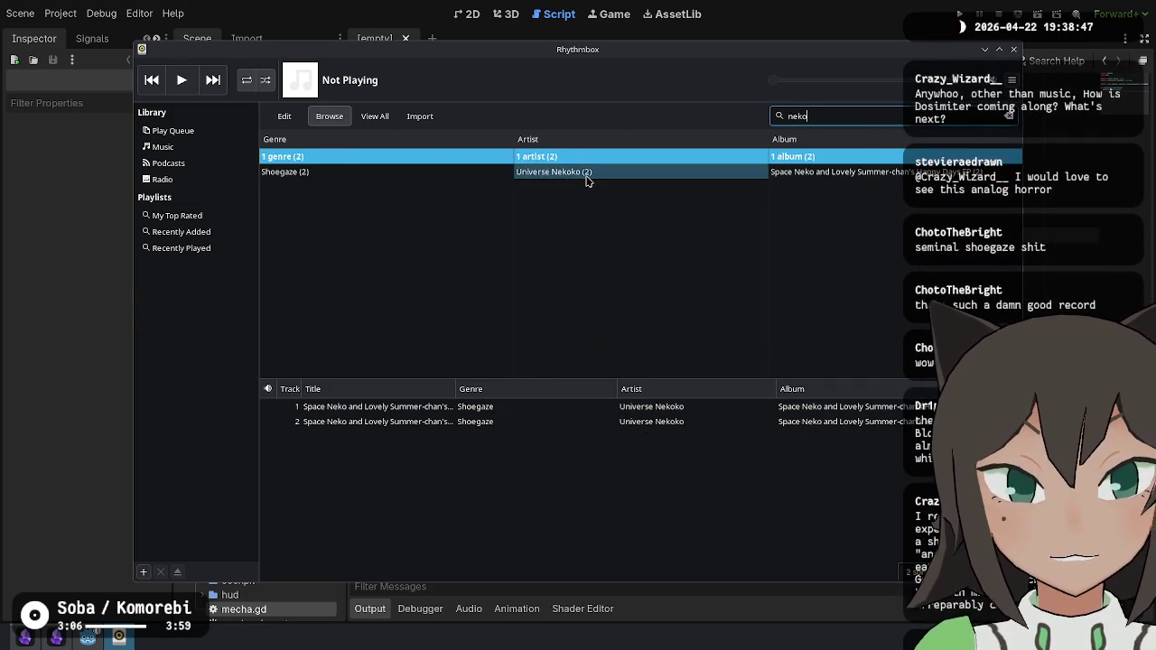
Play Universe Nekoko's first Space Neko track, then close the player window.
{"action": "left_click", "coordinate": [588, 173]}
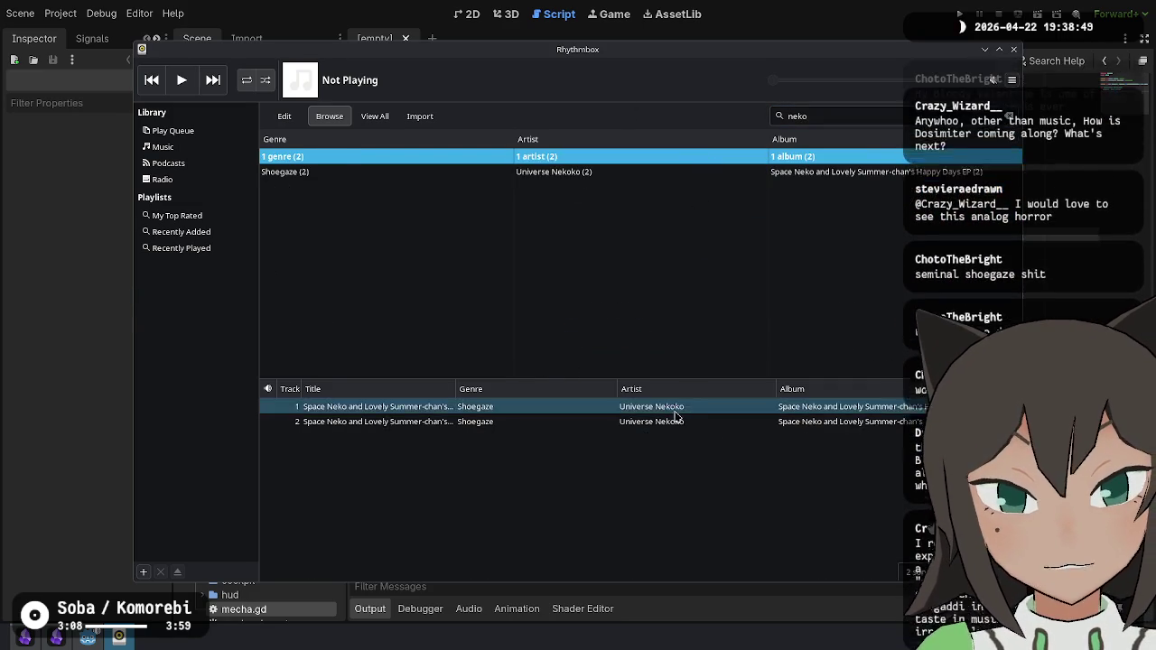
{"action": "double_click", "coordinate": [637, 413]}
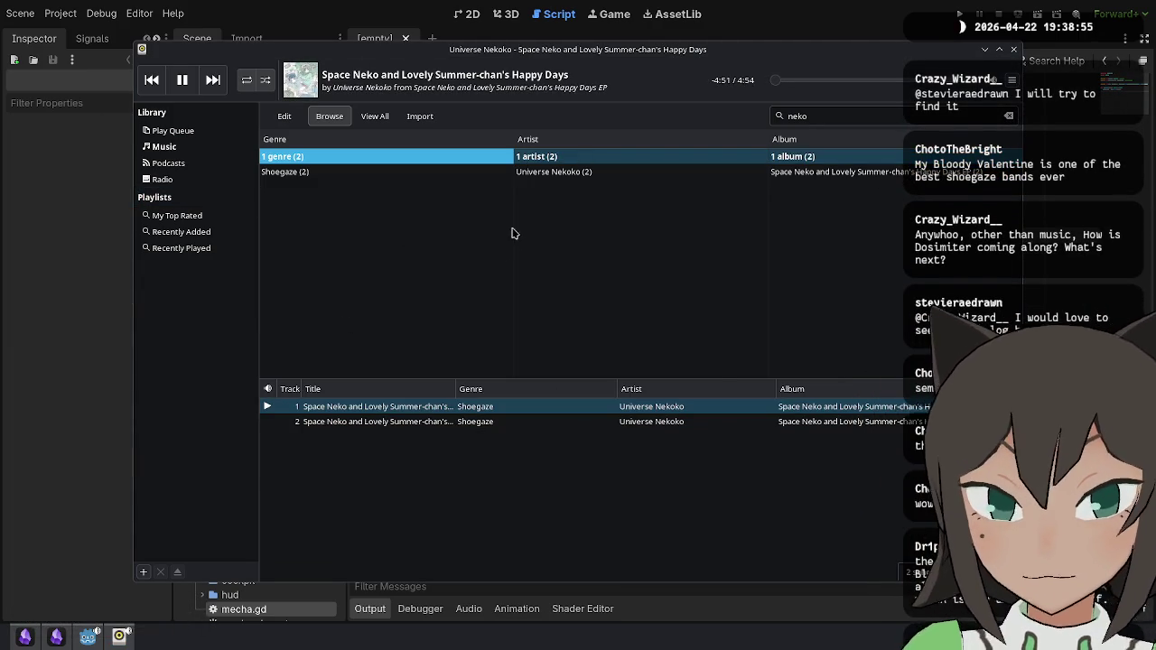
{"action": "left_click", "coordinate": [570, 407]}
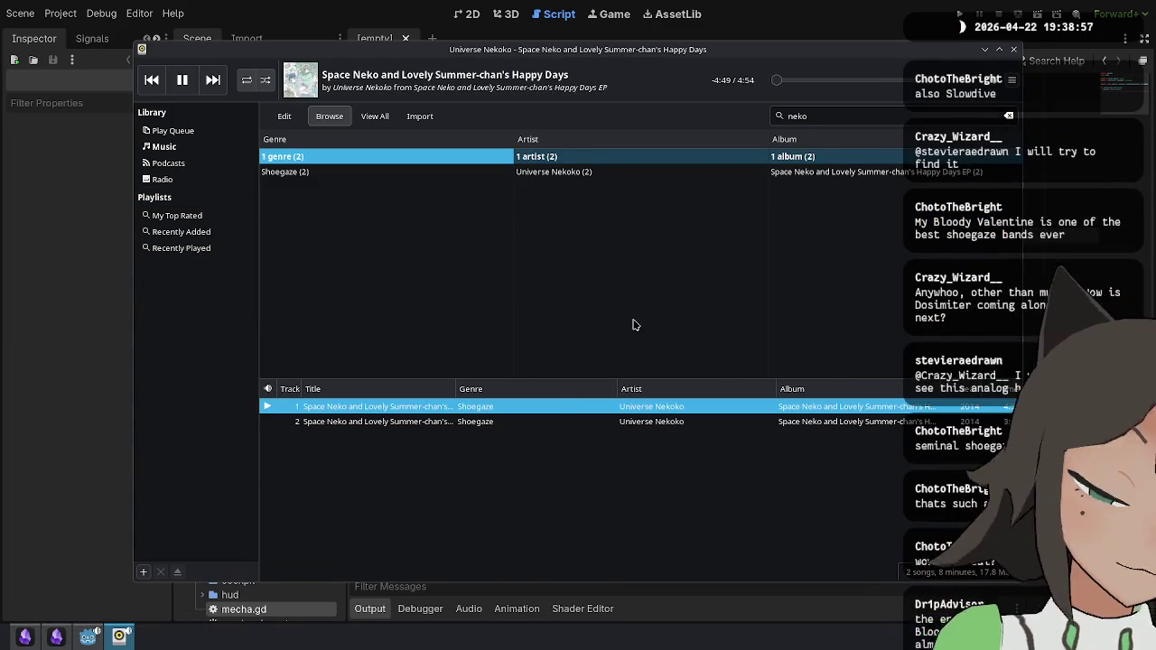
{"action": "left_click", "coordinate": [667, 296]}
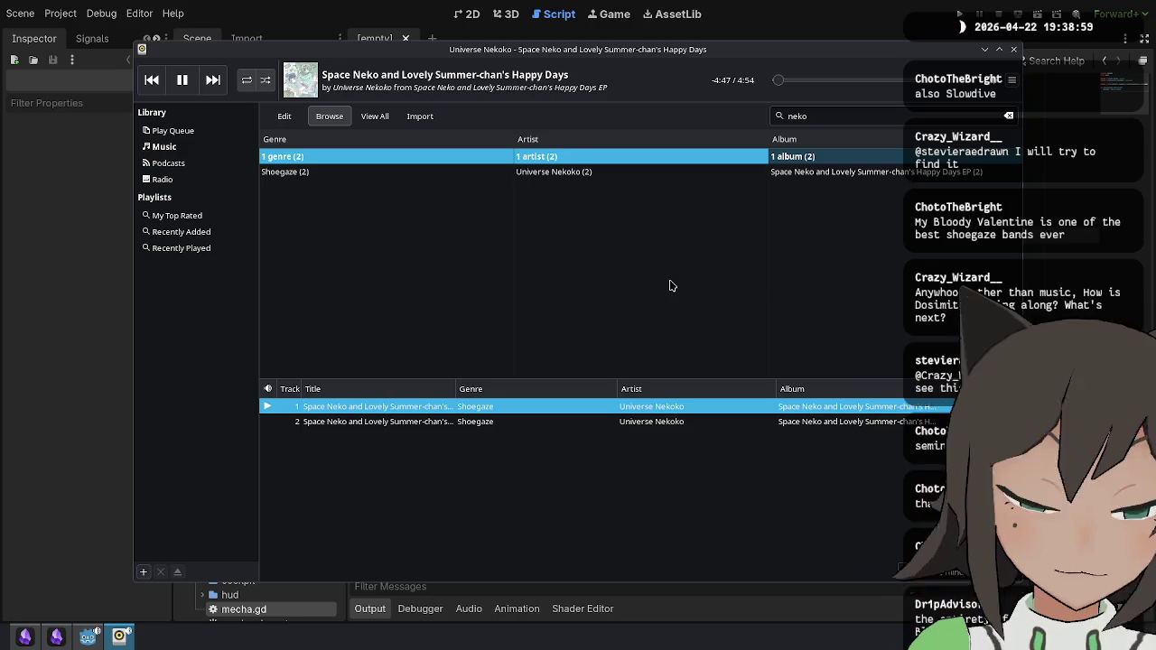
{"action": "left_click", "coordinate": [862, 192]}
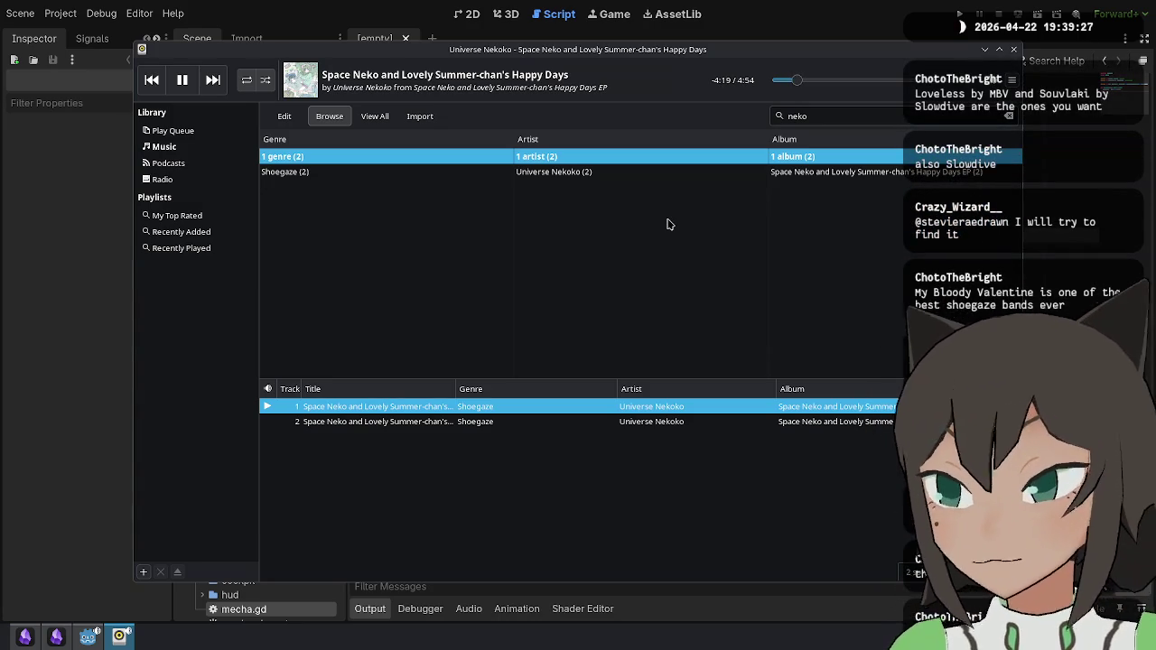
{"action": "left_click", "coordinate": [1015, 51]}
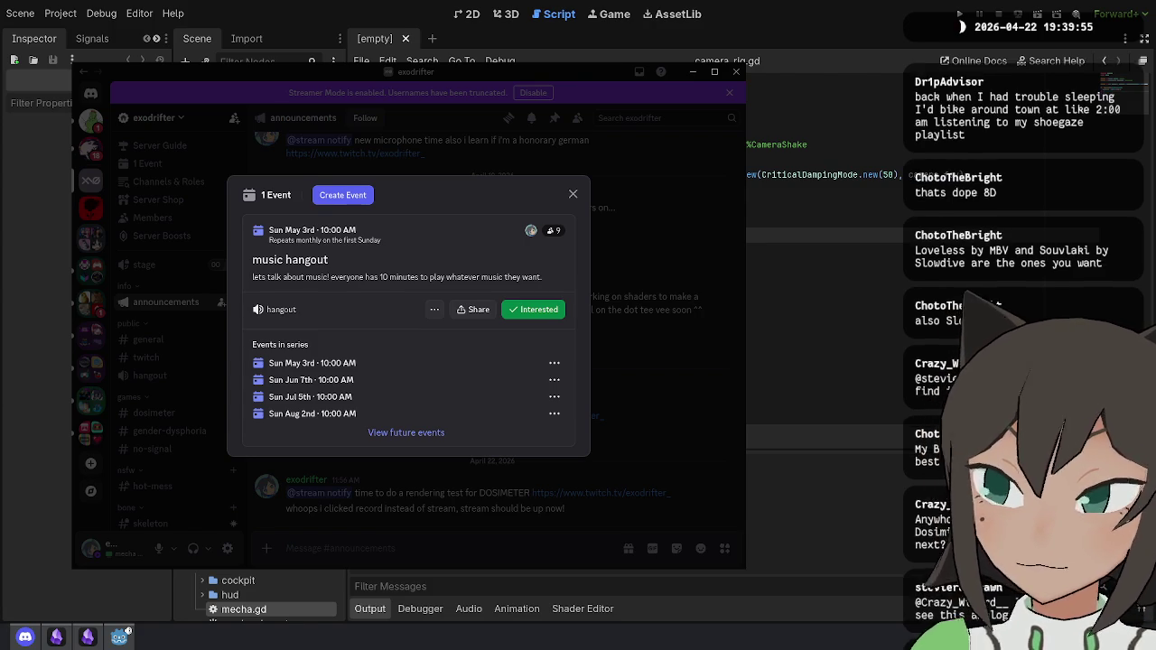
Close the Discord window showing the music hangout event.
{"action": "left_click", "coordinate": [119, 637]}
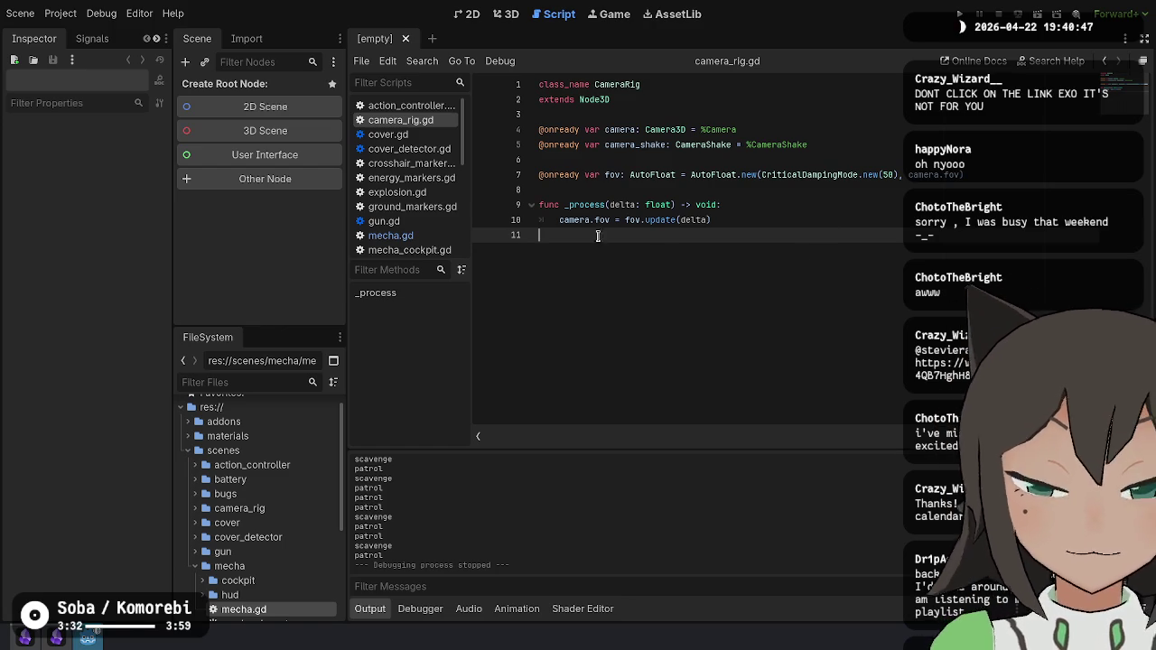
Switch to the Obsidian Moodboard and pan across to the blue character images.
{"action": "key", "text": "alt+Tab"}
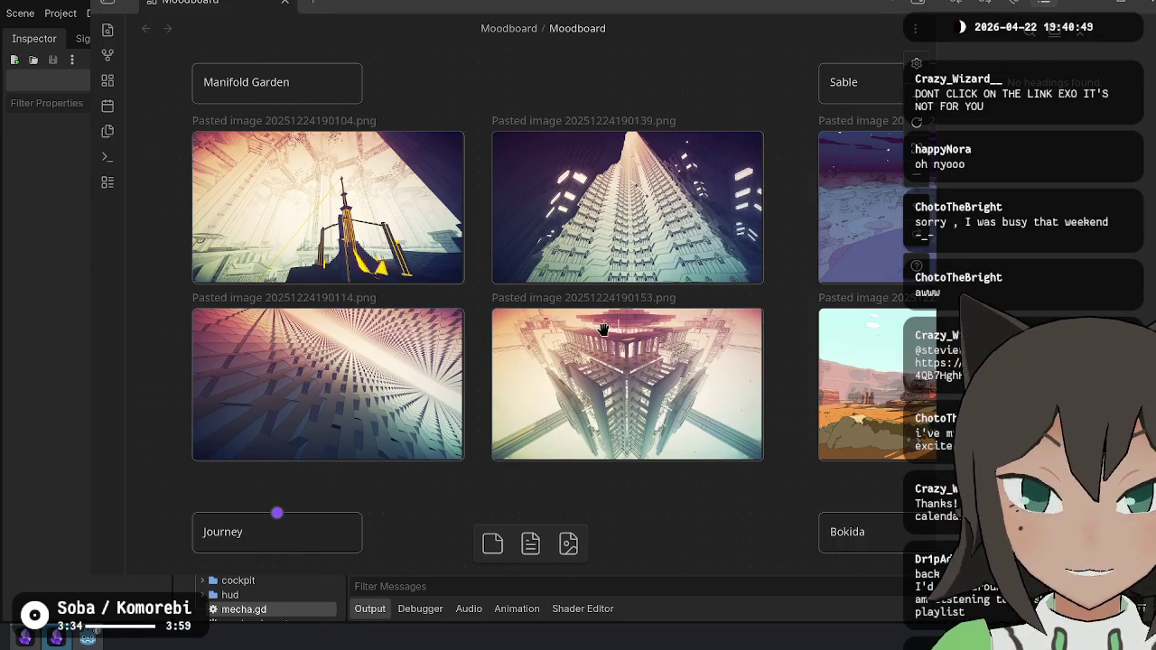
{"action": "scroll", "coordinate": [647, 346], "scroll_direction": "right", "scroll_amount": 1}
{"action": "scroll", "coordinate": [647, 346], "scroll_direction": "right", "scroll_amount": 10}
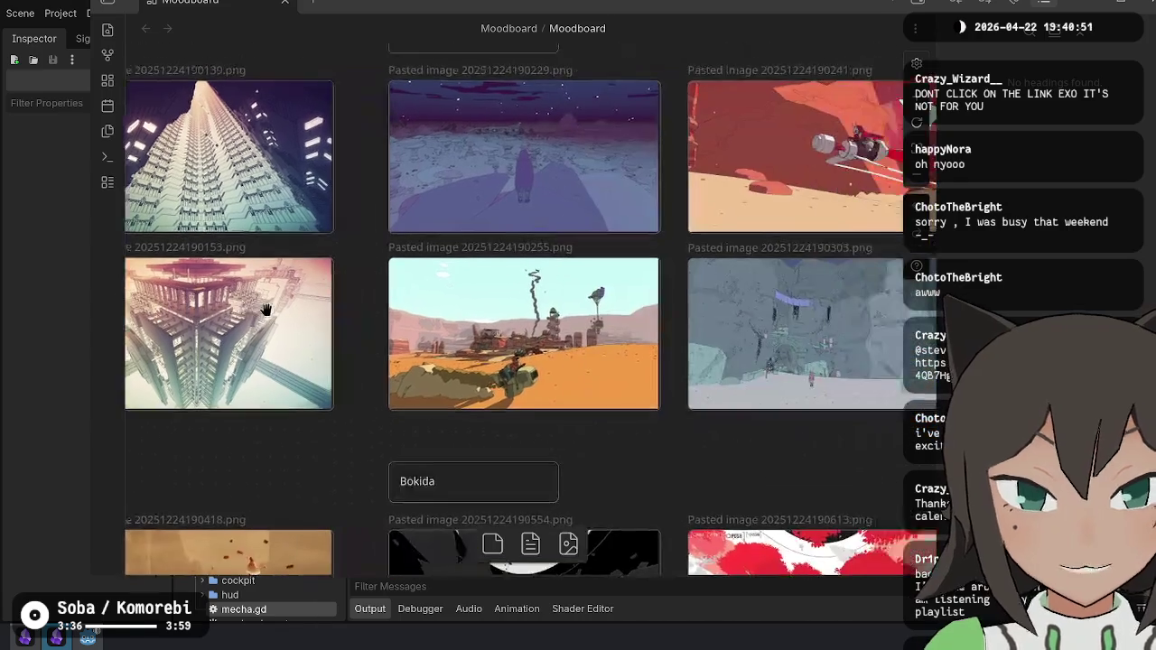
{"action": "scroll", "coordinate": [662, 269], "scroll_direction": "left", "scroll_amount": 10}
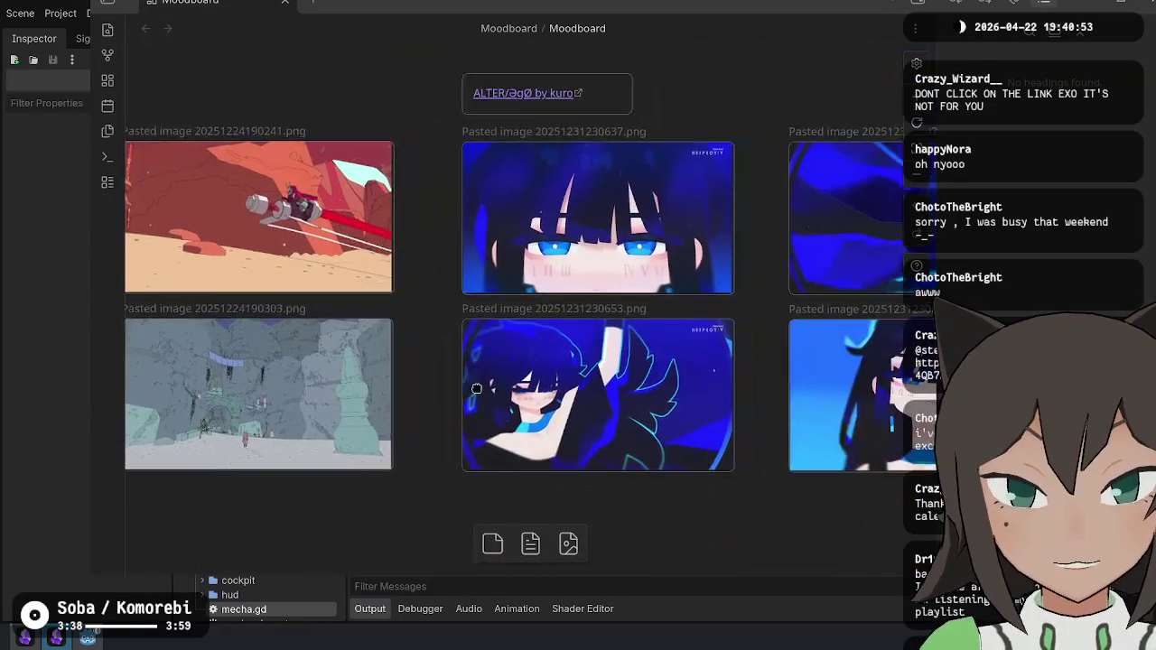
{"action": "scroll", "coordinate": [792, 287], "scroll_direction": "left", "scroll_amount": 3}
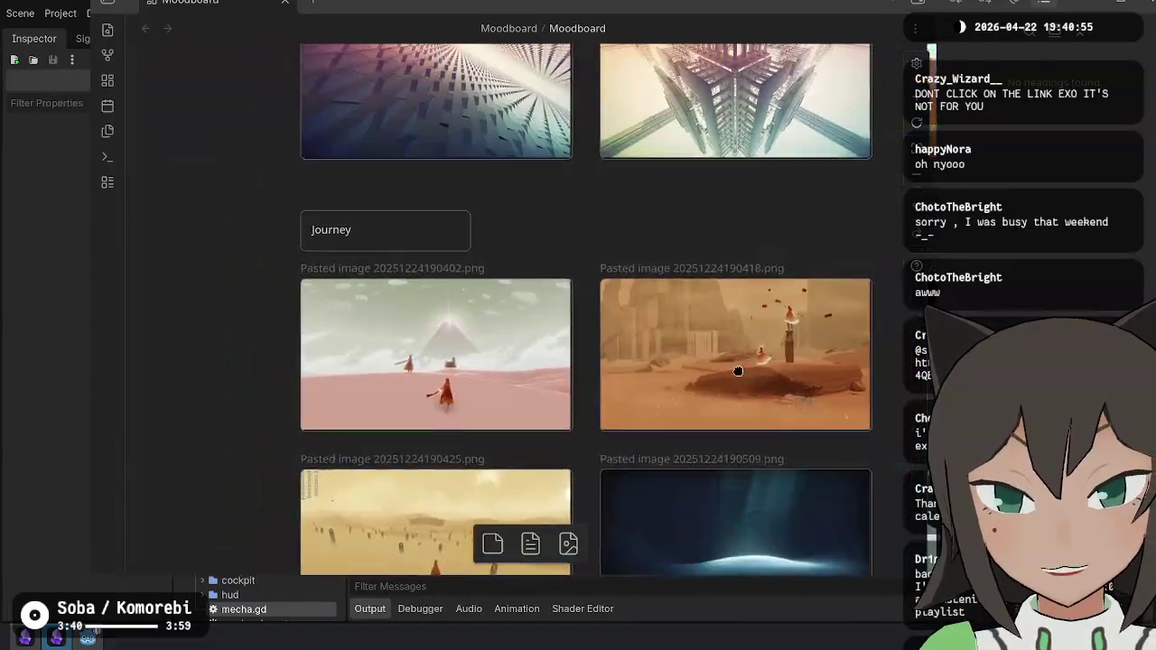
{"action": "scroll", "coordinate": [590, 388], "scroll_direction": "right", "scroll_amount": 15}
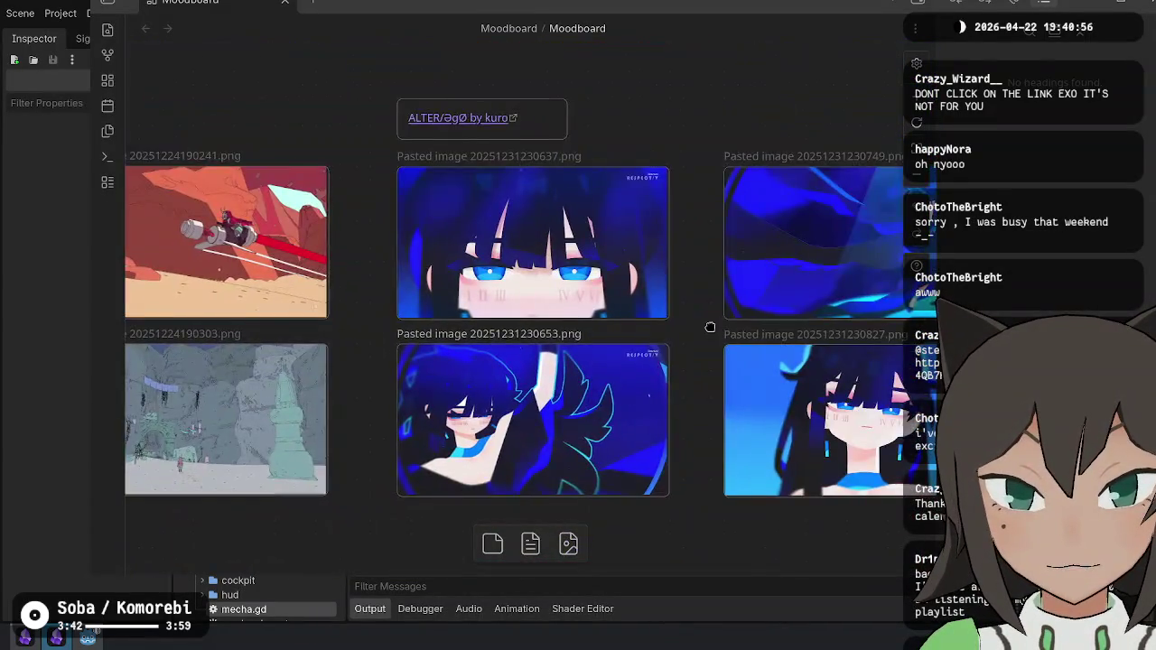
{"action": "left_click_drag", "start_coordinate": [710, 327], "coordinate": [545, 302]}
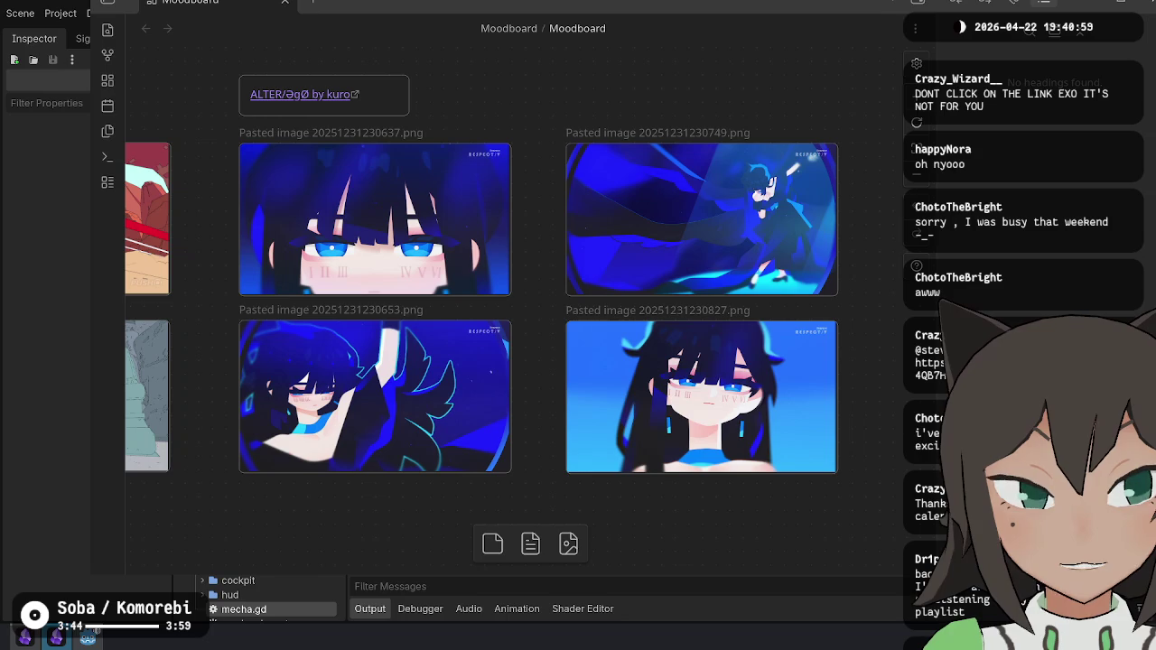
Shrink the Moodboard to a floating window, minimise and restore it, then bring the entries note forward.
{"action": "key", "text": "super+Down"}
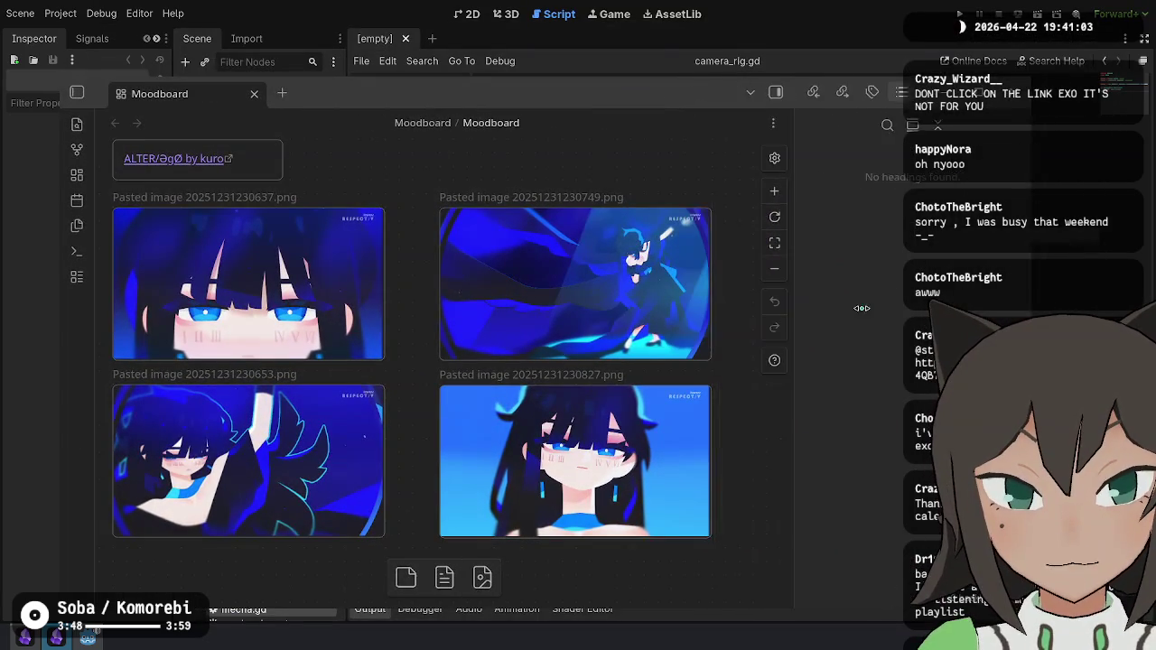
{"action": "left_click_drag", "start_coordinate": [465, 407], "coordinate": [450, 412]}
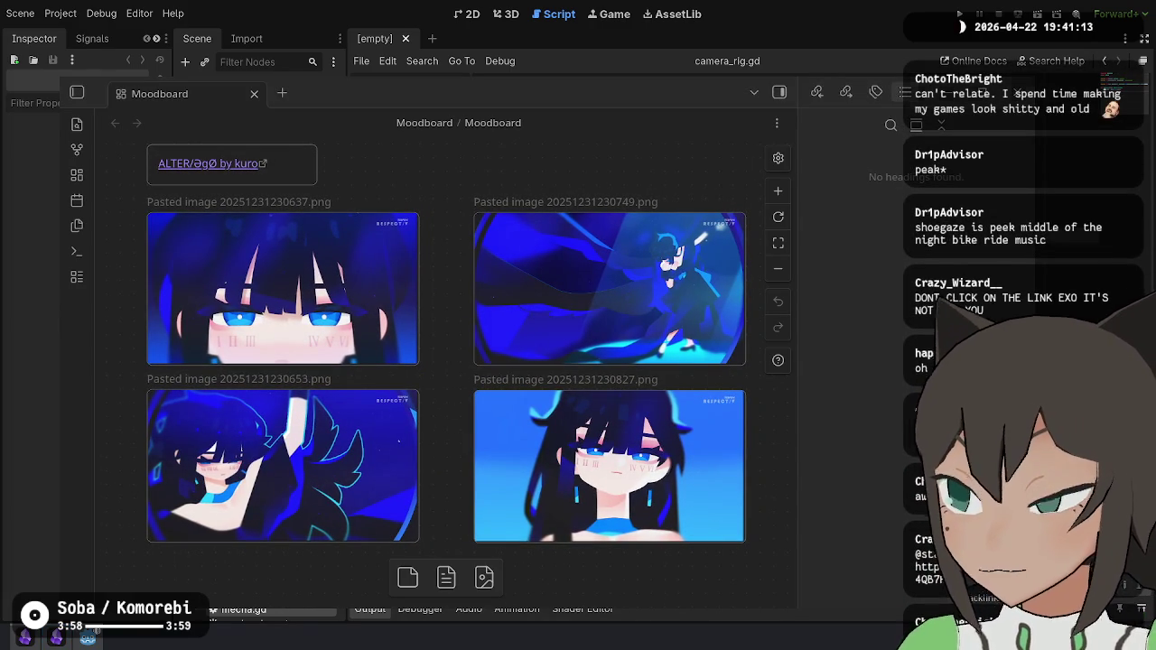
{"action": "mouse_move", "coordinate": [321, 423]}
{"action": "left_mouse_down"}
{"action": "mouse_move", "coordinate": [352, 404]}
{"action": "mouse_move", "coordinate": [356, 415]}
{"action": "left_mouse_up"}
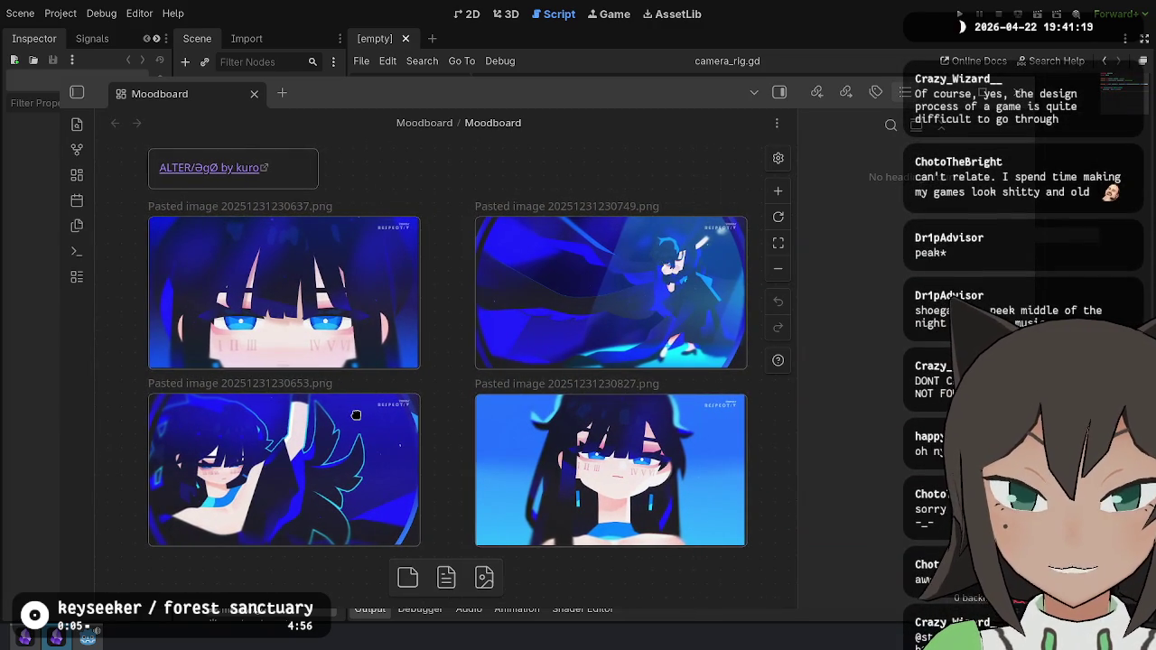
{"action": "scroll", "coordinate": [485, 406], "scroll_direction": "down", "scroll_amount": 1}
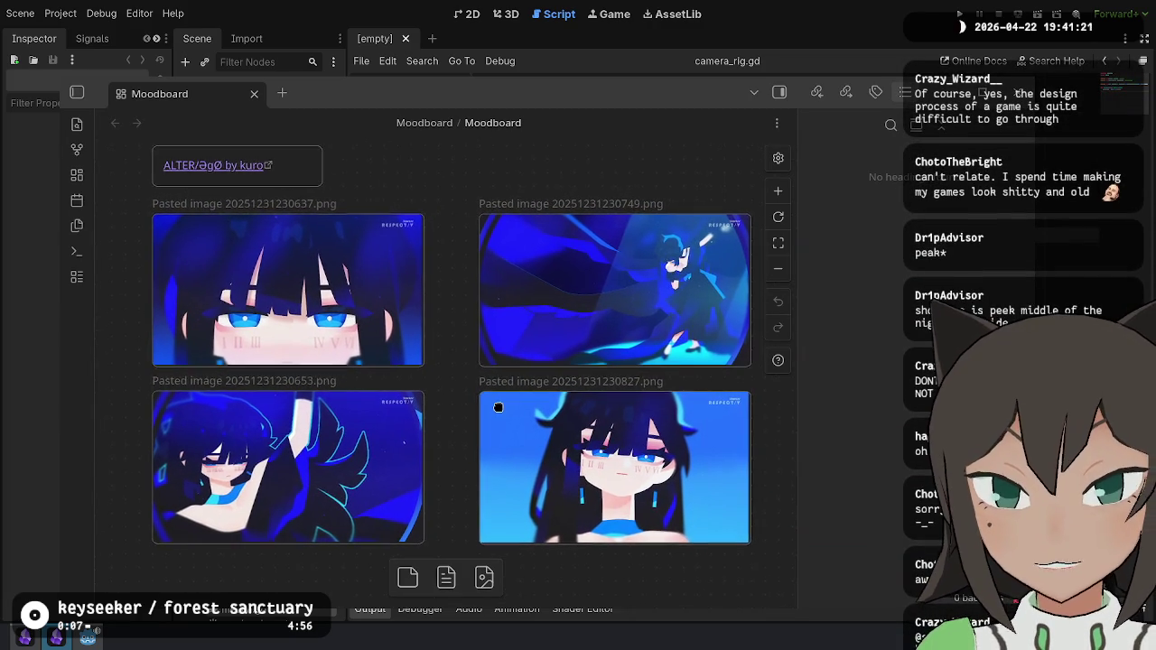
{"action": "left_click_drag", "start_coordinate": [489, 402], "coordinate": [490, 400]}
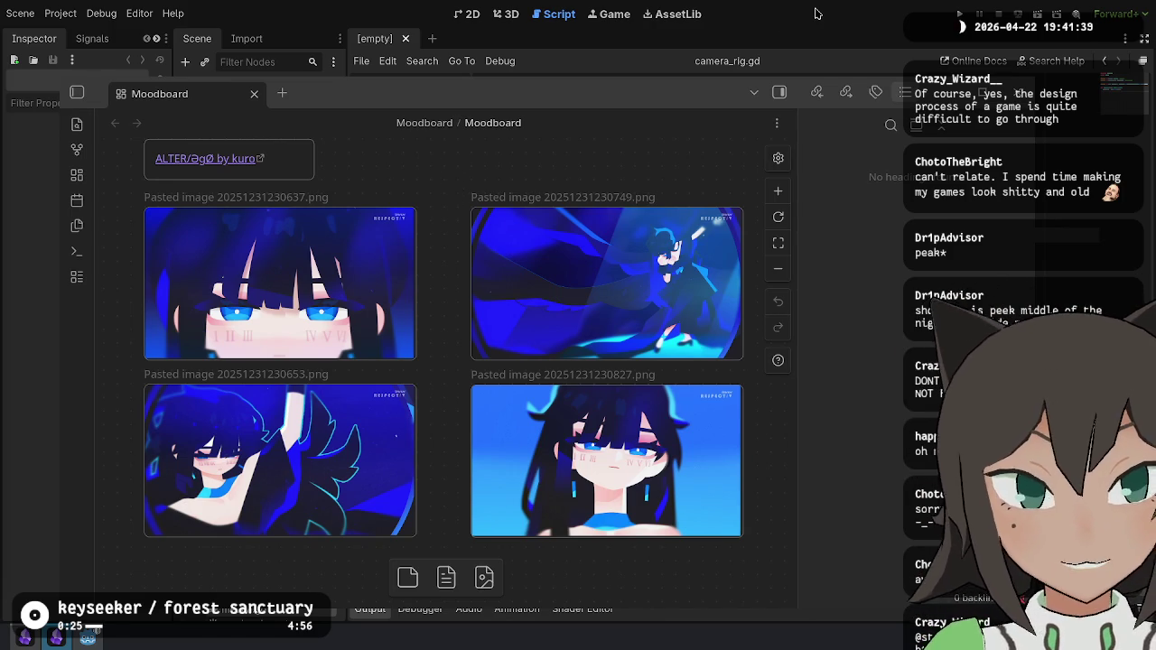
{"action": "left_click", "coordinate": [88, 643]}
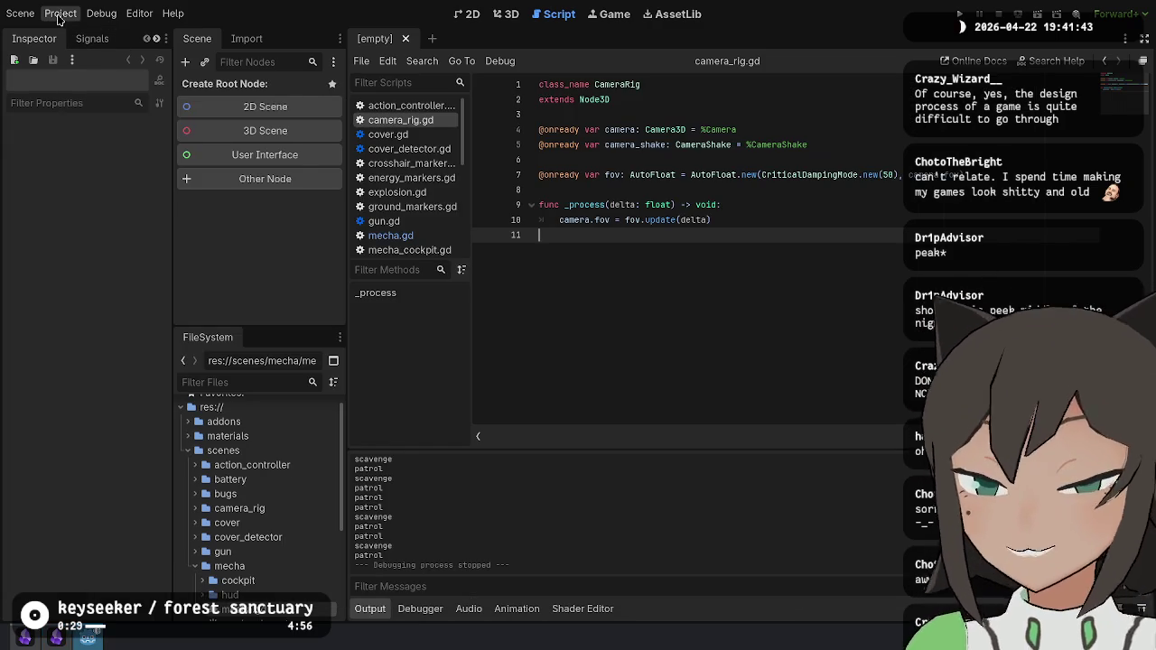
{"action": "left_click", "coordinate": [56, 637]}
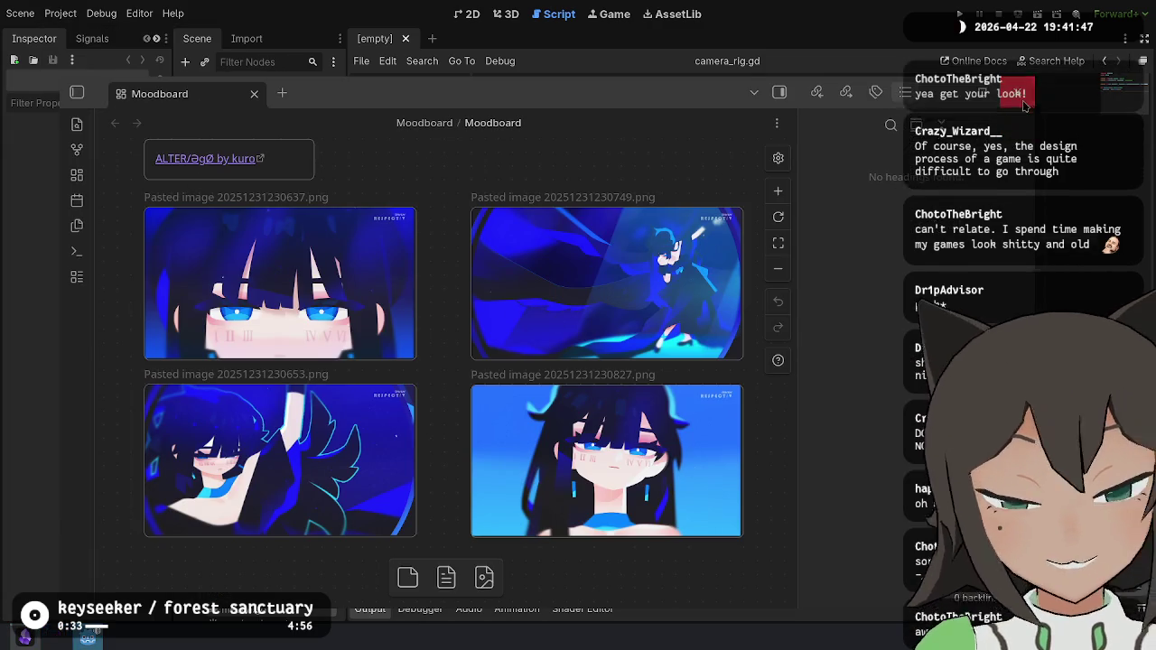
{"action": "left_click", "coordinate": [1024, 105]}
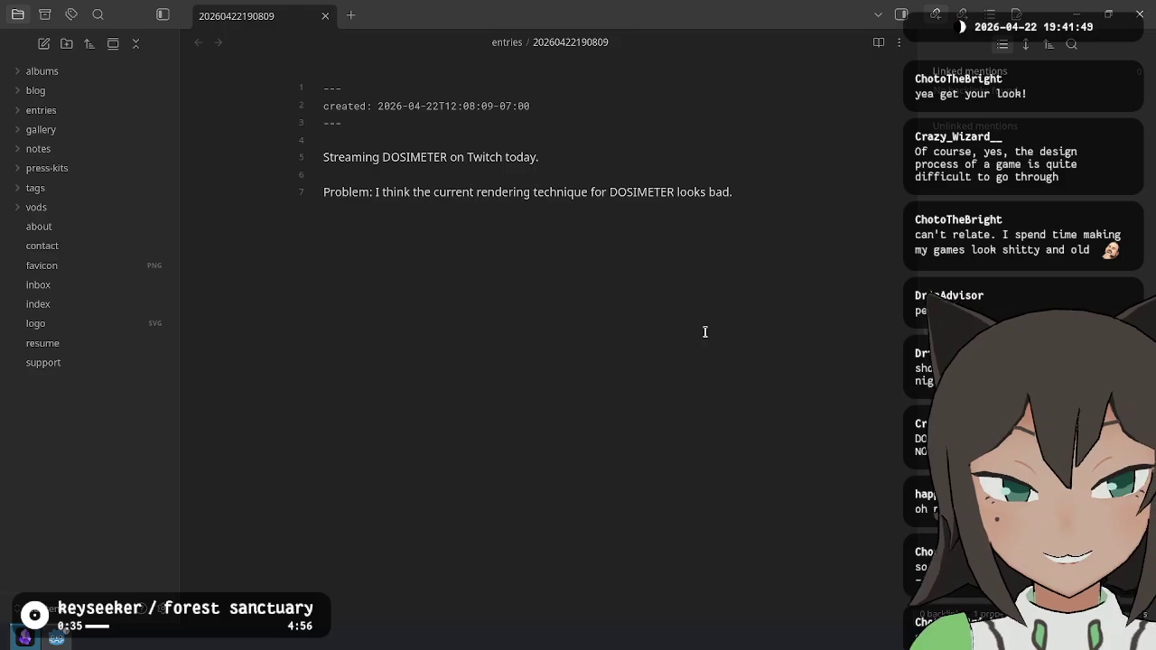
Type a sentence about discussing the problem, correcting a lowercase 'i' to 'I'.
{"action": "type", "text": "talked to Stayd abo"}
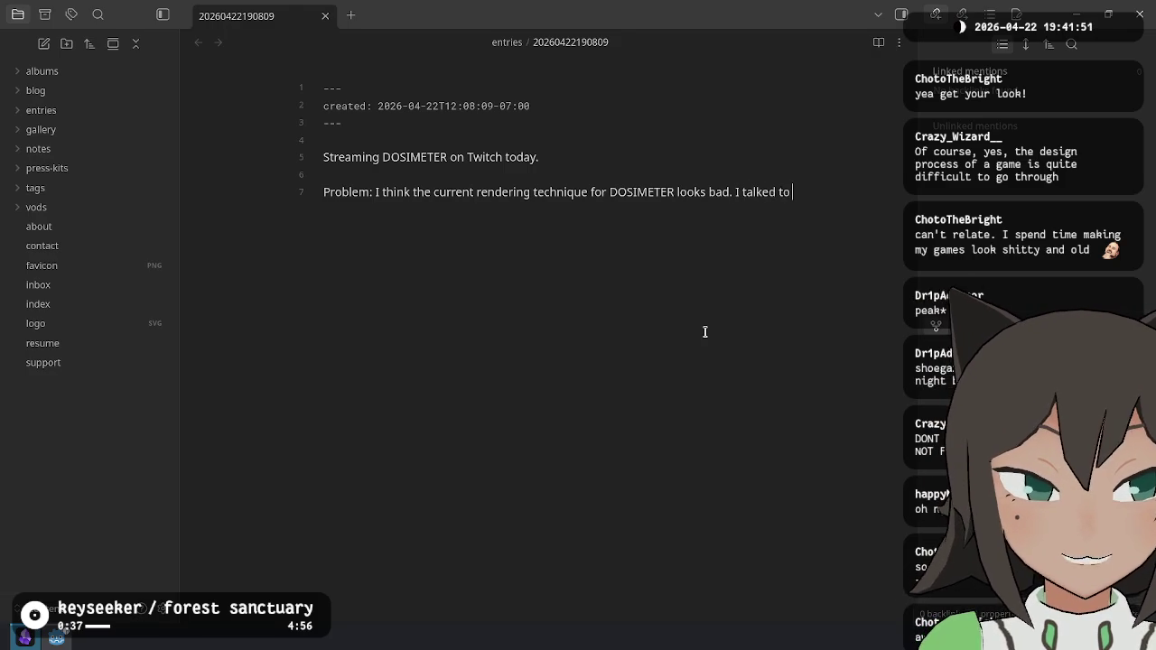
{"action": "type", "text": "ut it , and weagreed that it"}
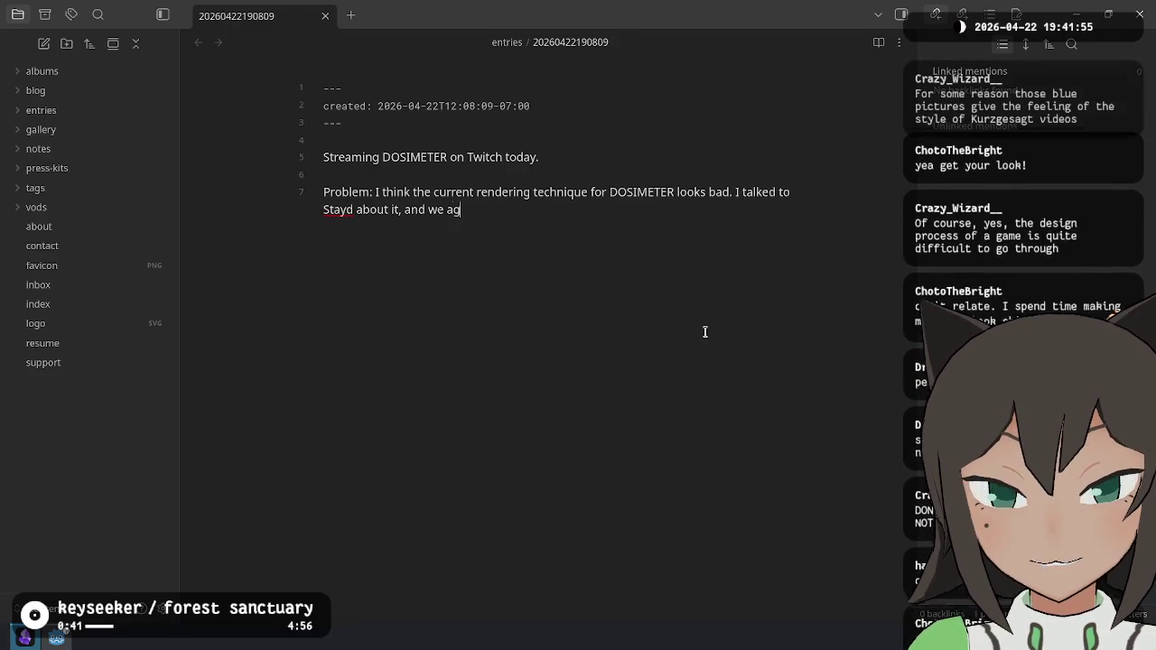
{"action": "type", "text": "ably a skill issue."}
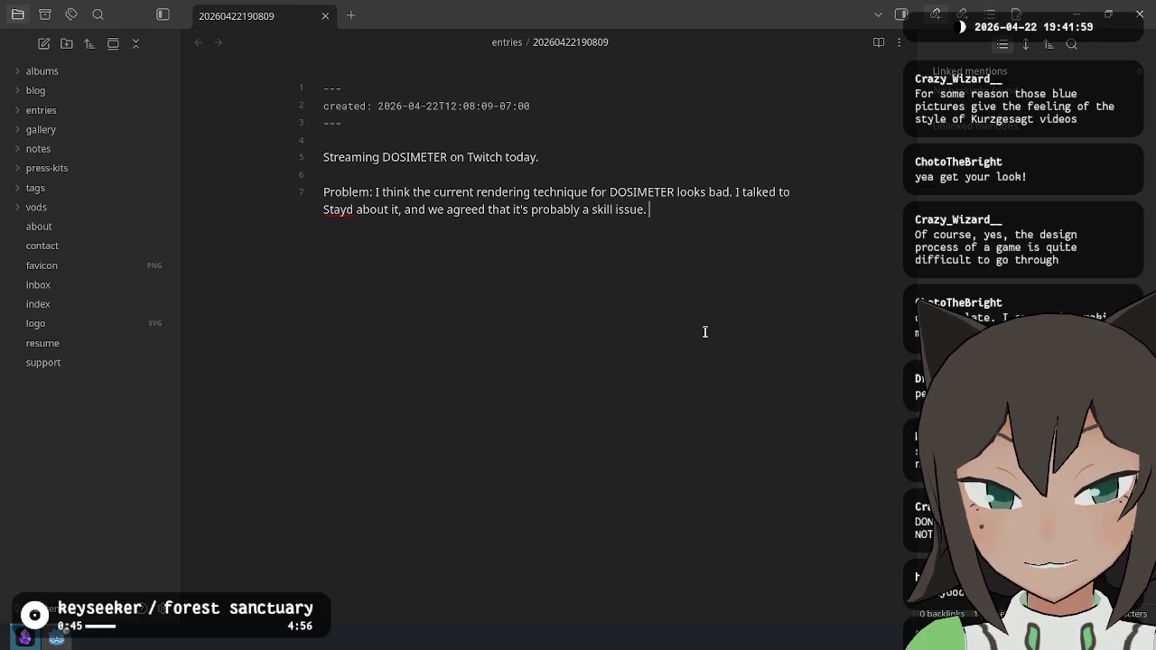
{"action": "type", "text": "Today, my ta"}
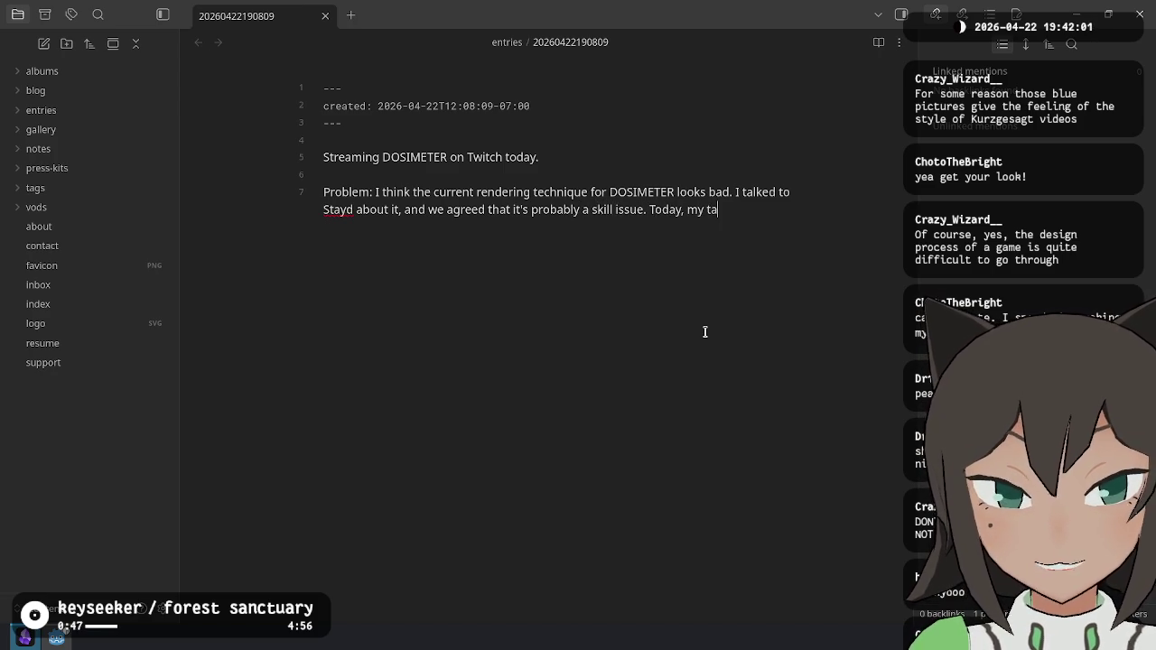
{"action": "type", "text": "sk isto "}
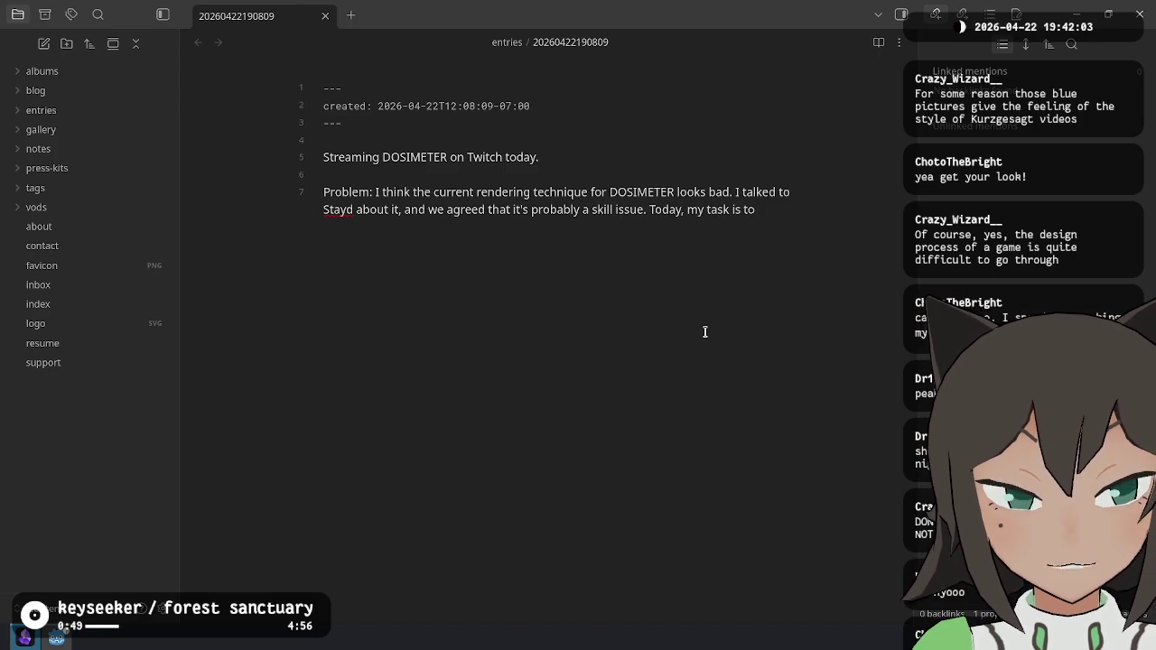
{"action": "type", "text": " small"}
{"action": "type", "text": "ar"}
{"action": "type", "text": "r example"}
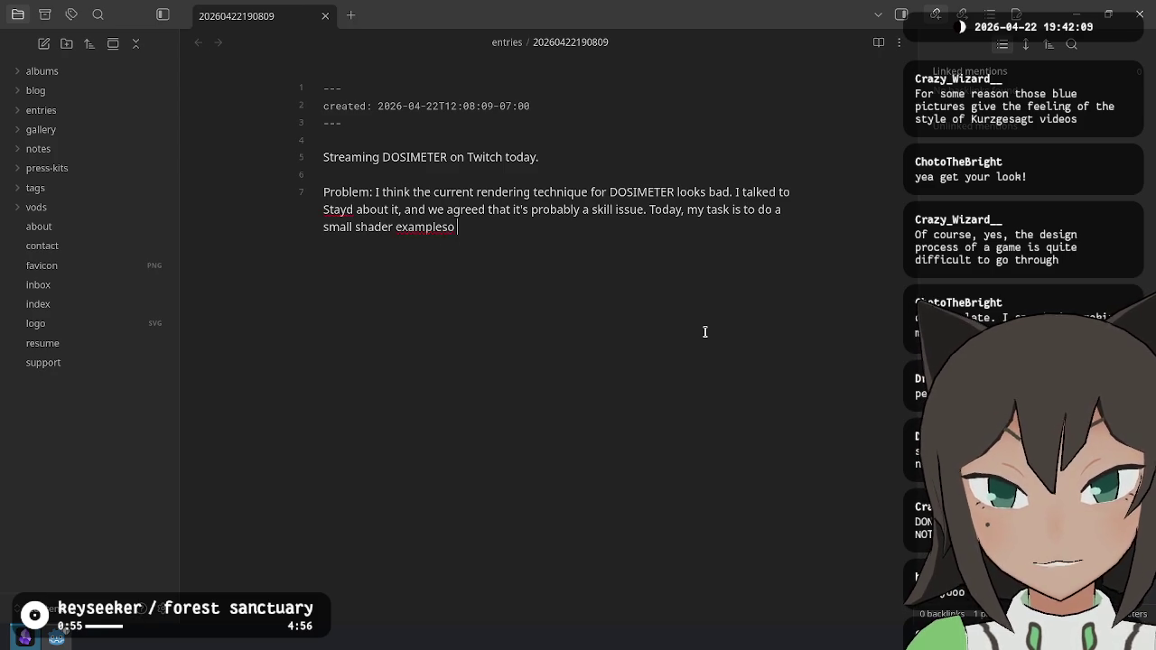
{"action": "type", "text": " so I can send it to S"}
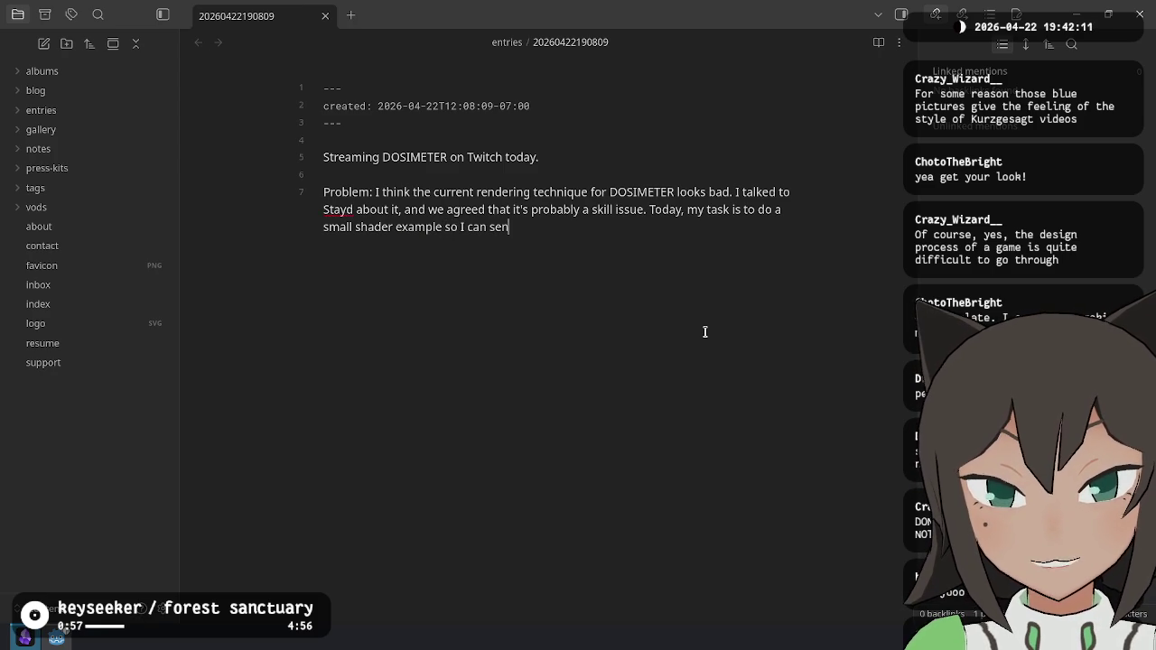
{"action": "type", "text": "yd and they can tell "}
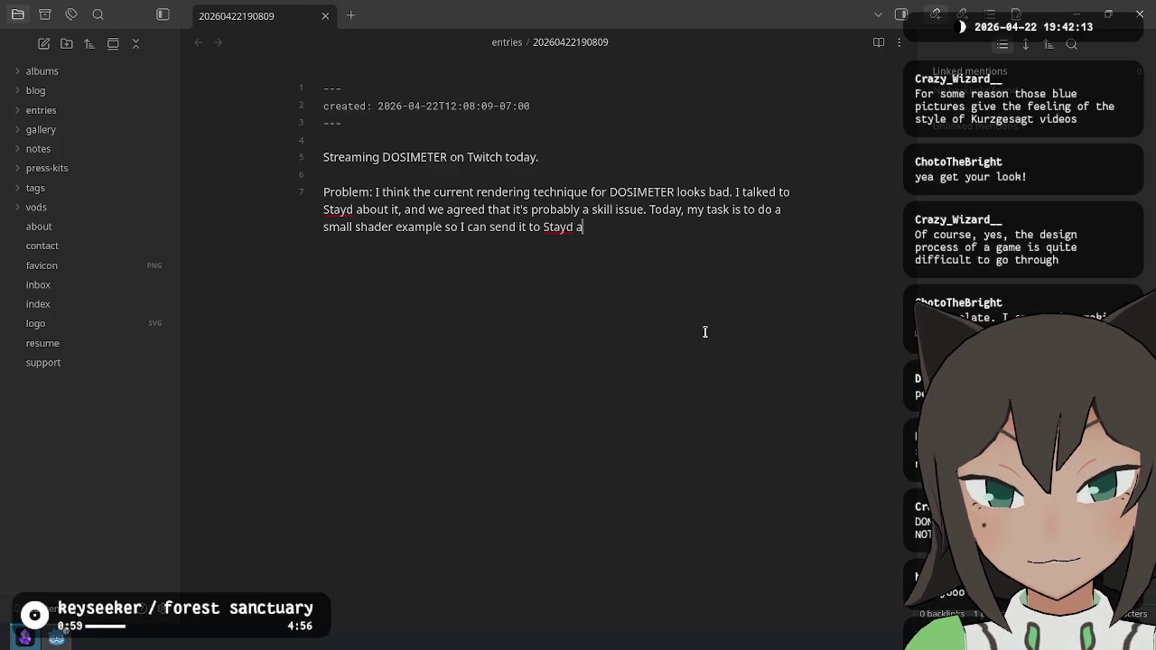
{"action": "type", "text": "me what i d"}
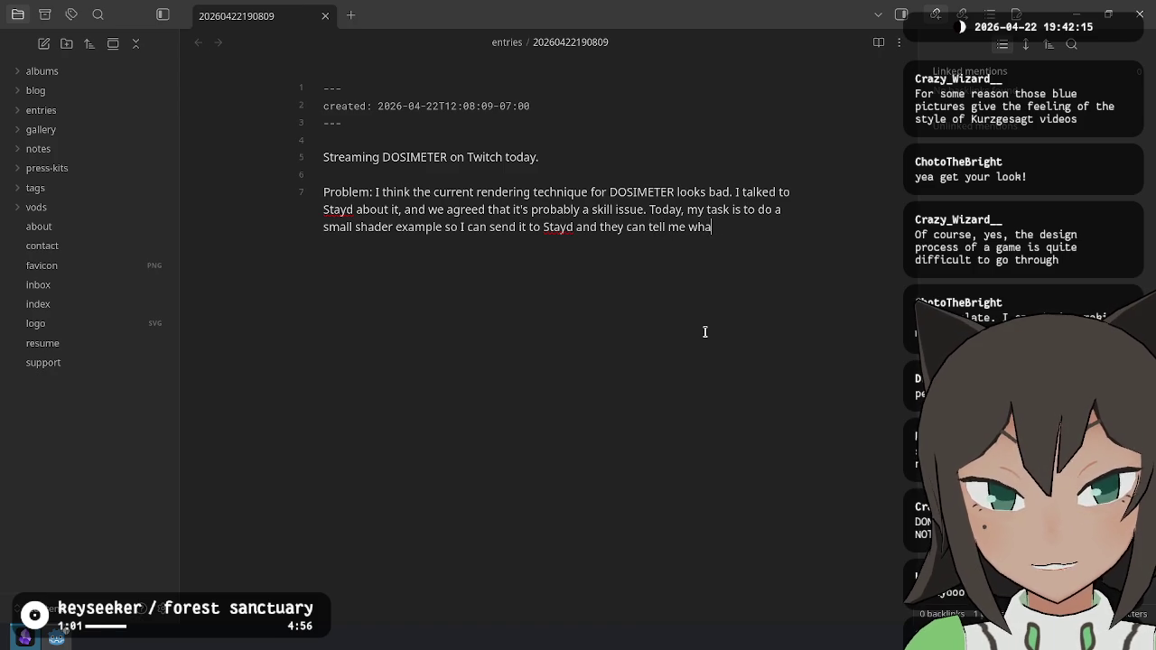
{"action": "type", "text": "rong."}
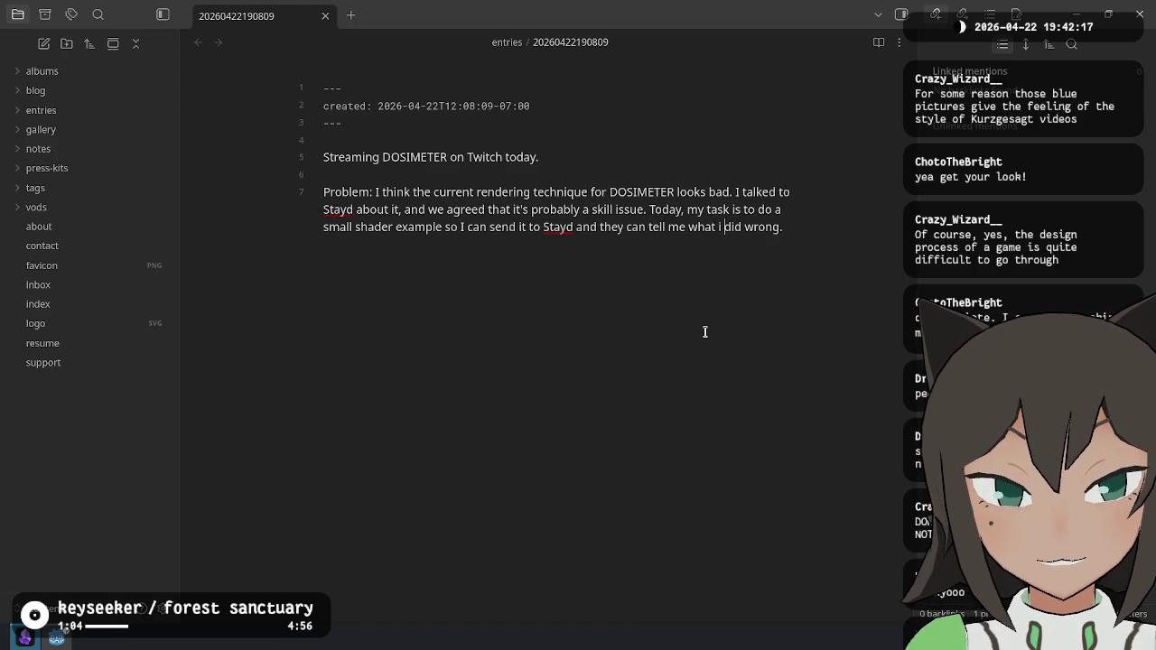
{"action": "key", "text": "Left"}
{"action": "key", "text": "BackSpace"}
{"action": "type", "text": "I"}
Tidy the blank lines below the Problem paragraph, leaving one empty line.
{"action": "key", "text": "End"}
{"action": "key", "text": "Return"}
{"action": "key", "text": "Return"}
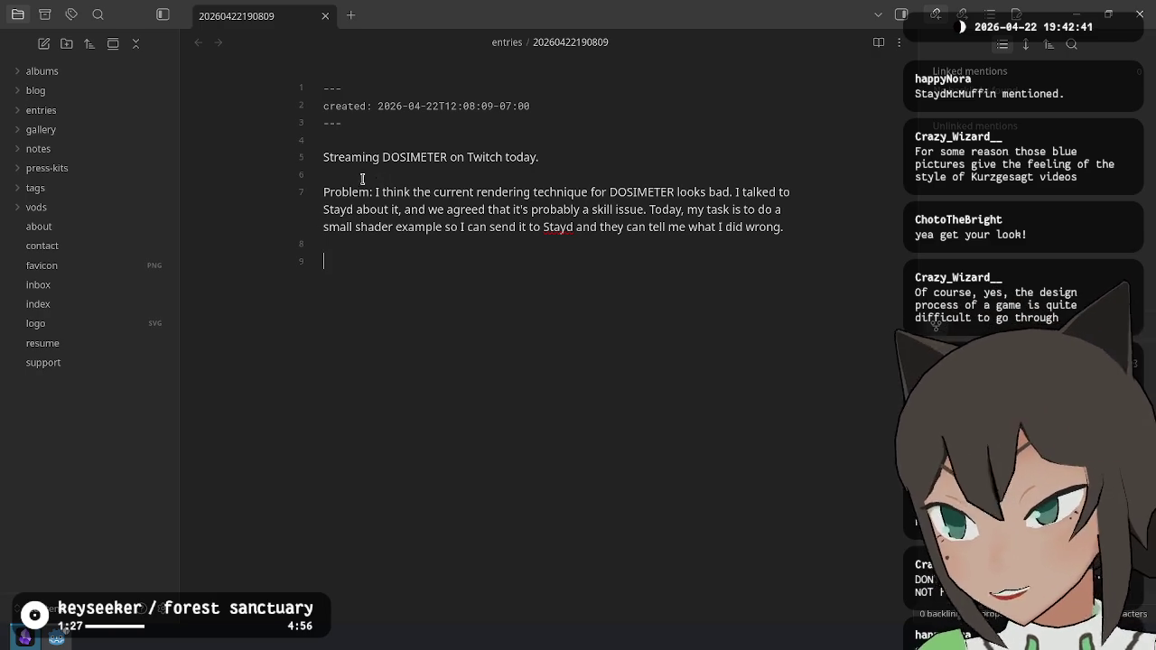
{"action": "key", "text": "Return"}
{"action": "left_click", "coordinate": [374, 266]}
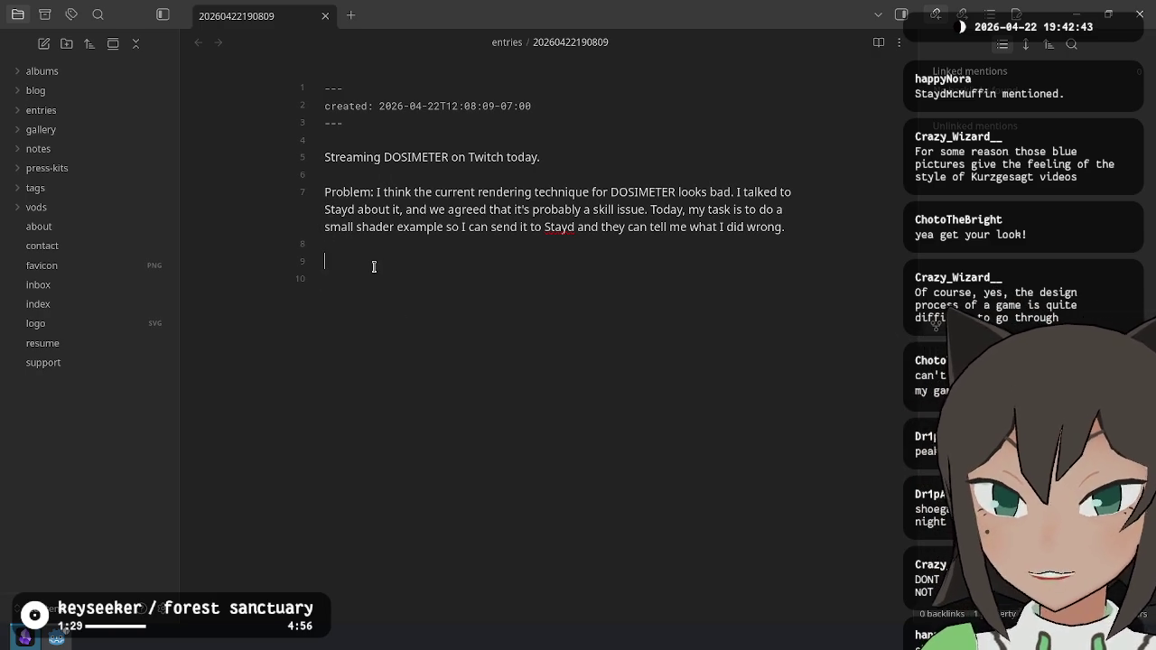
{"action": "key", "text": "BackSpace"}
{"action": "key", "text": "BackSpace"}
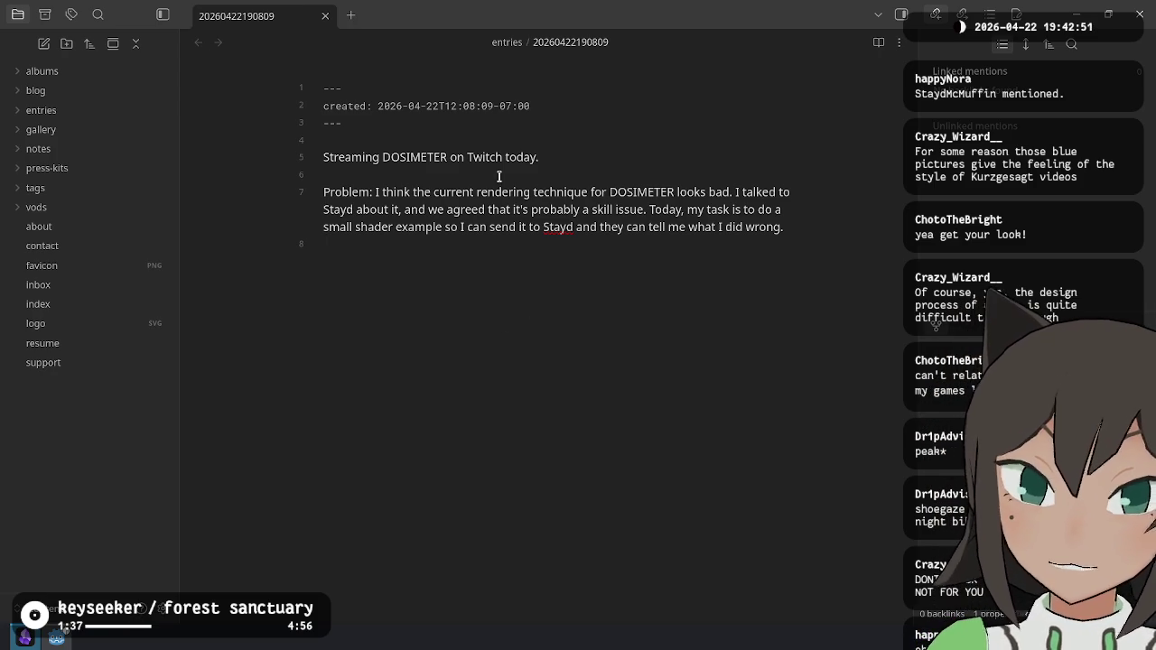
{"action": "left_click_drag", "start_coordinate": [500, 177], "coordinate": [575, 400]}
{"action": "left_click", "coordinate": [568, 360]}
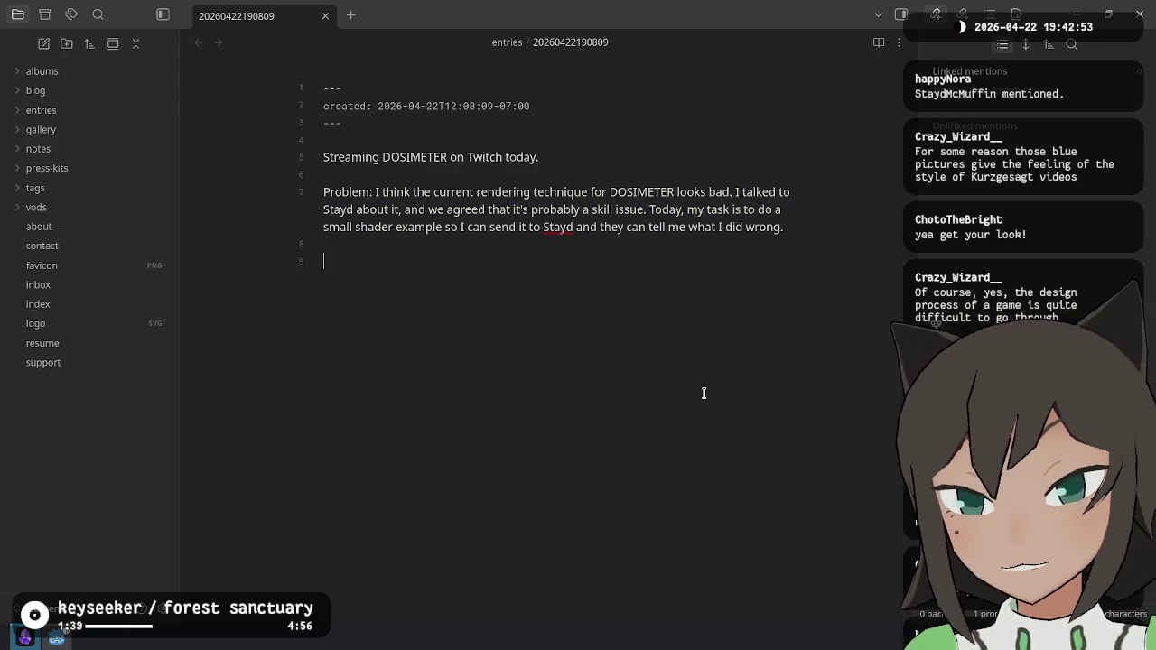
Type the 'The reason I have to do this now…' paragraph about DOSIMETER's look.
{"action": "type", "text": "The reason I have to"}
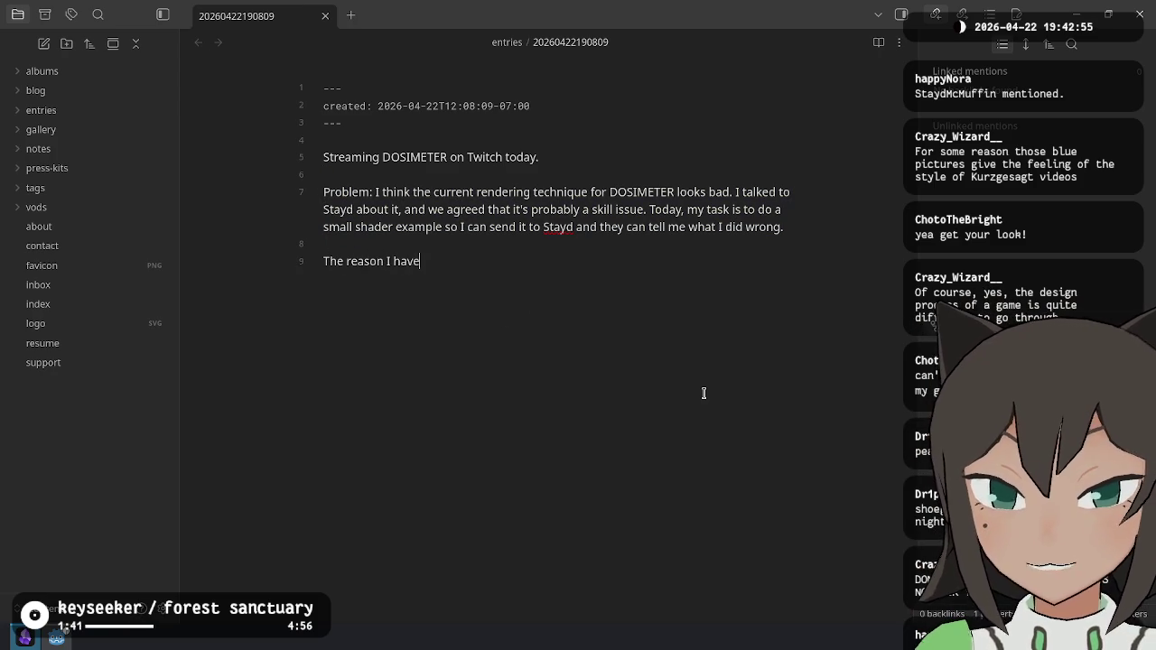
{"action": "type", "text": " do this now is bec"}
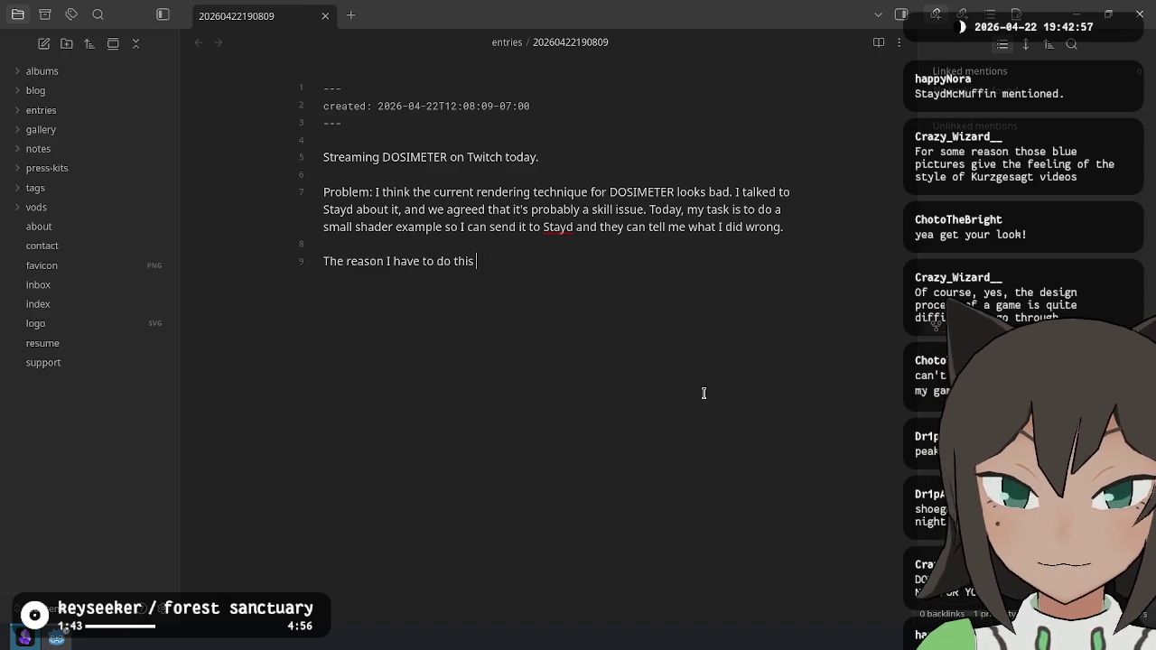
{"action": "type", "text": "ause every time I open"}
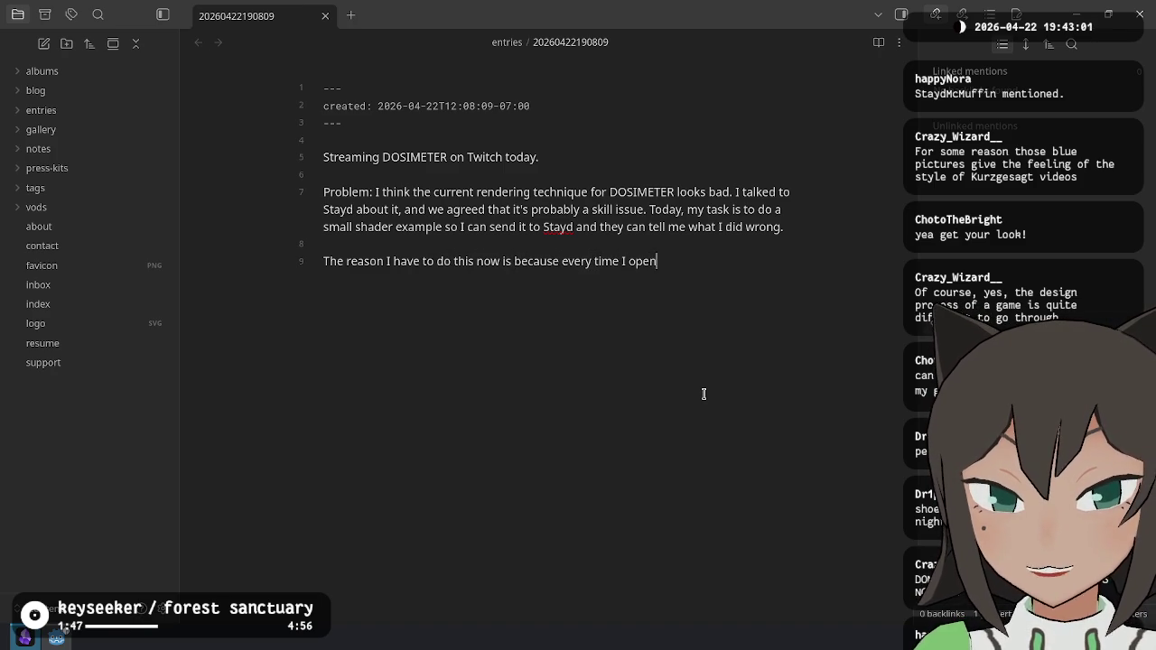
{"action": "type", "text": "DOSIMETER"}
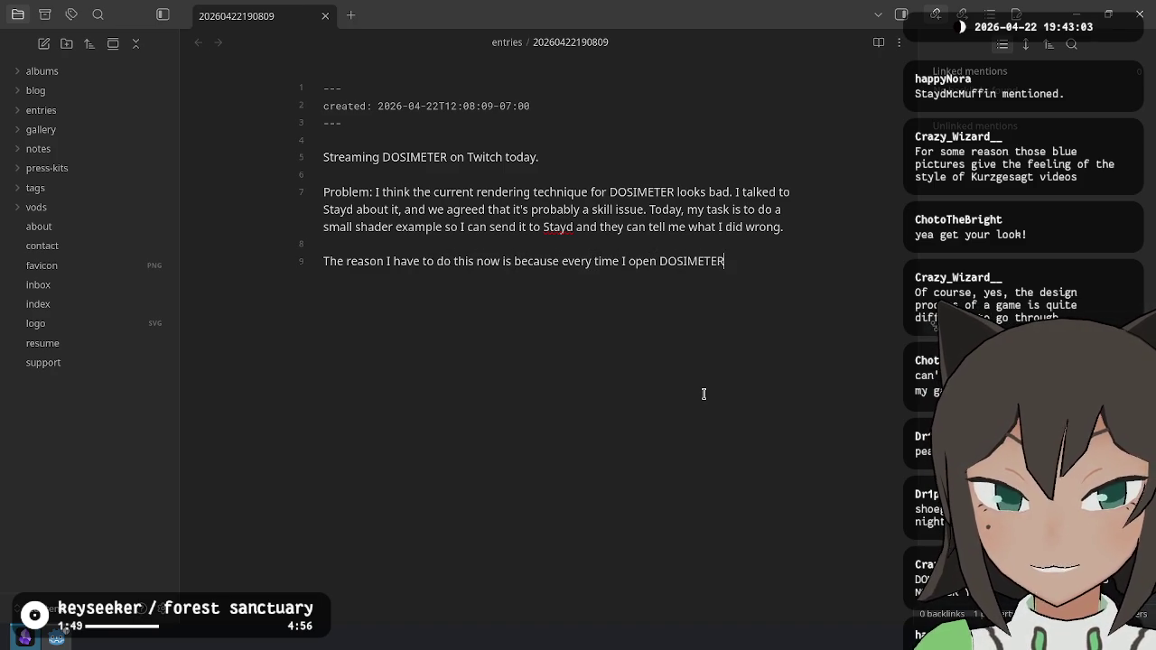
{"action": "type", "text": "nd see that it looks like poop,"}
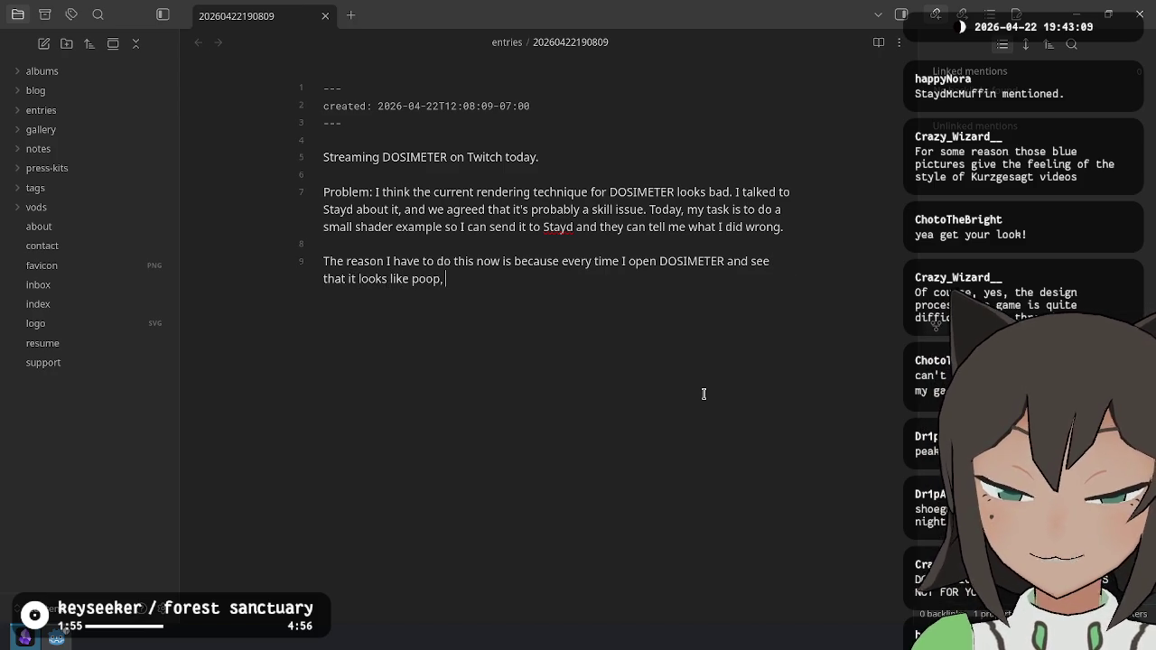
{"action": "type", "text": "get"}
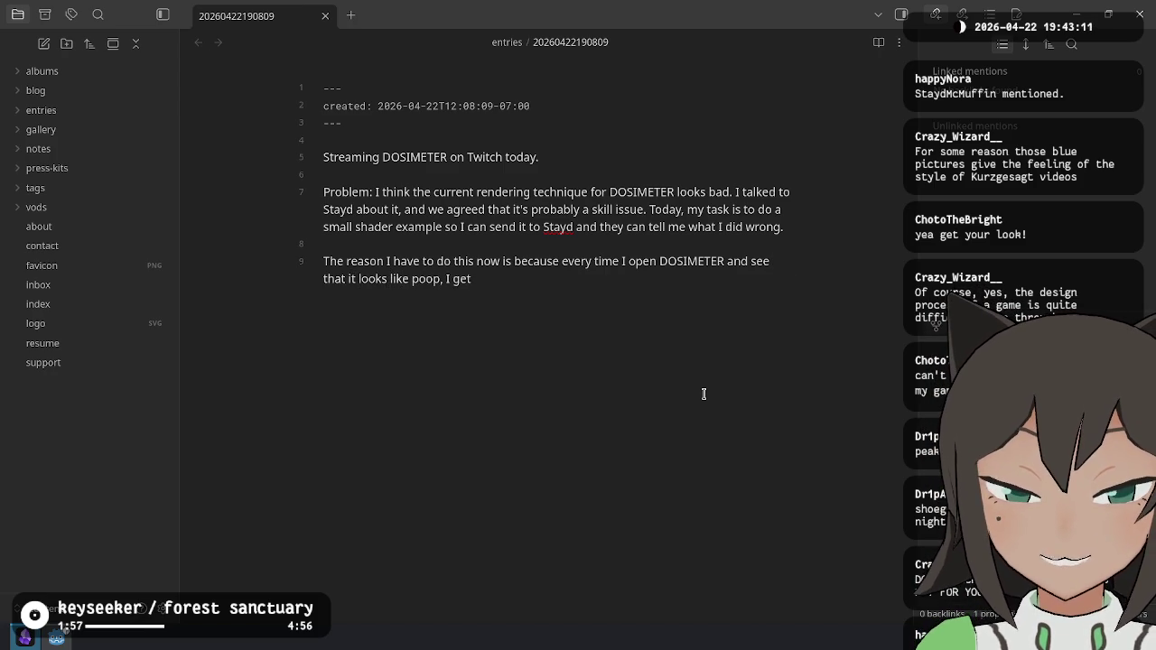
{"action": "type", "text": "less motivated "}
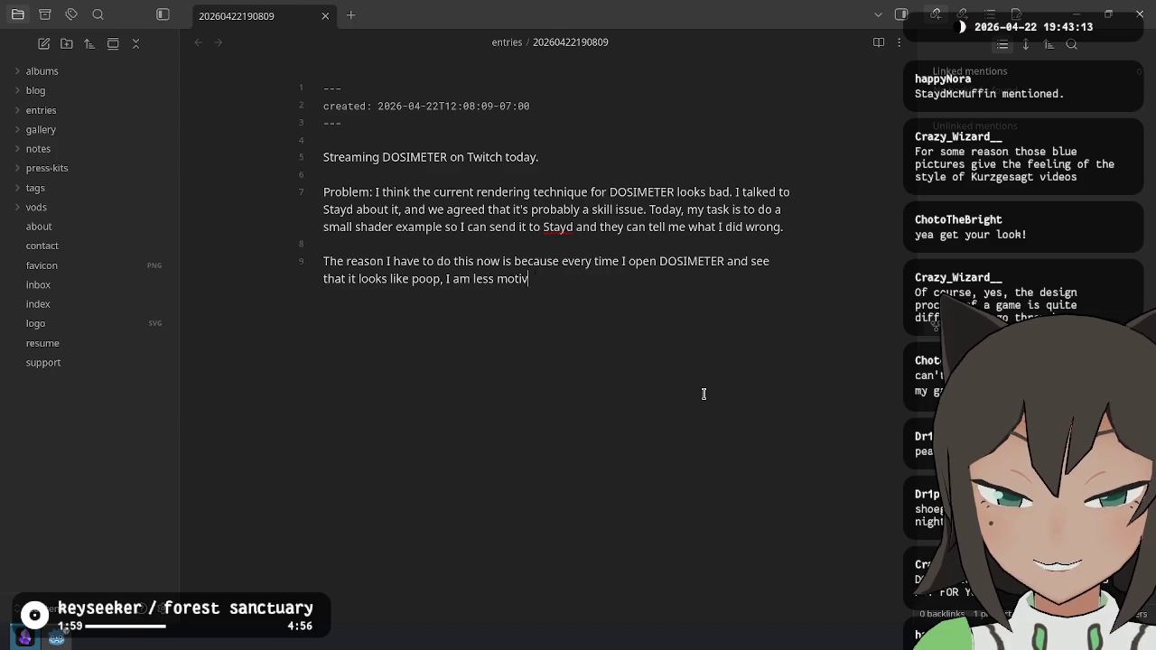
{"action": "type", "text": " work on the project. "}
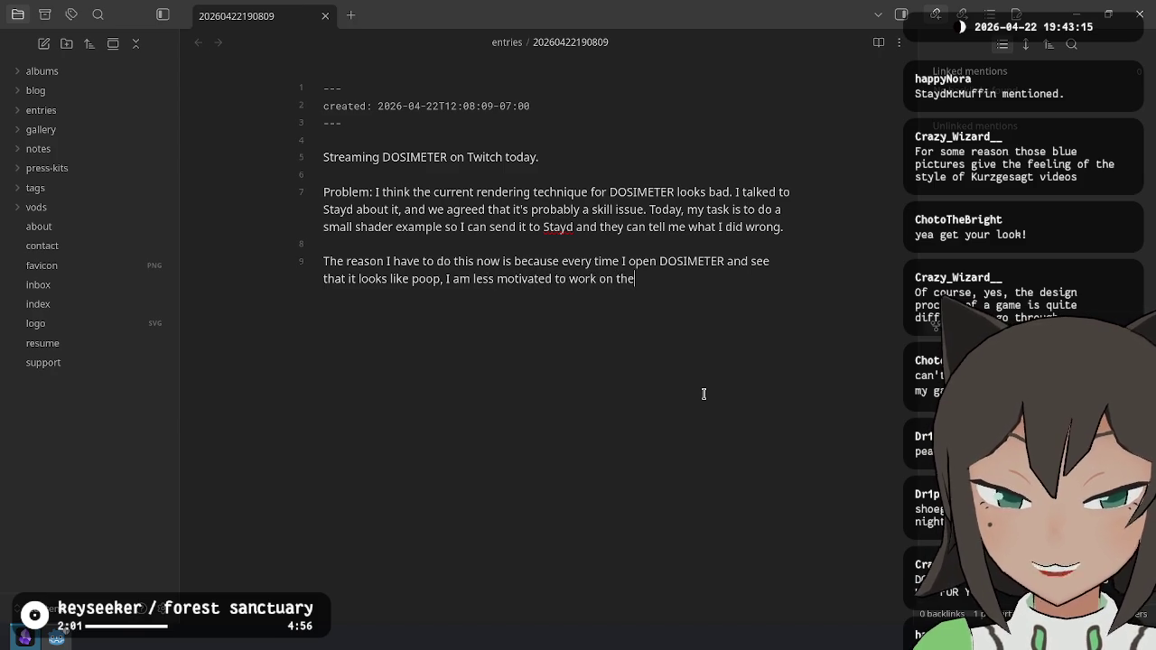
{"action": "type", "text": "I want to"}
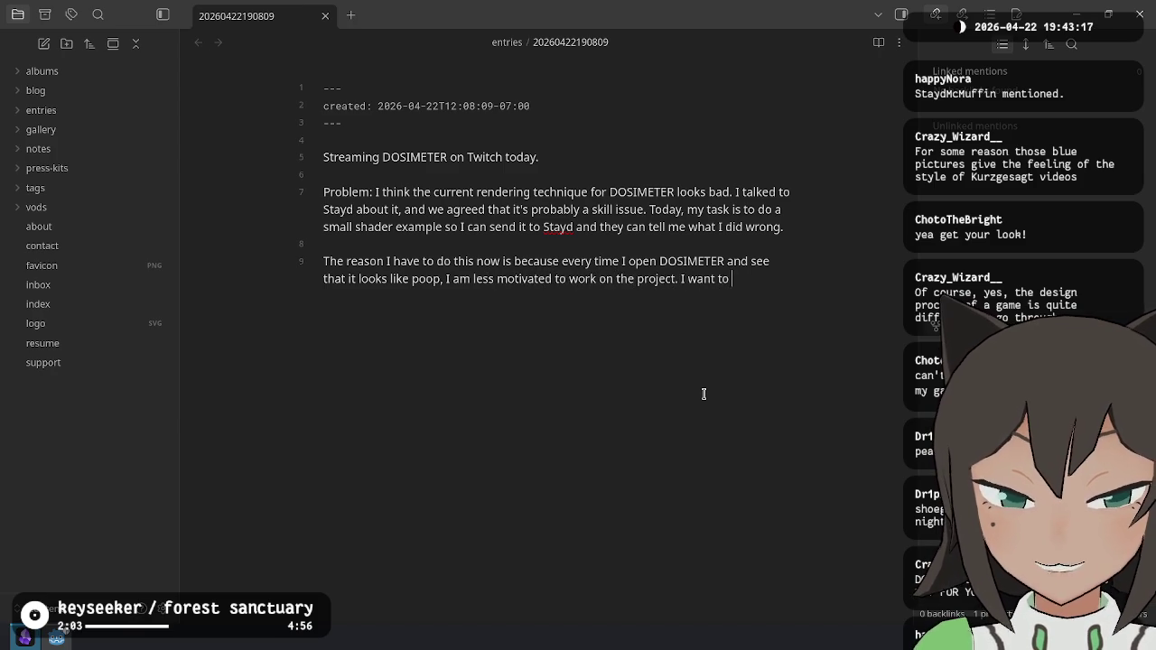
{"action": "type", "text": "l better whene"}
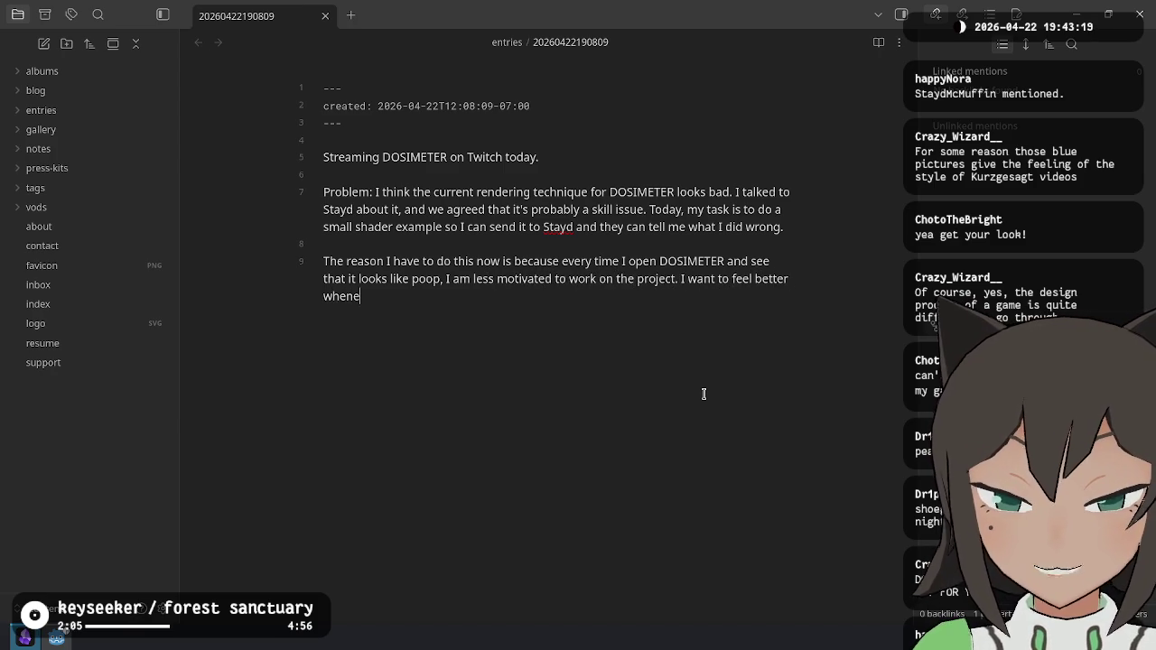
{"action": "type", "text": " open the project."}
{"action": "key", "text": "Return"}
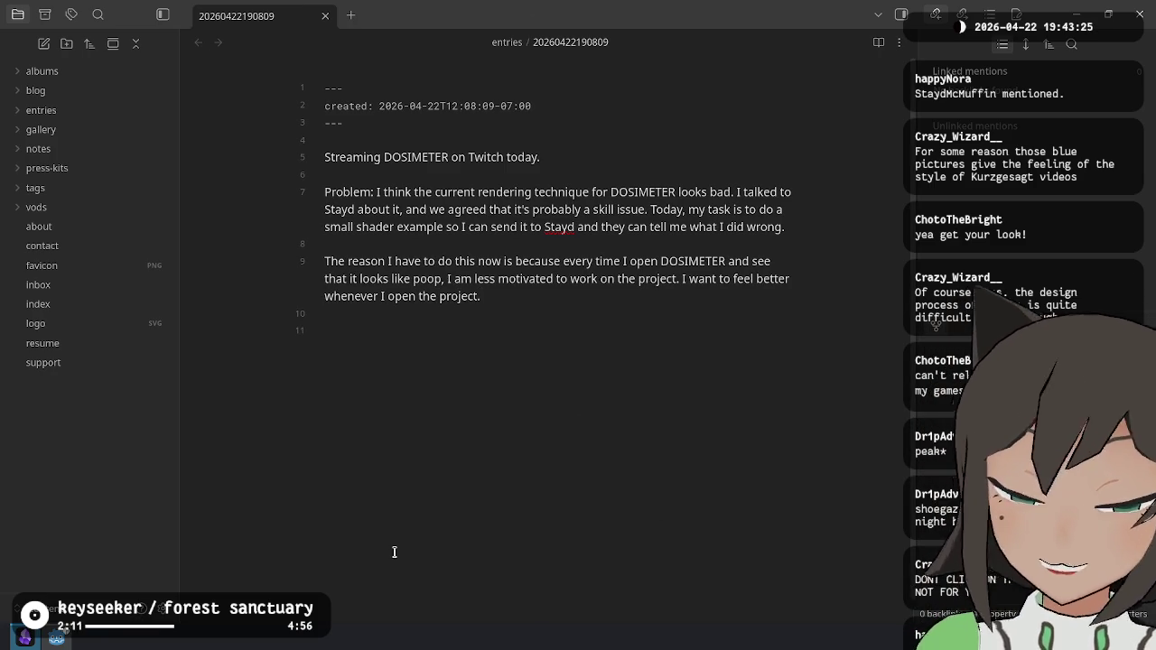
{"action": "key", "text": "BackSpace"}
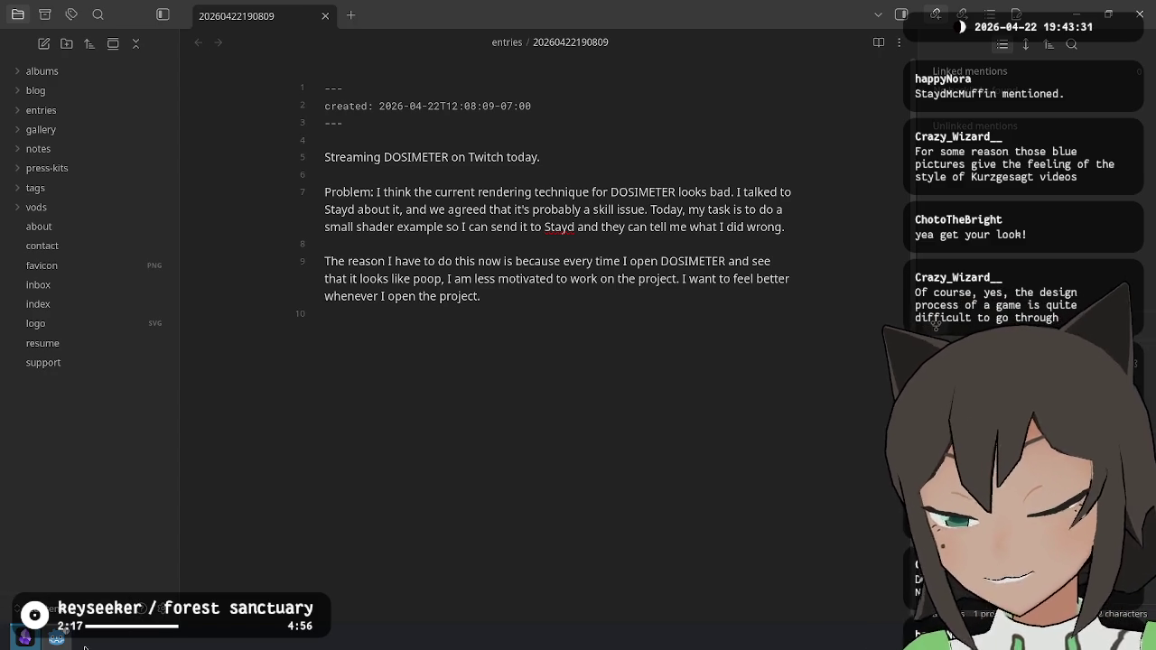
{"action": "key", "text": "alt+Tab"}
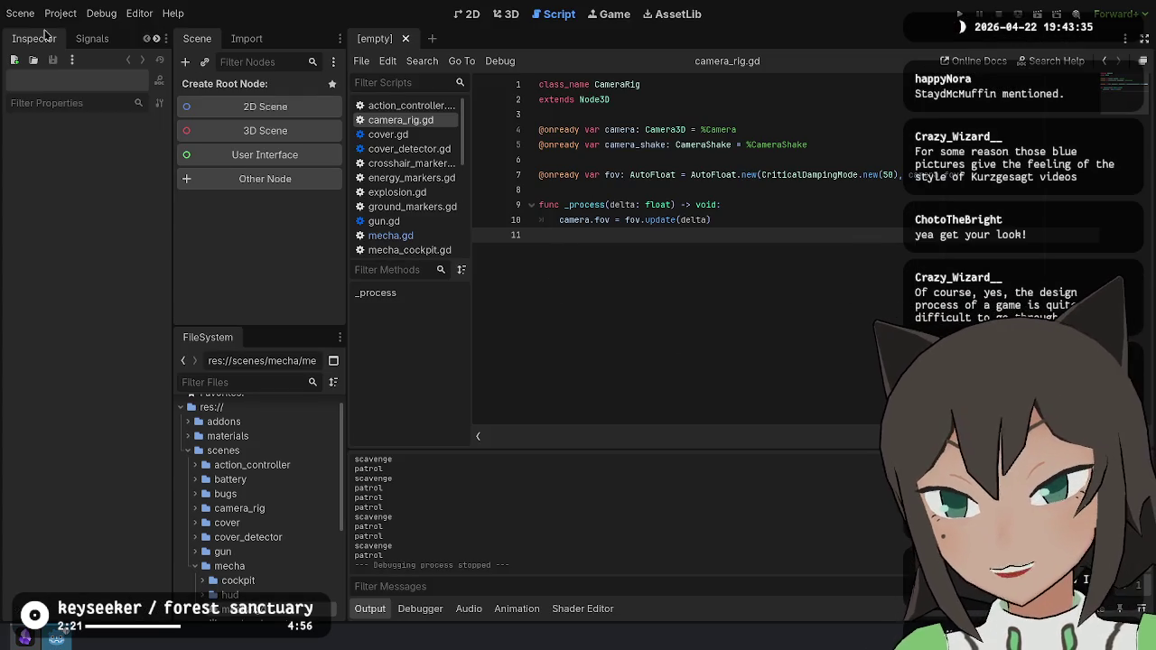
Launch the Godot Project Manager from the application launcher.
{"action": "left_click", "coordinate": [20, 12]}
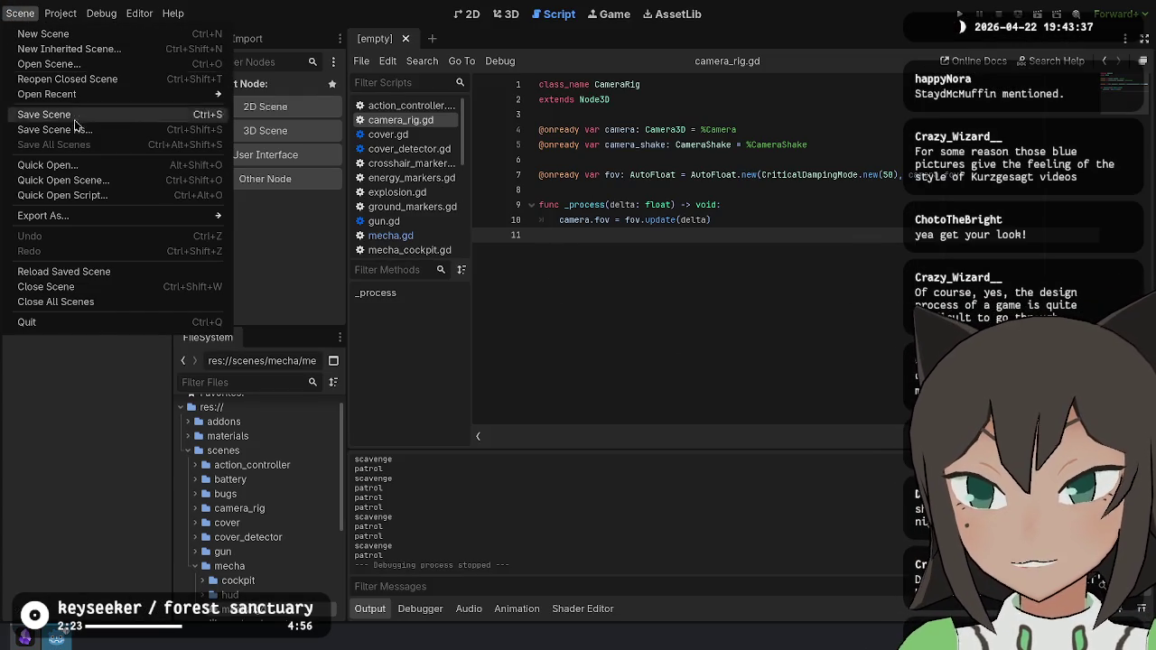
{"action": "left_click", "coordinate": [425, 379]}
{"action": "key", "text": "super"}
{"action": "type", "text": "godot"}
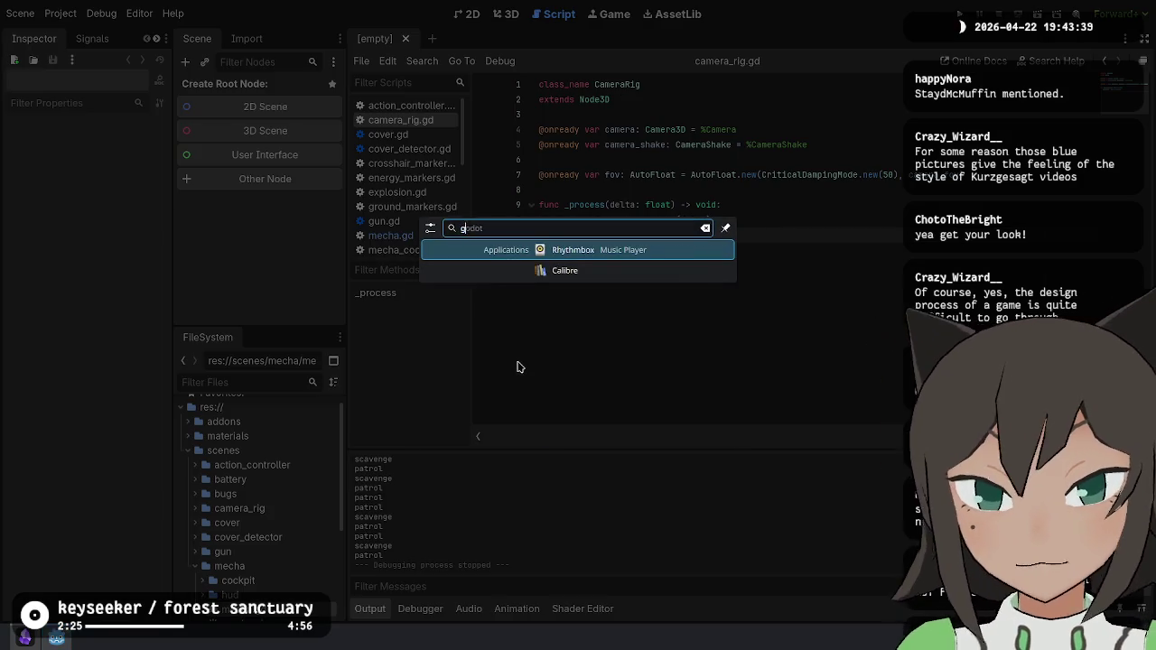
{"action": "key", "text": "Return"}
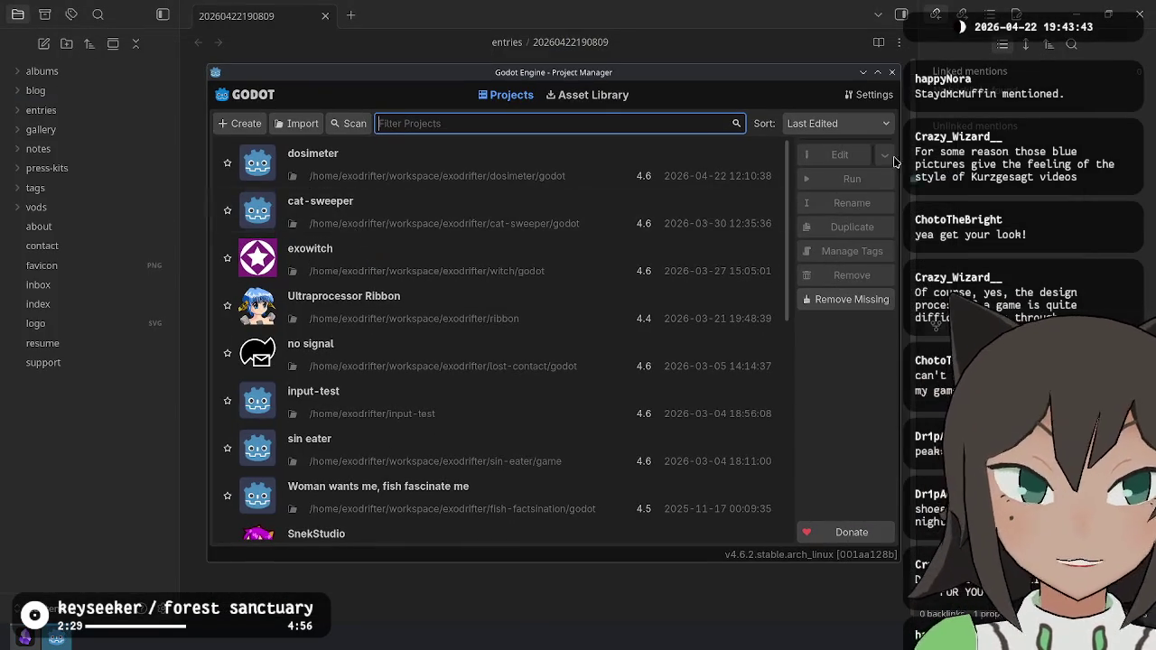
Start a new project and browse to the dosimeter folder under workspace as its location.
{"action": "left_click", "coordinate": [241, 122]}
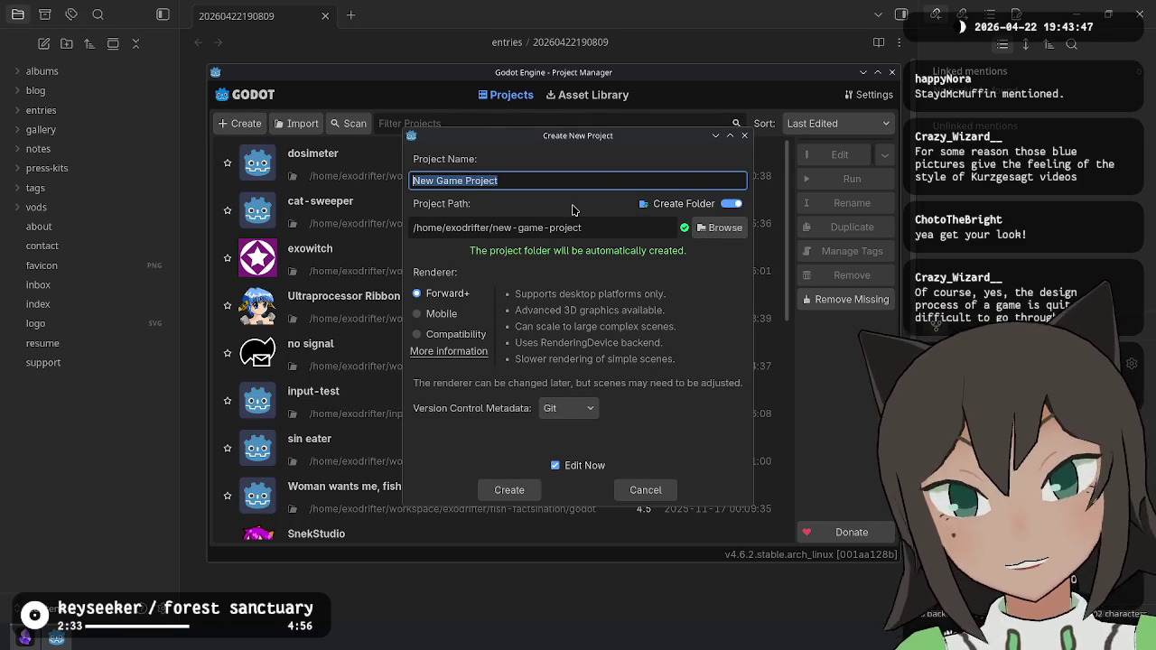
{"action": "type", "text": "dosimeter-rendering"}
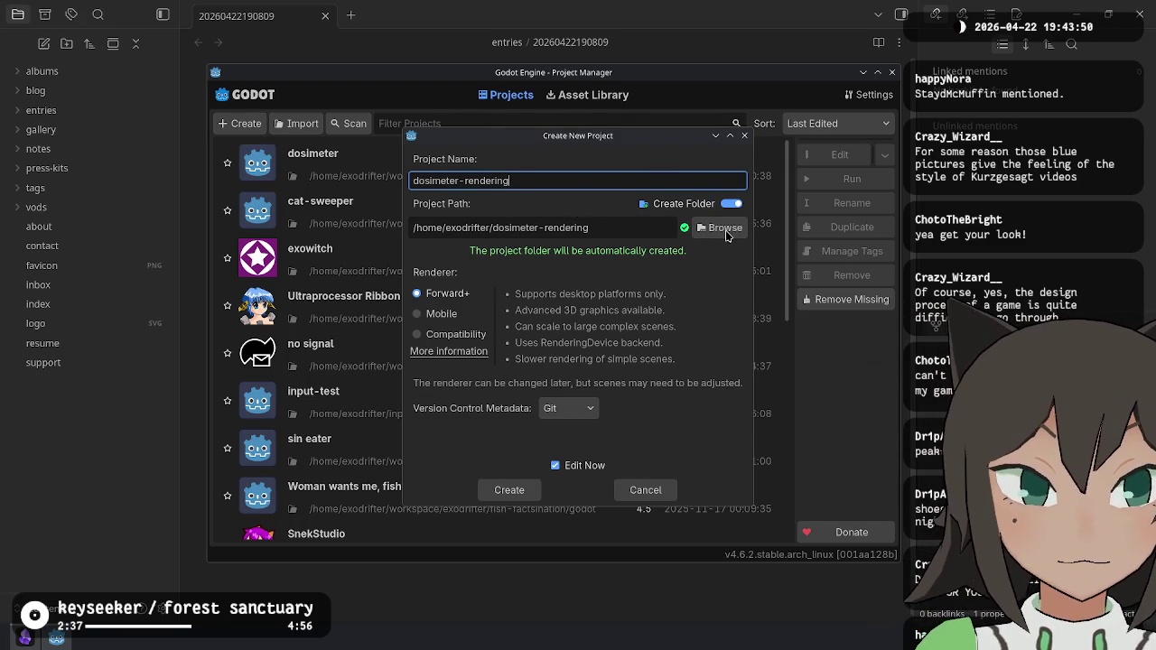
{"action": "left_click", "coordinate": [722, 230]}
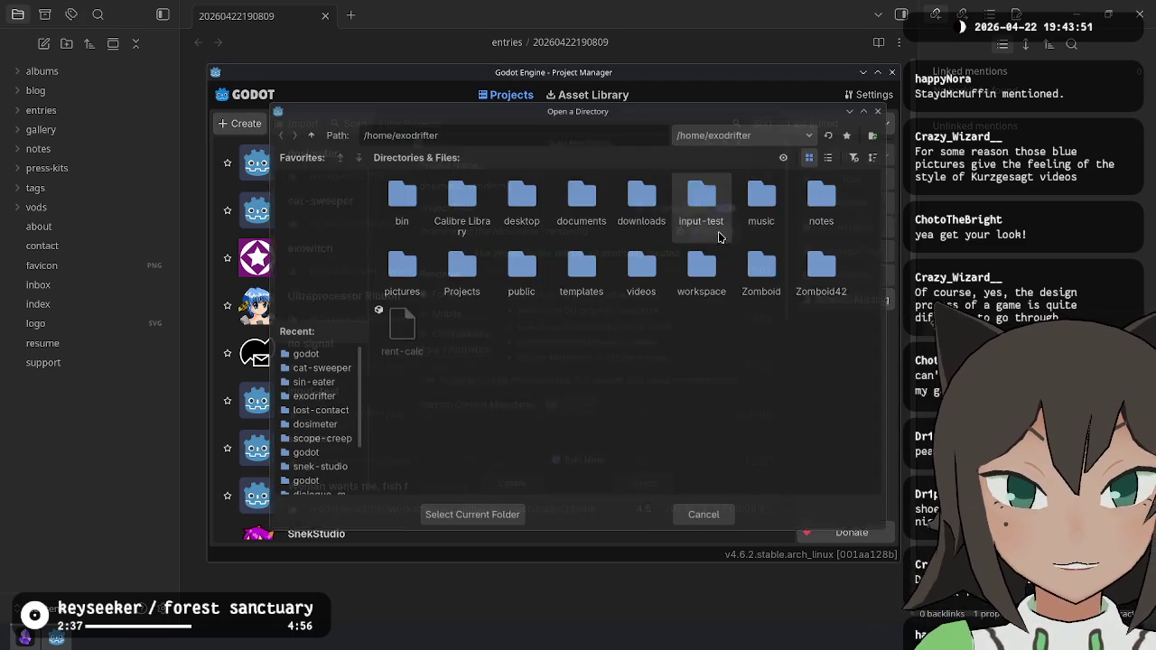
{"action": "double_click", "coordinate": [705, 266]}
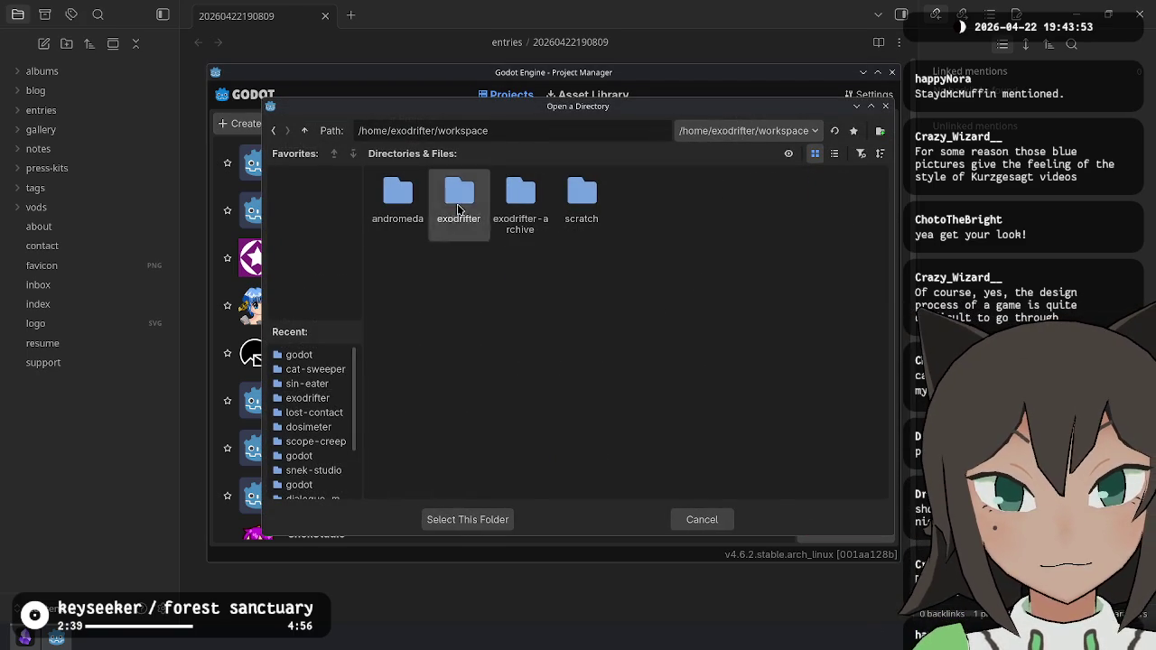
{"action": "double_click", "coordinate": [459, 208]}
{"action": "double_click", "coordinate": [495, 298]}
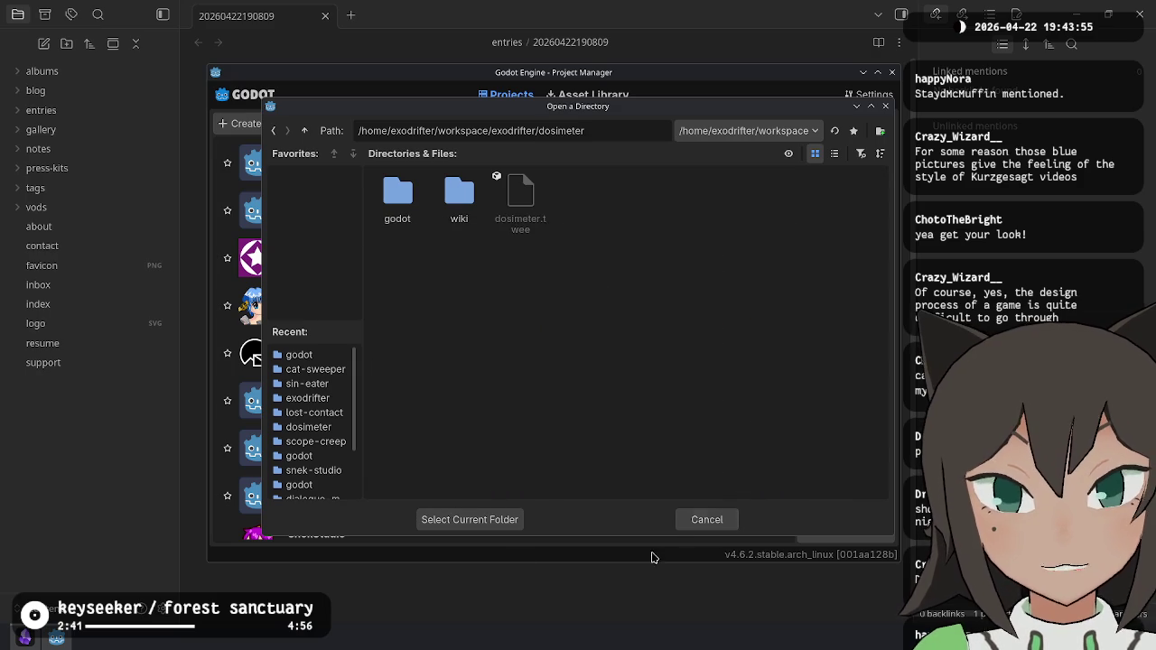
{"action": "left_click", "coordinate": [497, 518]}
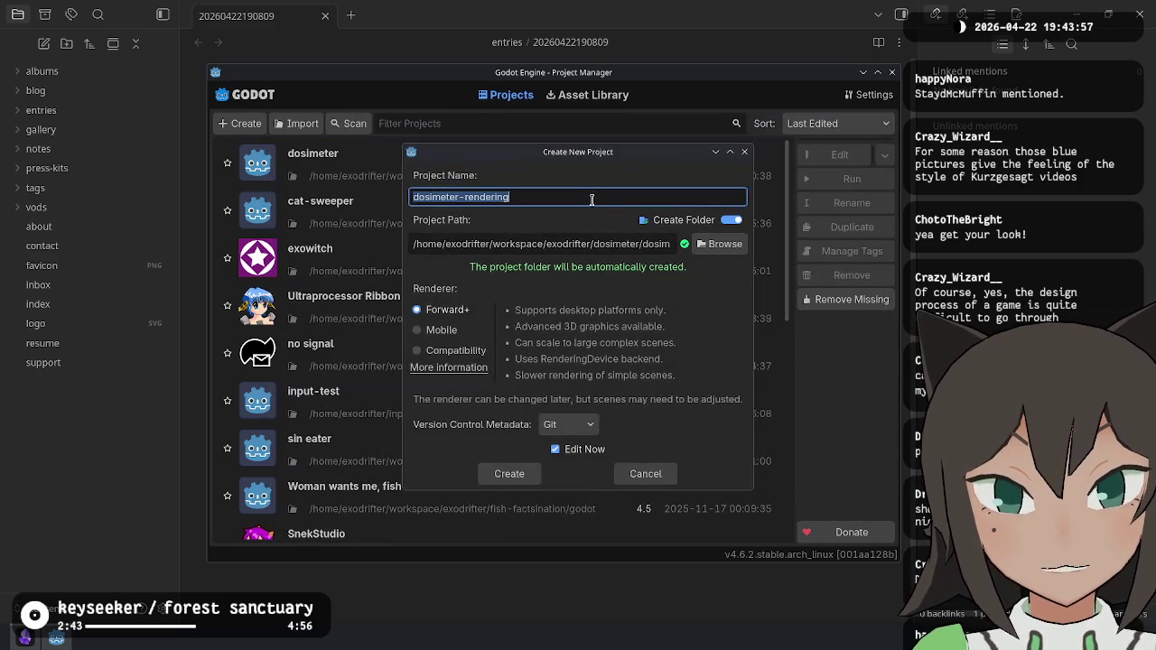
Rename the project to 'rendering' and create it.
{"action": "left_click", "coordinate": [578, 200]}
{"action": "key", "text": "ctrl+BackSpace"}
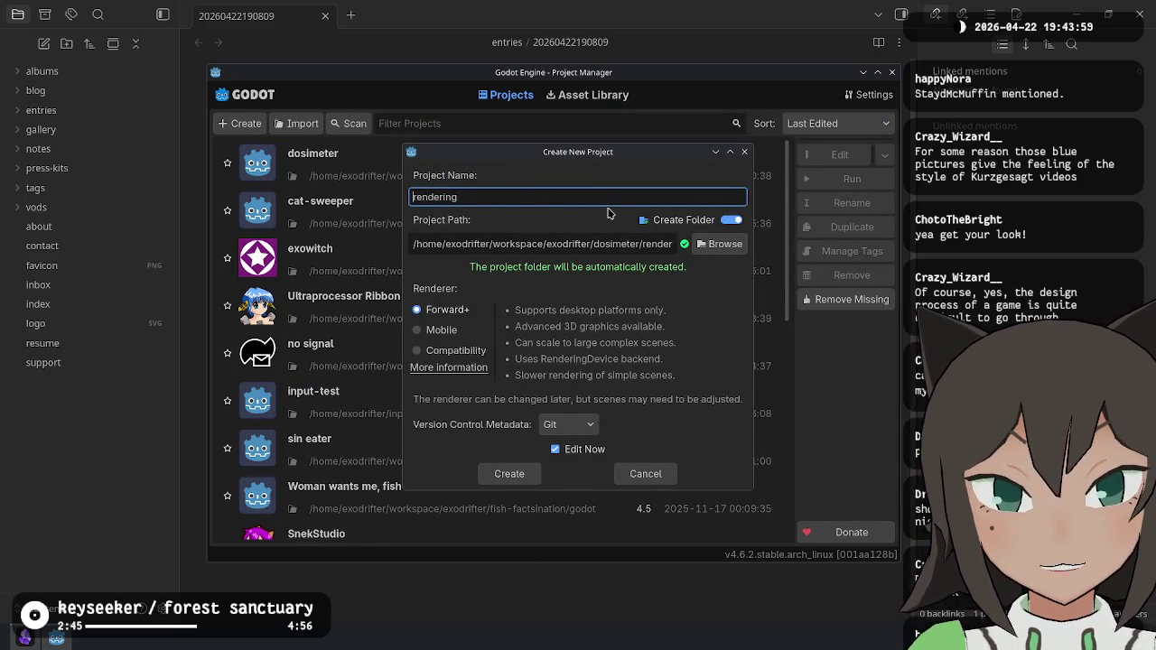
{"action": "left_click", "coordinate": [631, 242]}
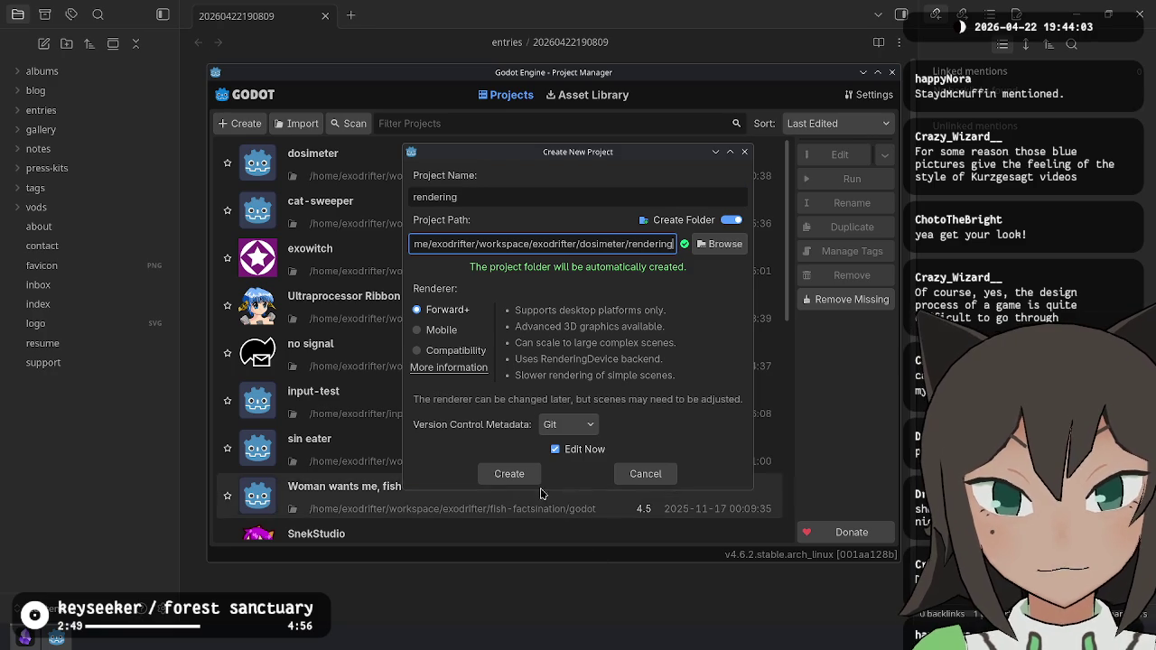
{"action": "left_click", "coordinate": [508, 473]}
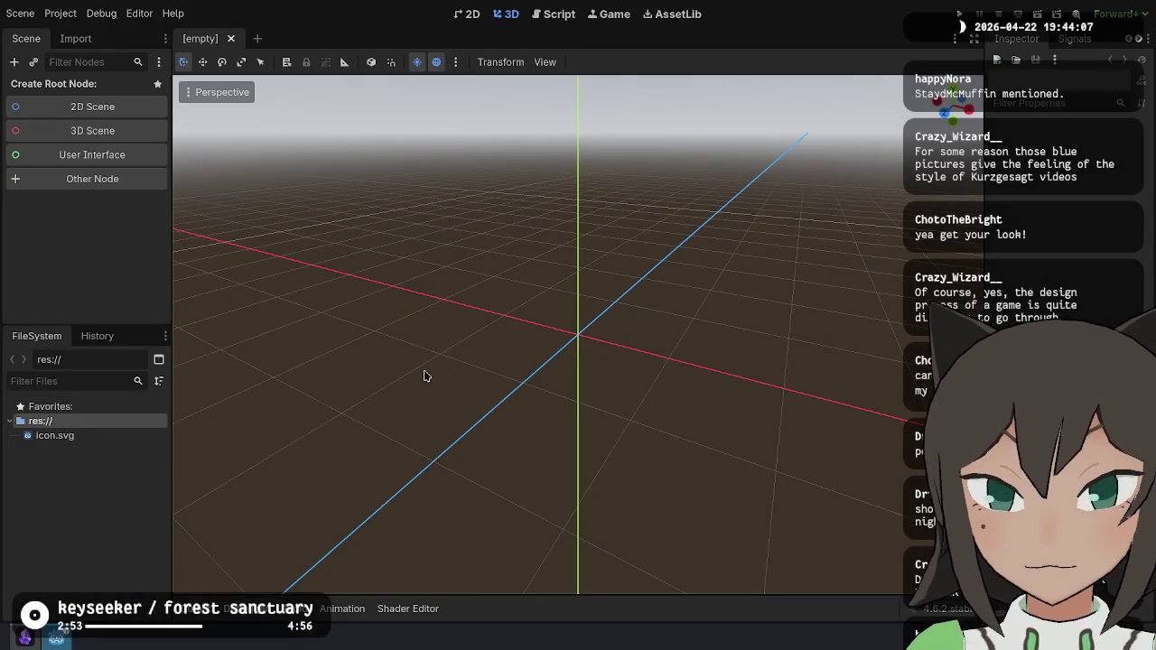
Give the scene a 3D Scene root and save it as test.tscn.
{"action": "left_click", "coordinate": [90, 436]}
{"action": "left_click", "coordinate": [99, 489]}
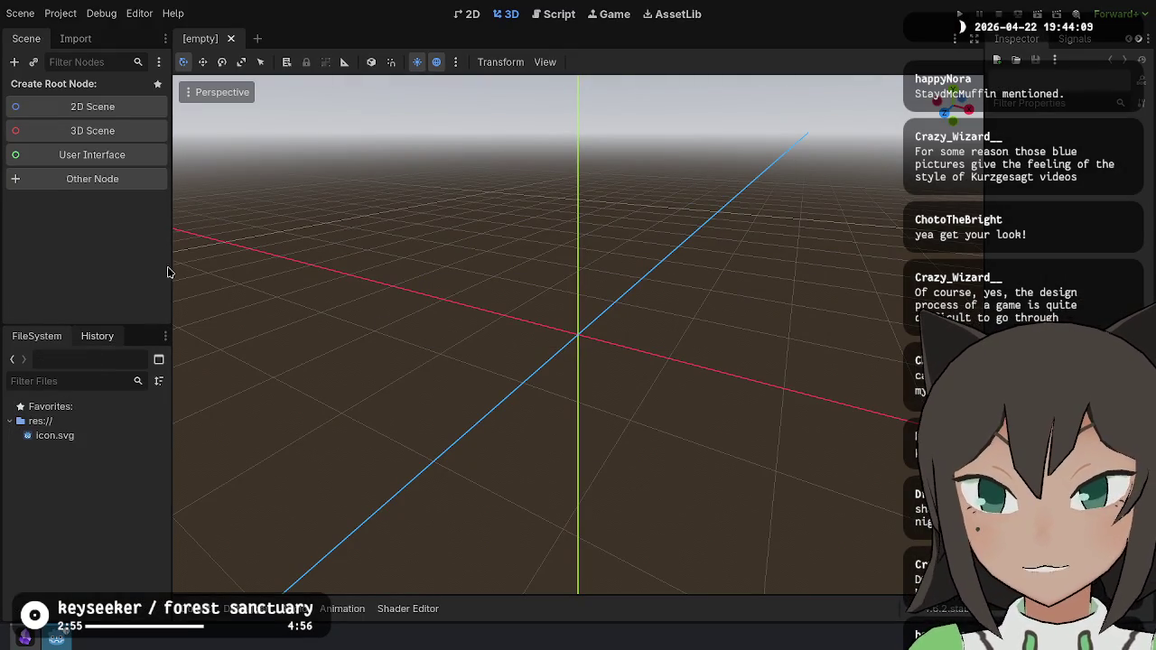
{"action": "left_click", "coordinate": [94, 132]}
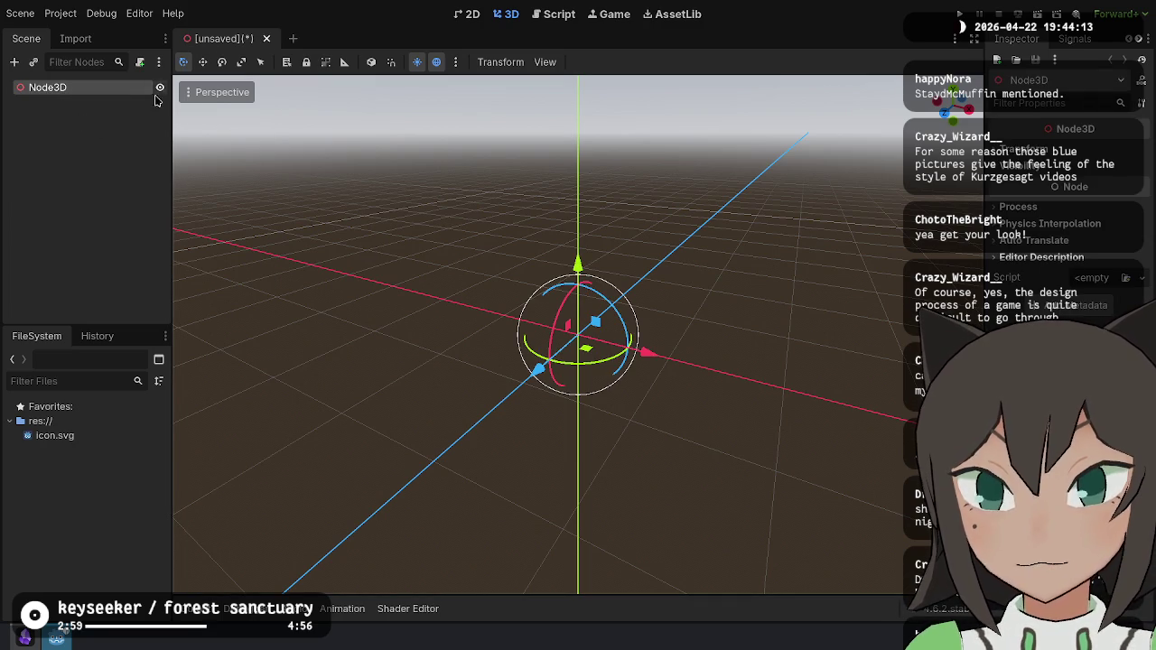
{"action": "key", "text": "ctrl+s"}
{"action": "type", "text": "test"}
{"action": "key", "text": "Return"}
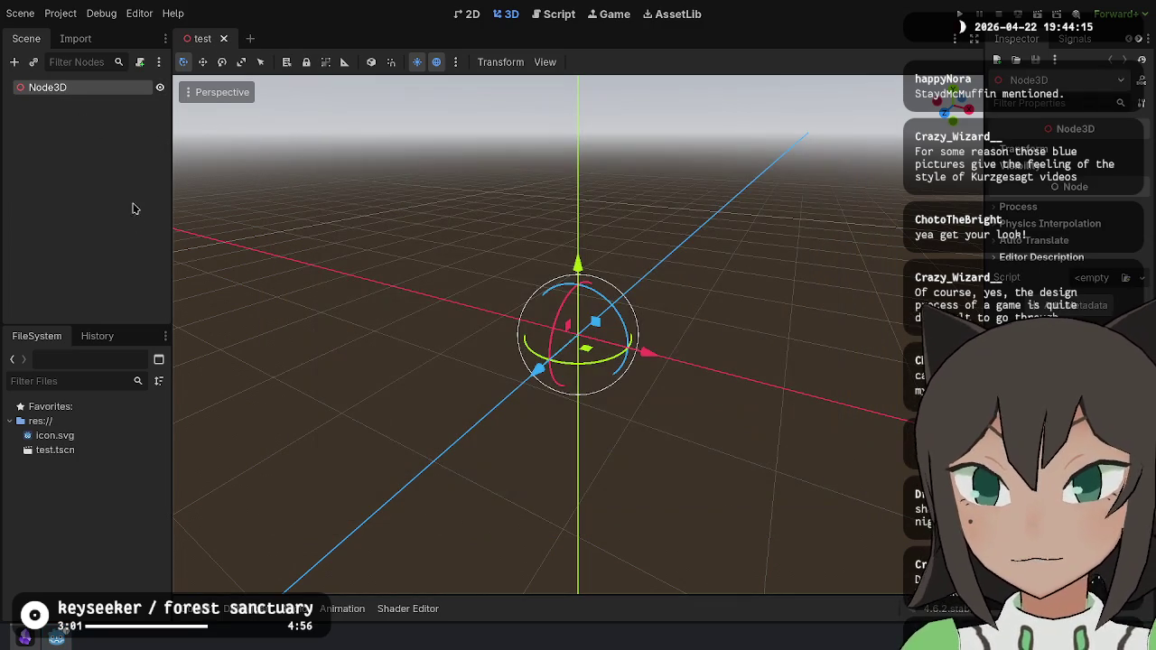
Add a MeshInstance3D child under Node3D and duplicate it into several copies.
{"action": "right_click", "coordinate": [64, 94]}
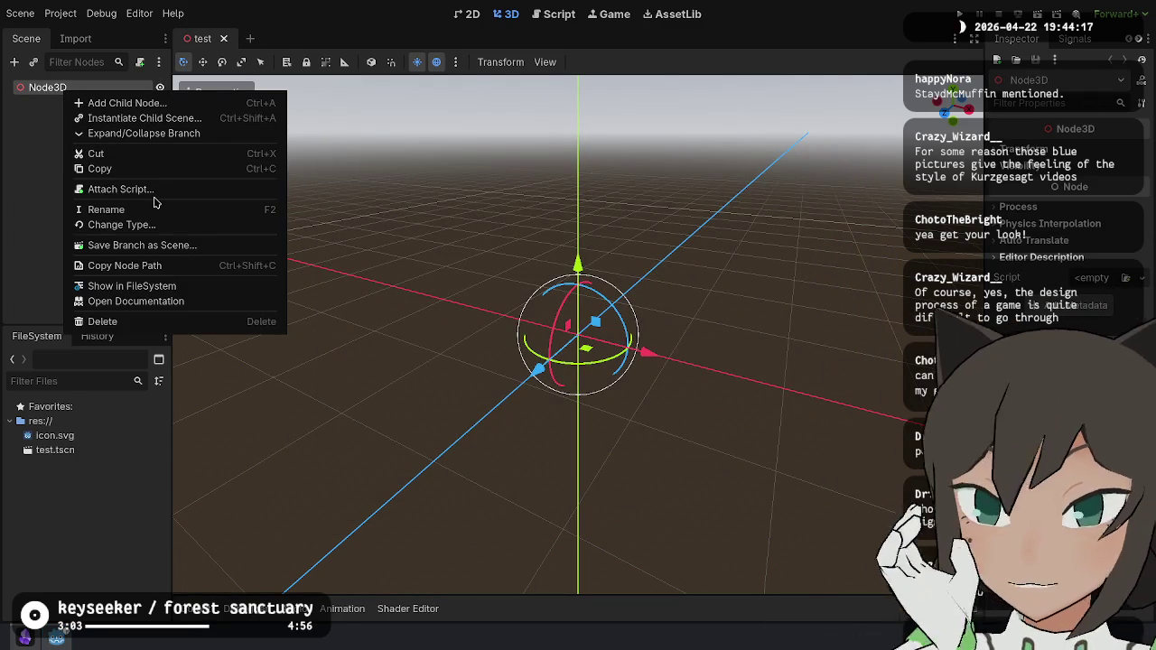
{"action": "left_click", "coordinate": [127, 103]}
{"action": "type", "text": "mesh"}
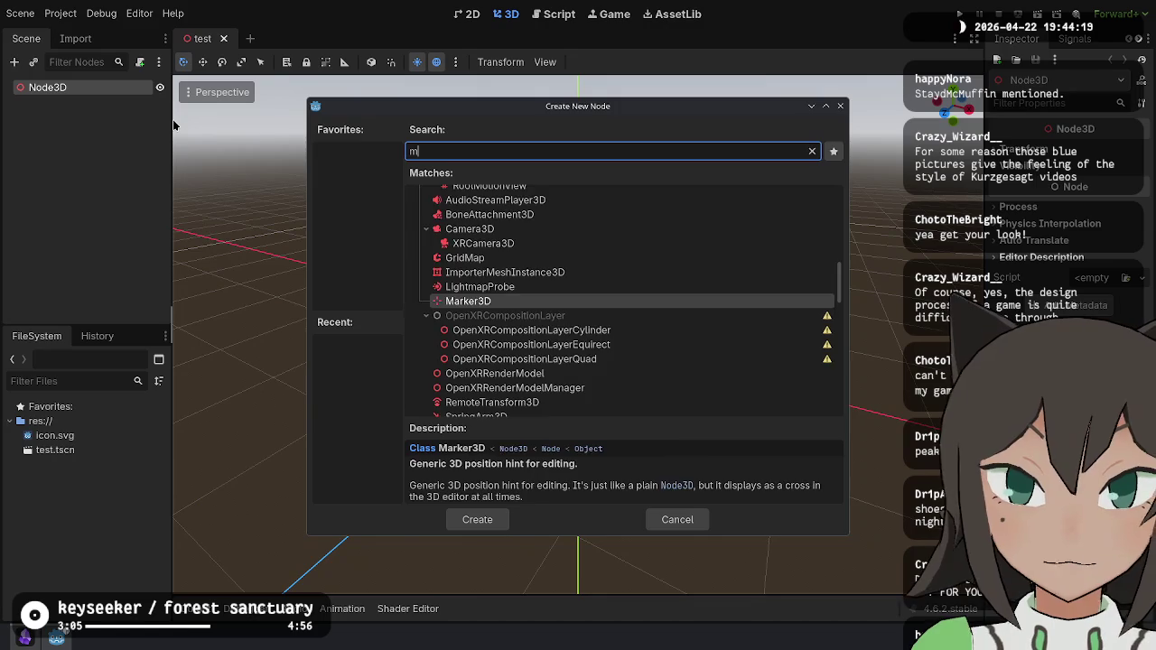
{"action": "key", "text": "Return"}
{"action": "key", "text": "ctrl+d"}
{"action": "key", "text": "ctrl+d"}
{"action": "key", "text": "ctrl+d"}
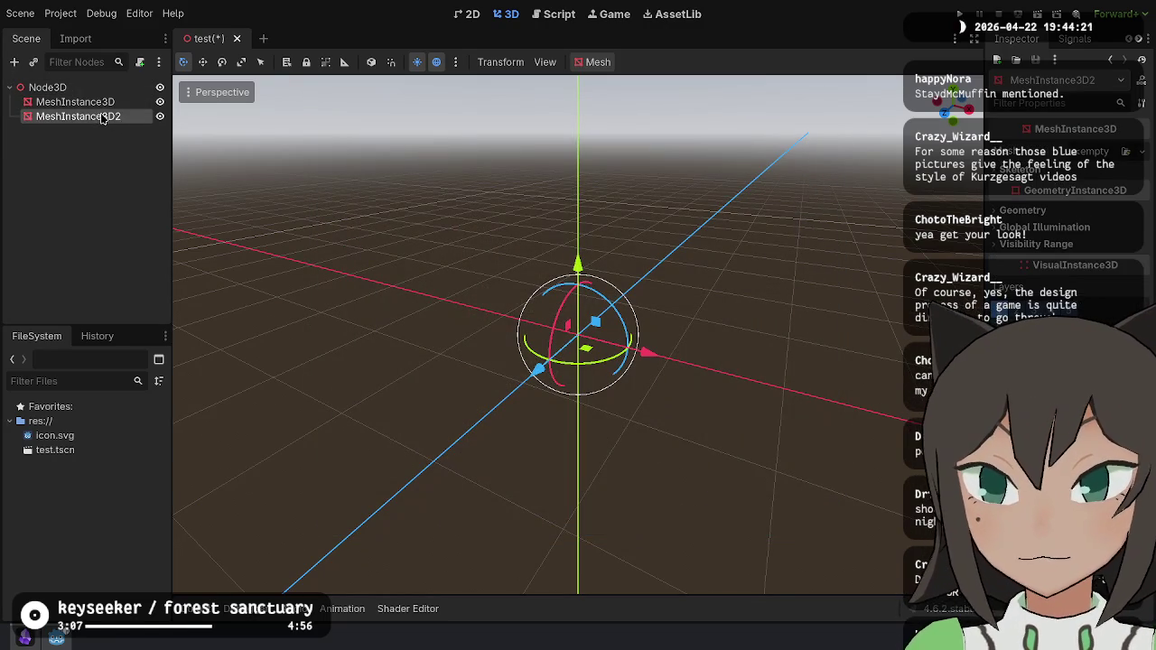
Assign Box, Cylinder and Prism meshes to the first three mesh instances.
{"action": "left_click", "coordinate": [125, 101]}
{"action": "left_click", "coordinate": [1127, 151]}
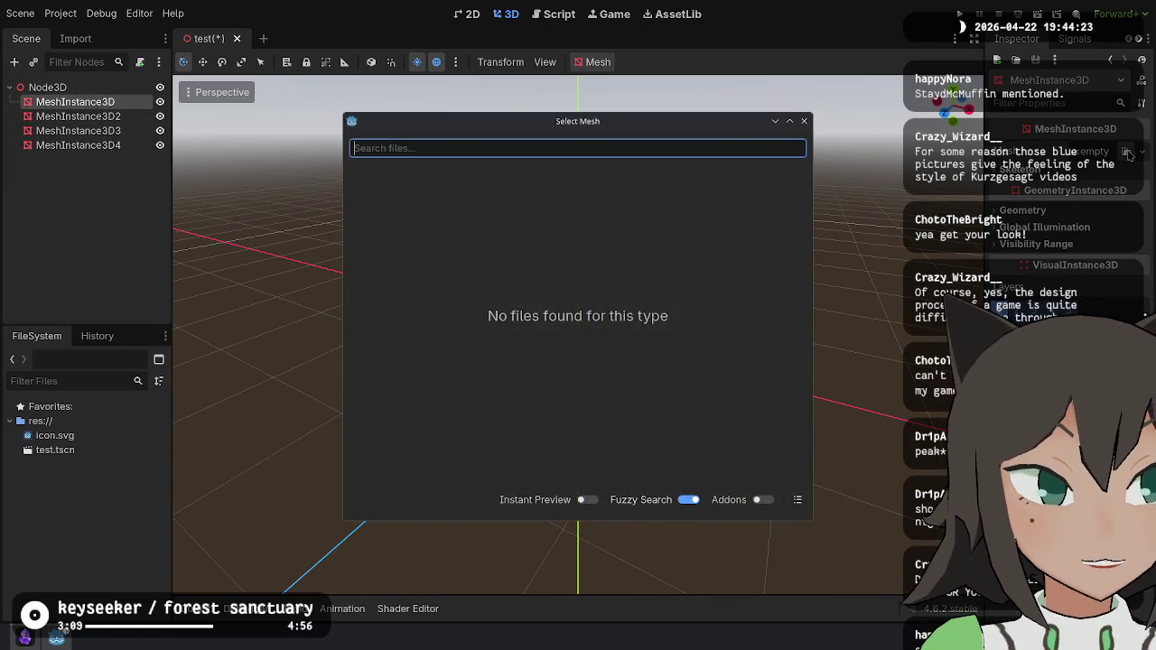
{"action": "left_click", "coordinate": [1142, 152]}
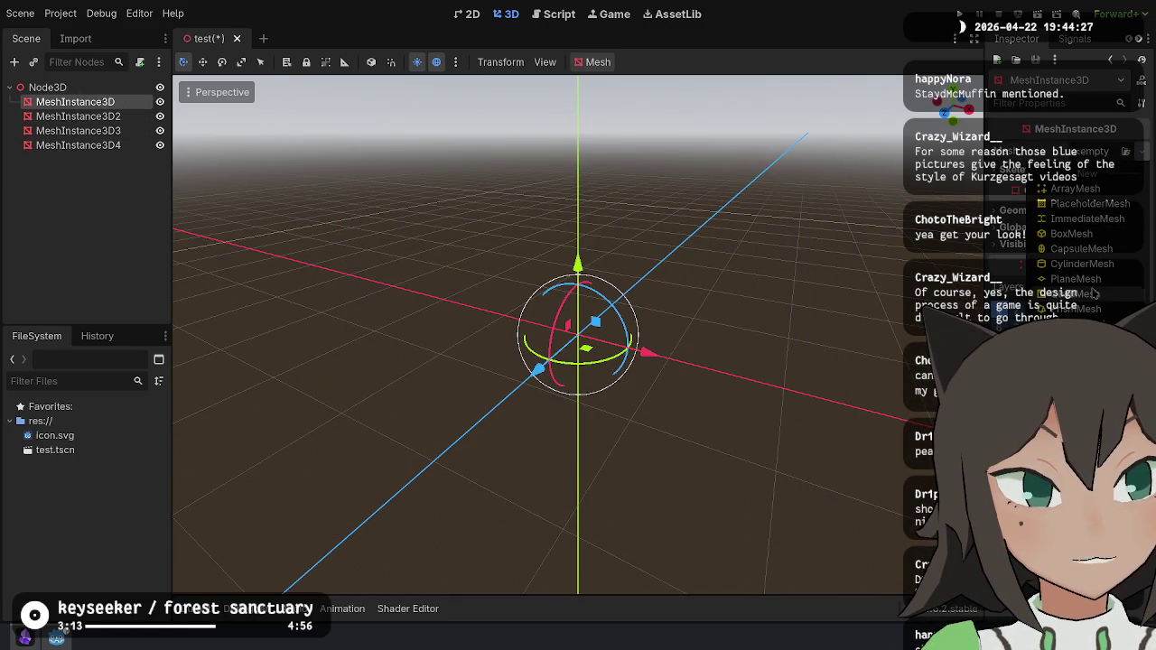
{"action": "left_click", "coordinate": [1090, 234]}
{"action": "left_click", "coordinate": [91, 116]}
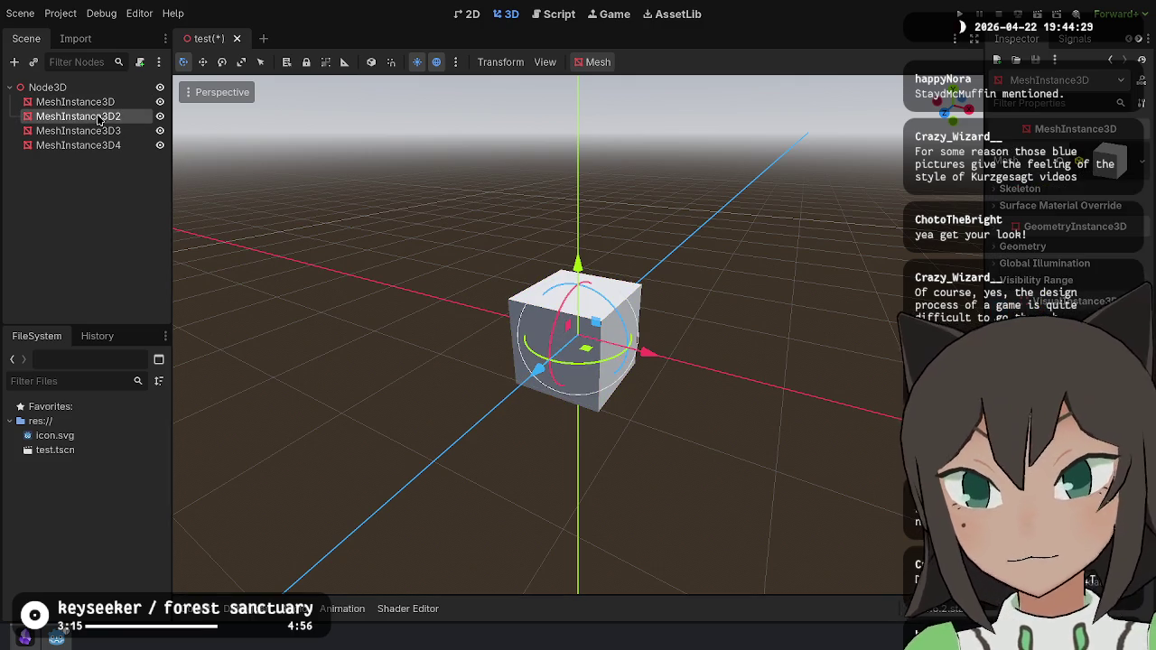
{"action": "left_click", "coordinate": [1142, 152]}
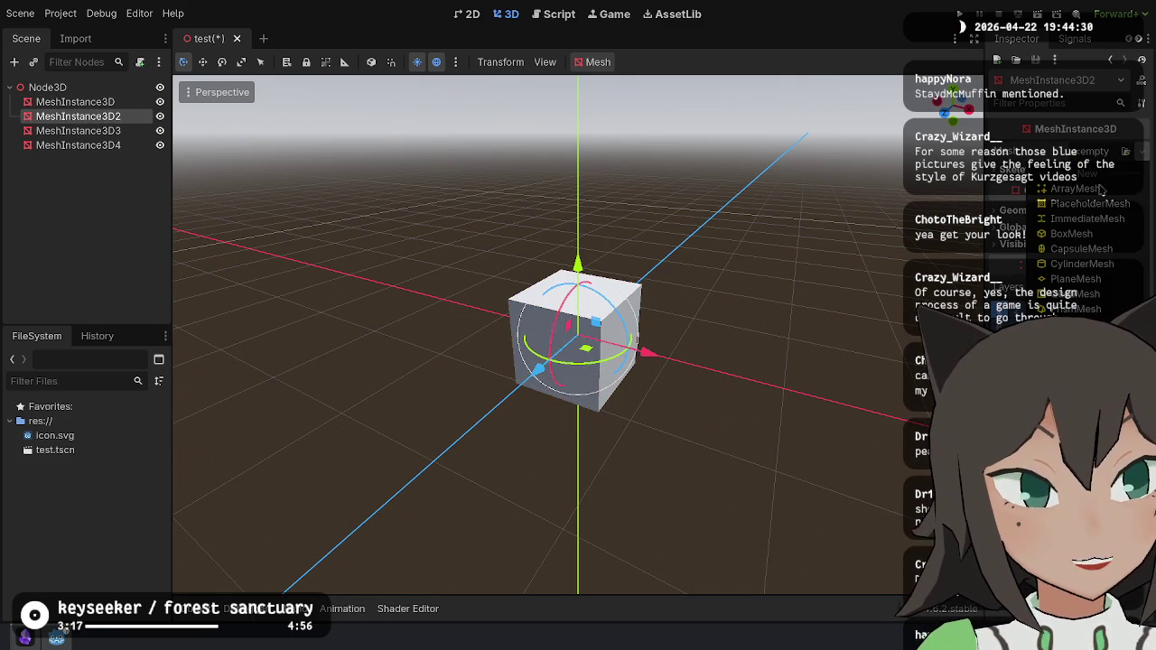
{"action": "left_click", "coordinate": [1085, 267]}
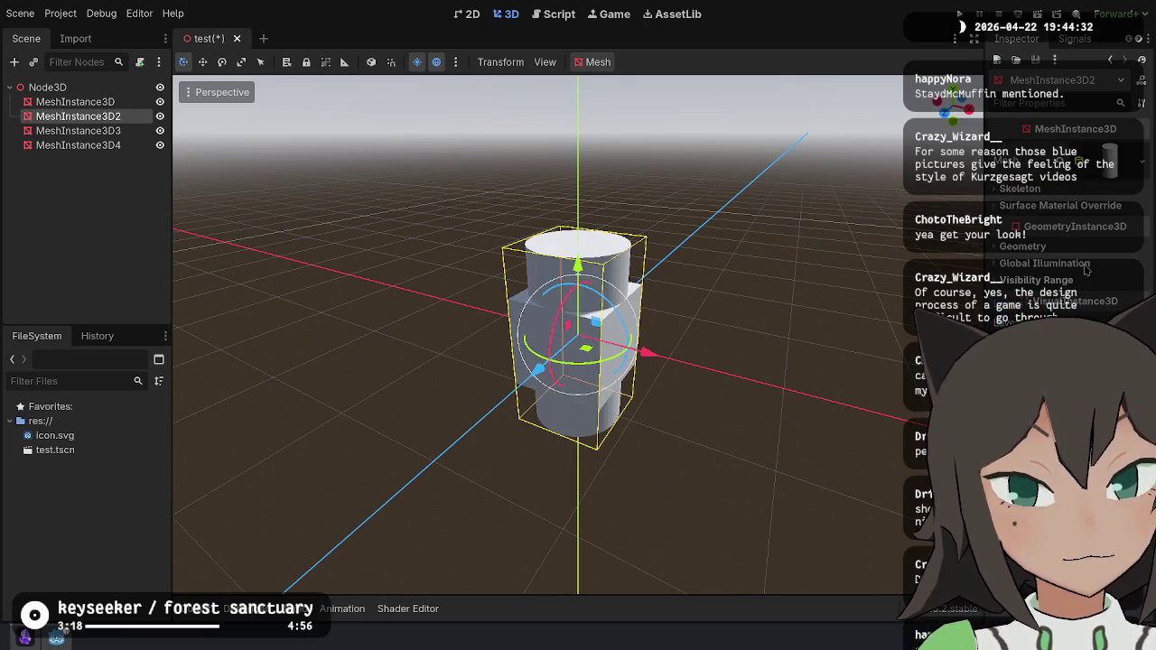
{"action": "left_click", "coordinate": [78, 130]}
{"action": "left_click", "coordinate": [1145, 153]}
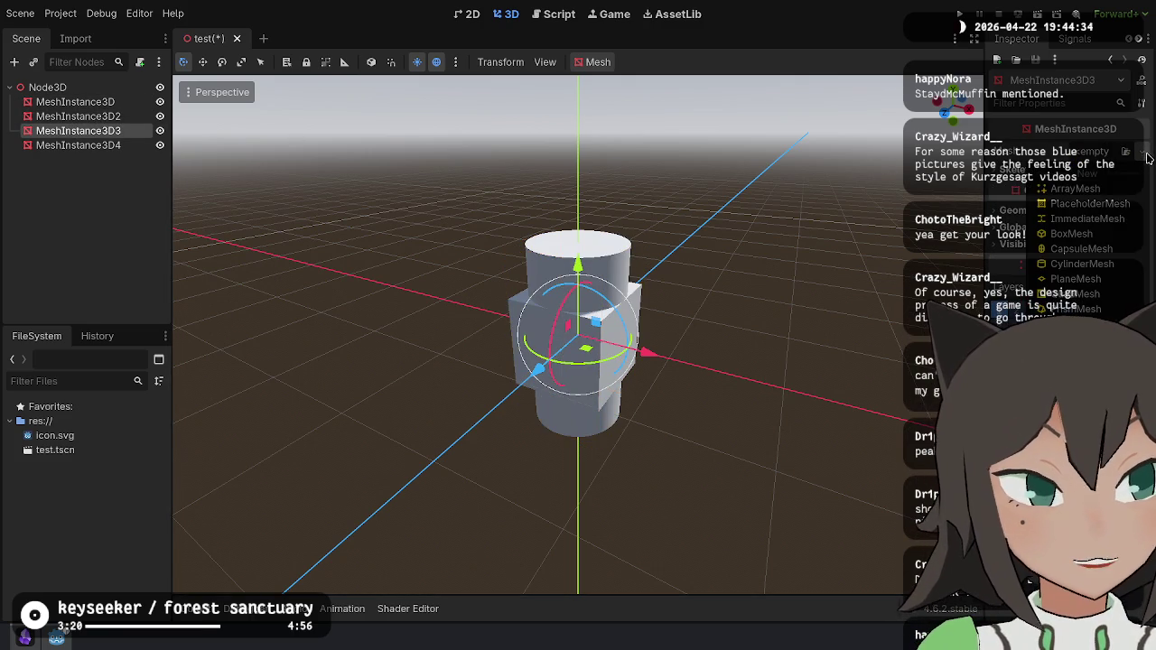
{"action": "left_click", "coordinate": [1101, 311]}
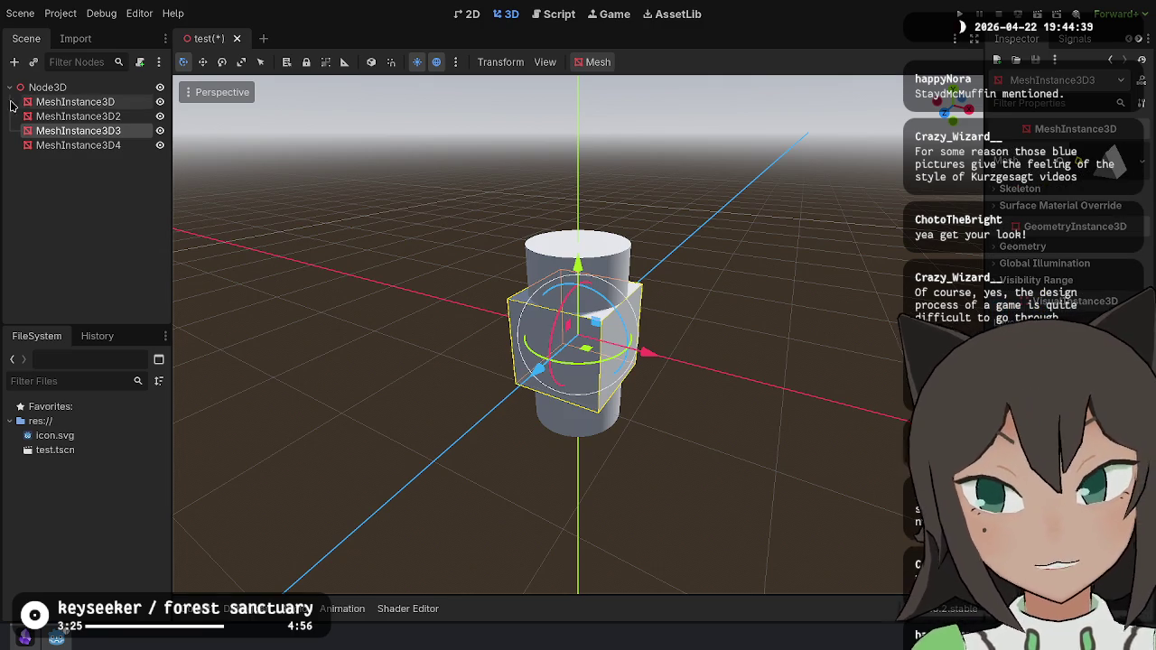
Give the fourth instance a Torus mesh, add a fifth as a Plane and lower it beneath.
{"action": "left_click", "coordinate": [79, 144]}
{"action": "left_click", "coordinate": [1146, 152]}
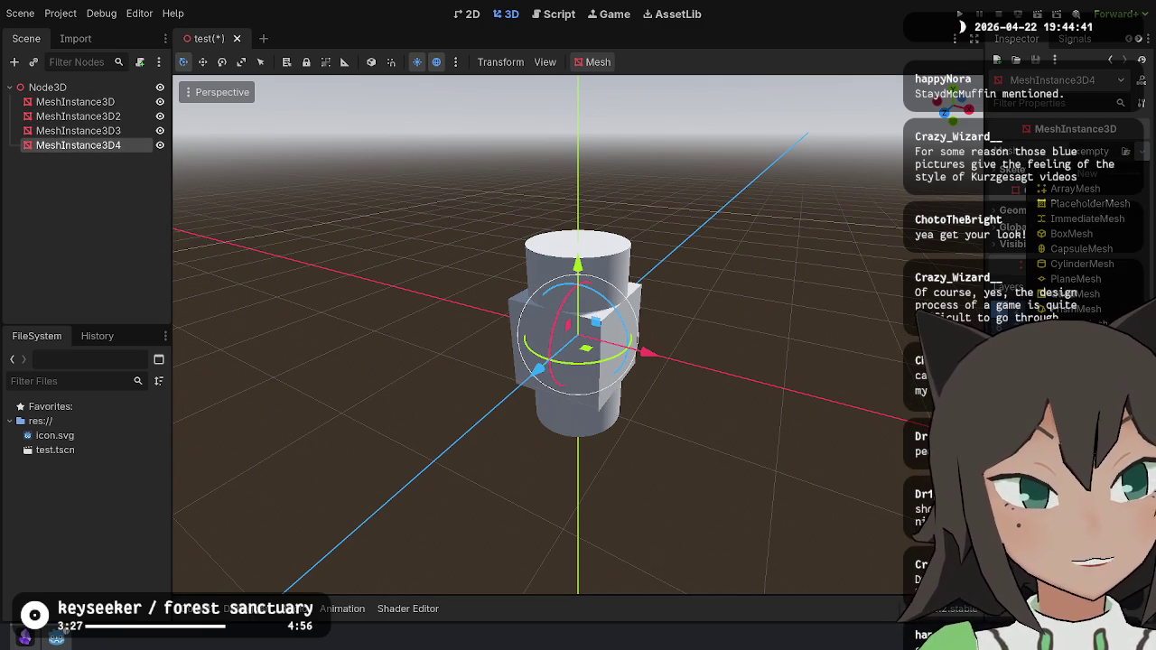
{"action": "left_click", "coordinate": [1084, 385]}
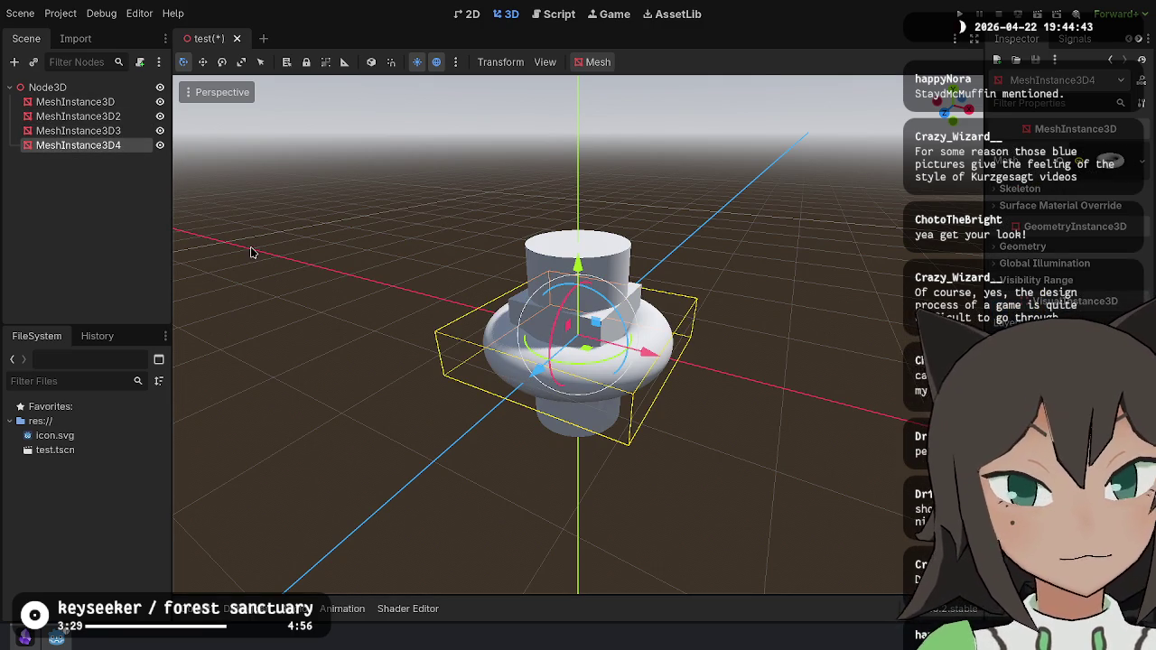
{"action": "key", "text": "ctrl+d"}
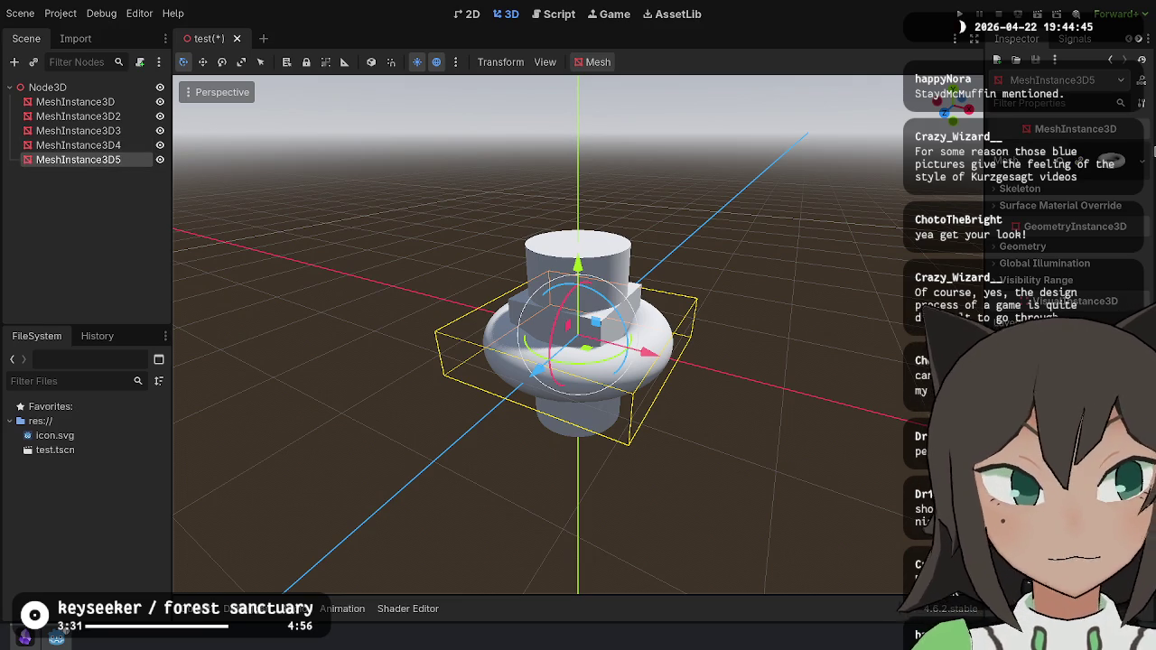
{"action": "left_click", "coordinate": [1143, 161]}
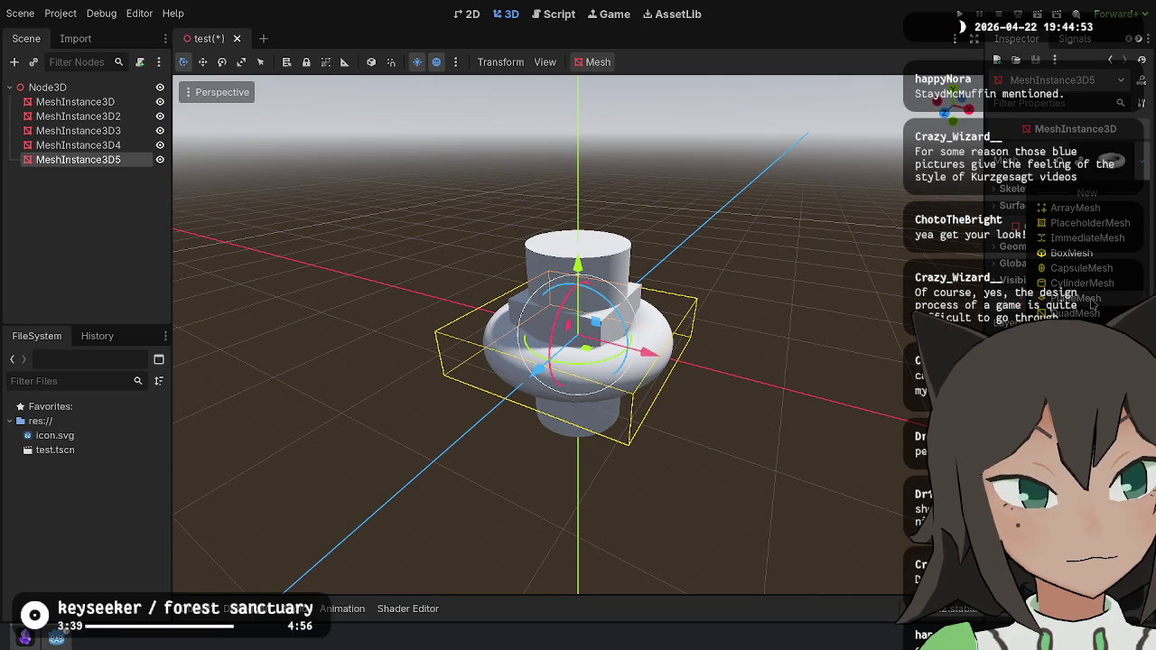
{"action": "left_click", "coordinate": [1084, 298]}
{"action": "mouse_move", "coordinate": [591, 269]}
{"action": "left_mouse_down"}
{"action": "mouse_move", "coordinate": [591, 397]}
{"action": "mouse_move", "coordinate": [593, 381]}
{"action": "left_mouse_up"}
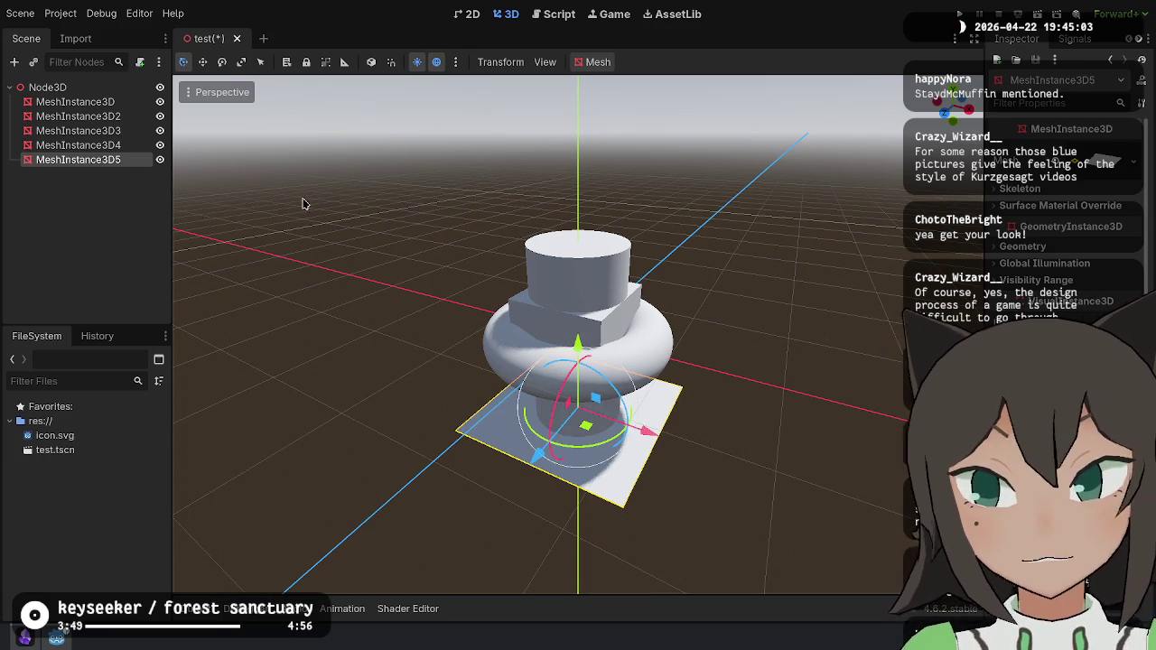
Start adding another child node to the root Node3D, searching 'list', then cancel.
{"action": "left_click", "coordinate": [103, 88]}
{"action": "right_click", "coordinate": [103, 90]}
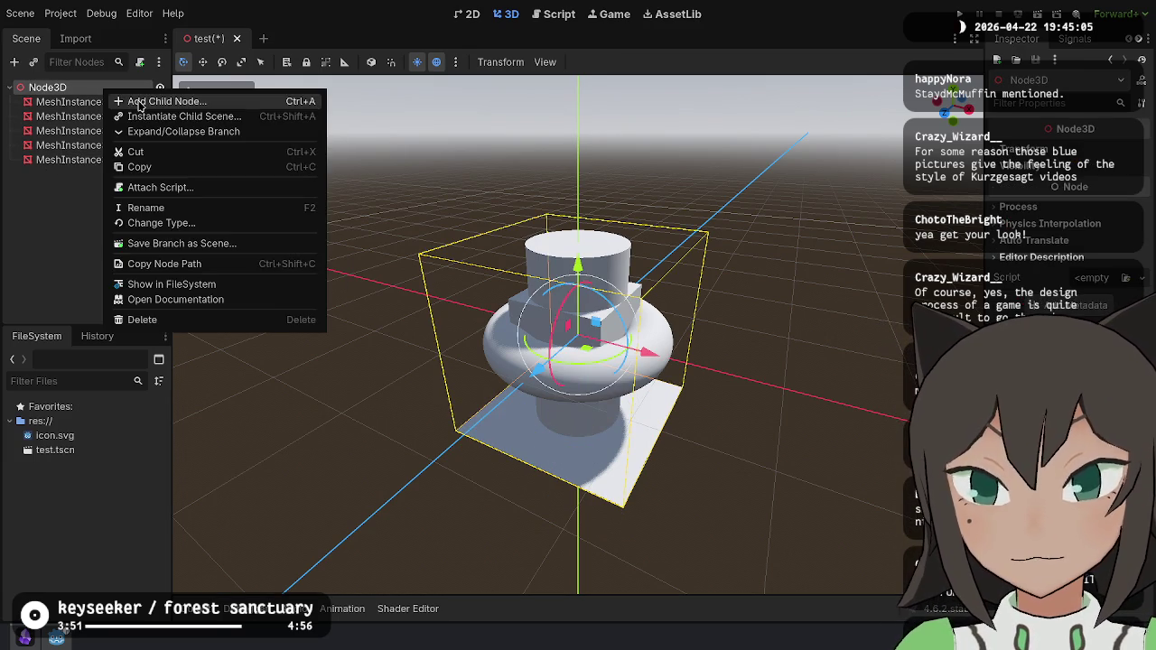
{"action": "left_click", "coordinate": [131, 99]}
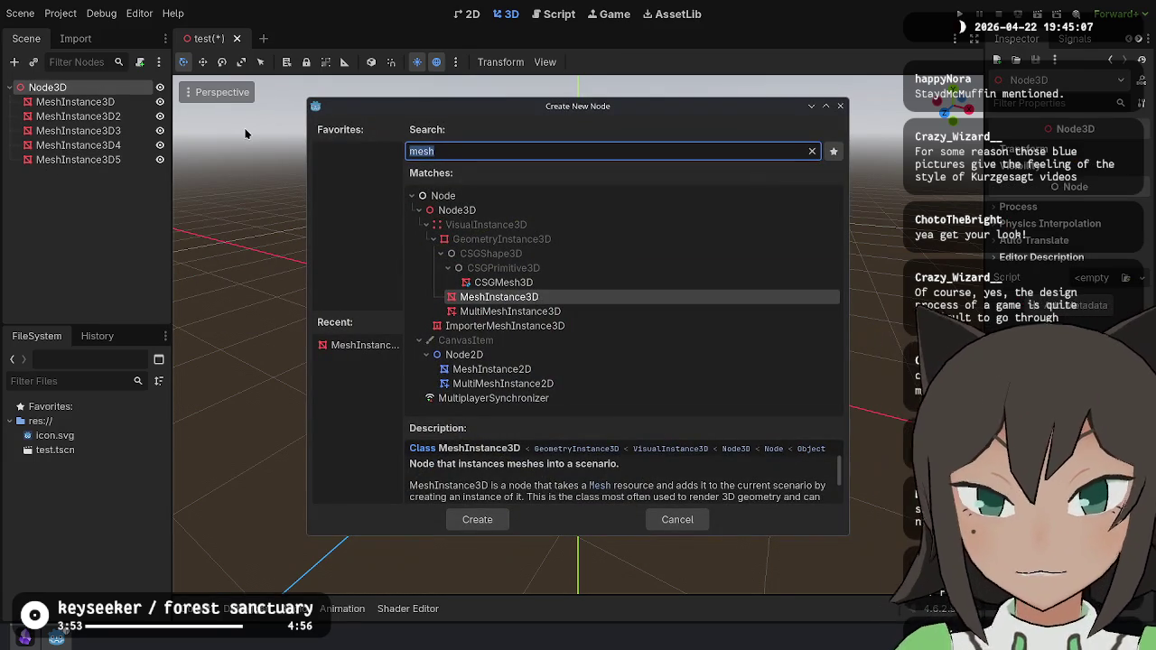
{"action": "type", "text": "list"}
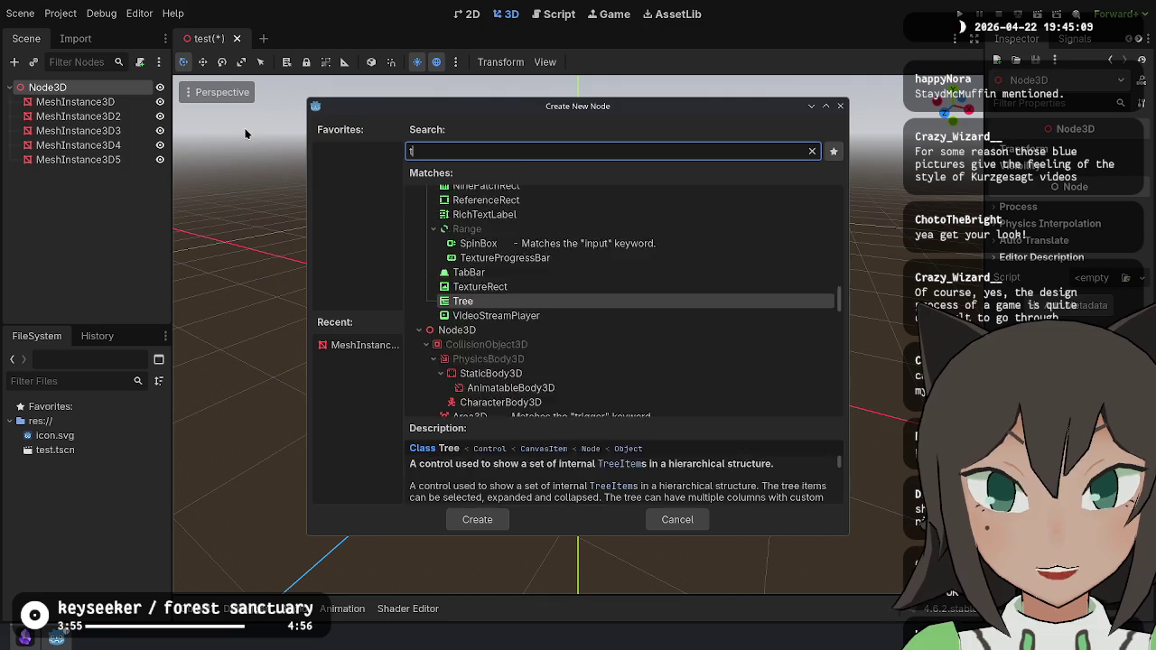
{"action": "key", "text": "Escape"}
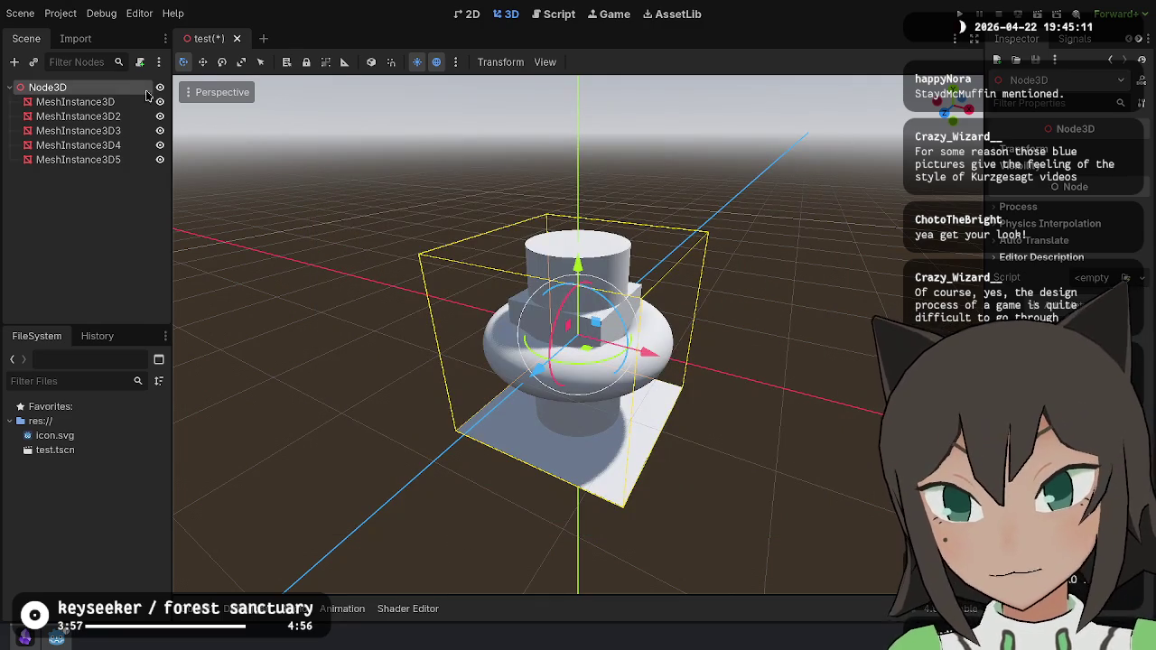
{"action": "right_click", "coordinate": [129, 86]}
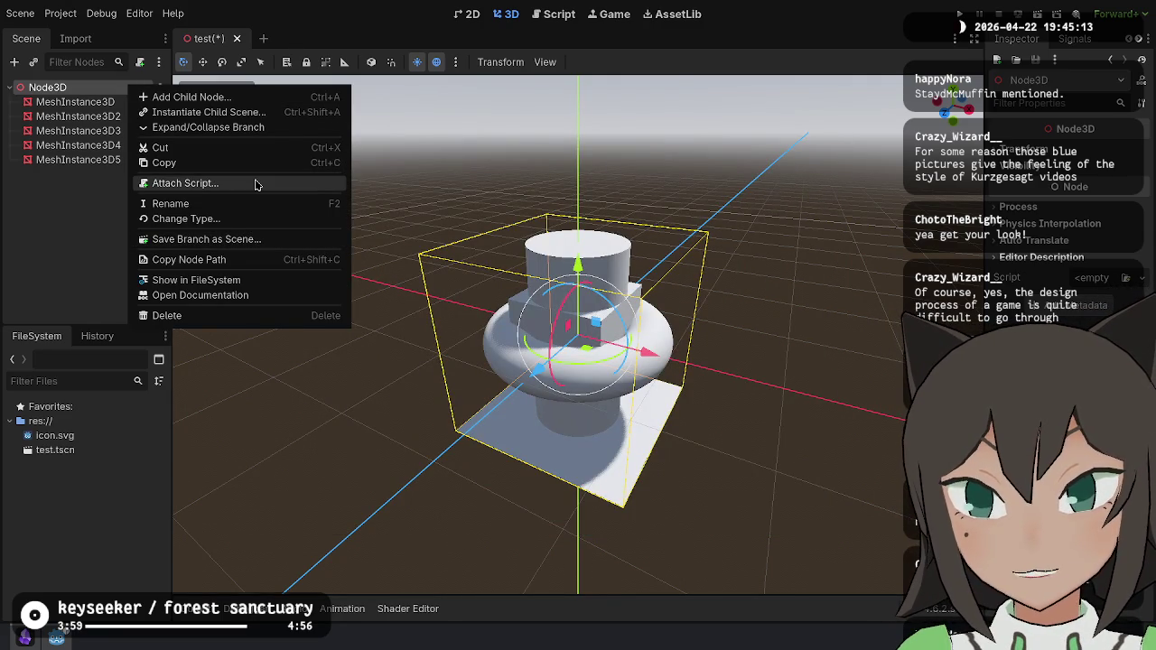
Attach a new test.gd script to the Node3D root and begin a meshes line.
{"action": "left_click", "coordinate": [185, 184]}
{"action": "key", "text": "Return"}
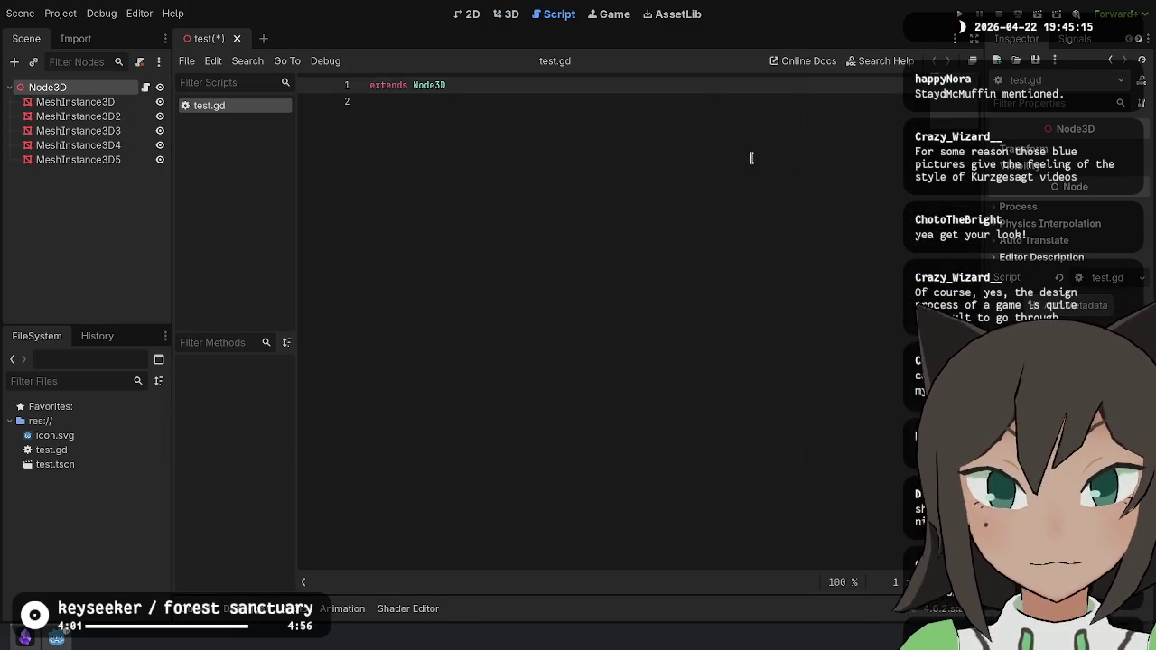
{"action": "left_click", "coordinate": [619, 142]}
{"action": "key", "text": "Return"}
{"action": "type", "text": "var"}
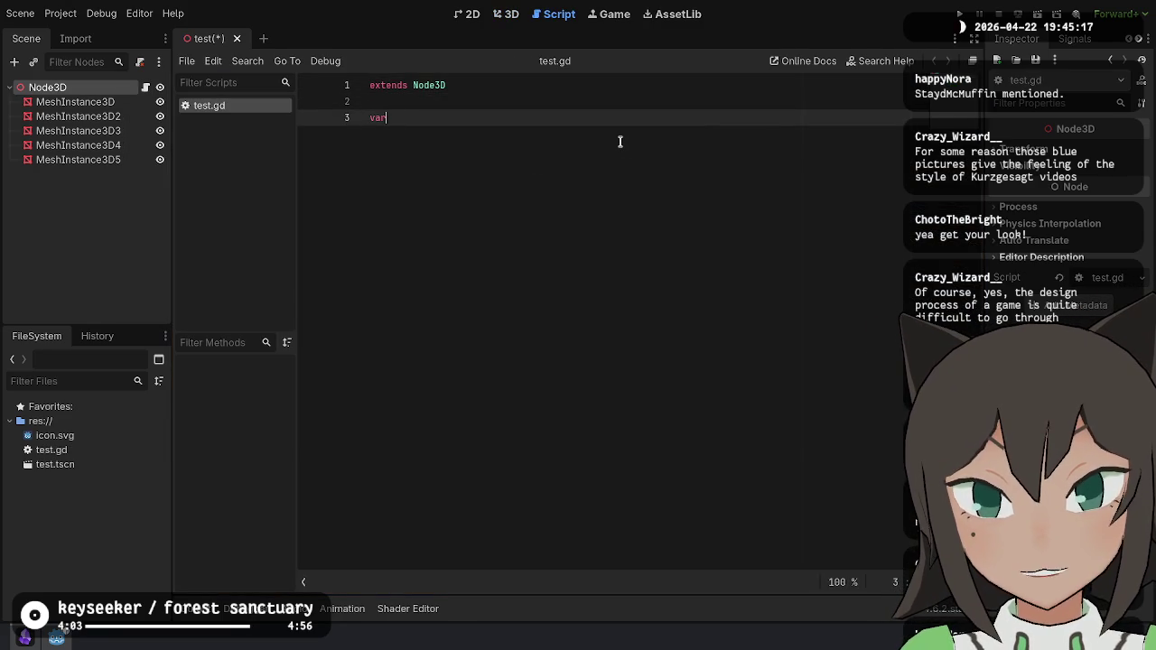
{"action": "type", "text": "meshes"}
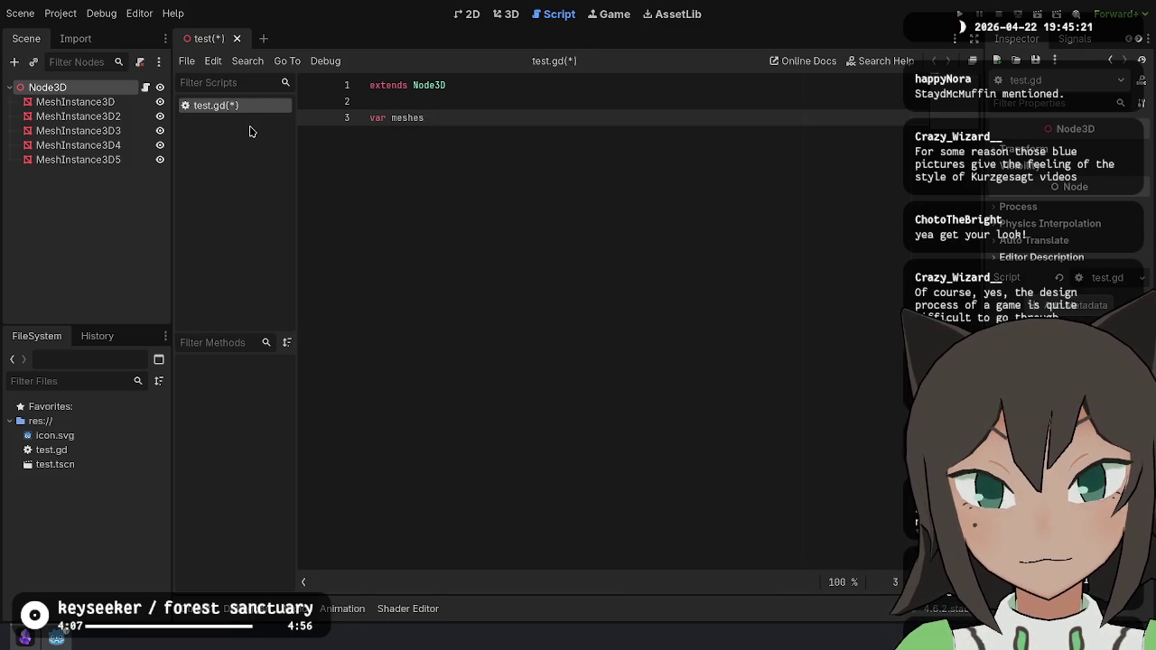
Drag the four MeshInstance3D nodes into the script and declare meshes as Array[MeshInstance3D].
{"action": "left_click", "coordinate": [76, 102]}
{"action": "left_click", "coordinate": [78, 145], "text": "shift"}
{"action": "mouse_move", "coordinate": [100, 144]}
{"action": "left_mouse_down"}
{"action": "mouse_move", "coordinate": [479, 143]}
{"action": "mouse_move", "coordinate": [491, 186]}
{"action": "mouse_move", "coordinate": [506, 136]}
{"action": "left_mouse_up"}
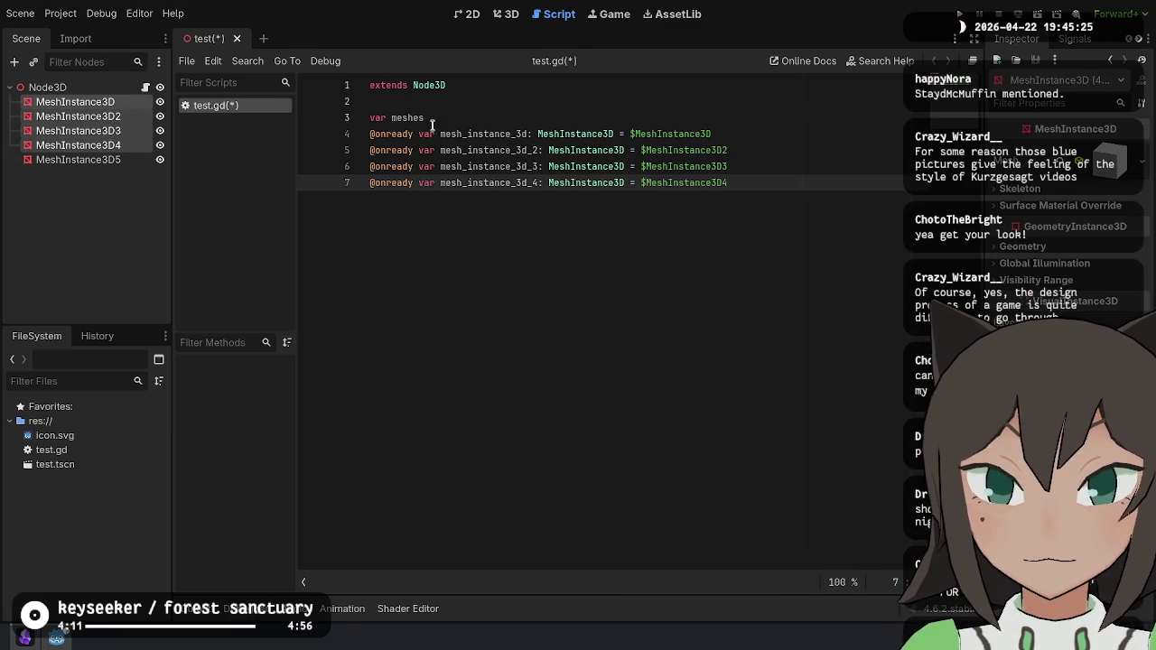
{"action": "key", "text": "shift+Up"}
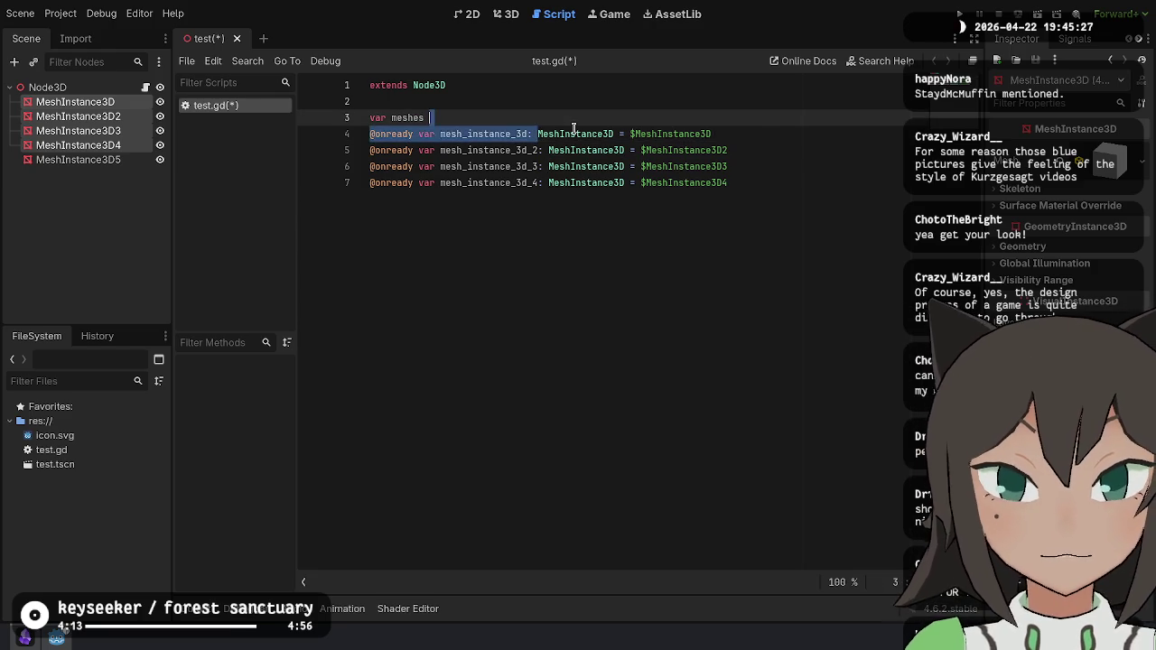
{"action": "key", "text": "BackSpace"}
{"action": "key", "text": "Right"}
{"action": "key", "text": "Right"}
{"action": "type", "text": "Array["}
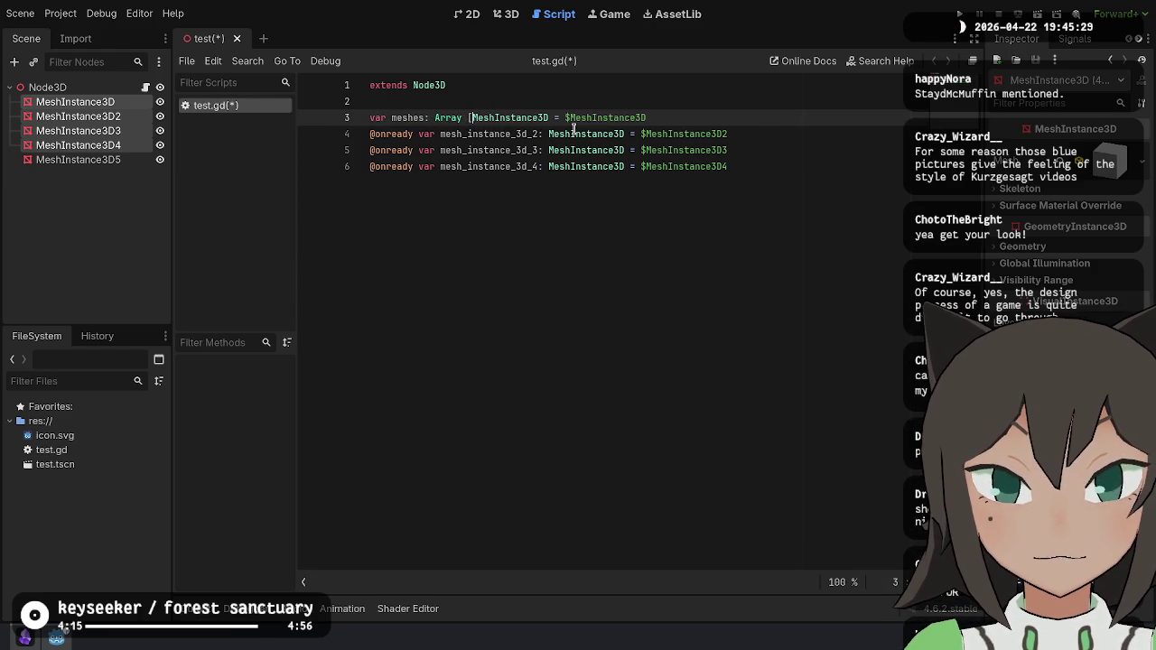
{"action": "key", "text": "ctrl+Right"}
{"action": "type", "text": "]"}
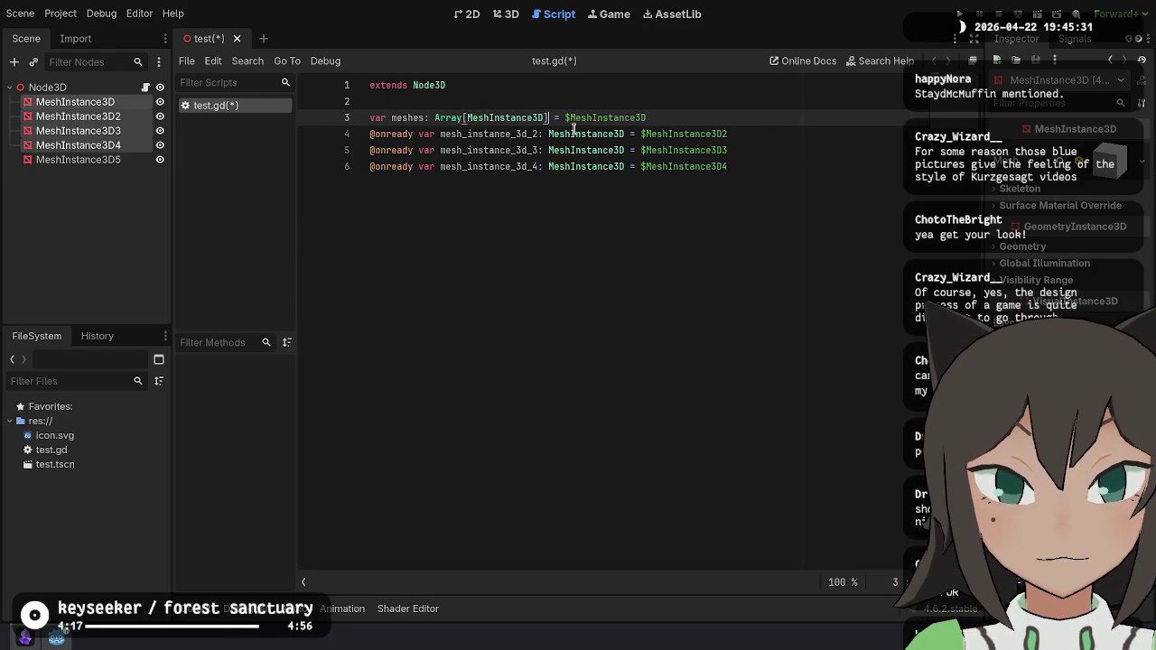
{"action": "key", "text": "Return"}
{"action": "type", "text": "["}
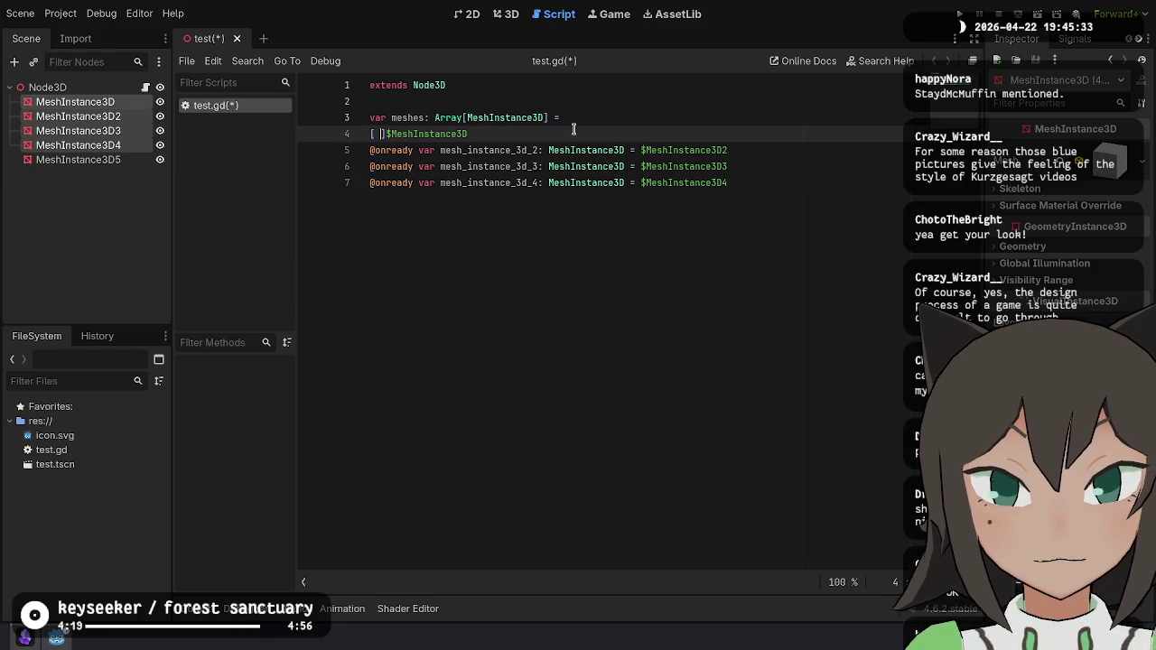
{"action": "key", "text": "Tab"}
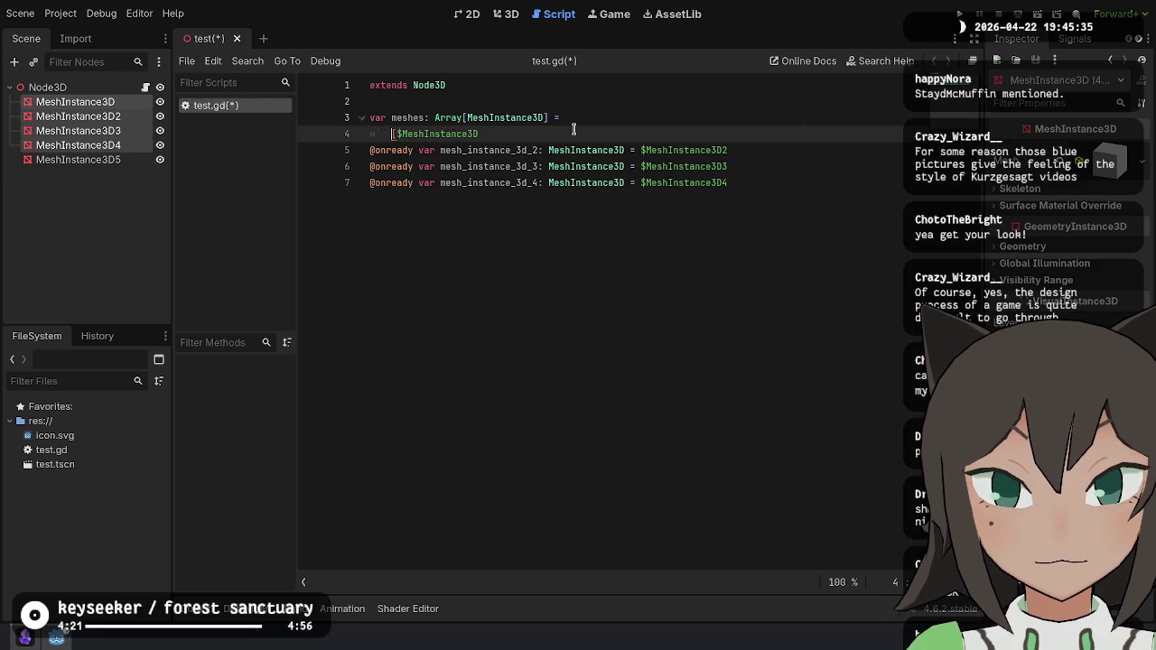
Strip the var declarations from the remaining mesh lines, making them indented comma-separated items.
{"action": "key", "text": "Down"}
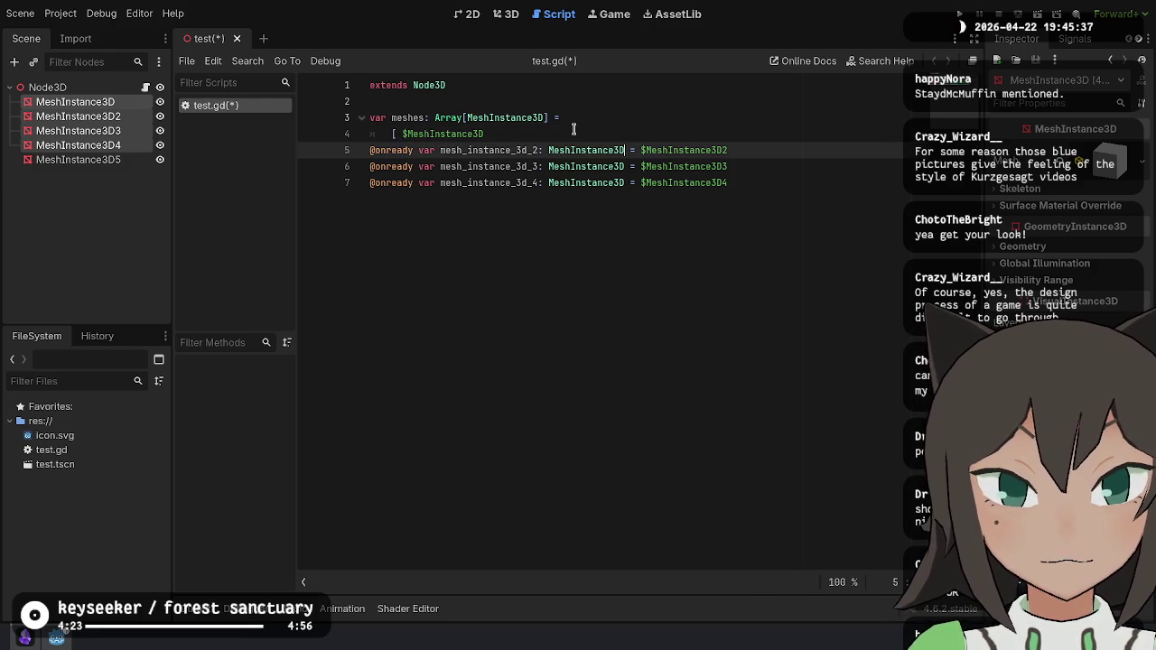
{"action": "key", "text": "ctrl+shift+Left"}
{"action": "key", "text": "ctrl+shift+Left"}
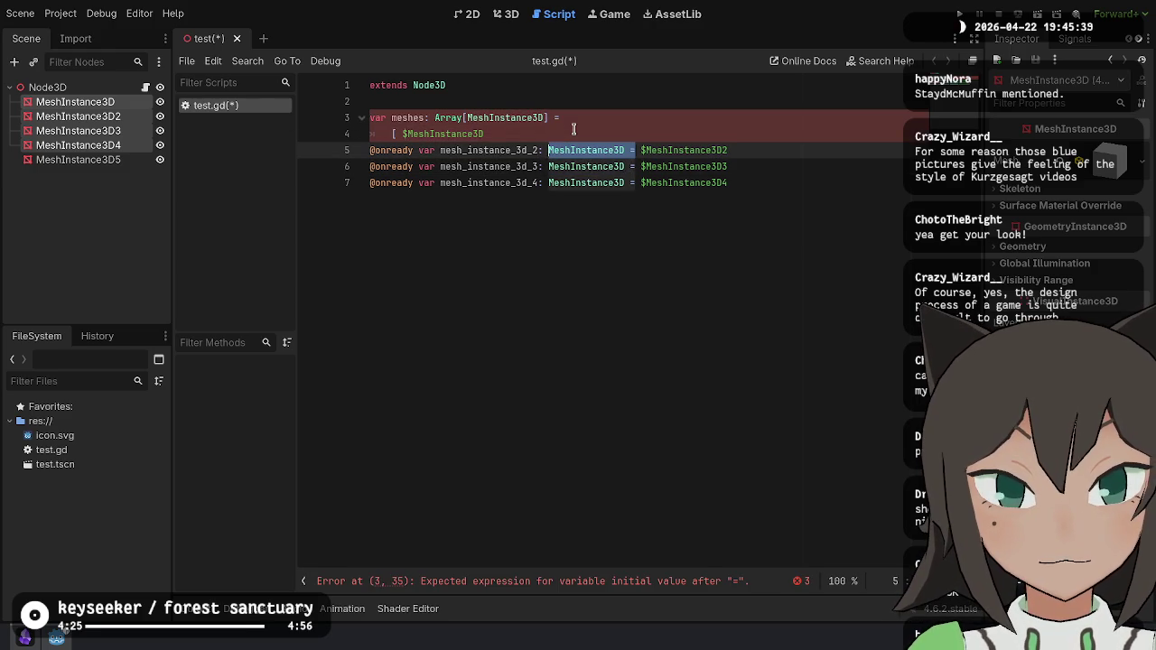
{"action": "key", "text": "ctrl+d"}
{"action": "key", "text": "ctrl+d"}
{"action": "key", "text": "shift+Home"}
{"action": "key", "text": "BackSpace"}
{"action": "key", "text": "Tab"}
{"action": "type", "text": ","}
{"action": "key", "text": "Escape"}
{"action": "key", "text": "End"}
Close the array with ] and join the opening bracket onto the declaration line.
{"action": "key", "text": "Return"}
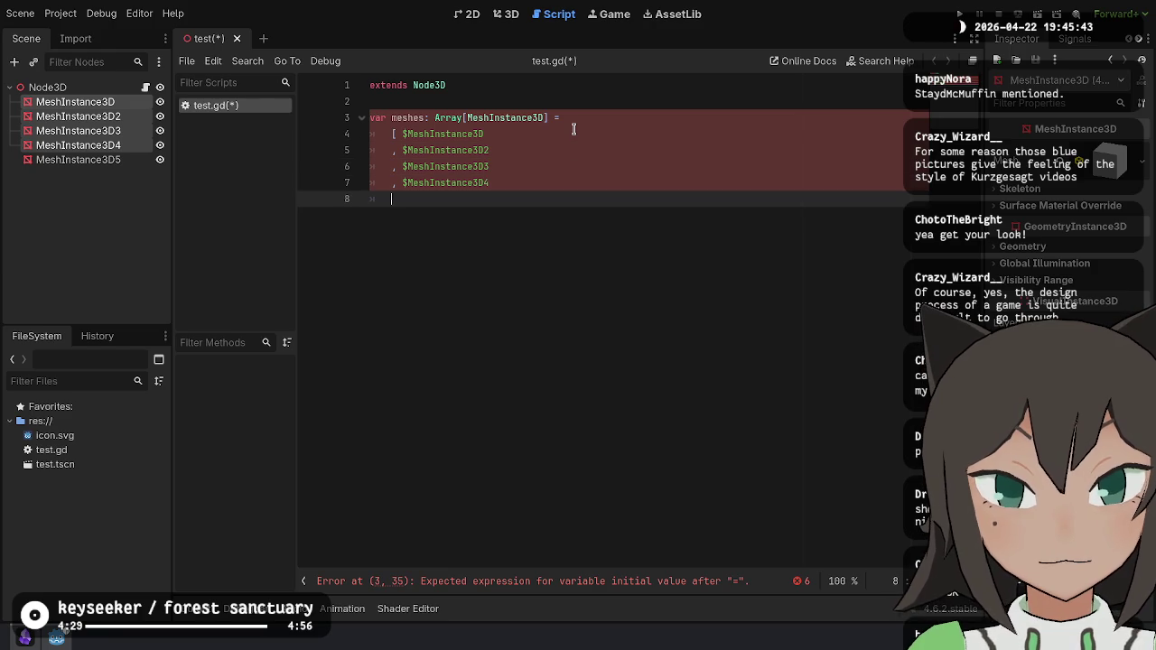
{"action": "type", "text": "]"}
{"action": "key", "text": "Up"}
{"action": "key", "text": "Up"}
{"action": "key", "text": "Up"}
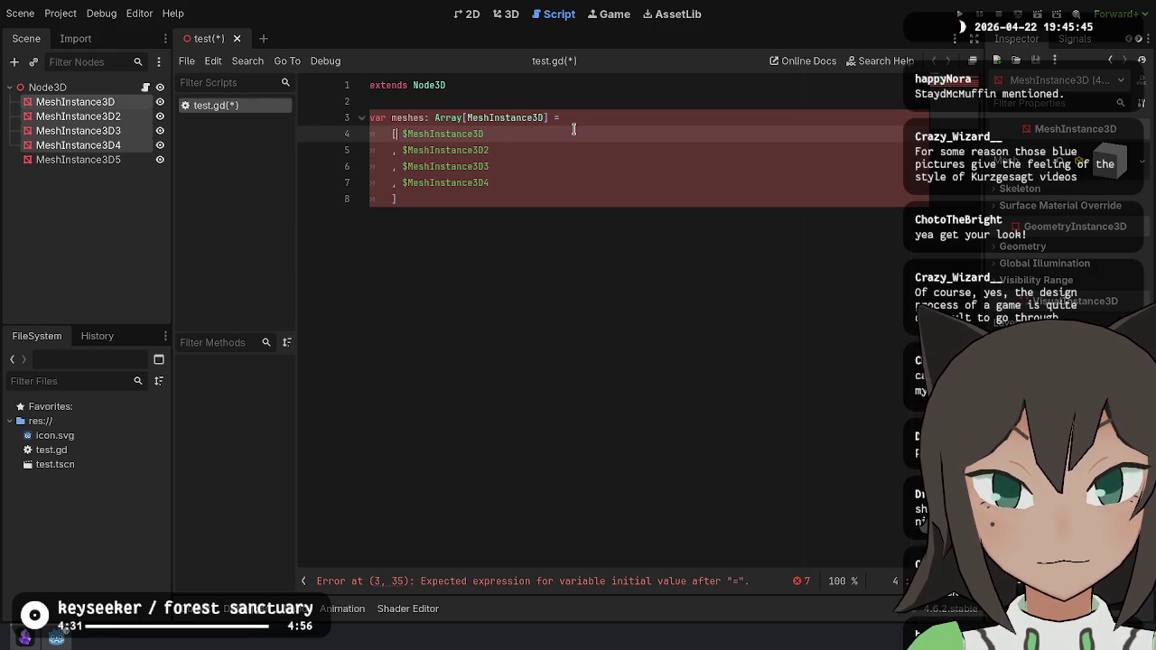
{"action": "key", "text": "shift+Left"}
{"action": "key", "text": "shift+Left"}
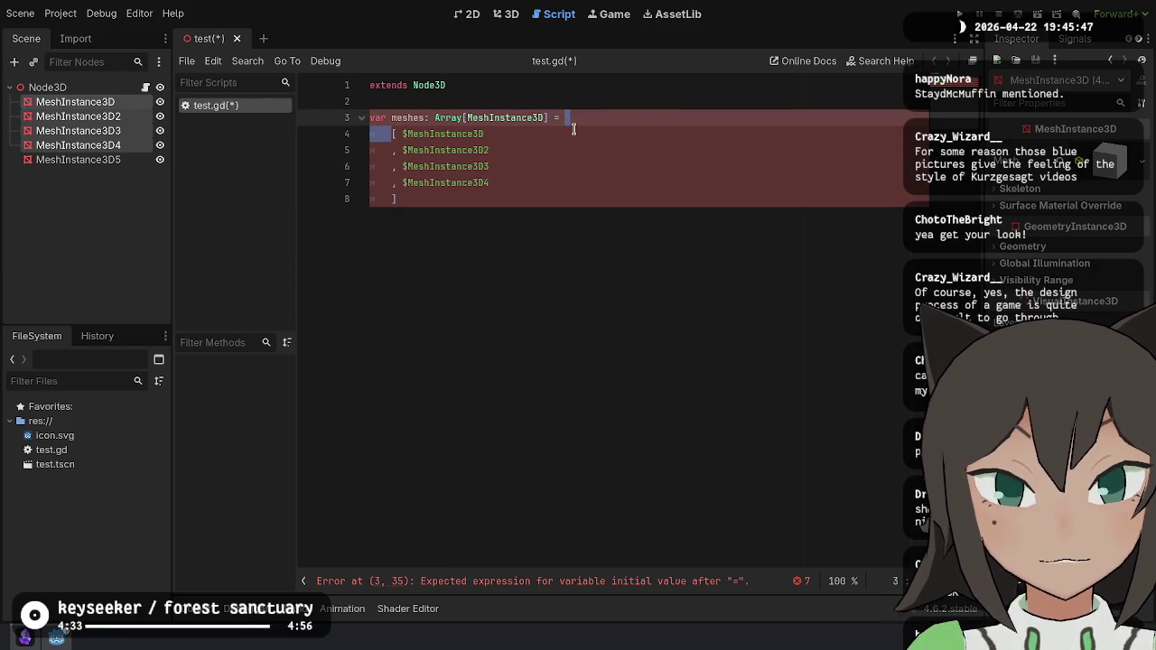
{"action": "key", "text": "Delete"}
{"action": "key", "text": "Return"}
Put $MeshInstance3D and $MeshInstance3D2 on their own lines with trailing commas.
{"action": "key", "text": "End"}
{"action": "key", "text": "Delete"}
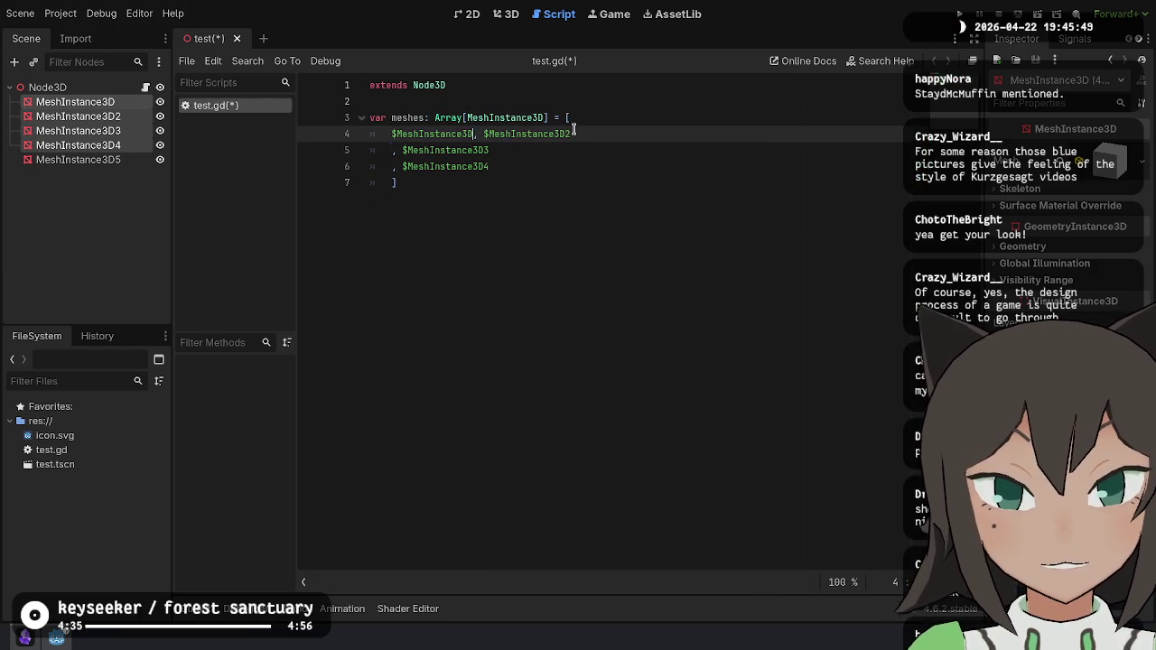
{"action": "key", "text": "Delete"}
{"action": "key", "text": "Return"}
{"action": "key", "text": "Down"}
{"action": "key", "text": "shift+Left"}
{"action": "key", "text": "shift+Left"}
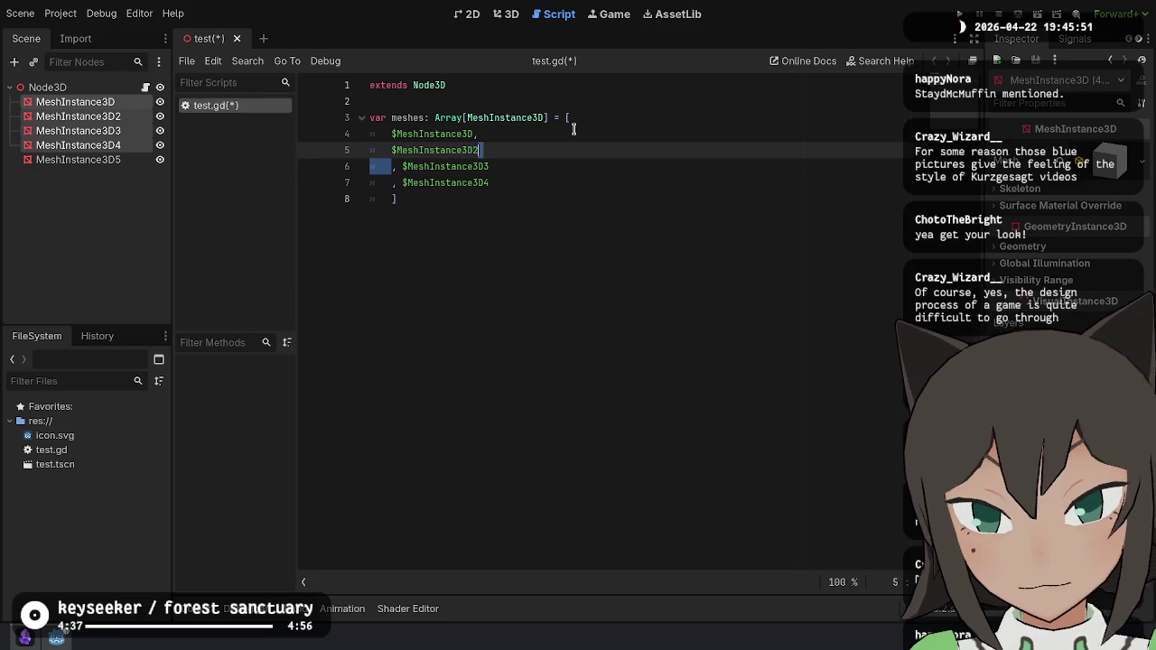
{"action": "key", "text": "Delete"}
{"action": "key", "text": "Right"}
{"action": "key", "text": "Return"}
{"action": "key", "text": "Delete"}
Put $MeshInstance3D3 and $MeshInstance3D4 on their own array lines.
{"action": "key", "text": "Down"}
{"action": "key", "text": "shift+Left"}
{"action": "key", "text": "shift+Left"}
{"action": "key", "text": "Delete"}
{"action": "key", "text": "Right"}
{"action": "key", "text": "Return"}
{"action": "key", "text": "Delete"}
{"action": "key", "text": "Down"}
Add a trailing comma after the last item and blank lines below the array.
{"action": "key", "text": "Up"}
{"action": "key", "text": "End"}
{"action": "type", "text": ","}
{"action": "key", "text": "Down"}
{"action": "key", "text": "Return"}
{"action": "key", "text": "Return"}
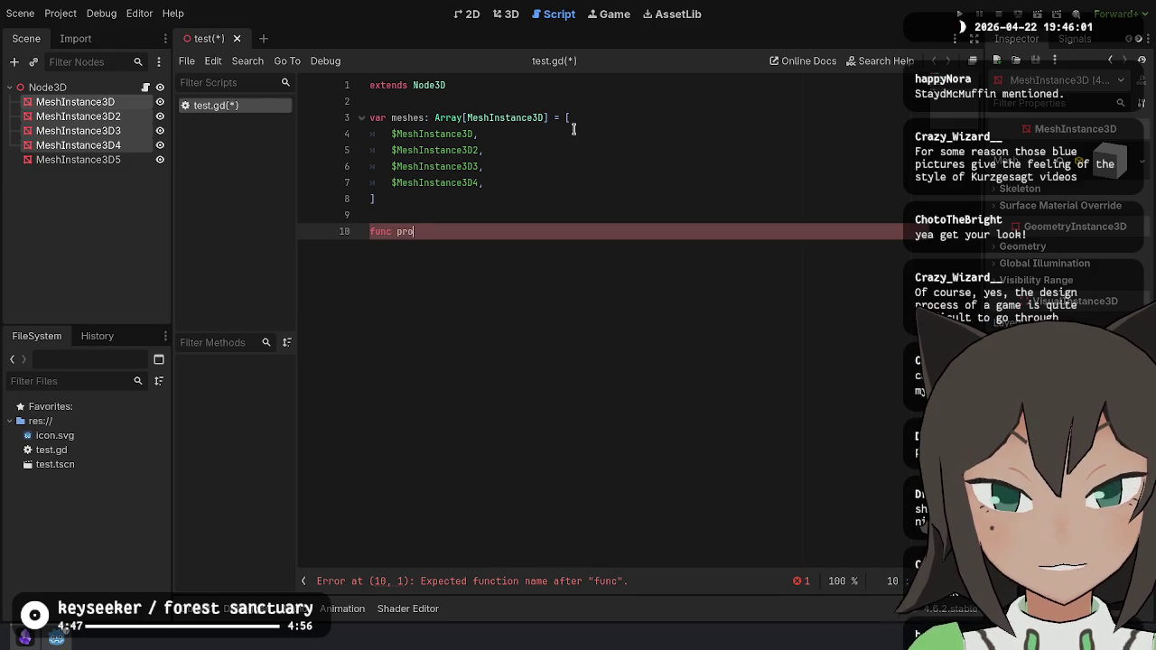
Complete the _process(delta) function, save, and add a 'for mesh in meshes:' loop.
{"action": "key", "text": "Return"}
{"action": "key", "text": "Return"}
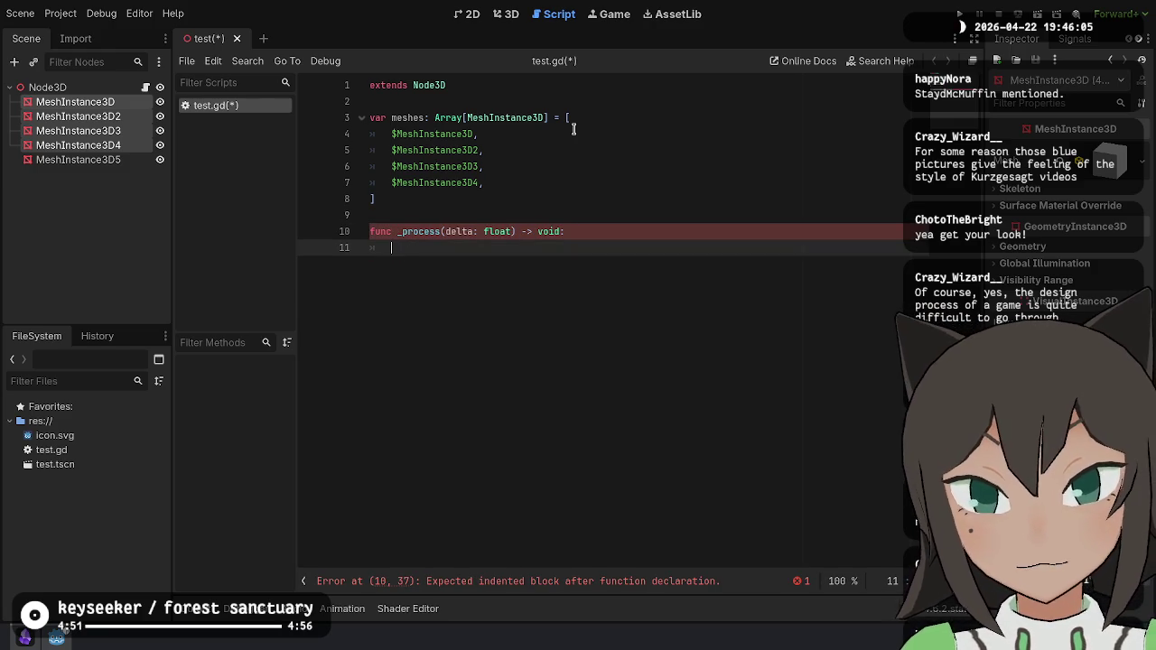
{"action": "key", "text": "ctrl+s"}
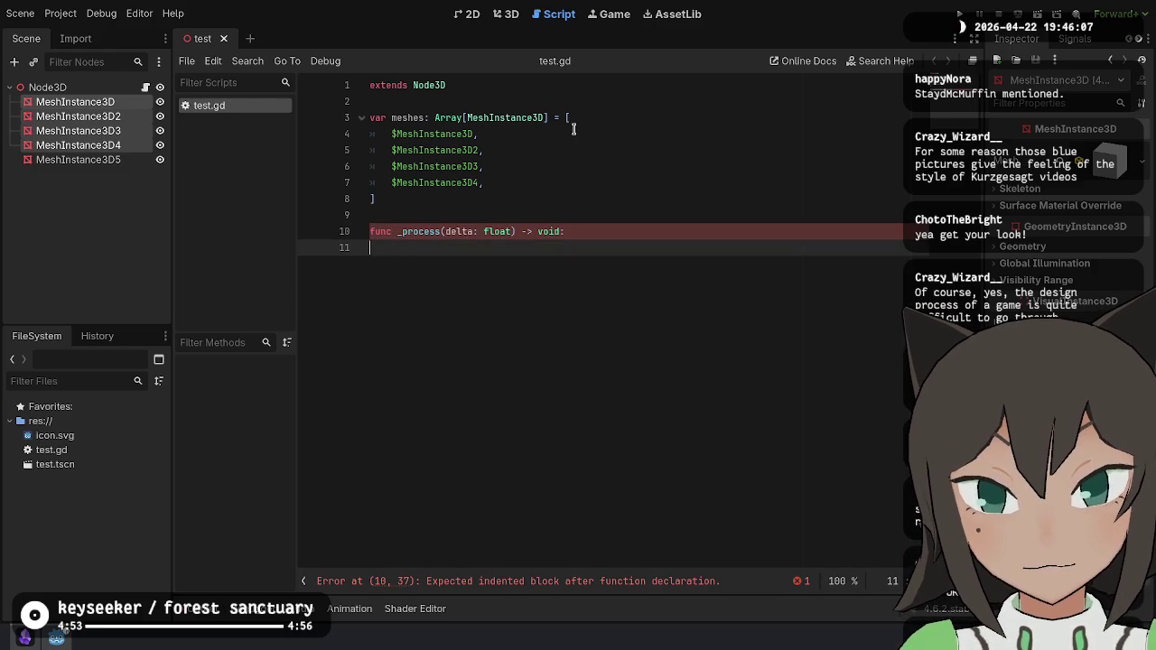
{"action": "key", "text": "Tab"}
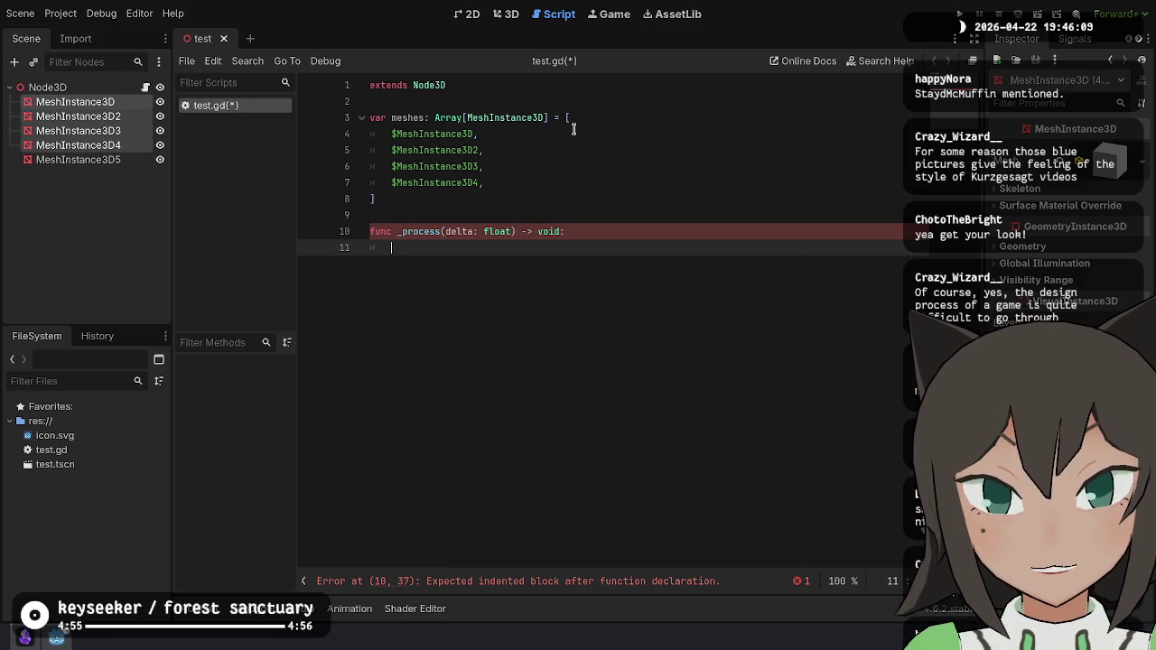
{"action": "type", "text": "or mesh in m"}
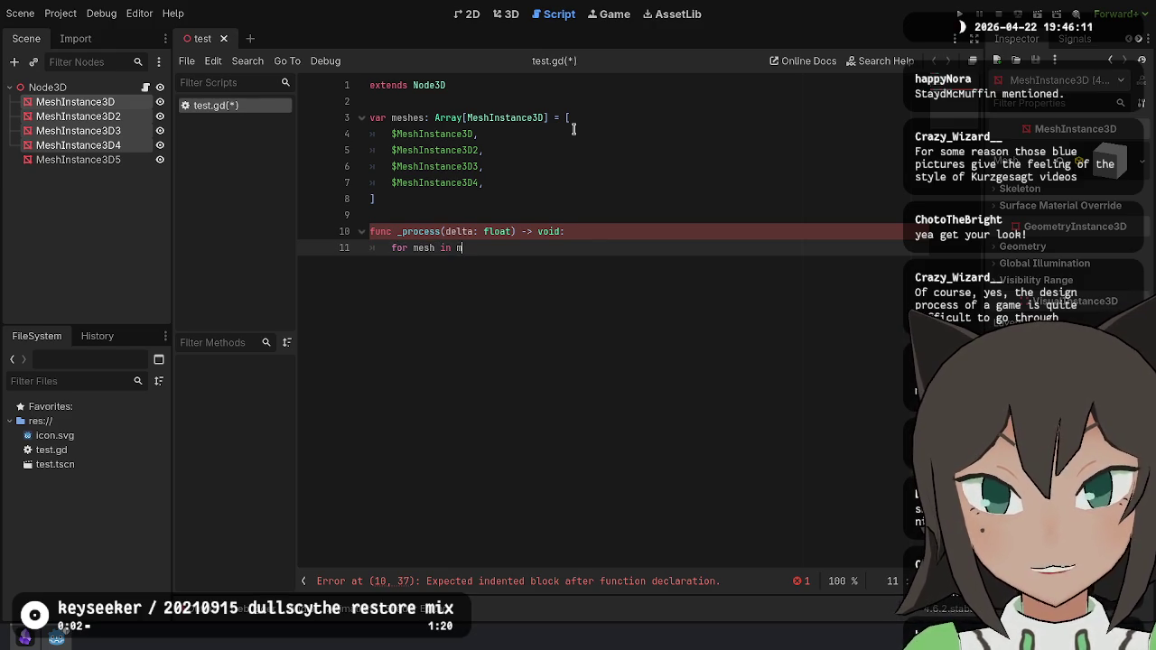
{"action": "type", "text": ":"}
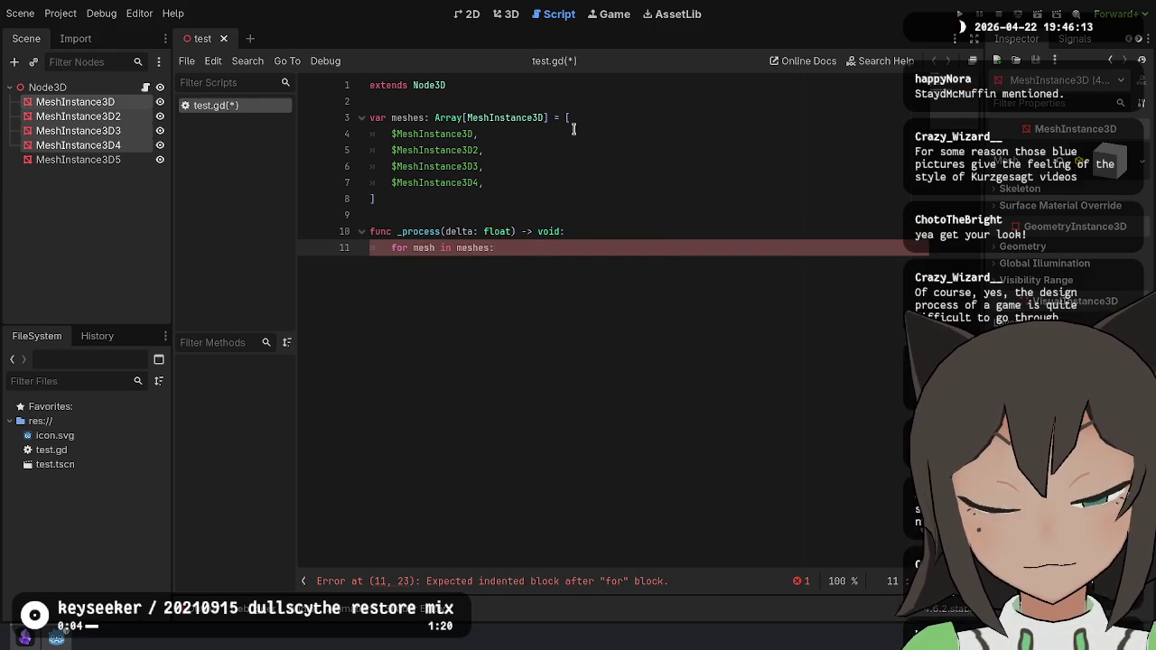
{"action": "type", "text": ": MeshInstance"}
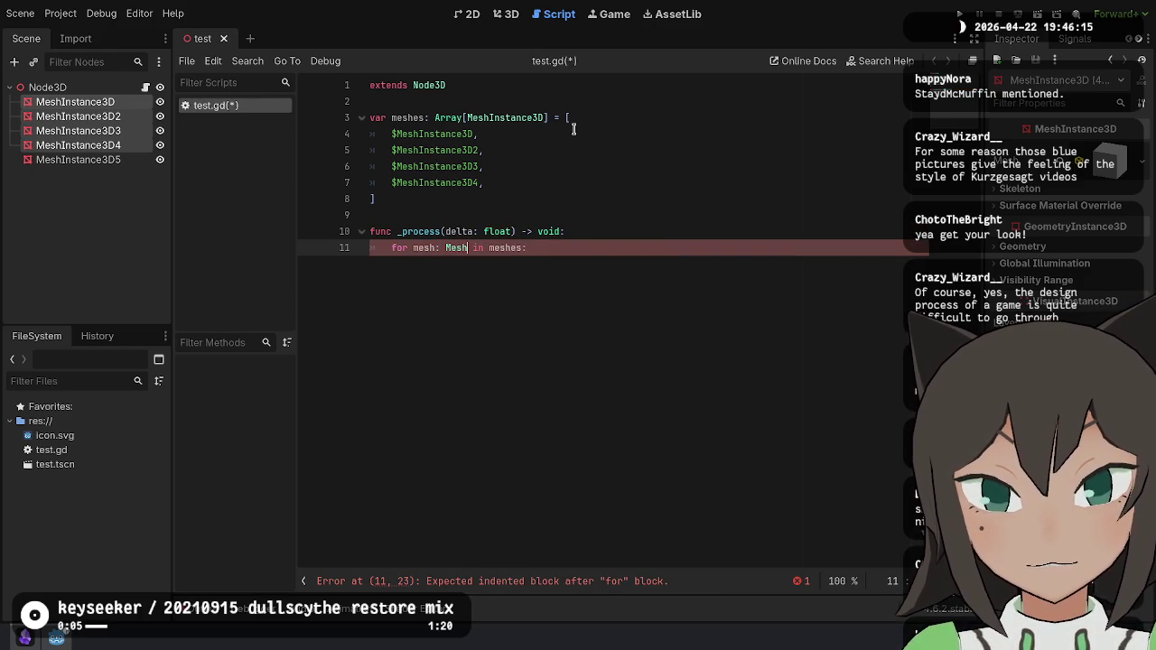
{"action": "key", "text": "BackSpace"}
{"action": "key", "text": "BackSpace"}
{"action": "key", "text": "BackSpace"}
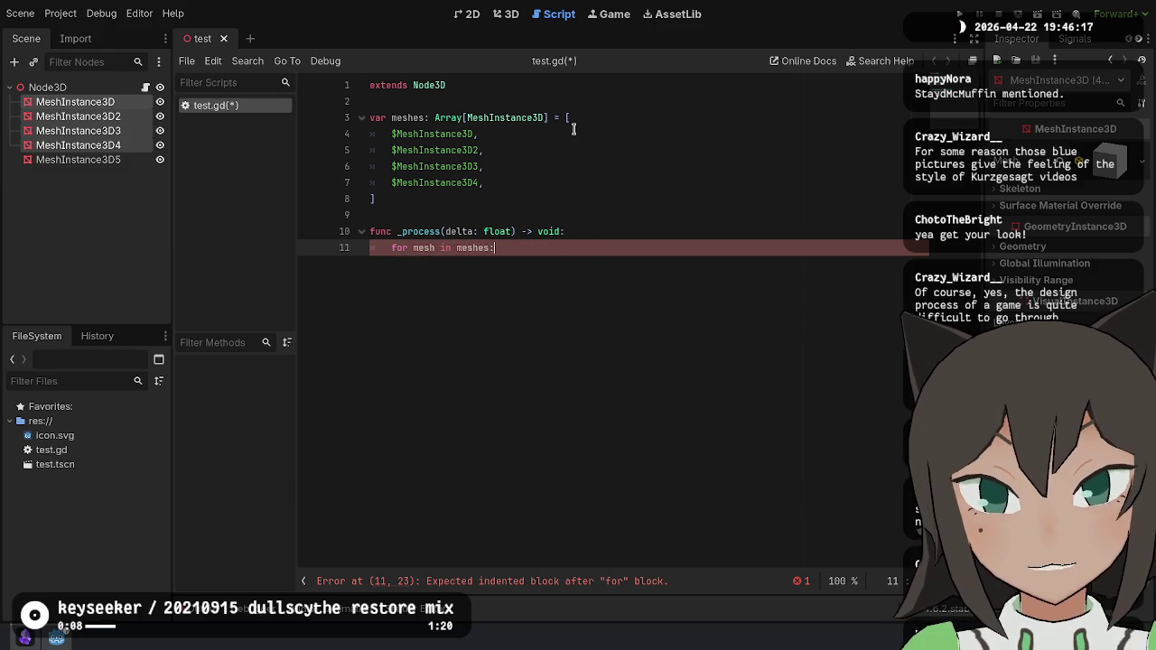
{"action": "key", "text": "End"}
{"action": "key", "text": "Return"}
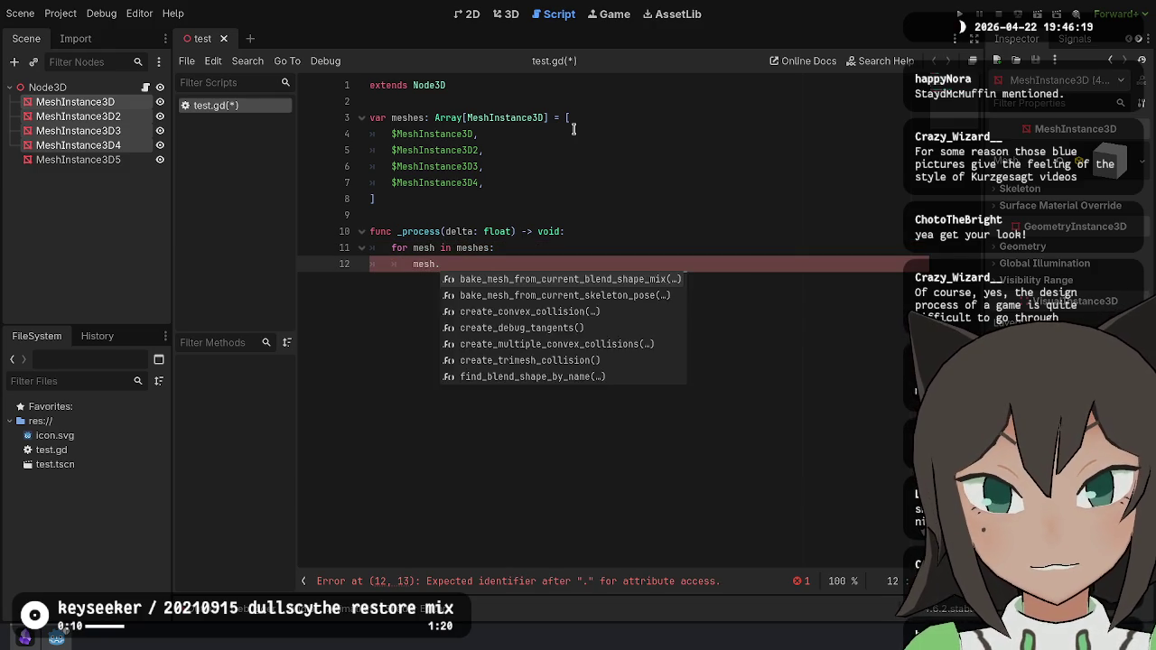
Start a mesh.position assignment in the loop body, replacing global_position with position.
{"action": "type", "text": "posi"}
{"action": "key", "text": "Return"}
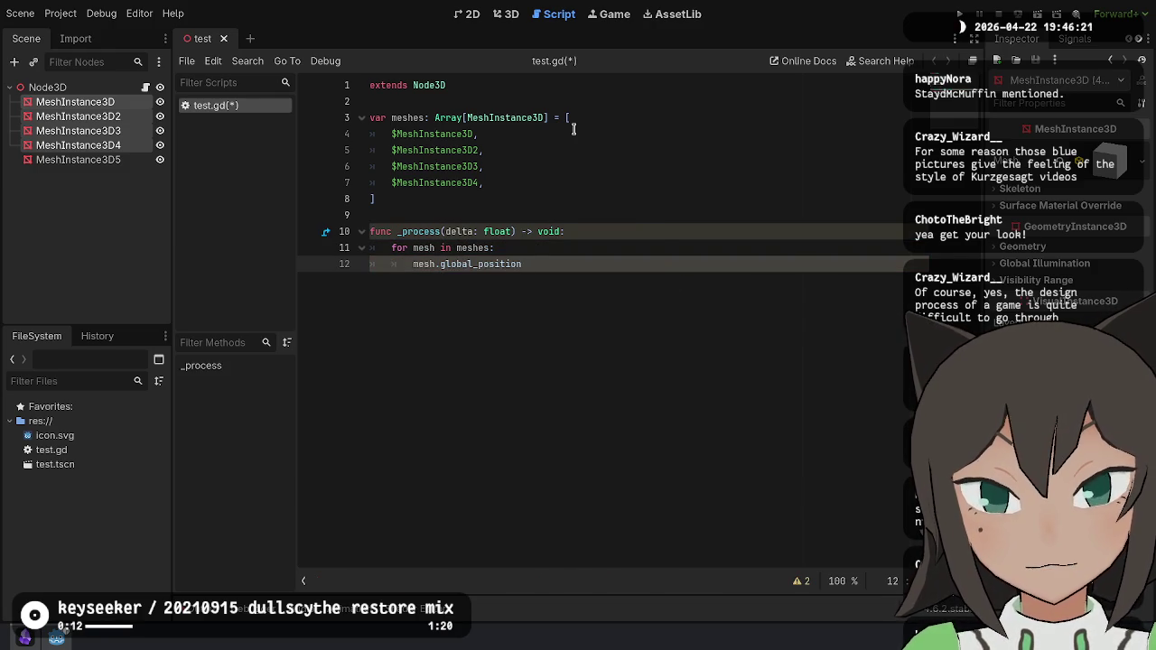
{"action": "key", "text": "ctrl+Left"}
{"action": "key", "text": "ctrl+Left"}
{"action": "key", "text": "ctrl+Delete"}
{"action": "type", "text": "posit"}
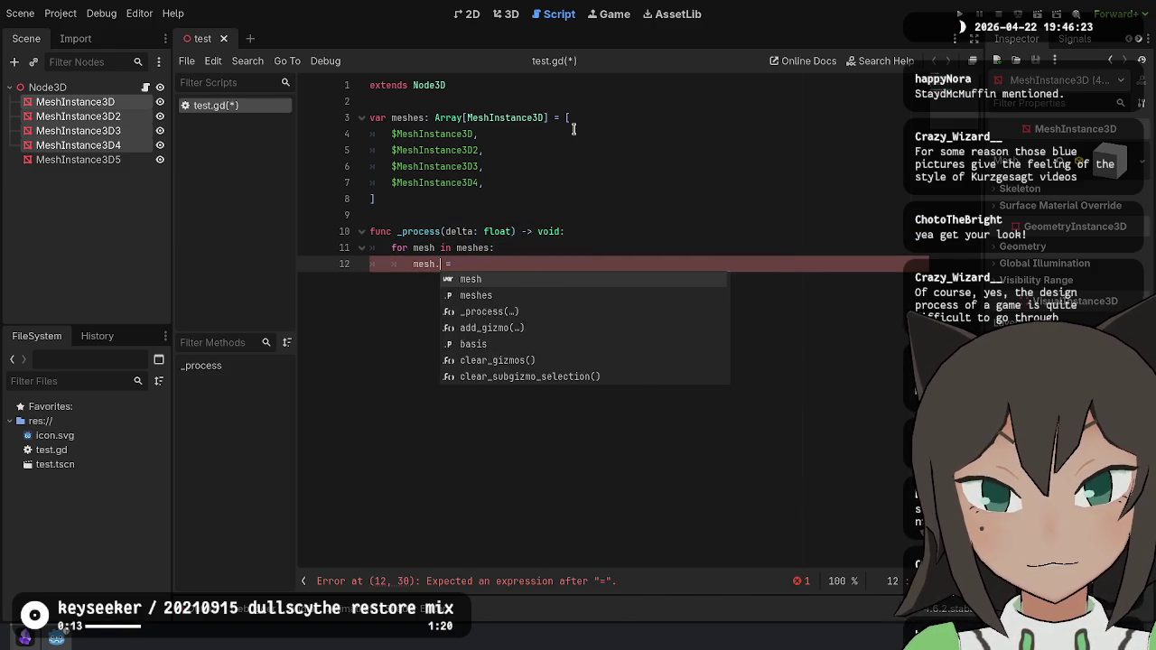
{"action": "key", "text": "Return"}
{"action": "key", "text": "End"}
Add 'var step := TAU / meshes.size()' above the loop.
{"action": "key", "text": "Up"}
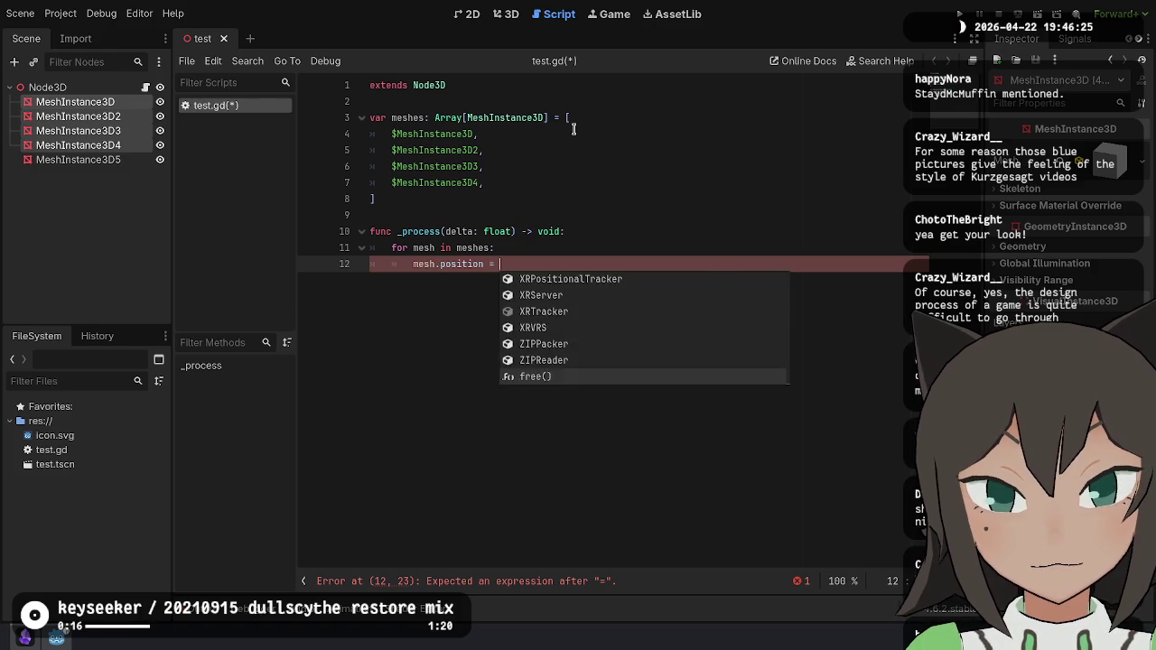
{"action": "key", "text": "Escape"}
{"action": "key", "text": "Up"}
{"action": "key", "text": "Up"}
{"action": "key", "text": "End"}
{"action": "key", "text": "Return"}
{"action": "key", "text": "BackSpace"}
{"action": "type", "text": "step"}
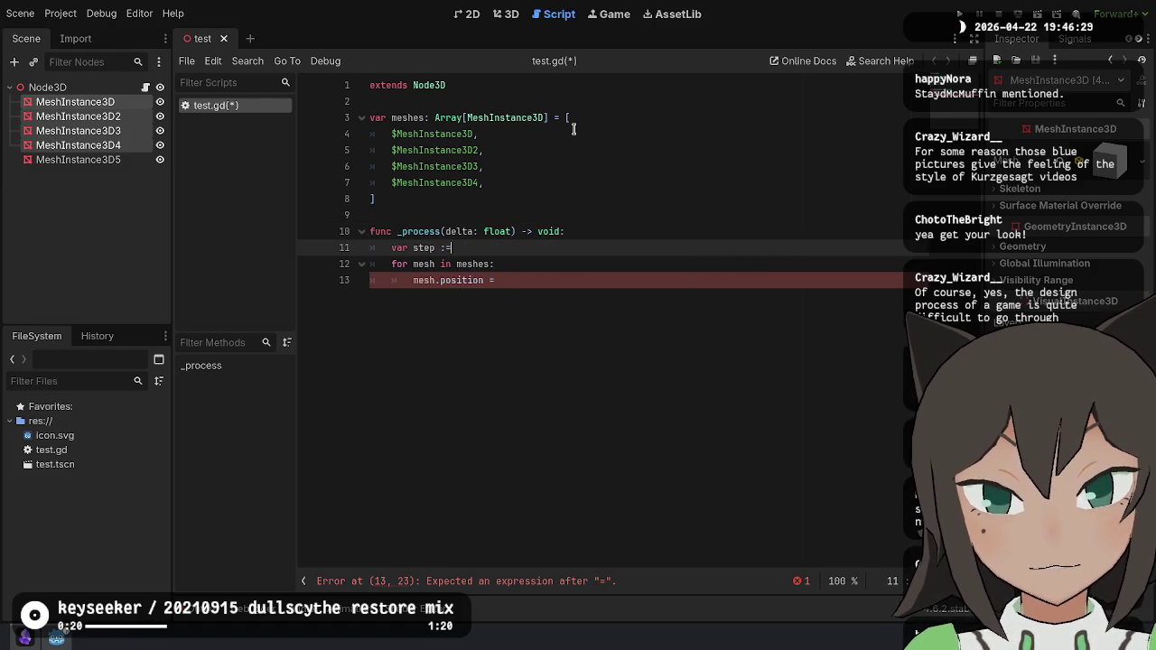
{"action": "type", "text": " := meshes.size()"}
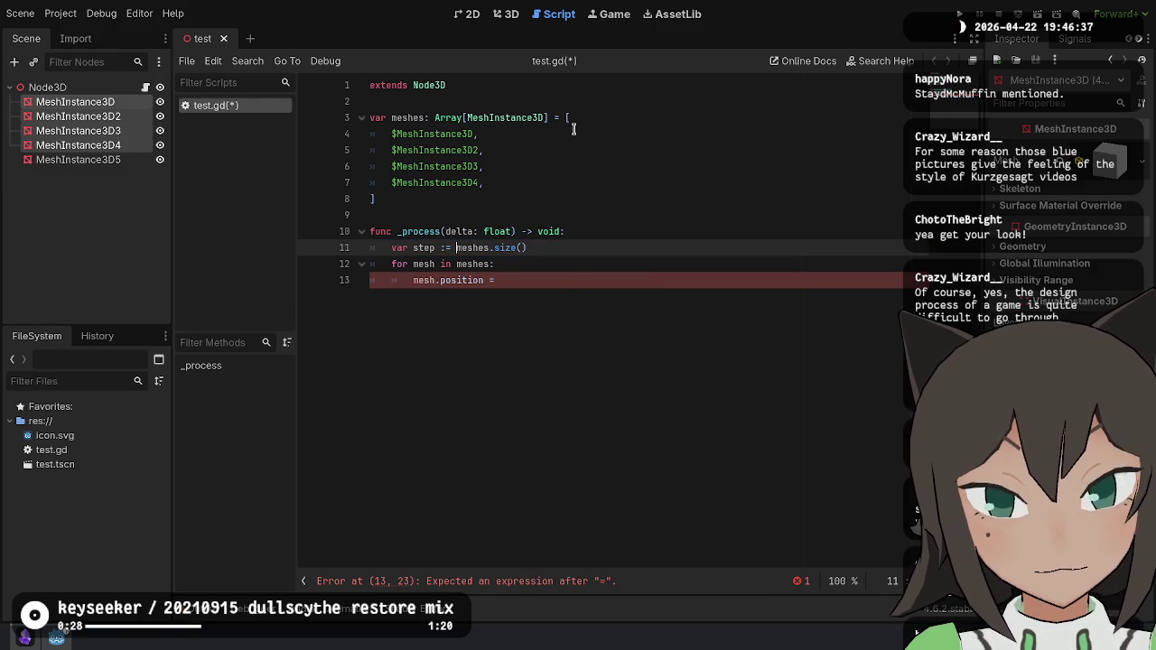
{"action": "key", "text": "ctrl+Left"}
{"action": "key", "text": "ctrl+Left"}
{"action": "key", "text": "ctrl+Left"}
{"action": "type", "text": "TAU"}
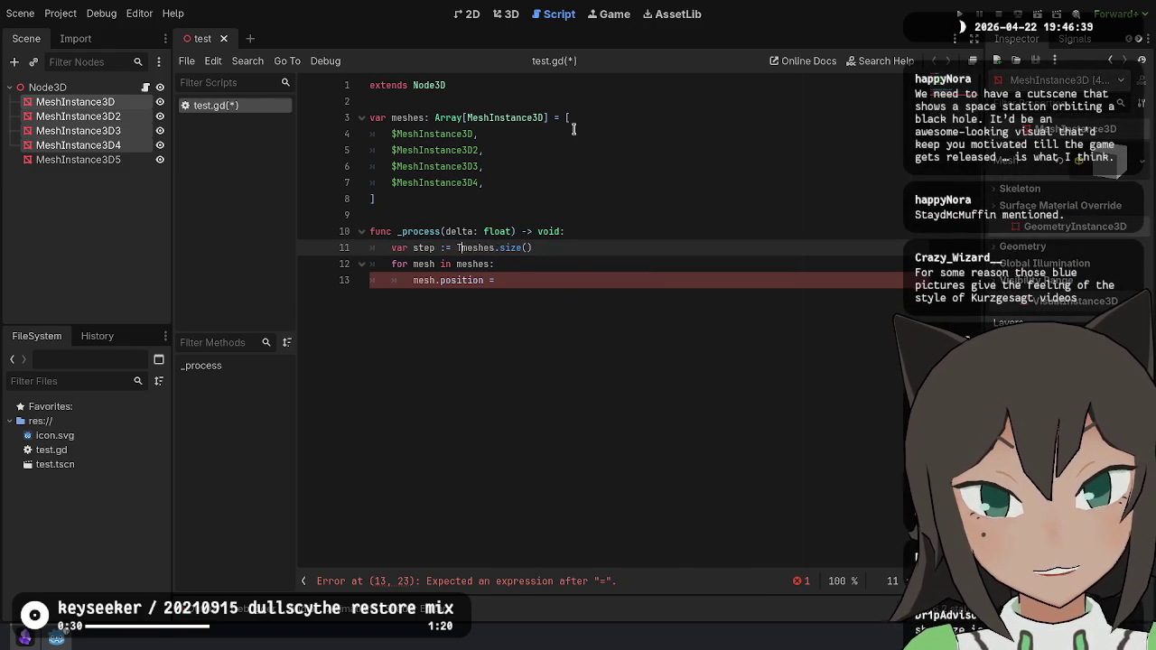
{"action": "type", "text": " /"}
{"action": "key", "text": "End"}
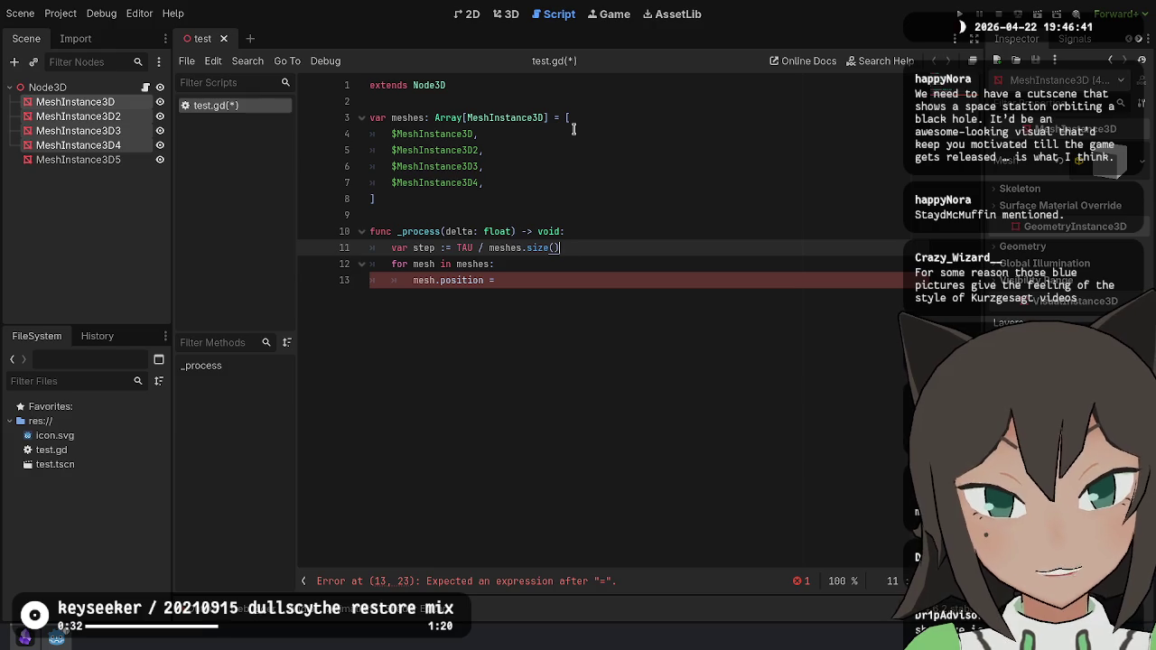
{"action": "key", "text": "BackSpace"}
{"action": "key", "text": "Down"}
{"action": "key", "text": "Down"}
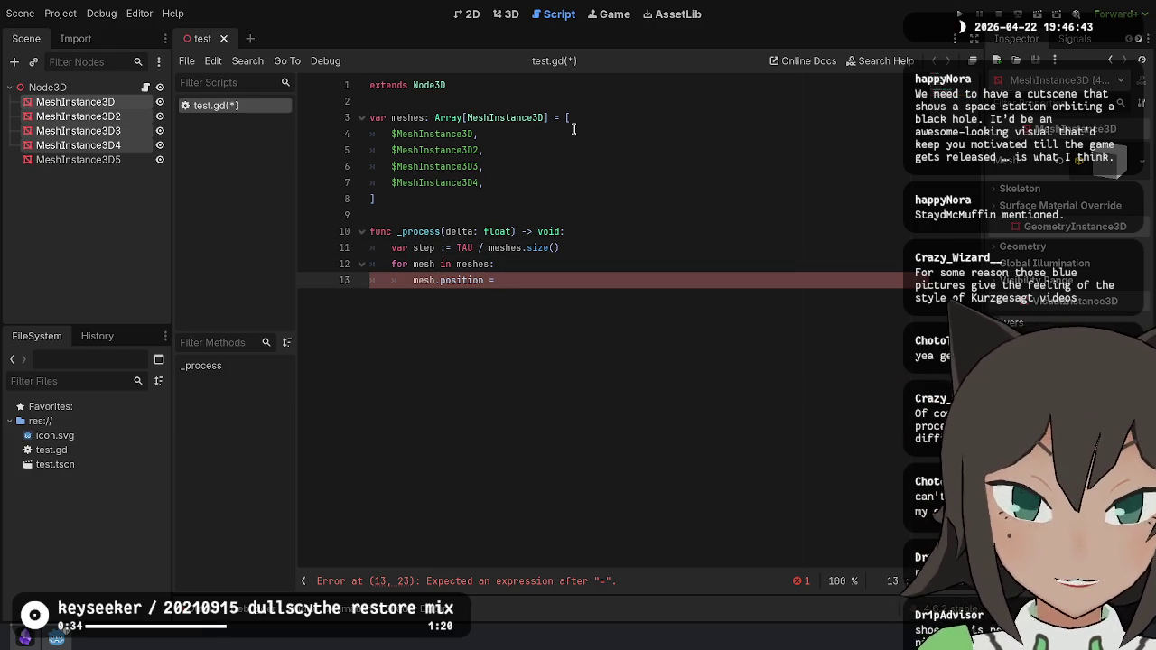
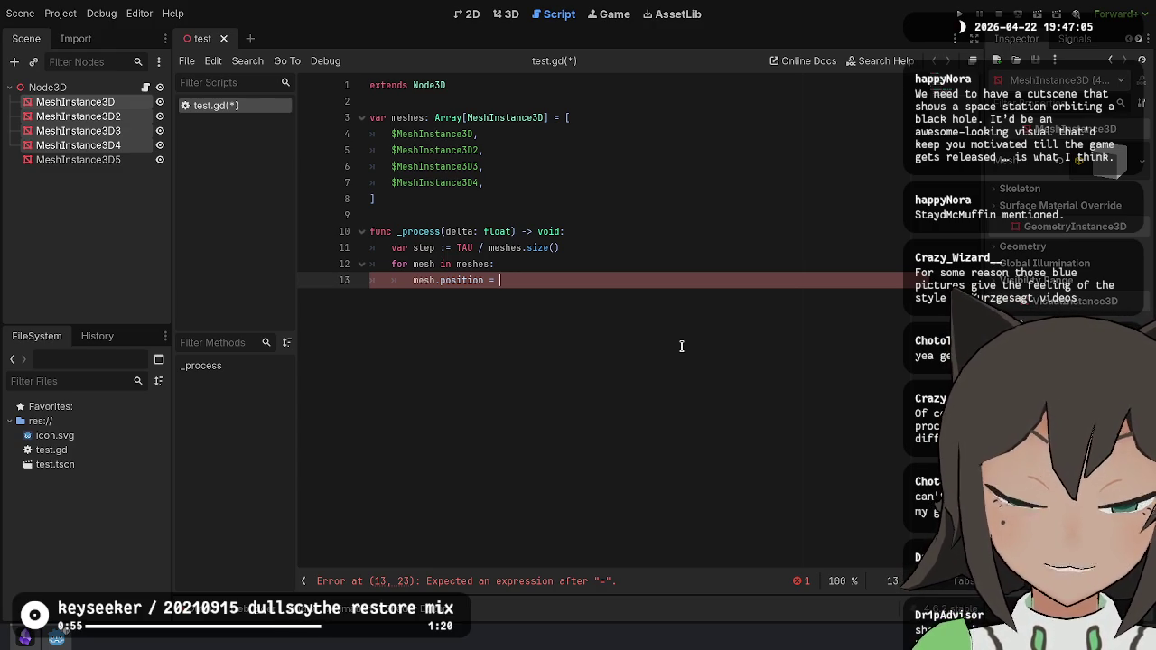
Start the mesh position as Vector2(cos(step ...)) and add the missing colon on the for line.
{"action": "type", "text": "ector2"}
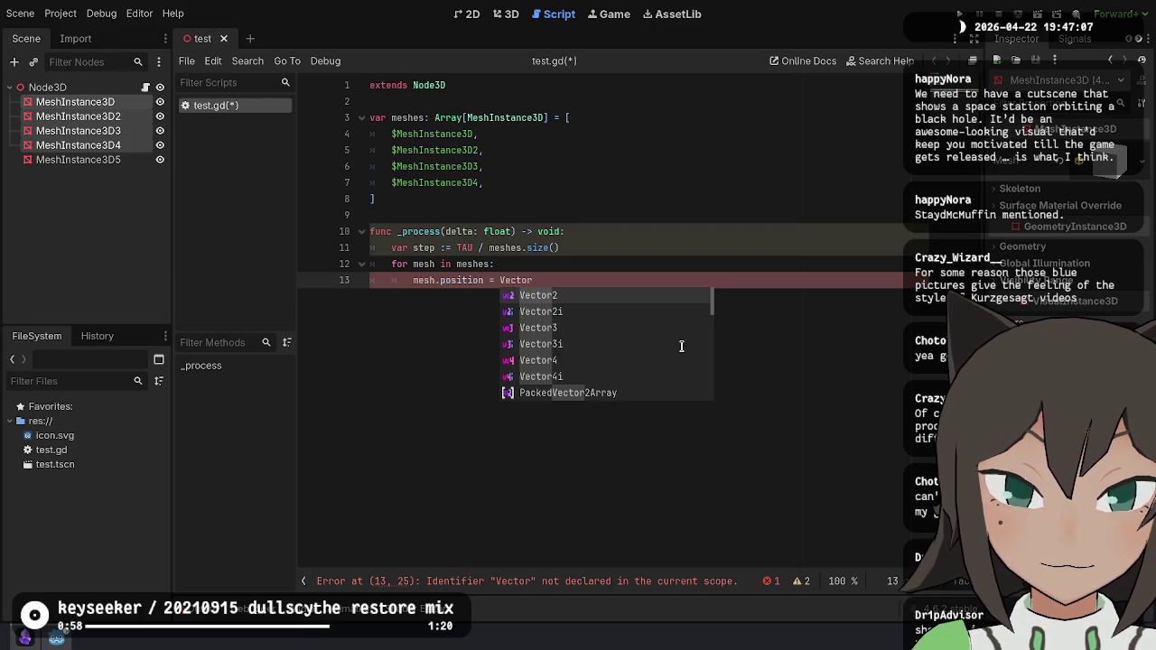
{"action": "type", "text": "("}
{"action": "key", "text": "Return"}
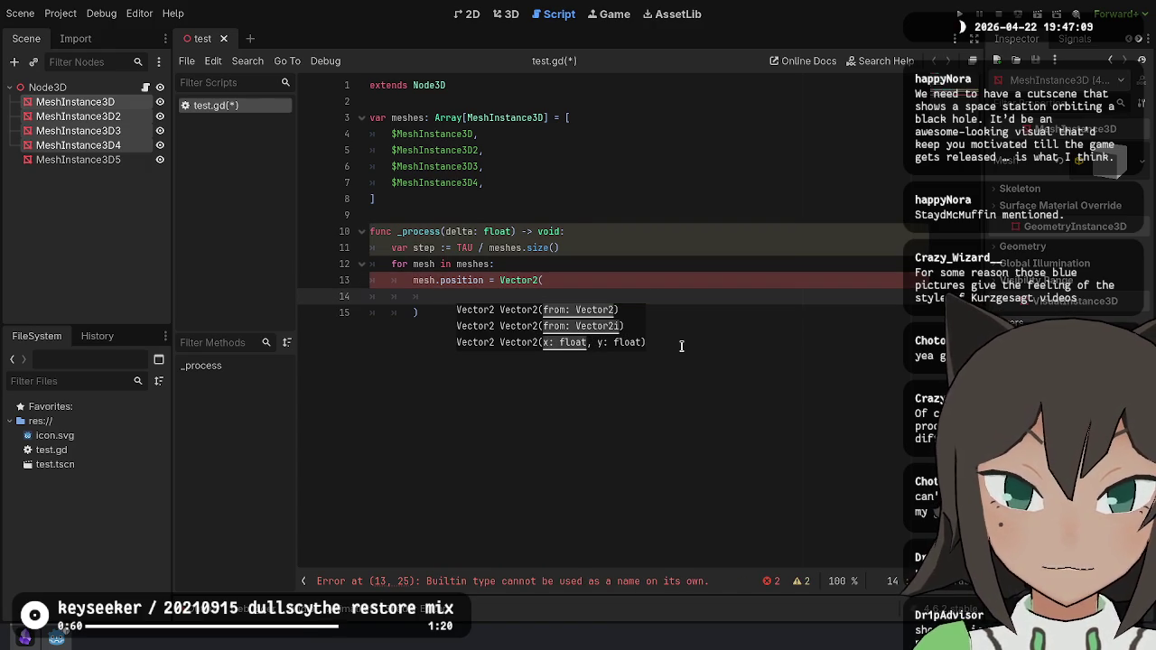
{"action": "type", "text": "Math"}
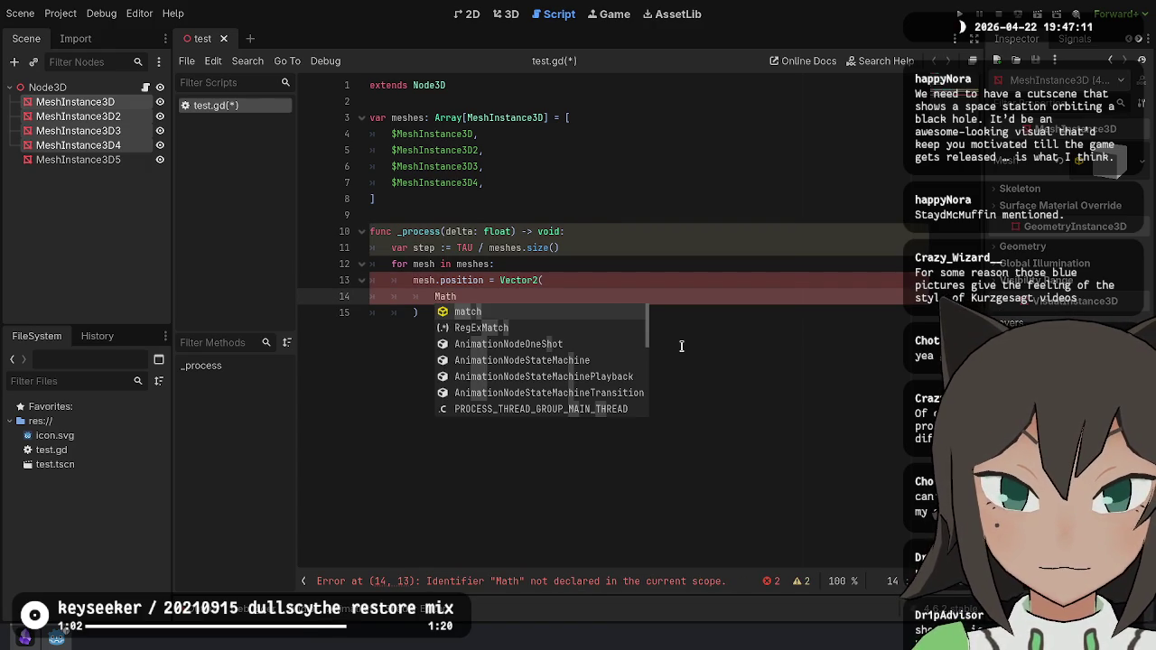
{"action": "key", "text": "BackSpace"}
{"action": "key", "text": "BackSpace"}
{"action": "key", "text": "BackSpace"}
{"action": "type", "text": "sin"}
{"action": "key", "text": "BackSpace"}
{"action": "key", "text": "BackSpace"}
{"action": "key", "text": "BackSpace"}
{"action": "type", "text": "cos"}
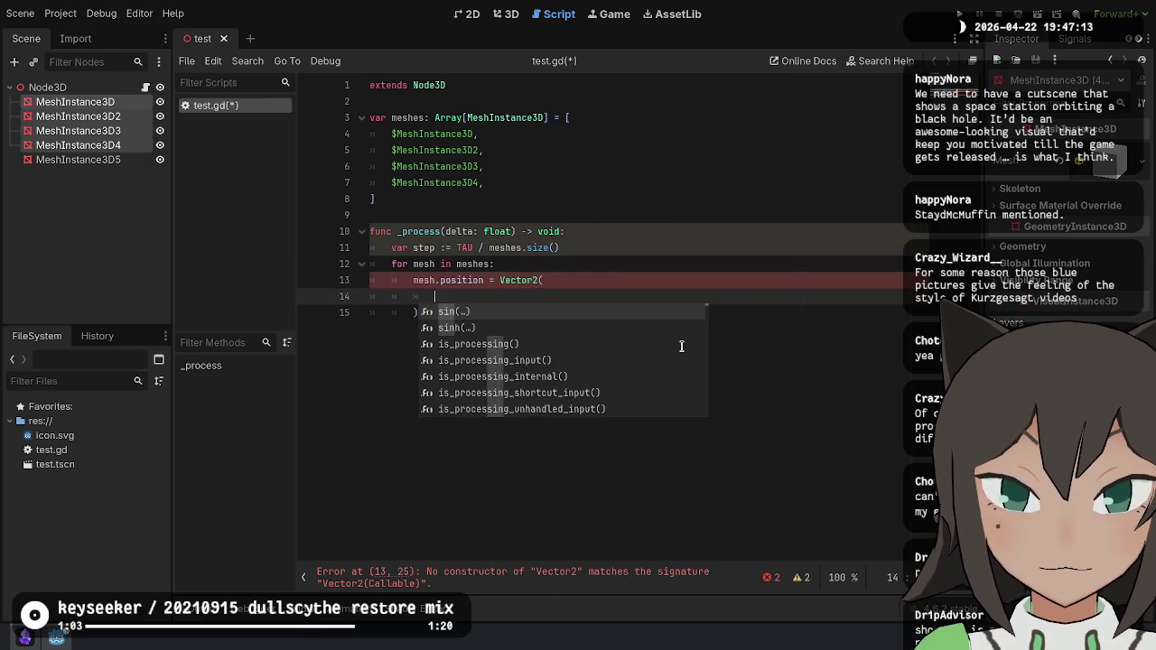
{"action": "key", "text": "Return"}
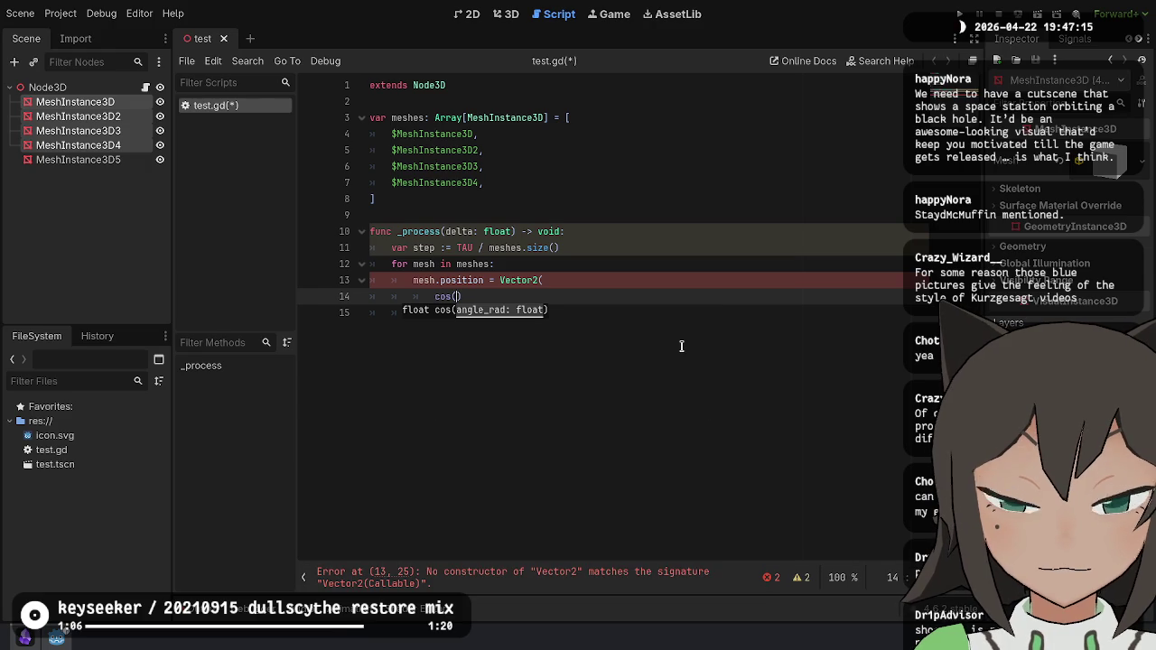
{"action": "type", "text": "step"}
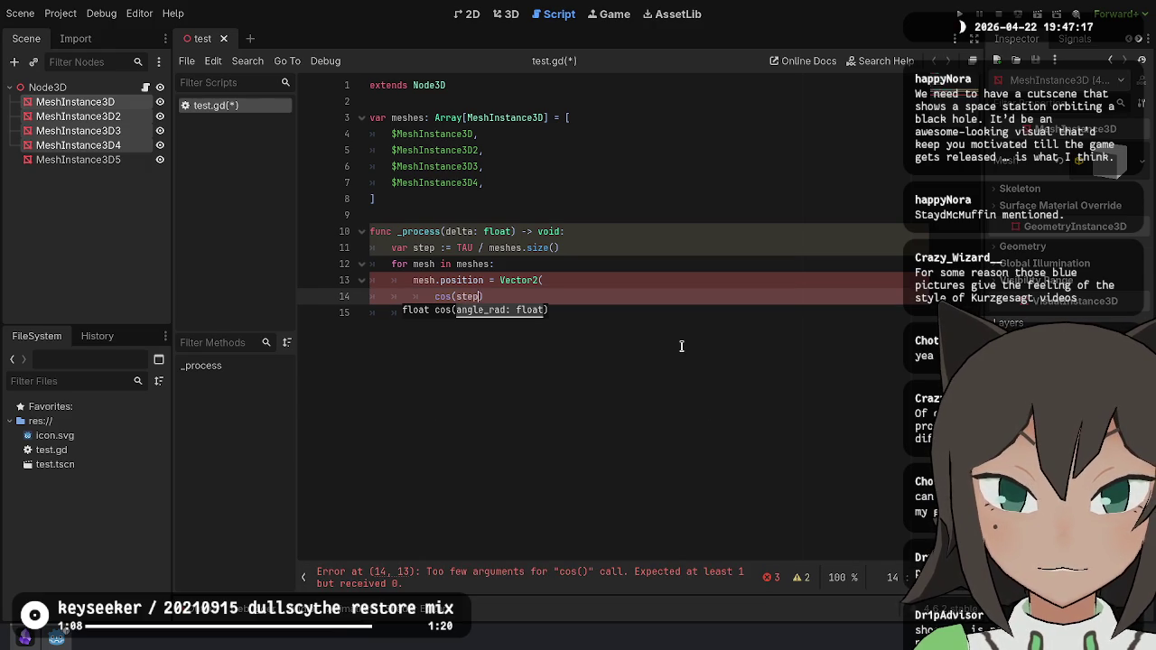
{"action": "key", "text": "Up"}
{"action": "key", "text": "Escape"}
{"action": "key", "text": "Up"}
{"action": "key", "text": "Up"}
{"action": "type", "text": ":"}
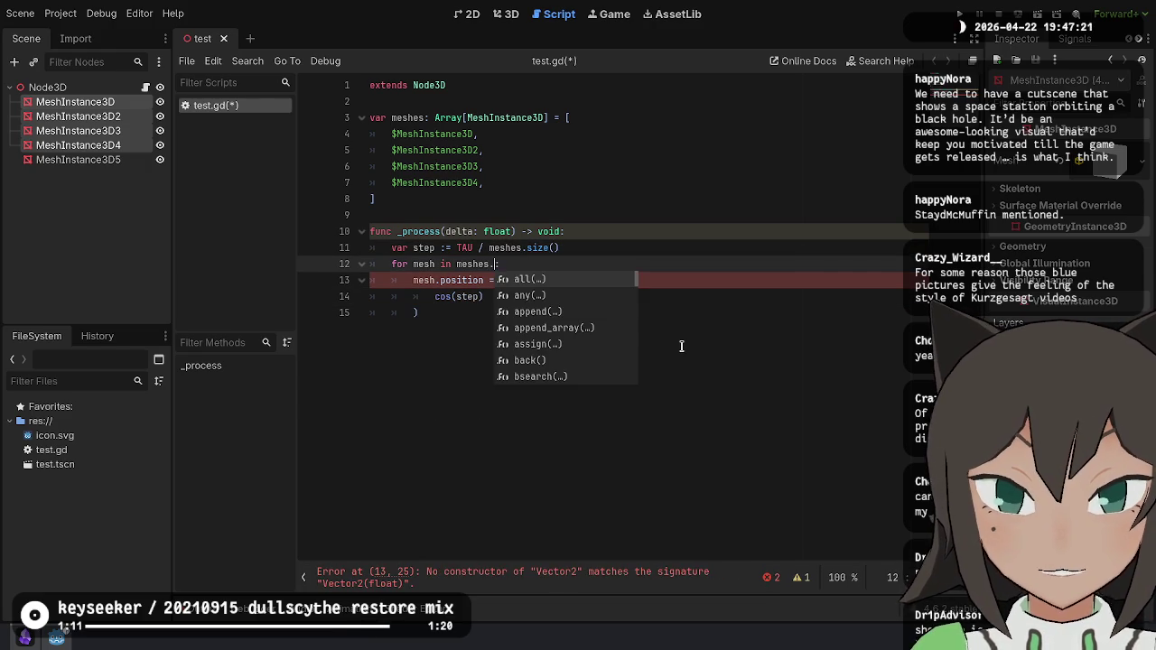
{"action": "key", "text": "Escape"}
Make the loop iterate over meshes.size() and declare var mesh := meshes[i] inside it.
{"action": "key", "text": "Up"}
{"action": "key", "text": "End"}
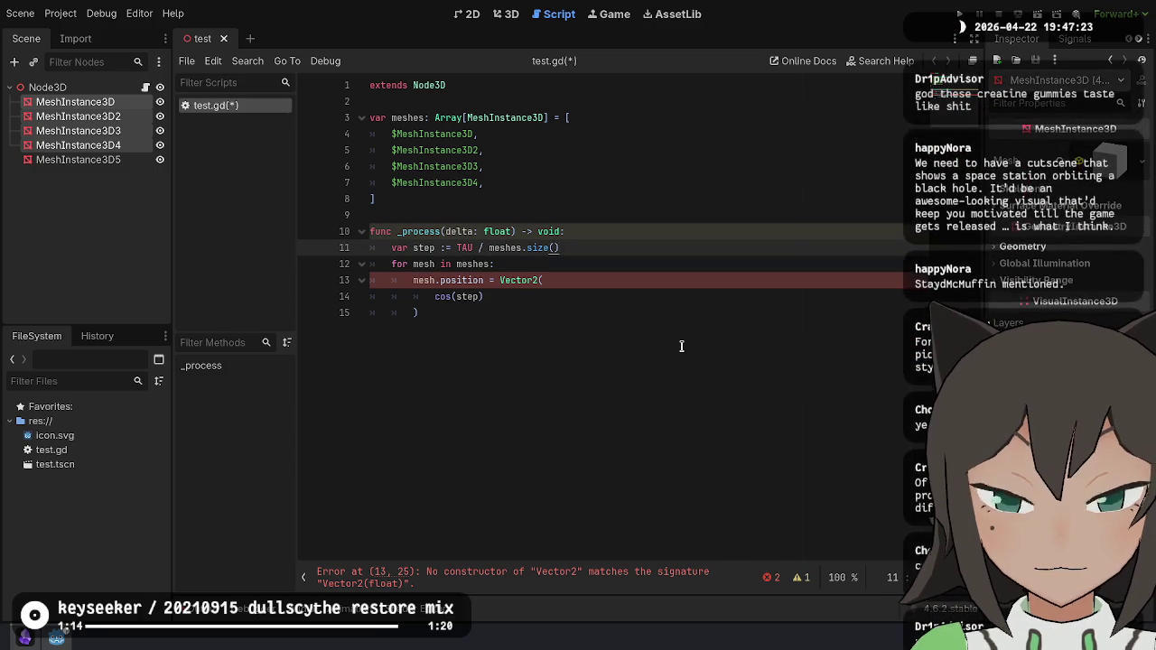
{"action": "key", "text": "Return"}
{"action": "type", "text": "var"}
{"action": "key", "text": "BackSpace"}
{"action": "key", "text": "BackSpace"}
{"action": "key", "text": "BackSpace"}
{"action": "key", "text": "ctrl+shift+k"}
{"action": "key", "text": "ctrl+Right"}
{"action": "key", "text": "ctrl+Right"}
{"action": "key", "text": "ctrl+shift+Left"}
{"action": "type", "text": "in meshes"}
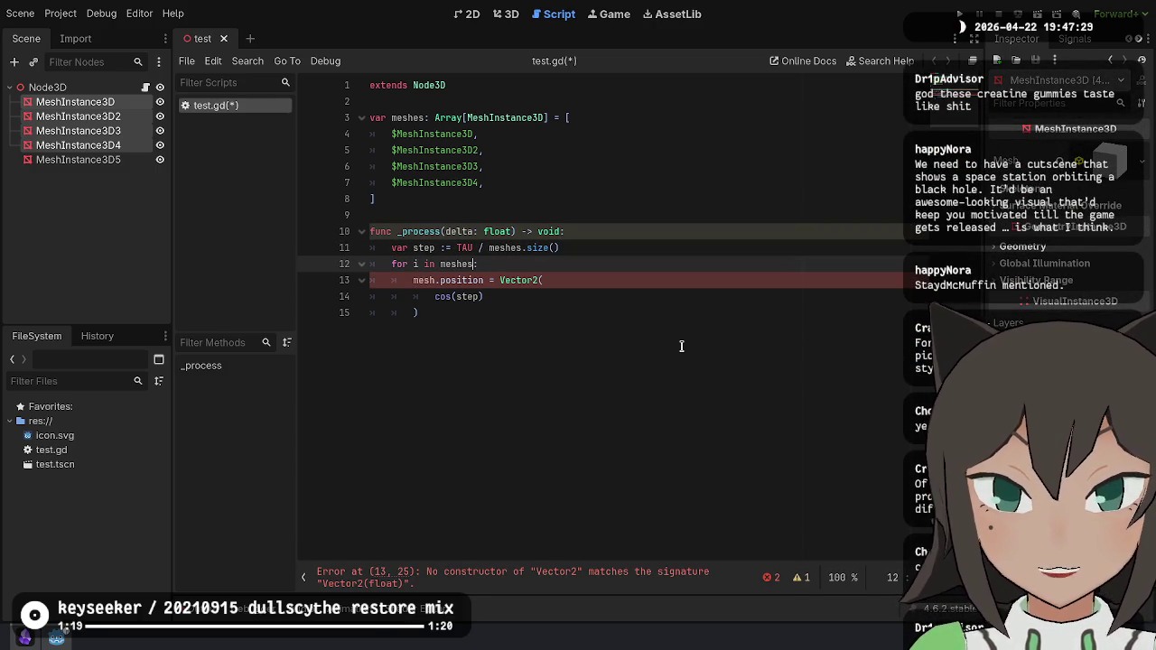
{"action": "type", "text": ".size()"}
{"action": "key", "text": "End"}
{"action": "key", "text": "Return"}
{"action": "type", "text": "var mesh := "}
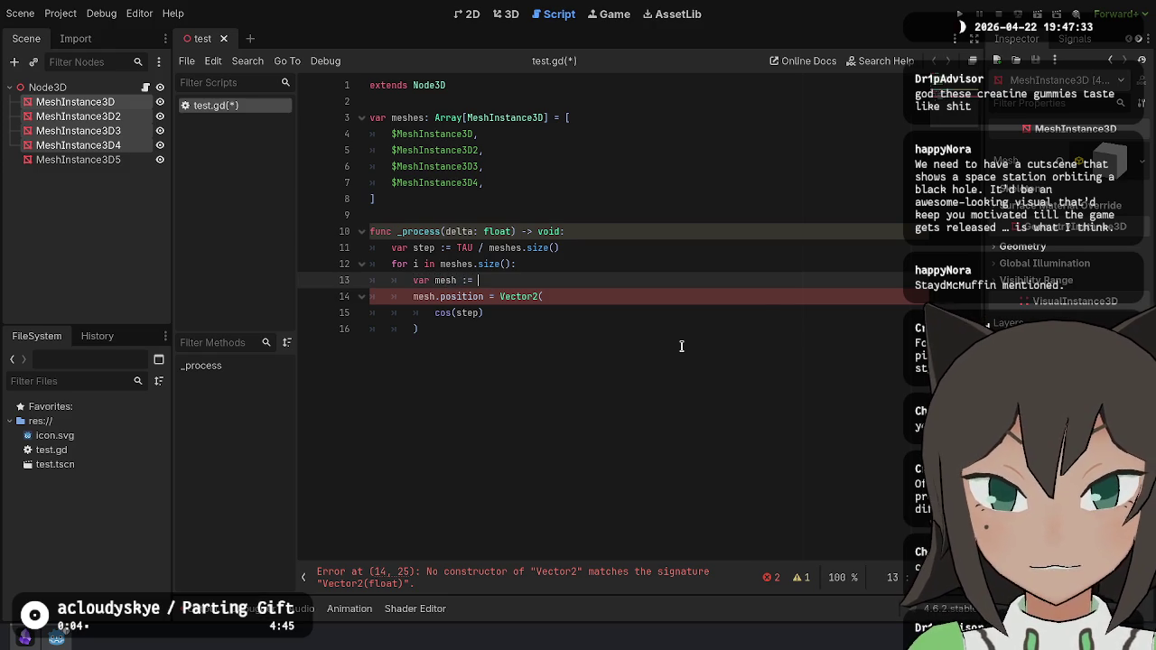
{"action": "type", "text": "meshes[i"}
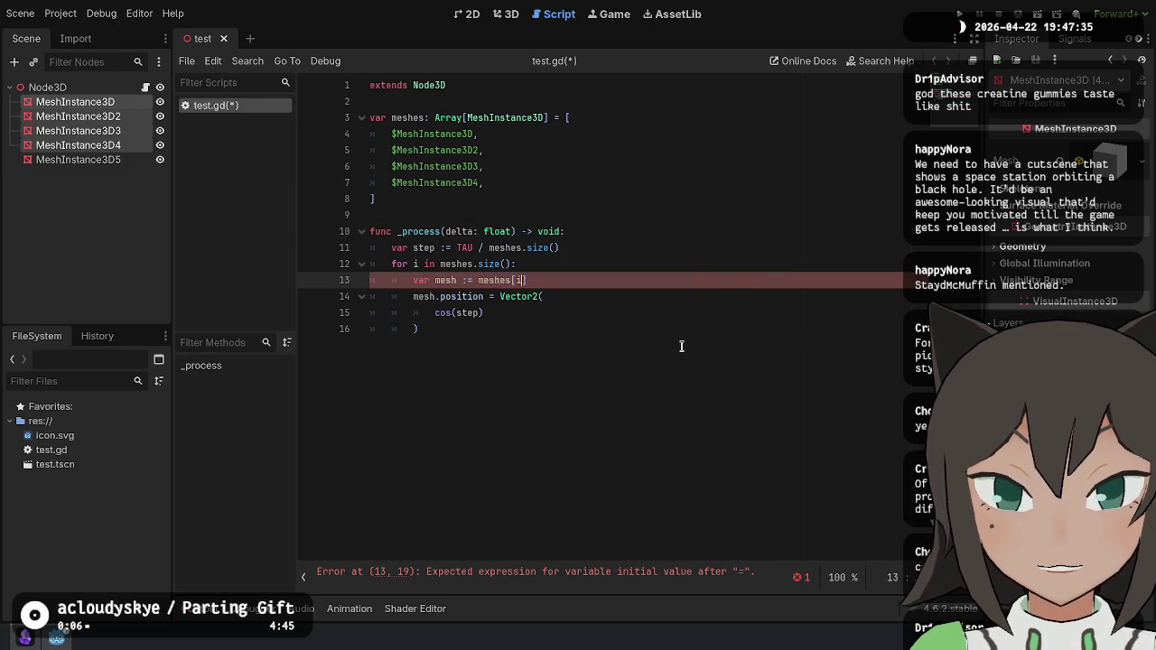
{"action": "type", "text": "]"}
Fill the position components as cos(step * i), 0 and sin(step * i).
{"action": "key", "text": "Down"}
{"action": "key", "text": "Down"}
{"action": "key", "text": "Left"}
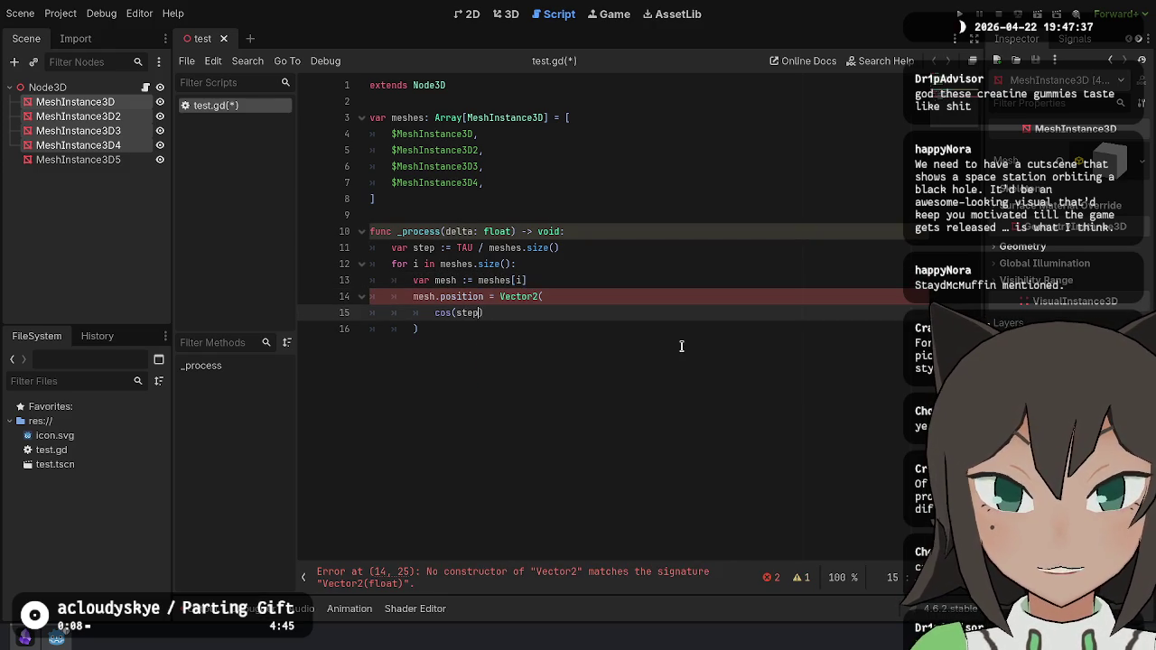
{"action": "type", "text": "i)"}
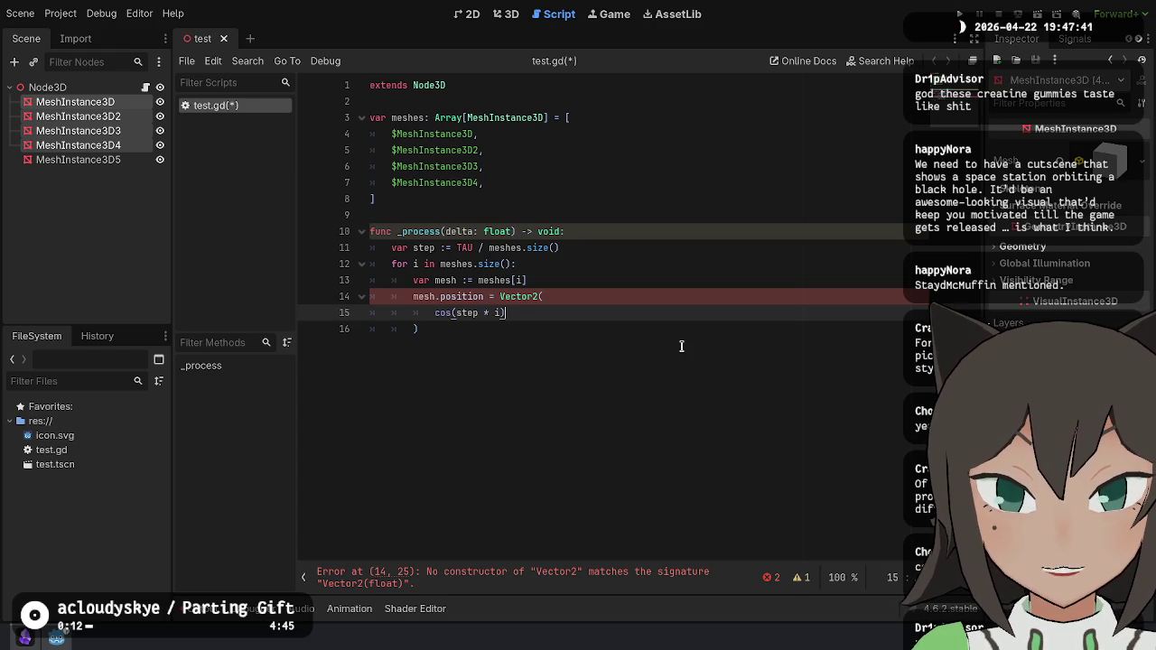
{"action": "type", "text": ","}
{"action": "key", "text": "Return"}
{"action": "key", "text": "Up"}
{"action": "key", "text": "ctrl+shift+d"}
{"action": "key", "text": "Down"}
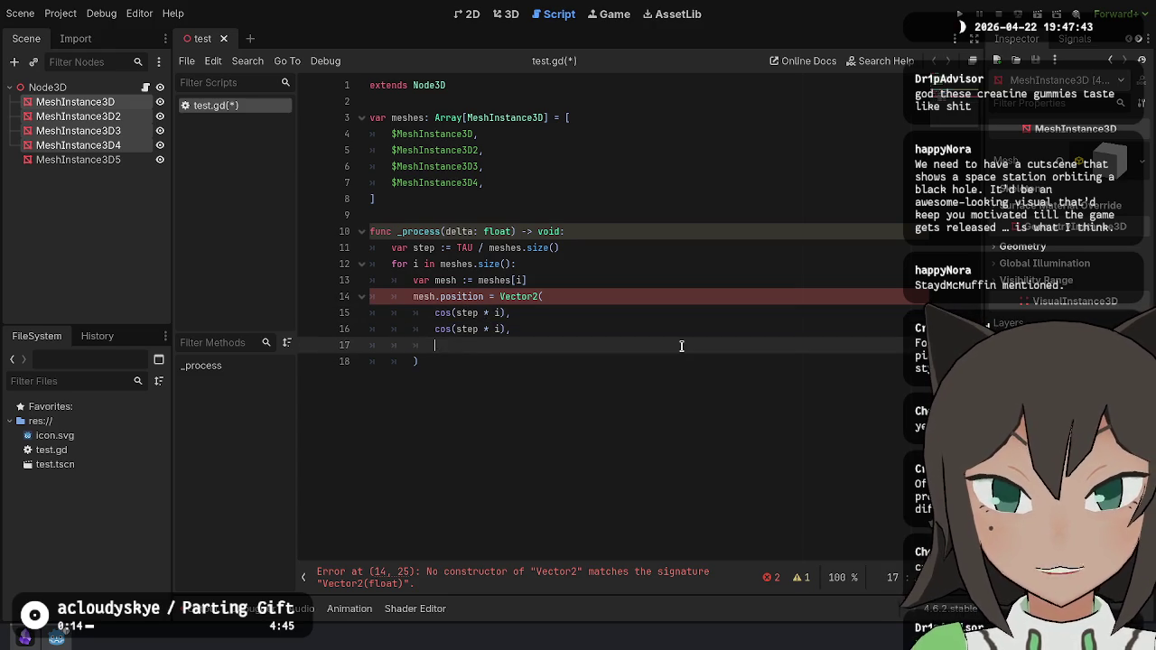
{"action": "key", "text": "BackSpace"}
{"action": "key", "text": "Left"}
{"action": "key", "text": "Left"}
{"action": "key", "text": "Left"}
{"action": "key", "text": "BackSpace"}
{"action": "key", "text": "BackSpace"}
{"action": "key", "text": "BackSpace"}
{"action": "type", "text": "sin"}
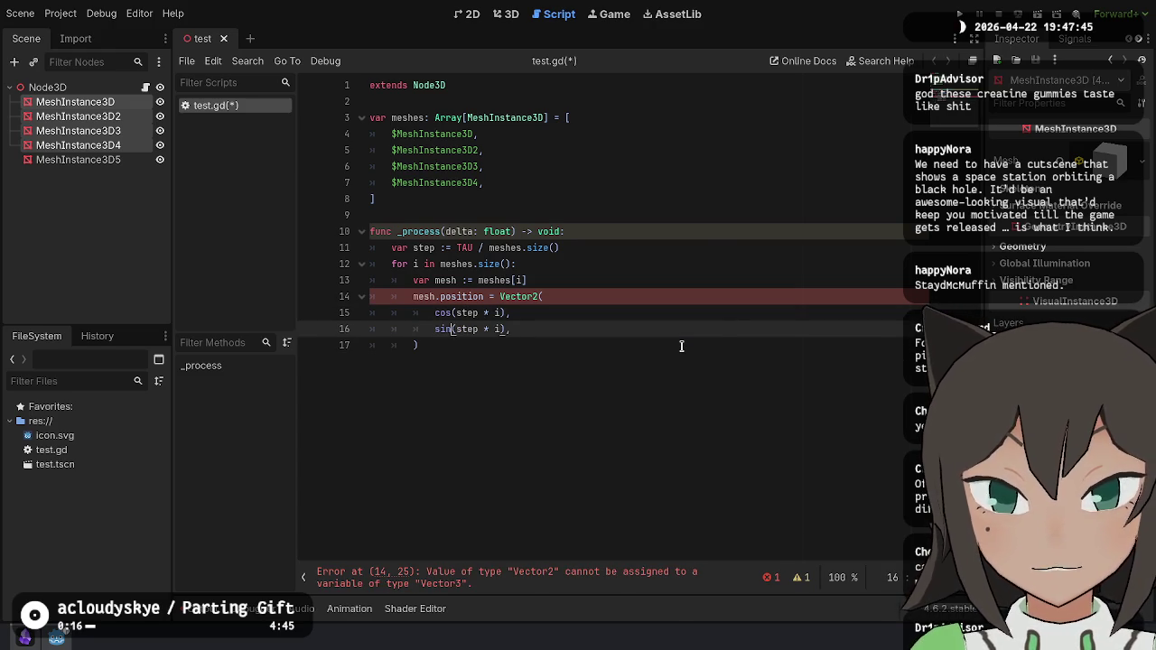
{"action": "key", "text": "Escape"}
{"action": "key", "text": "Up"}
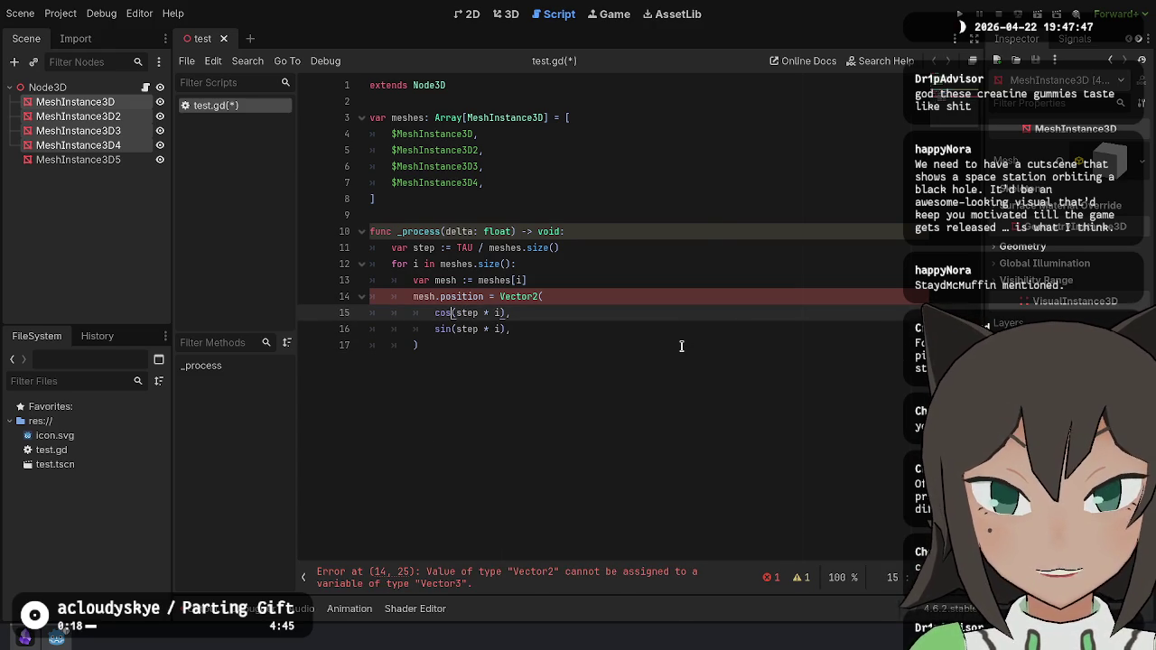
{"action": "key", "text": "End"}
{"action": "key", "text": "Return"}
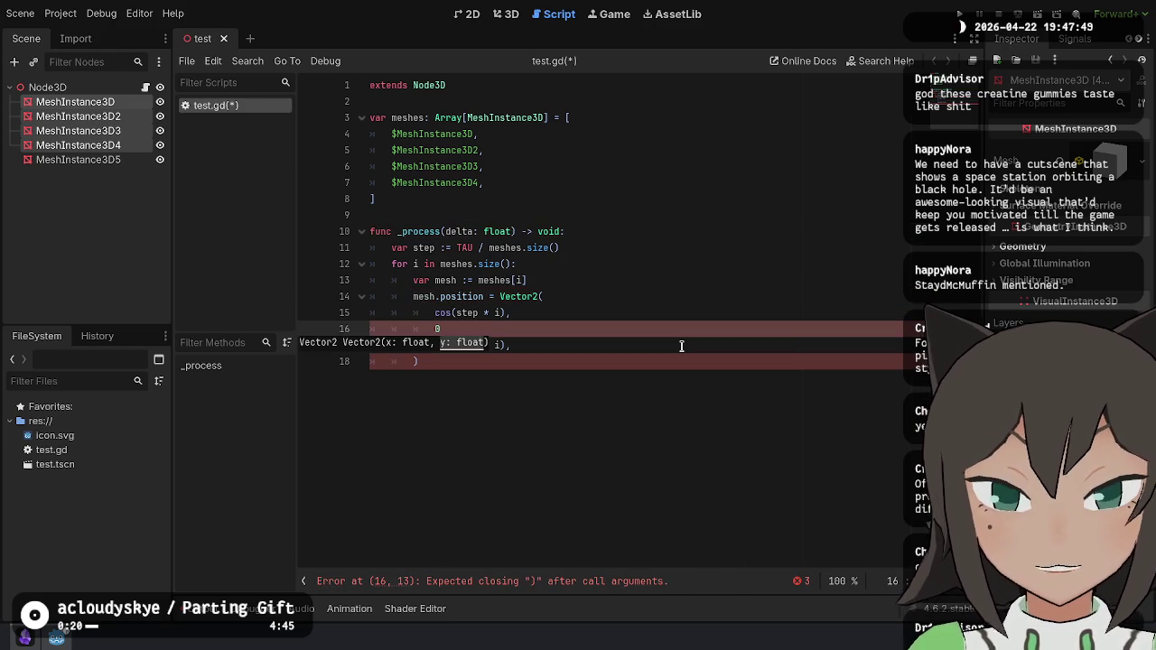
{"action": "type", "text": ","}
{"action": "key", "text": "Down"}
{"action": "key", "text": "Down"}
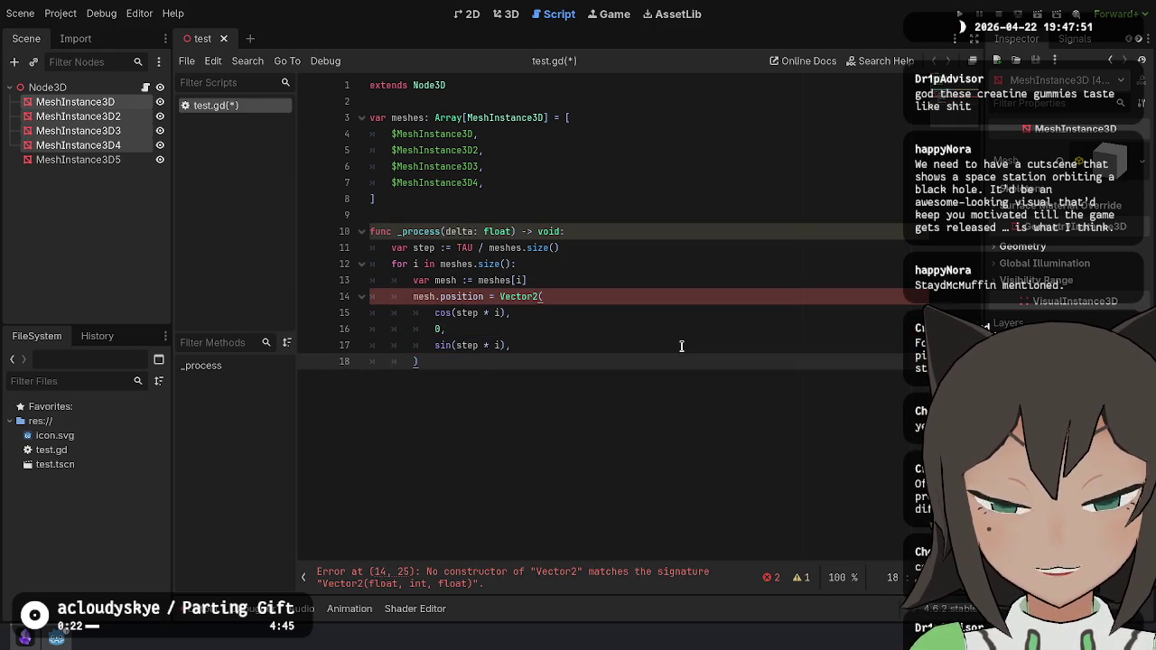
Change the call to Vector3, save the script, and remove the unfinished addition inside cos.
{"action": "key", "text": "Up"}
{"action": "key", "text": "Up"}
{"action": "key", "text": "Up"}
{"action": "key", "text": "Up"}
{"action": "key", "text": "Down"}
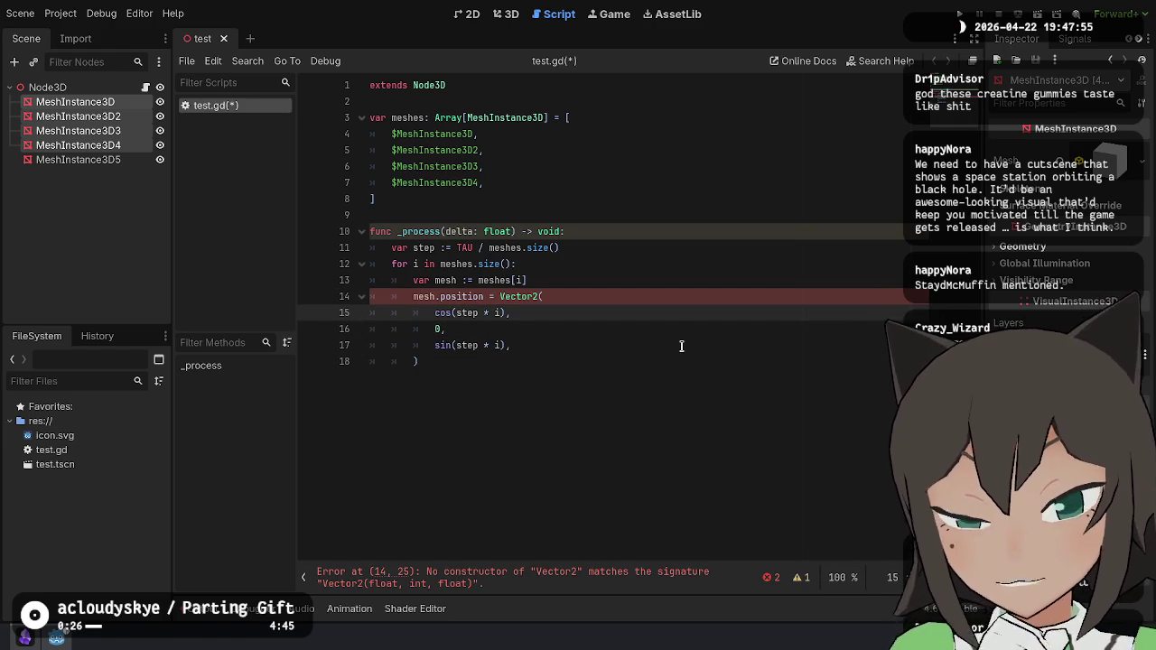
{"action": "key", "text": "Up"}
{"action": "key", "text": "Up"}
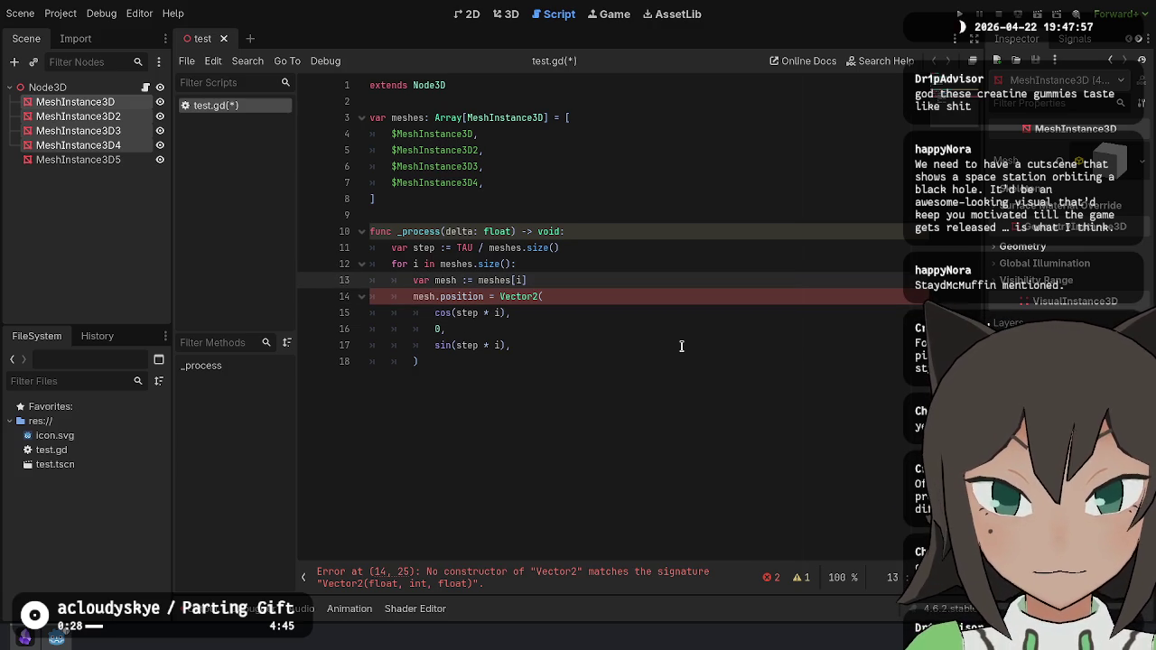
{"action": "key", "text": "Down"}
{"action": "key", "text": "Down"}
{"action": "key", "text": "Up"}
{"action": "key", "text": "ctrl+s"}
{"action": "key", "text": "Down"}
{"action": "key", "text": "Down"}
{"action": "key", "text": "Down"}
{"action": "key", "text": "Down"}
{"action": "key", "text": "Down"}
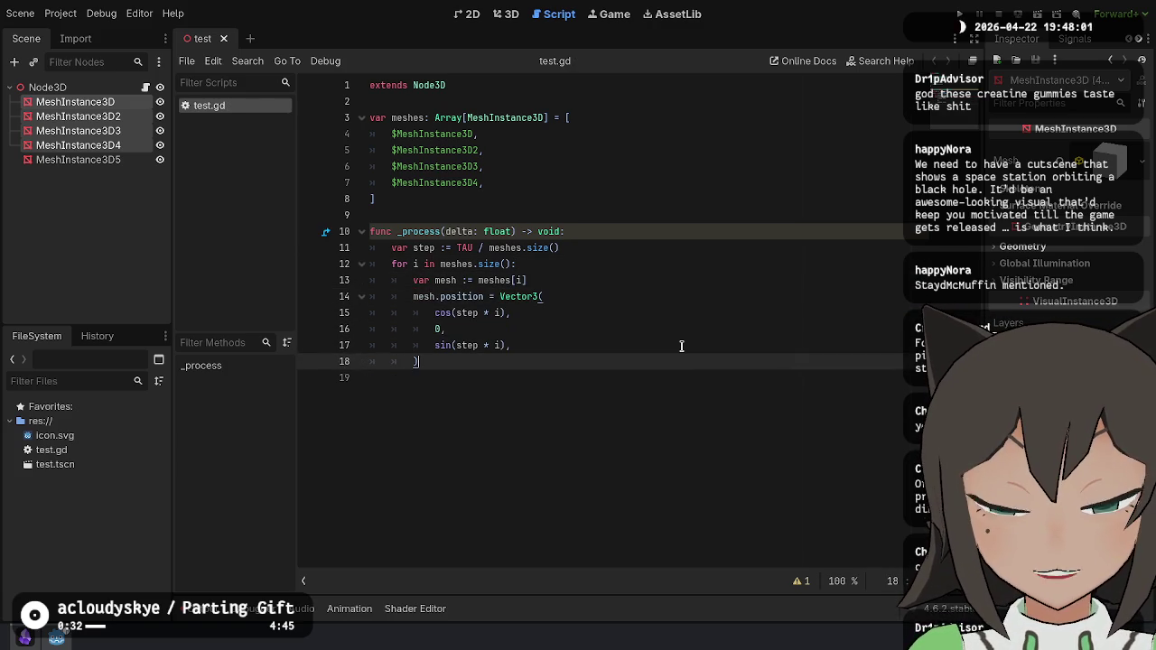
{"action": "key", "text": "Up"}
{"action": "key", "text": "Up"}
{"action": "key", "text": "Up"}
{"action": "key", "text": "Up"}
{"action": "key", "text": "Up"}
{"action": "key", "text": "Up"}
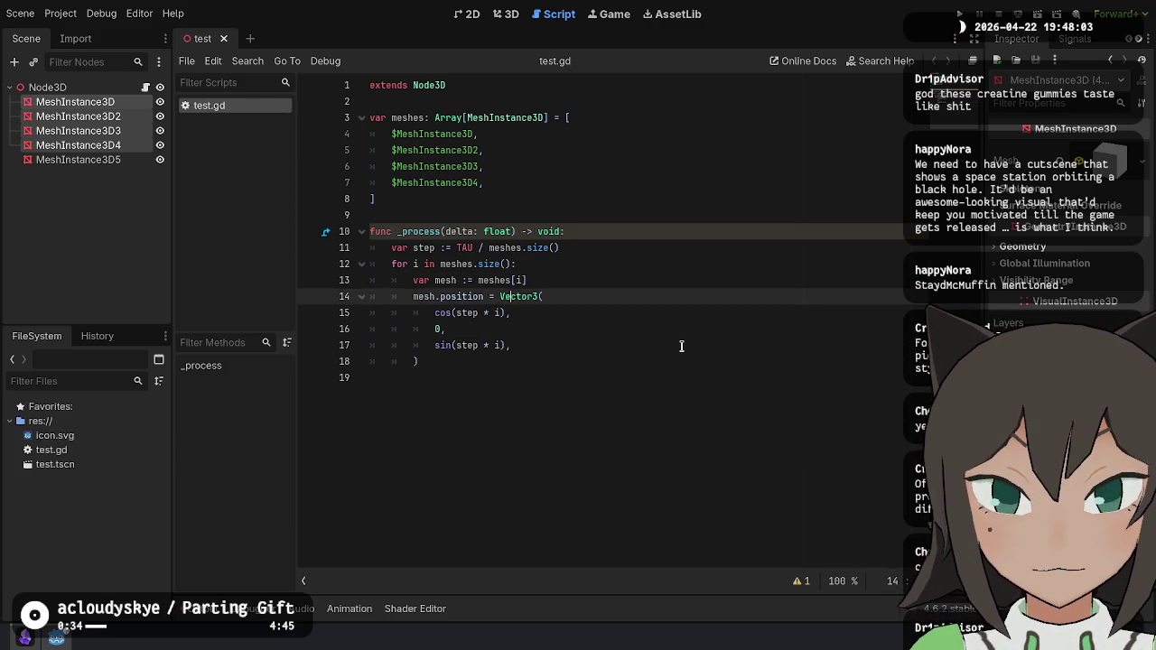
{"action": "key", "text": "Down"}
{"action": "key", "text": "Down"}
{"action": "key", "text": "Down"}
{"action": "key", "text": "Down"}
{"action": "key", "text": "Down"}
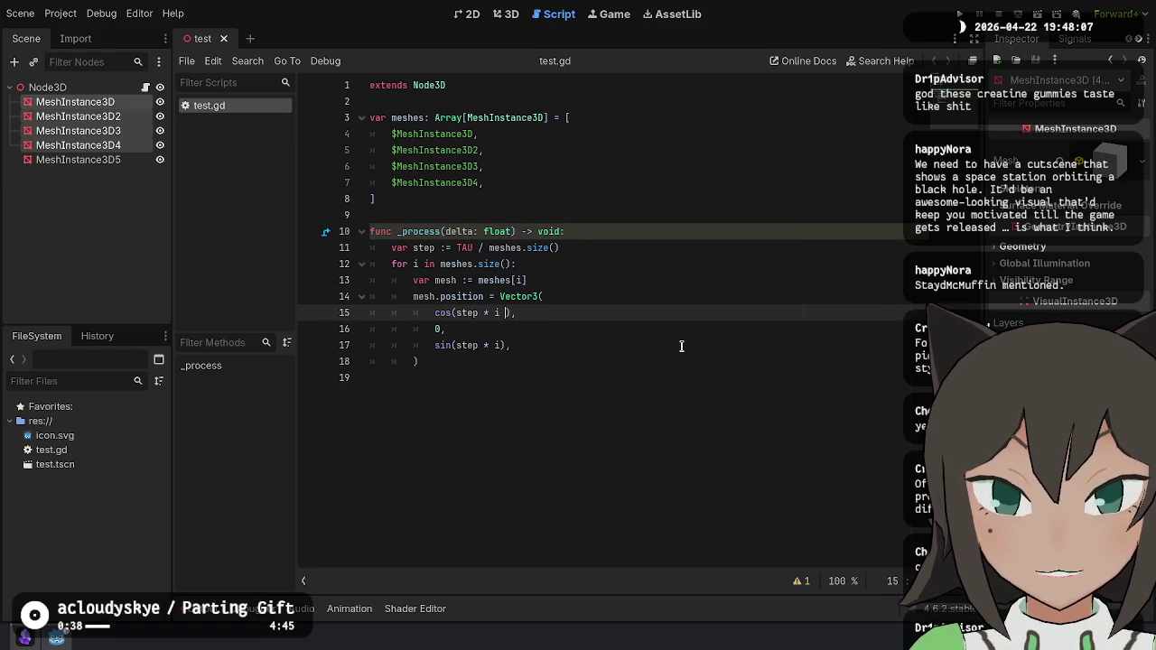
{"action": "key", "text": "BackSpace"}
{"action": "key", "text": "BackSpace"}
{"action": "key", "text": "BackSpace"}
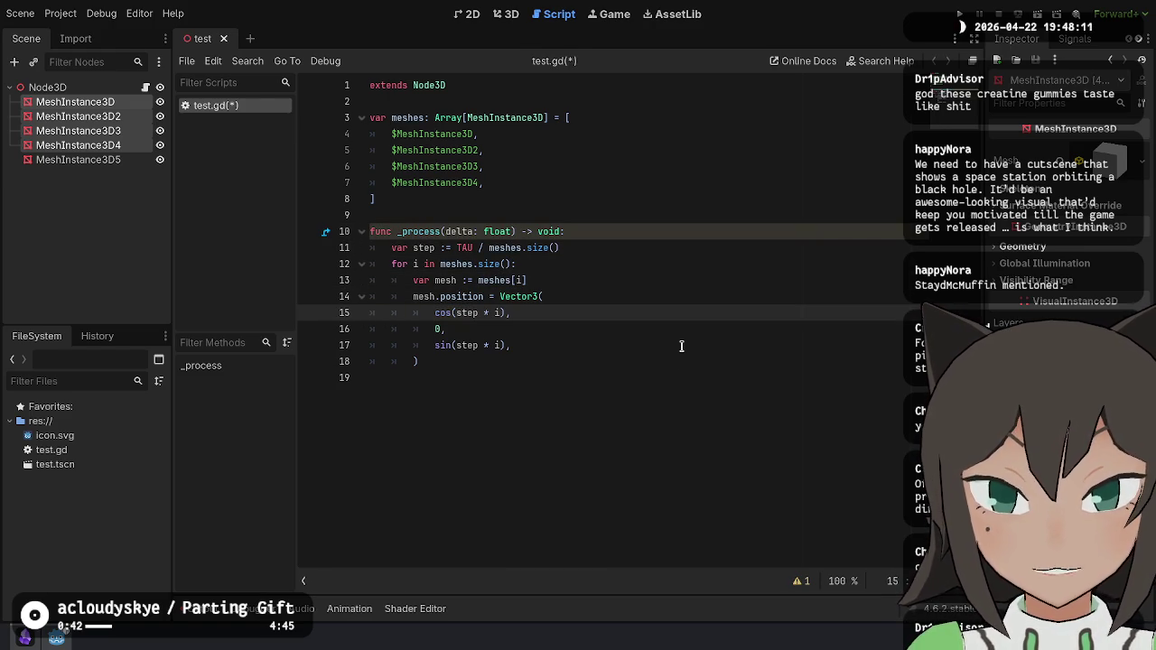
{"action": "key", "text": "Up"}
{"action": "key", "text": "Up"}
{"action": "key", "text": "Up"}
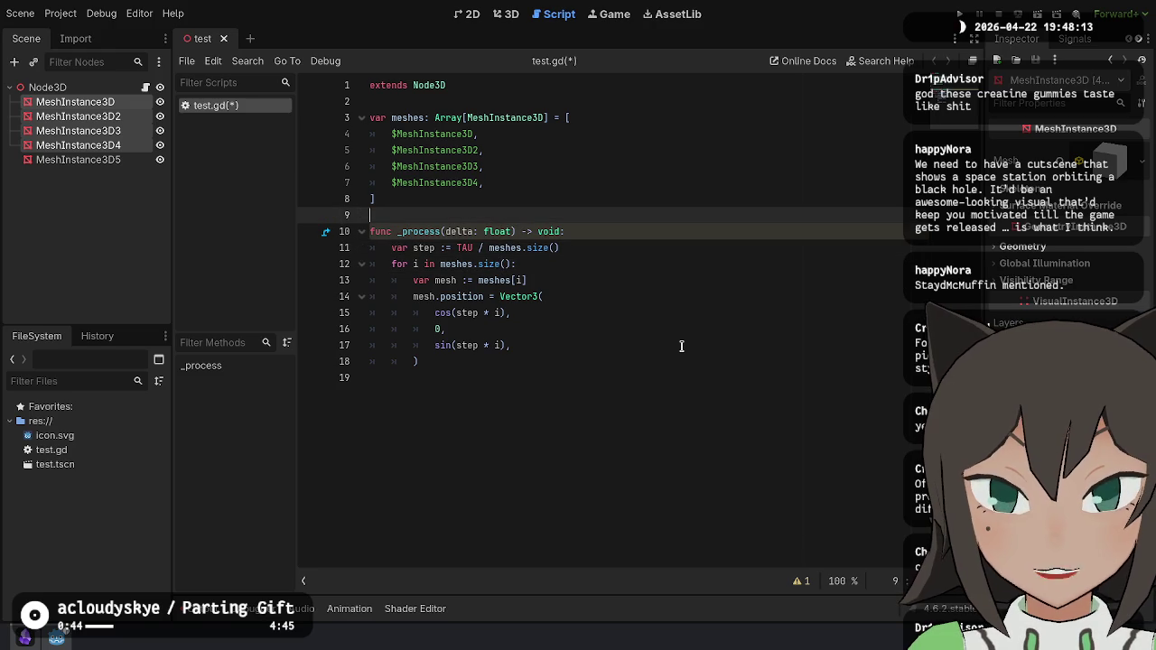
Declare an elapsed float starting at 0 and add 'elapsed += delta' at the top of _process.
{"action": "key", "text": "Return"}
{"action": "key", "text": "Return"}
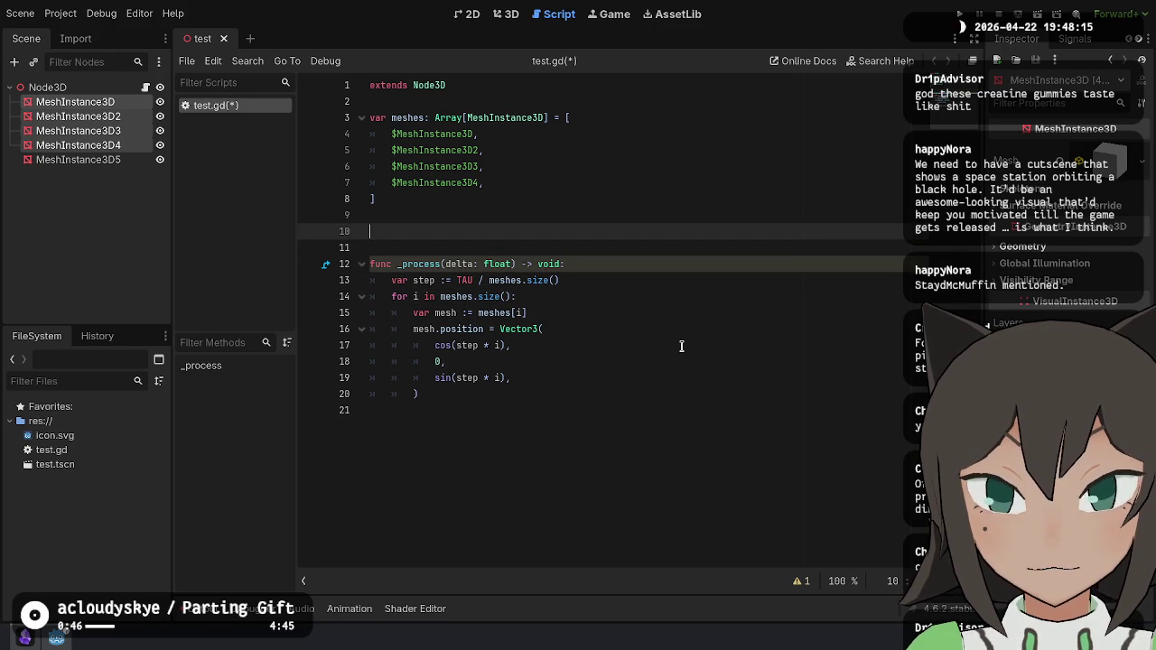
{"action": "type", "text": "varelapsed :"}
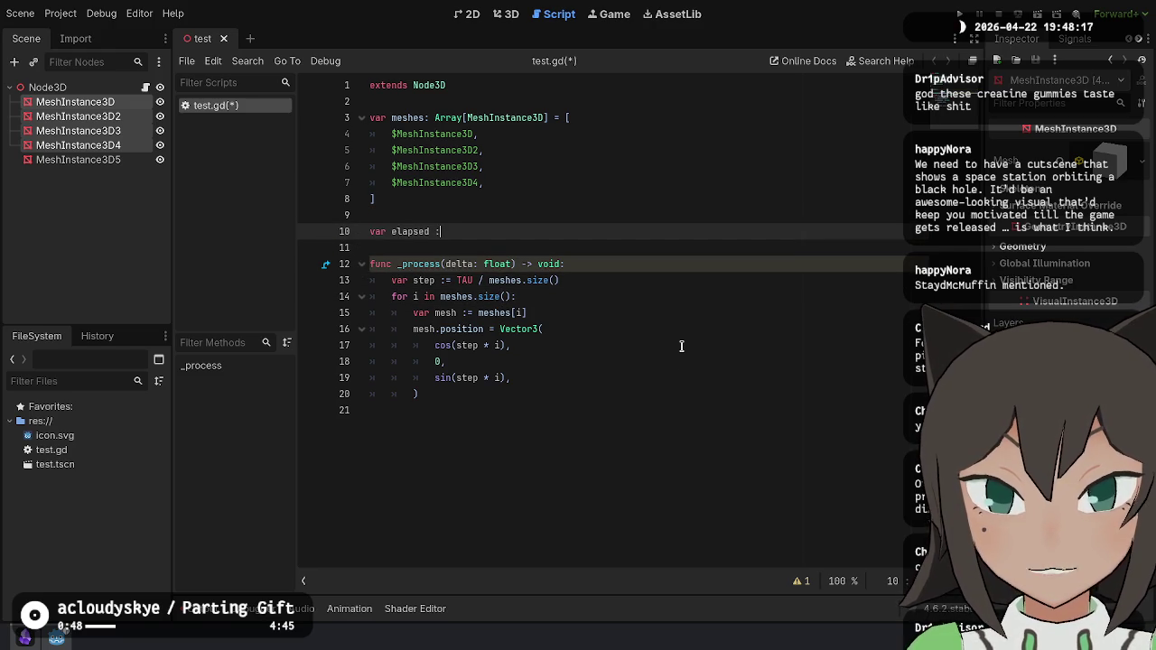
{"action": "type", "text": ": float = 0"}
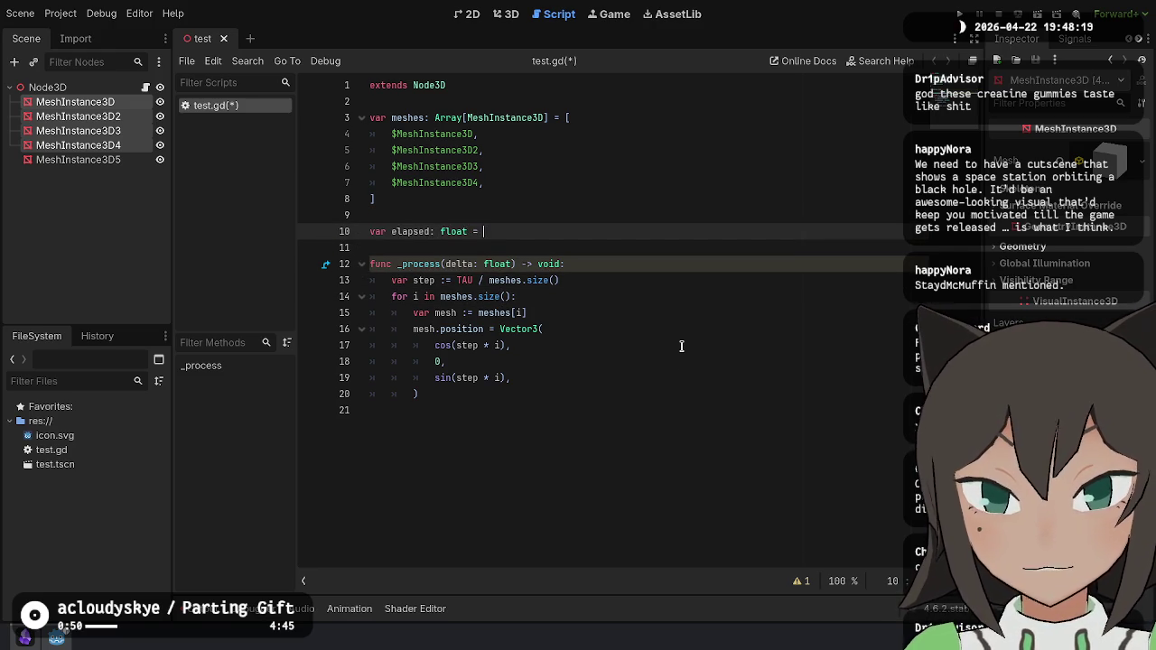
{"action": "key", "text": "Down"}
{"action": "key", "text": "Down"}
{"action": "key", "text": "End"}
{"action": "key", "text": "Return"}
{"action": "type", "text": "elapsed "}
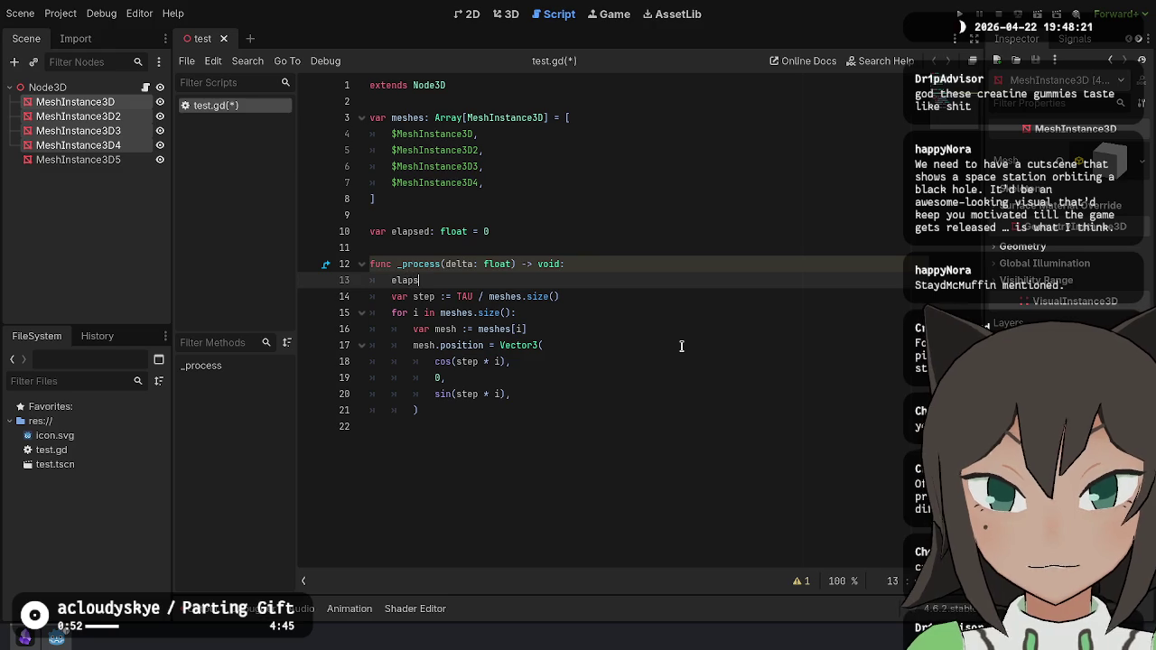
{"action": "type", "text": "+= delta"}
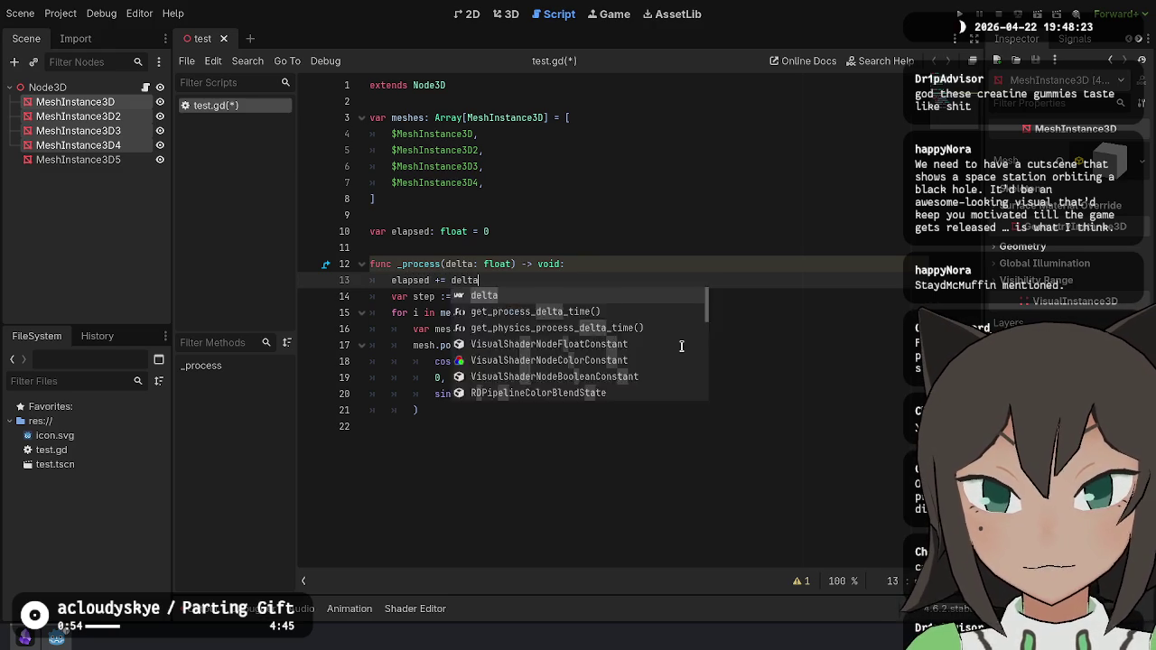
{"action": "key", "text": "Return"}
{"action": "key", "text": "Return"}
Add '+ elapsed * PI/2' inside both the cos and sin terms and save.
{"action": "key", "text": "Down"}
{"action": "key", "text": "Down"}
{"action": "key", "text": "Down"}
{"action": "key", "text": "End"}
{"action": "key", "text": "Left"}
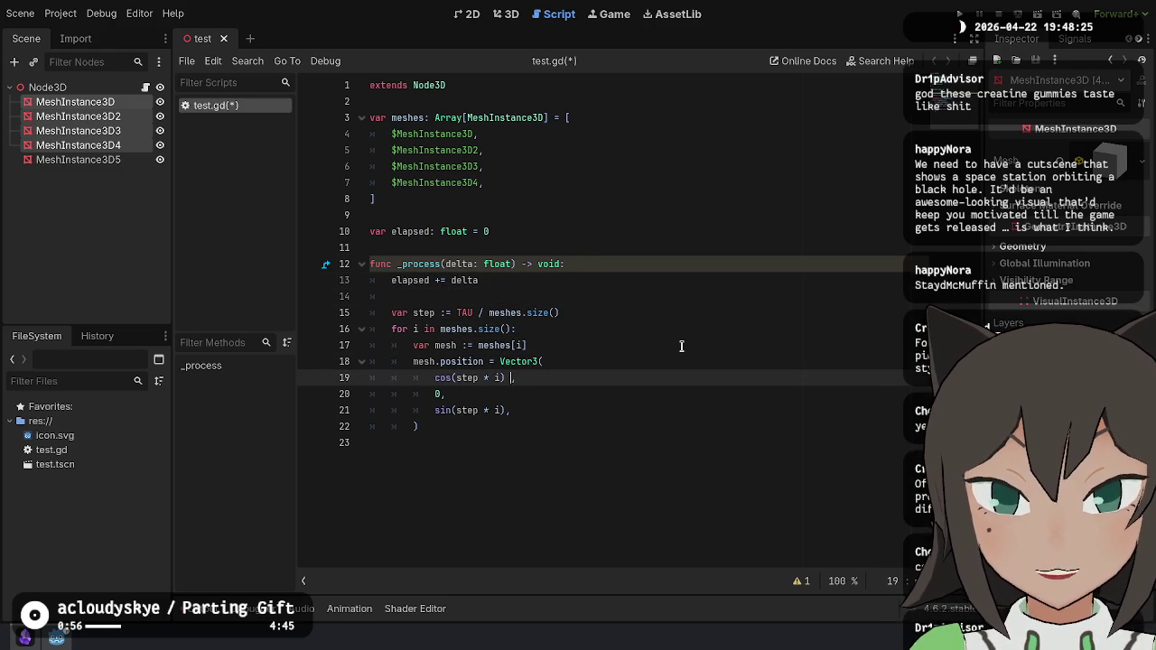
{"action": "type", "text": "+ elapsed"}
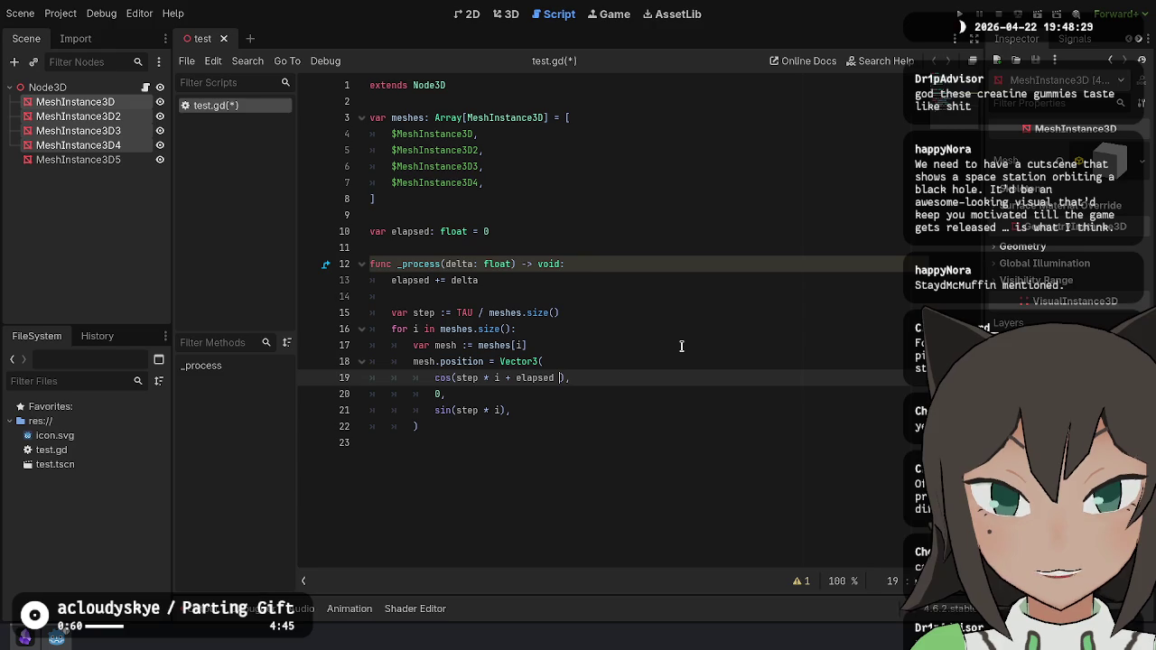
{"action": "type", "text": " * PI"}
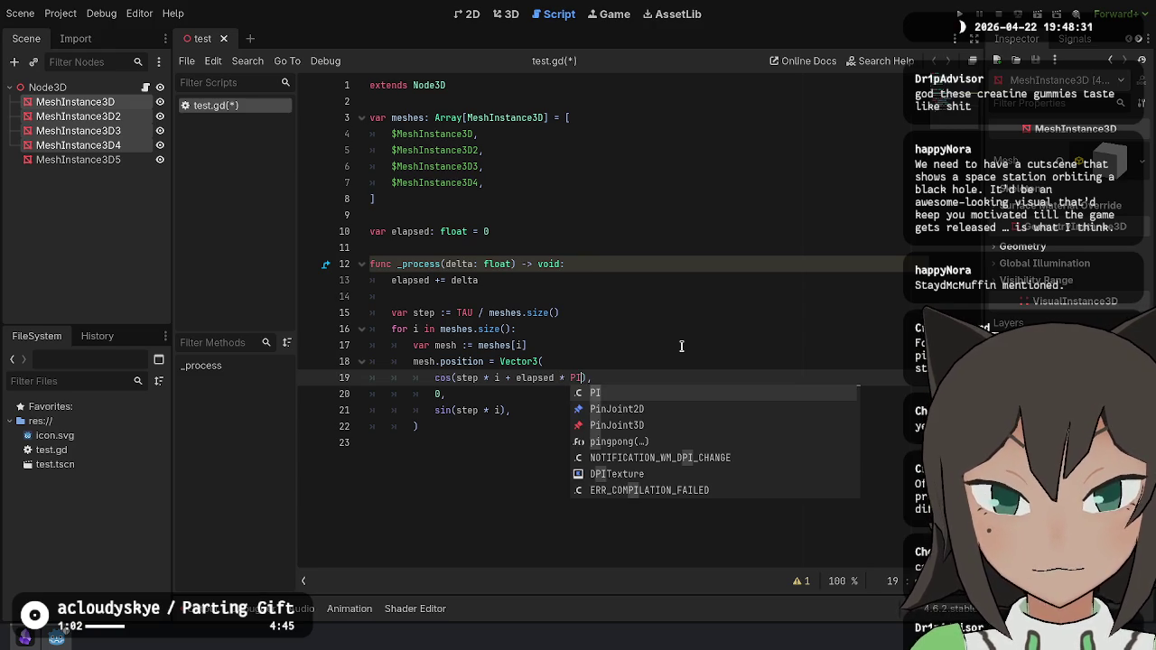
{"action": "type", "text": "/2"}
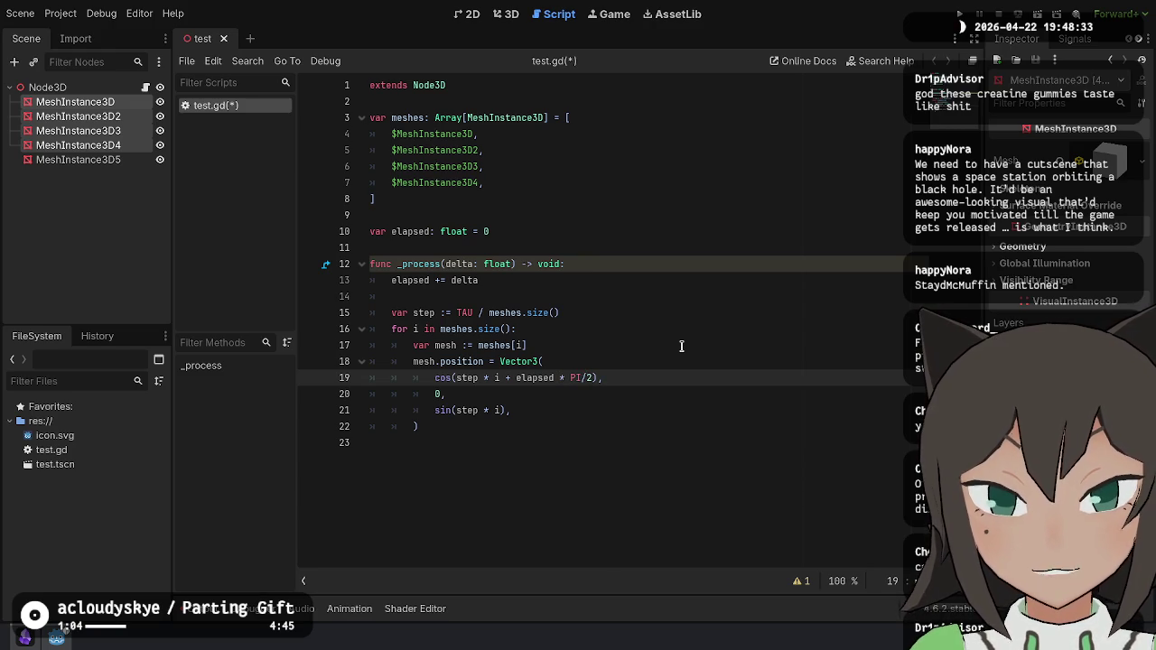
{"action": "key", "text": "ctrl+shift+Left"}
{"action": "key", "text": "ctrl+shift+Left"}
{"action": "key", "text": "ctrl+shift+Left"}
{"action": "key", "text": "ctrl+c"}
{"action": "key", "text": "Down"}
{"action": "key", "text": "Down"}
{"action": "key", "text": "ctrl+v"}
{"action": "key", "text": "ctrl+s"}
Move the expression into 'var offset := elapsed * PI/2' declared above the loop.
{"action": "key", "text": "Up"}
{"action": "key", "text": "Up"}
{"action": "key", "text": "ctrl+shift+Left"}
{"action": "key", "text": "ctrl+shift+Left"}
{"action": "key", "text": "ctrl+shift+Left"}
{"action": "key", "text": "ctrl+x"}
{"action": "key", "text": "Up"}
{"action": "key", "text": "Up"}
{"action": "key", "text": "End"}
{"action": "key", "text": "Return"}
{"action": "type", "text": "var offset :="}
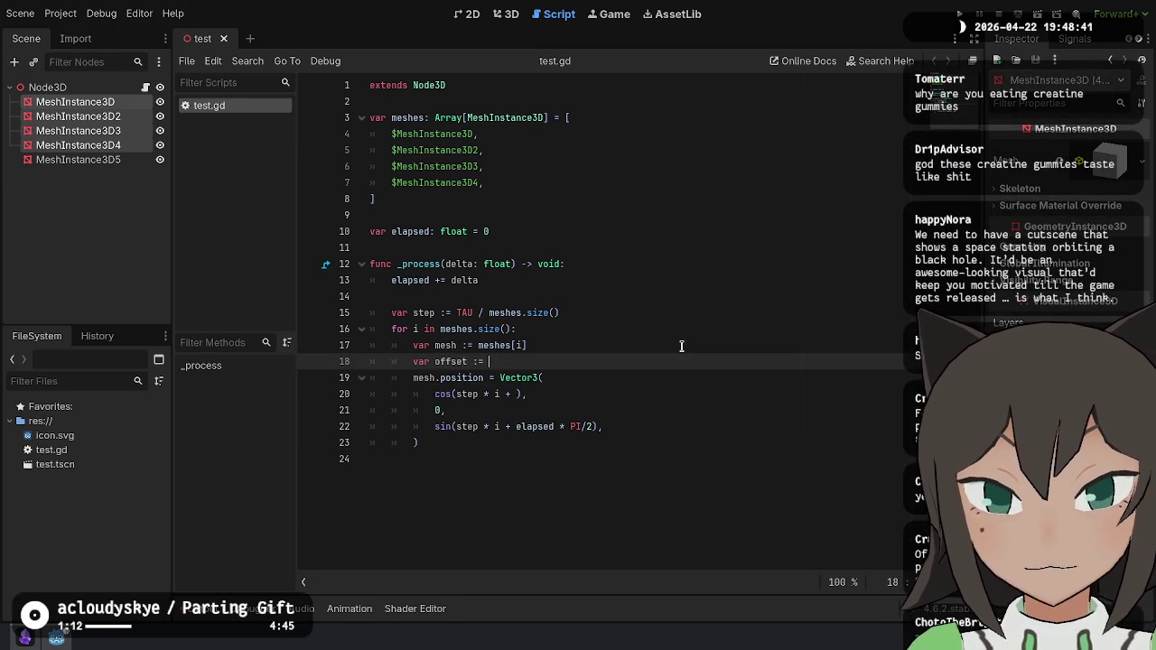
{"action": "key", "text": "ctrl+v"}
{"action": "key", "text": "alt+Up"}
{"action": "key", "text": "alt+Up"}
{"action": "key", "text": "shift+Tab"}
{"action": "key", "text": "alt+Up"}
Use offset in place of the expression inside cos and sin, then save the script.
{"action": "key", "text": "Down"}
{"action": "key", "text": "Down"}
{"action": "key", "text": "Down"}
{"action": "key", "text": "Up"}
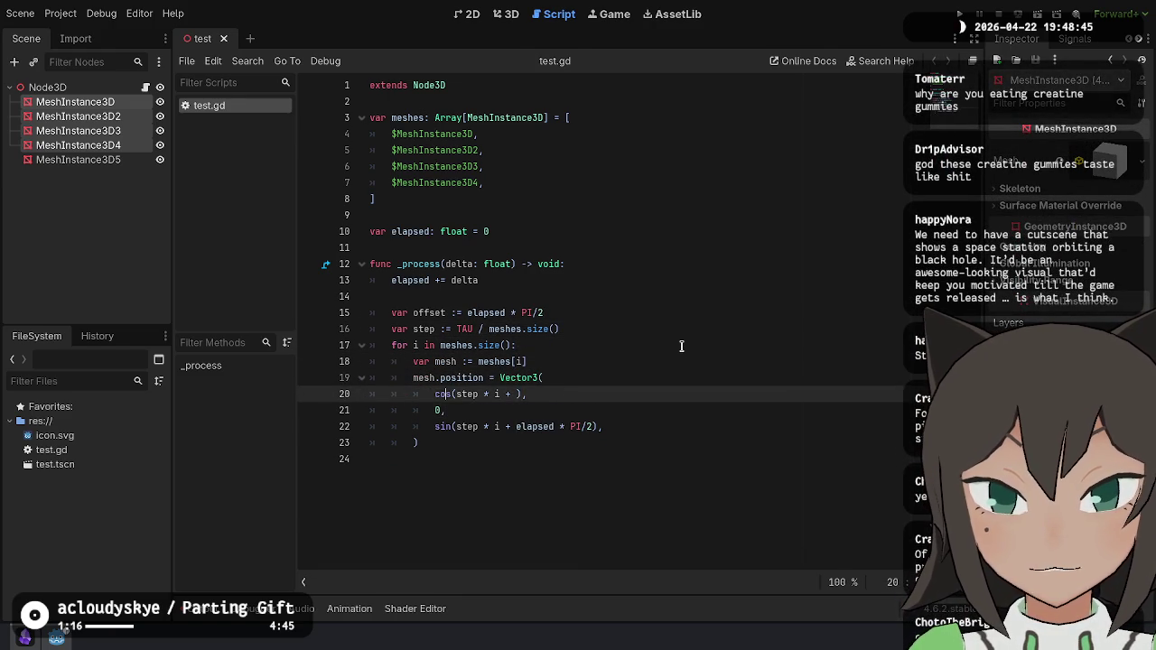
{"action": "key", "text": "End"}
{"action": "key", "text": "Left"}
{"action": "key", "text": "Left"}
{"action": "type", "text": "offset"}
{"action": "key", "text": "Down"}
{"action": "key", "text": "Down"}
{"action": "key", "text": "ctrl+Left"}
{"action": "key", "text": "ctrl+shift+Right"}
{"action": "key", "text": "ctrl+shift+Right"}
{"action": "key", "text": "ctrl+shift+Right"}
{"action": "type", "text": "offset"}
{"action": "key", "text": "ctrl+s"}
{"action": "key", "text": "Down"}
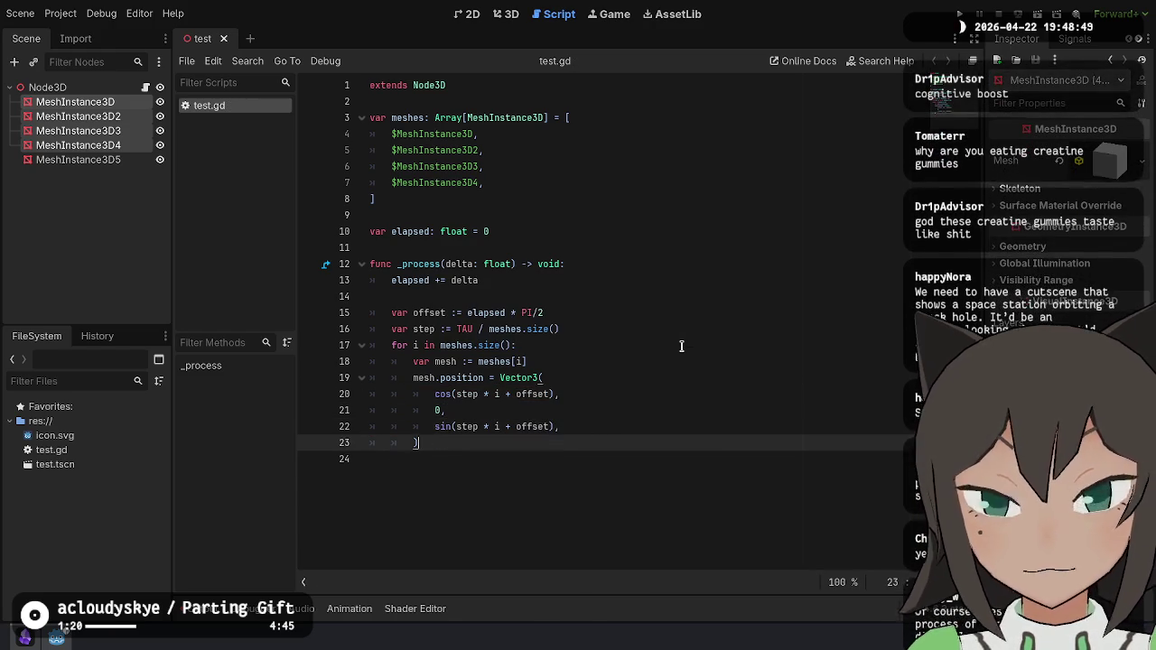
{"action": "key", "text": "Up"}
{"action": "key", "text": "Down"}
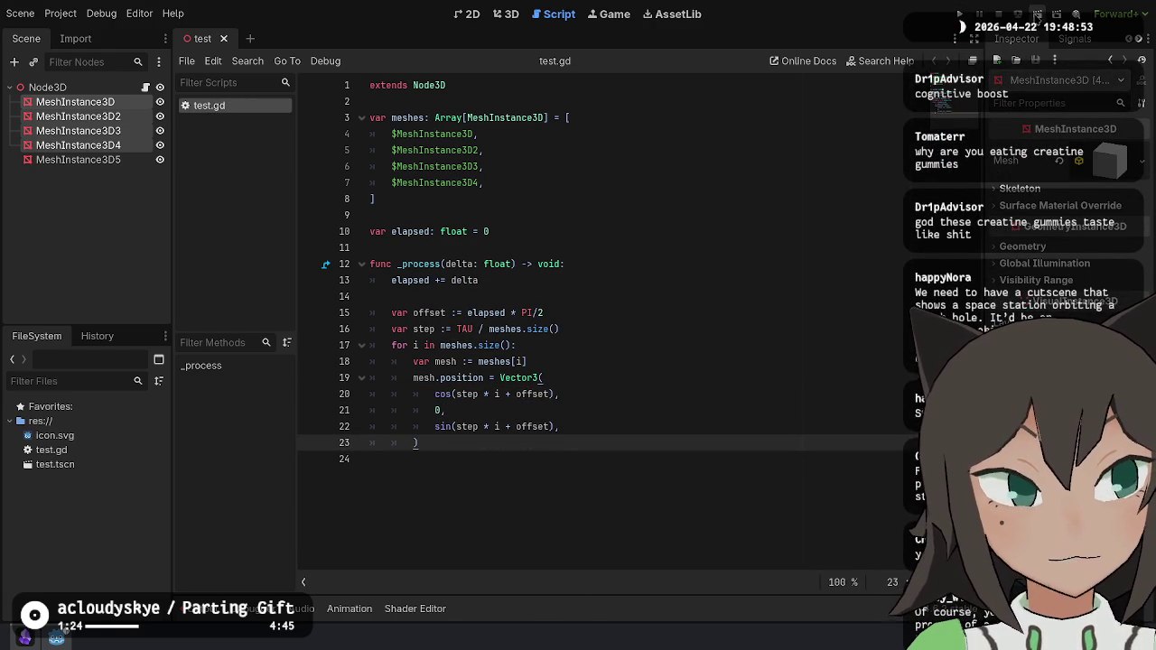
Run the project and inspect the failing position assignment caused by null meshes.
{"action": "left_click", "coordinate": [1038, 13]}
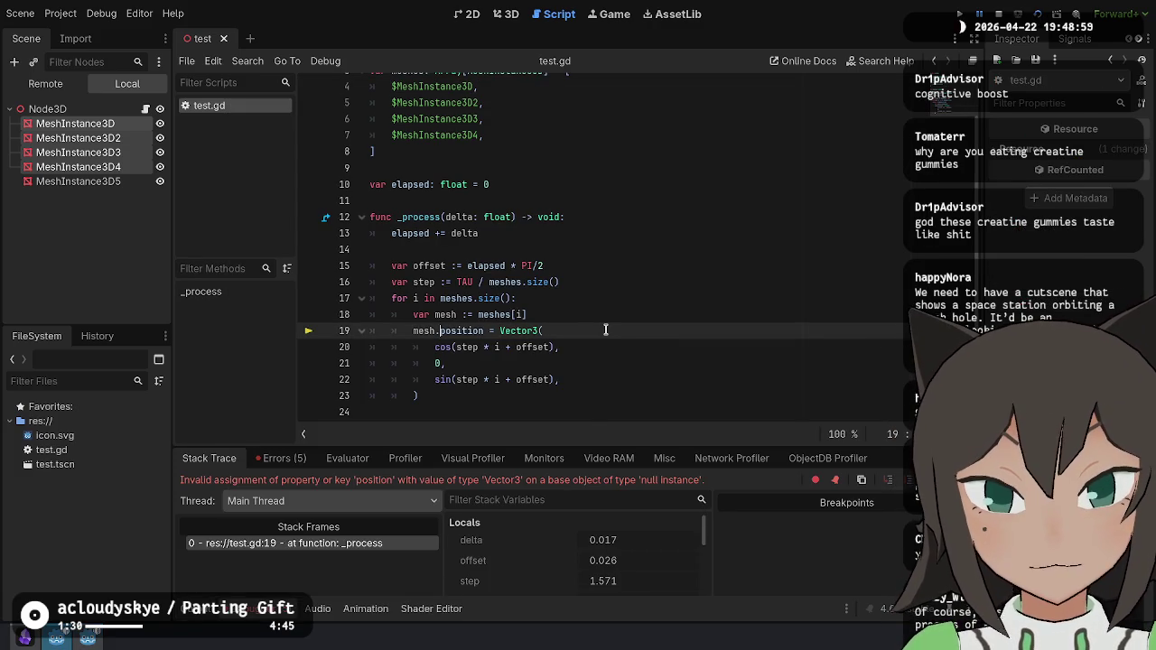
{"action": "double_click", "coordinate": [462, 331]}
{"action": "scroll", "coordinate": [498, 201], "scroll_direction": "up", "scroll_amount": 1}
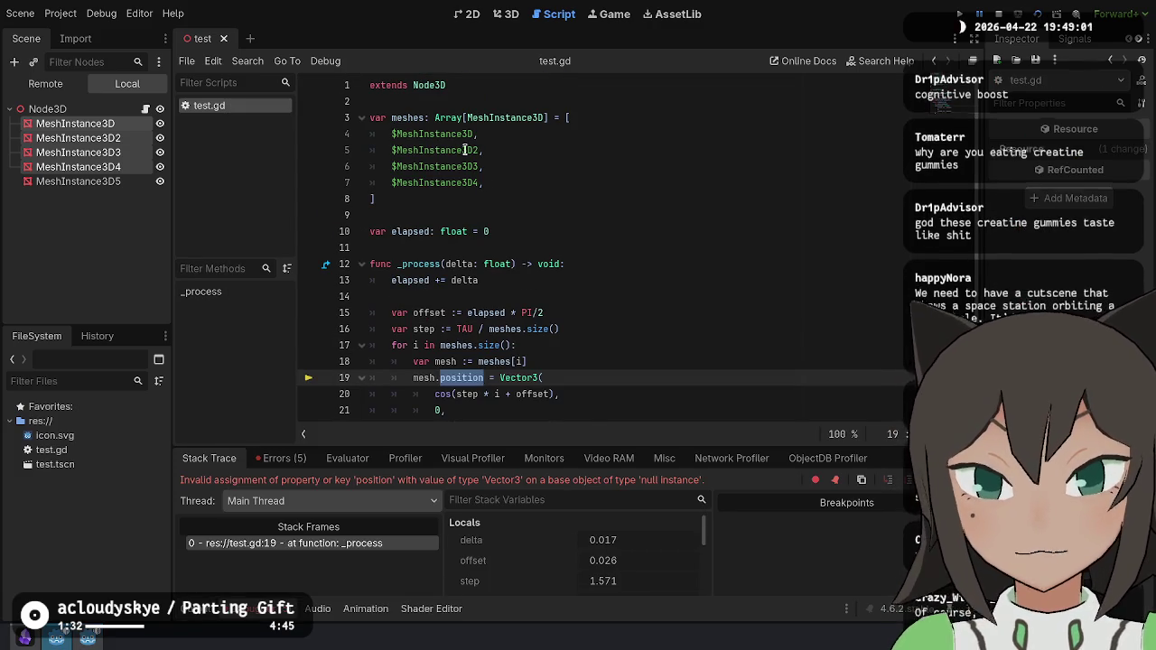
{"action": "left_click", "coordinate": [706, 229]}
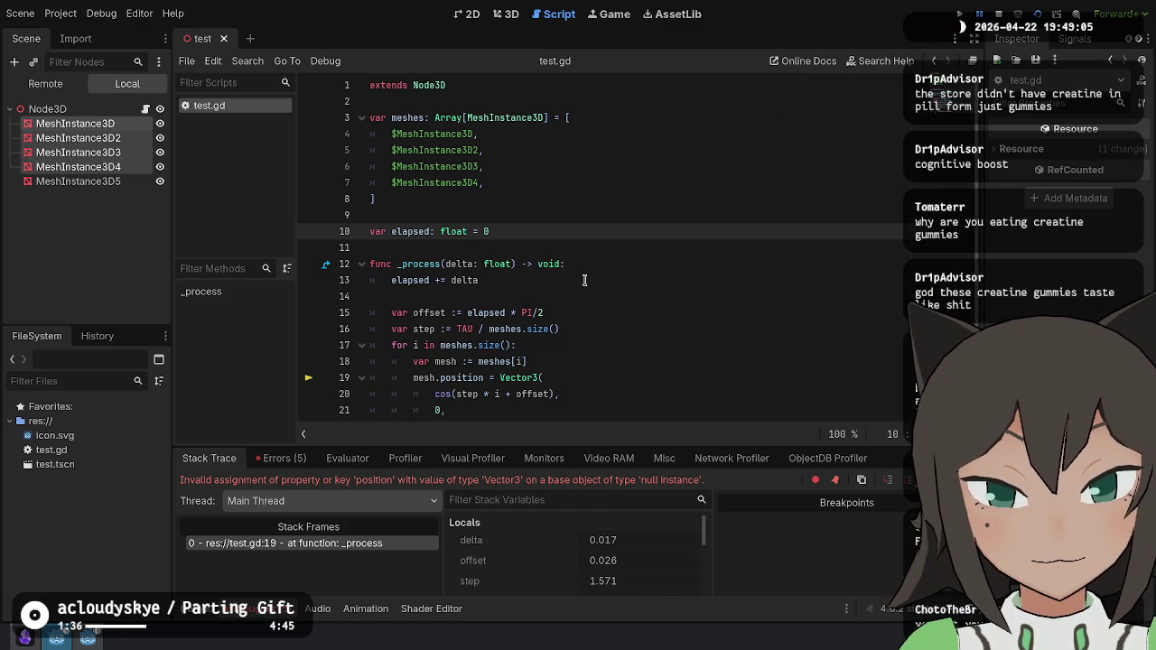
{"action": "double_click", "coordinate": [512, 360]}
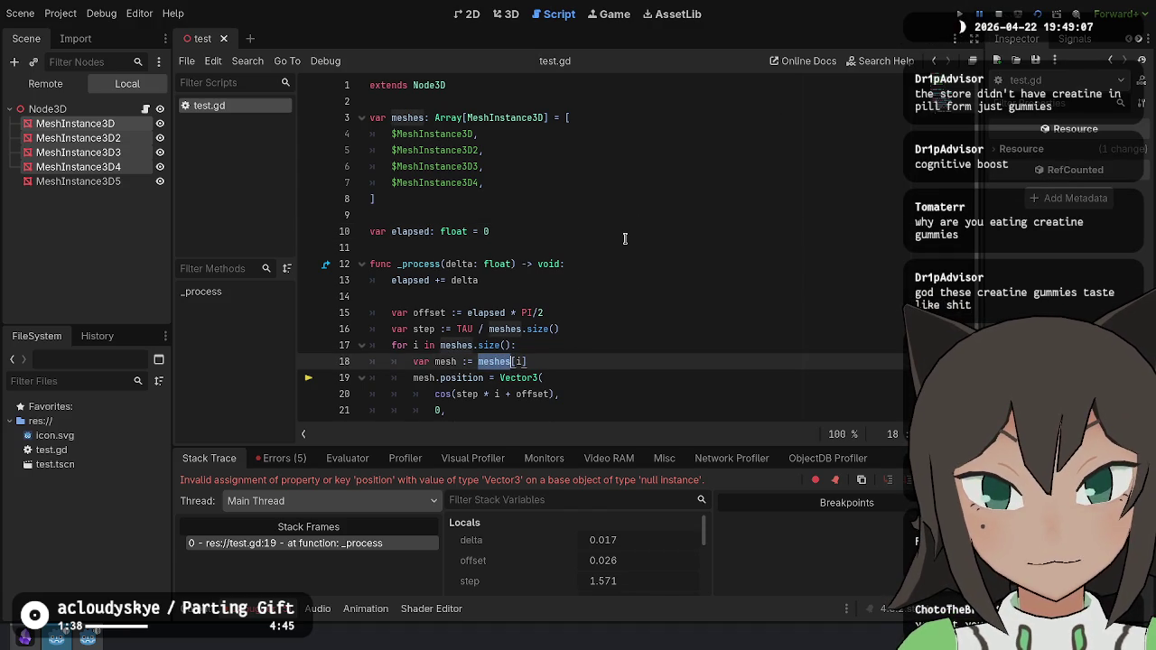
{"action": "scroll", "coordinate": [624, 239], "scroll_direction": "down", "scroll_amount": 1}
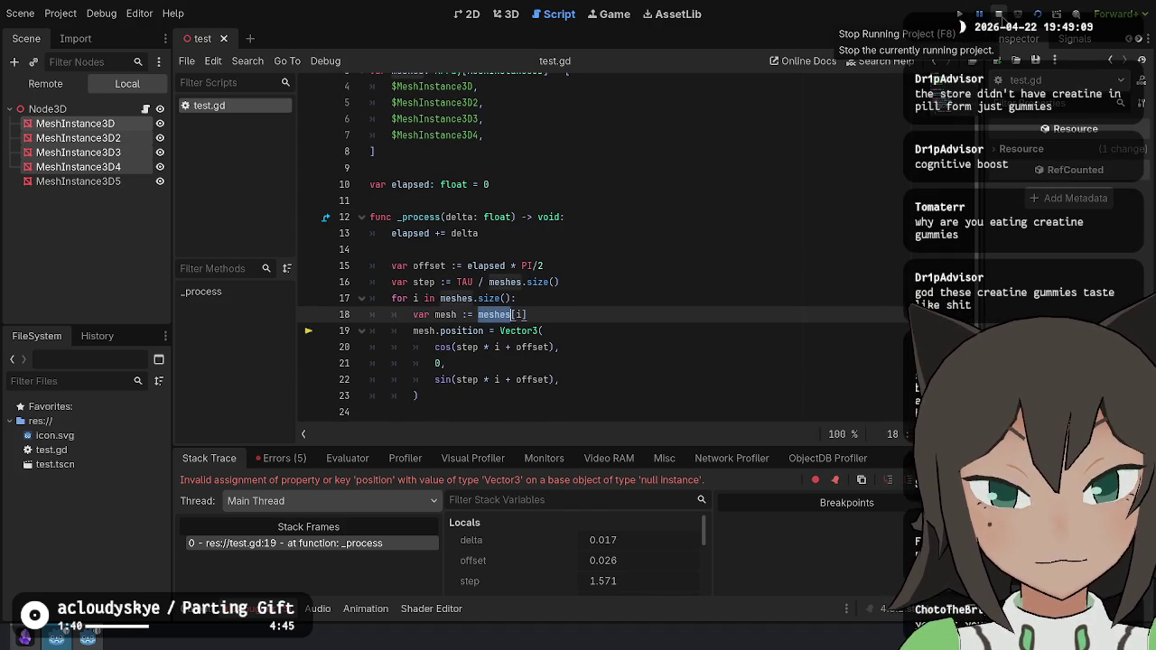
{"action": "scroll", "coordinate": [602, 542], "scroll_direction": "down", "scroll_amount": 2}
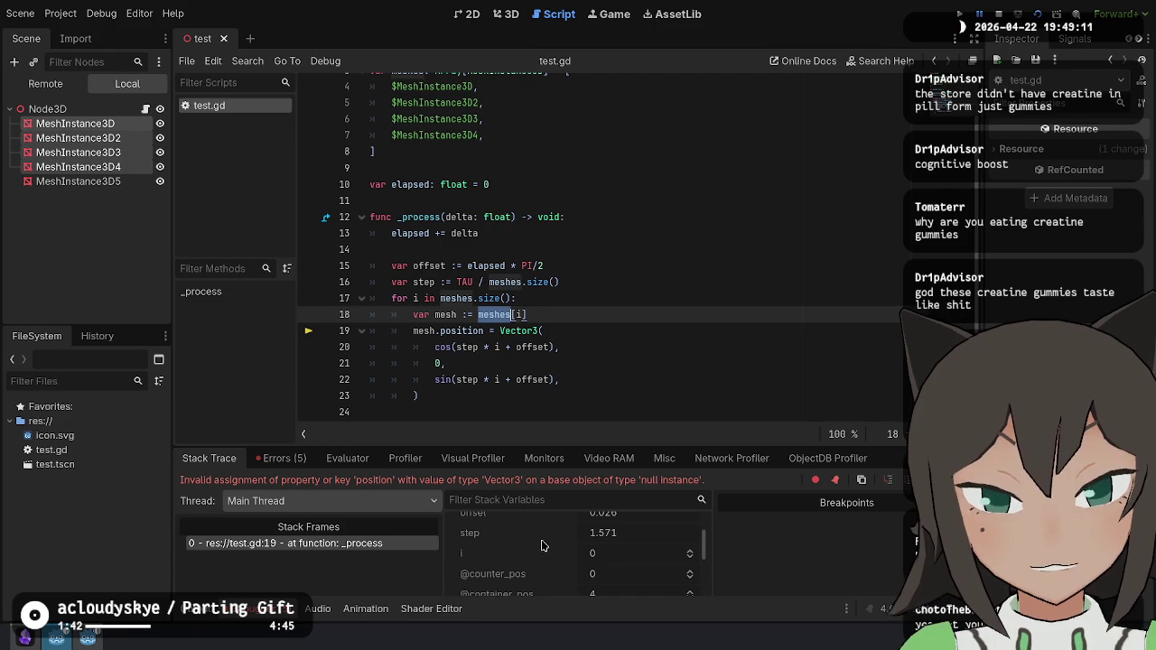
{"action": "scroll", "coordinate": [550, 557], "scroll_direction": "down", "scroll_amount": 2}
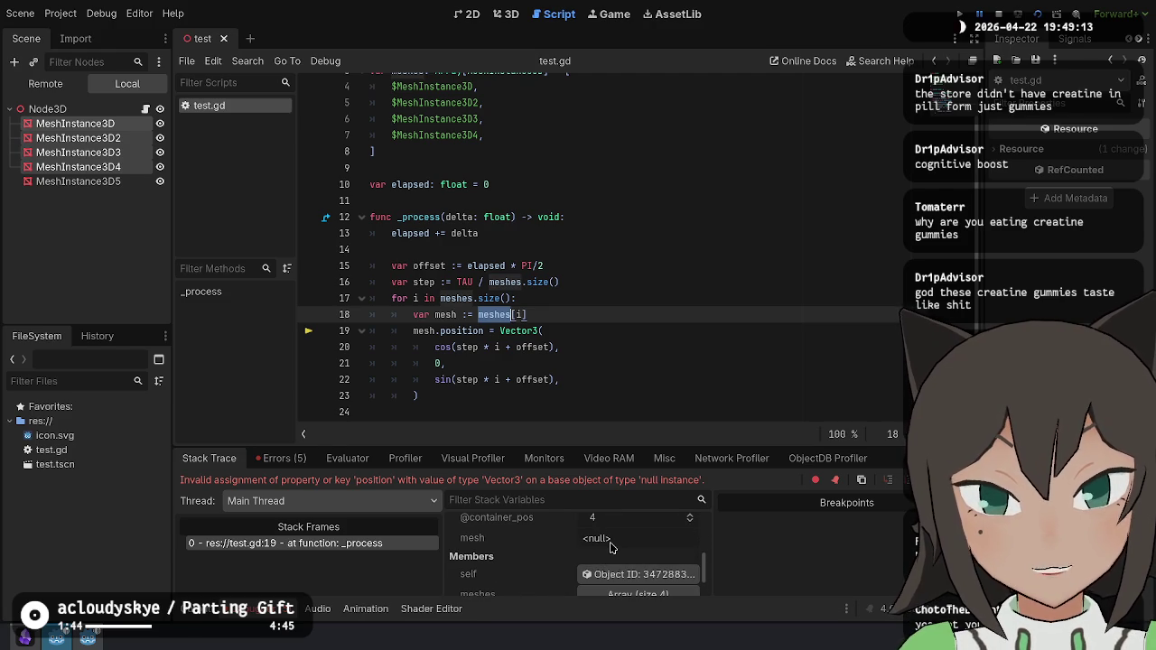
{"action": "scroll", "coordinate": [605, 551], "scroll_direction": "down", "scroll_amount": 1}
{"action": "scroll", "coordinate": [564, 578], "scroll_direction": "up", "scroll_amount": 1}
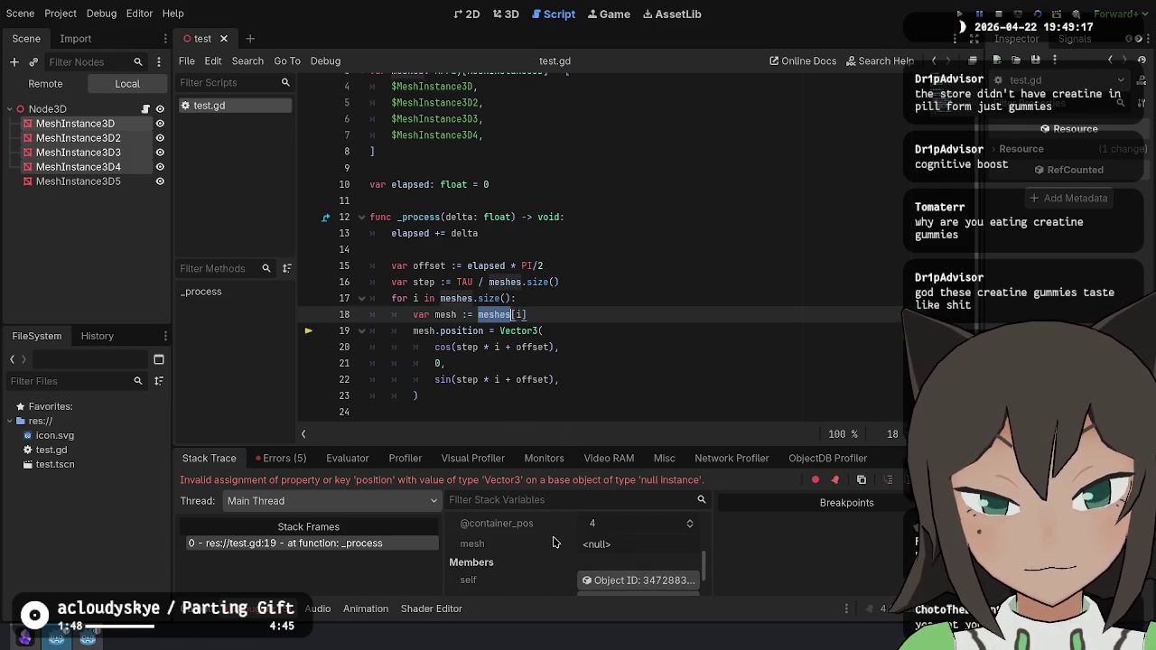
{"action": "left_click", "coordinate": [495, 317]}
{"action": "mouse_move", "coordinate": [495, 317]}
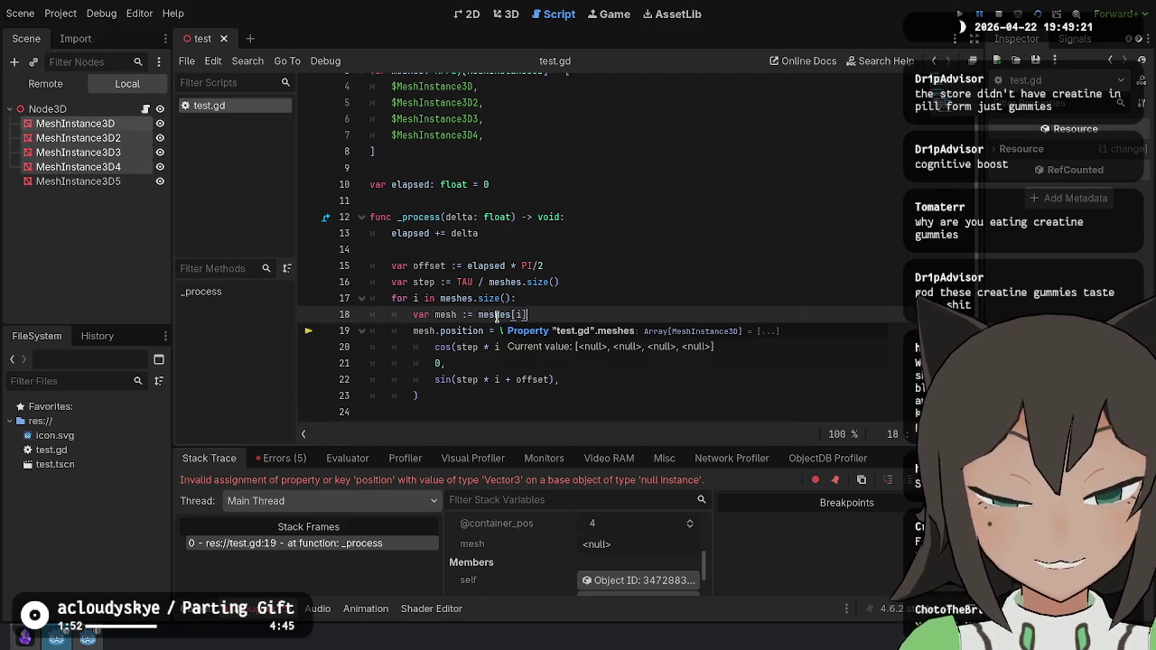
{"action": "scroll", "coordinate": [451, 289], "scroll_direction": "up", "scroll_amount": 1}
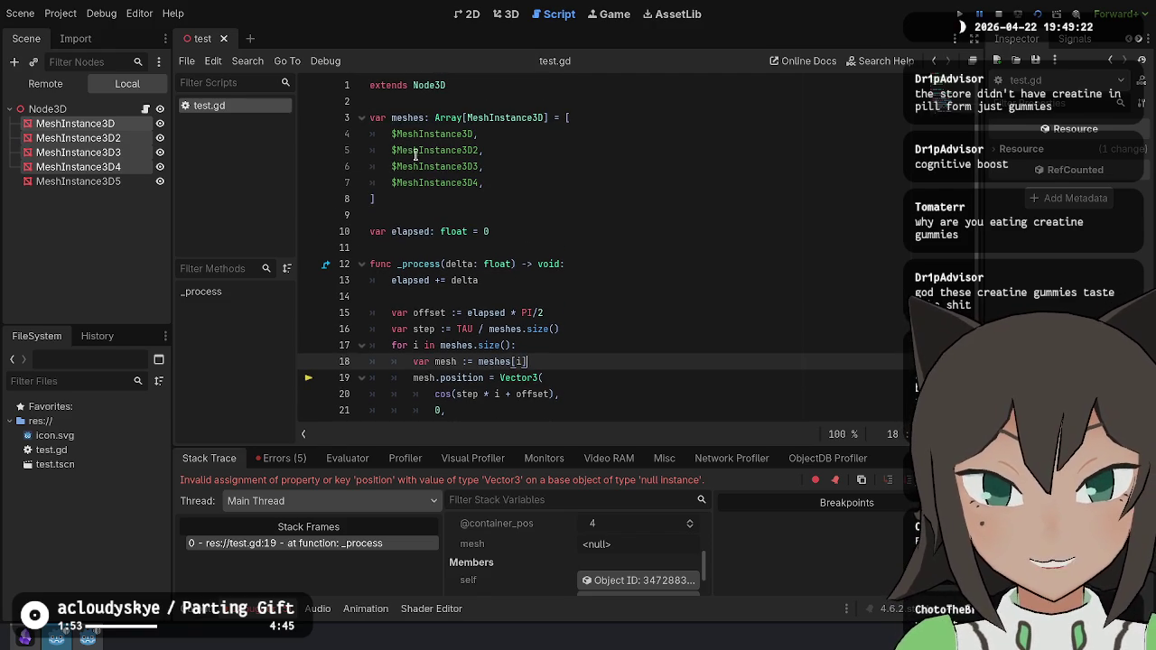
{"action": "left_click", "coordinate": [403, 267]}
{"action": "double_click", "coordinate": [407, 264]}
{"action": "left_click", "coordinate": [649, 266]}
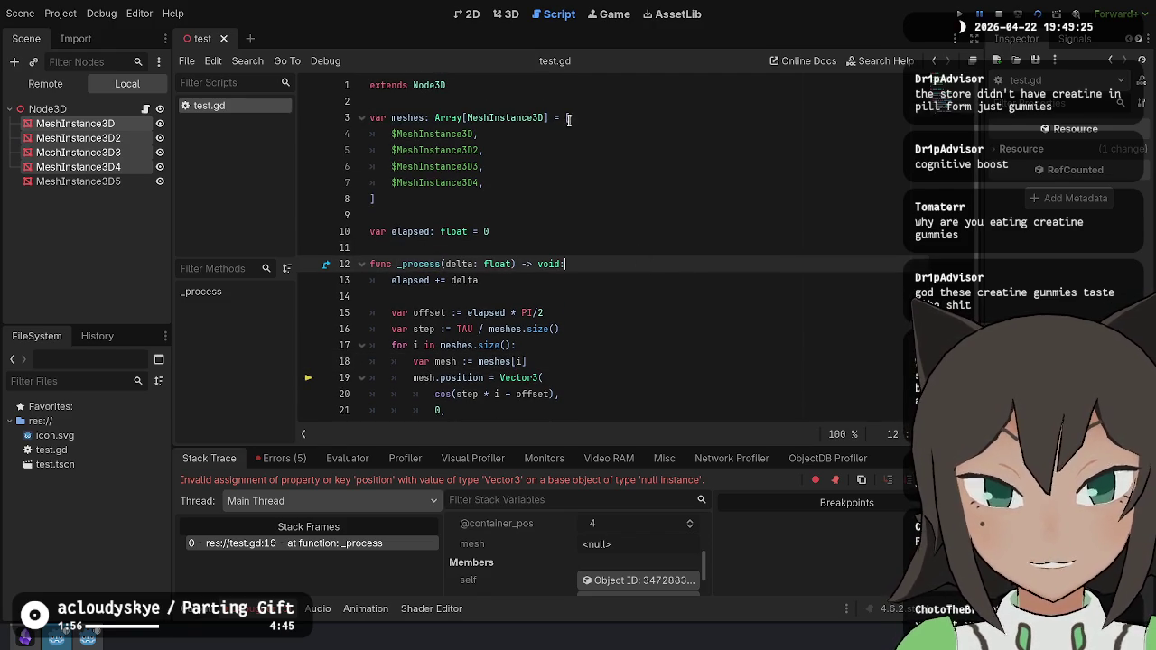
{"action": "left_click", "coordinate": [568, 119]}
{"action": "key", "text": "Home"}
{"action": "type", "text": "@o"}
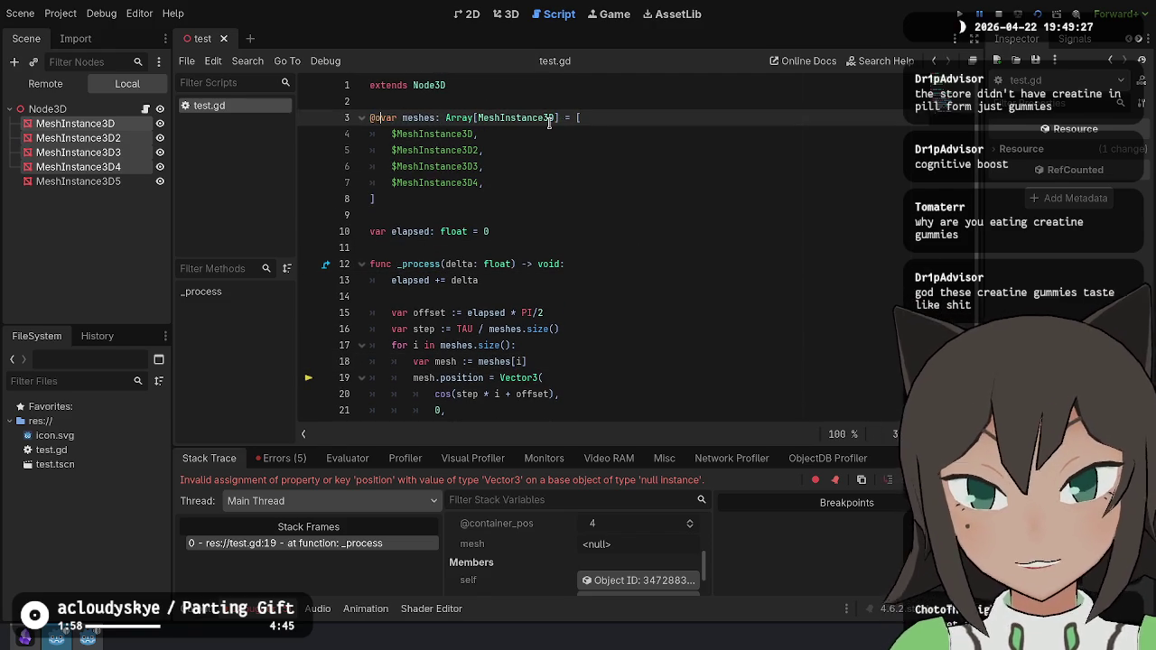
{"action": "type", "text": "nready"}
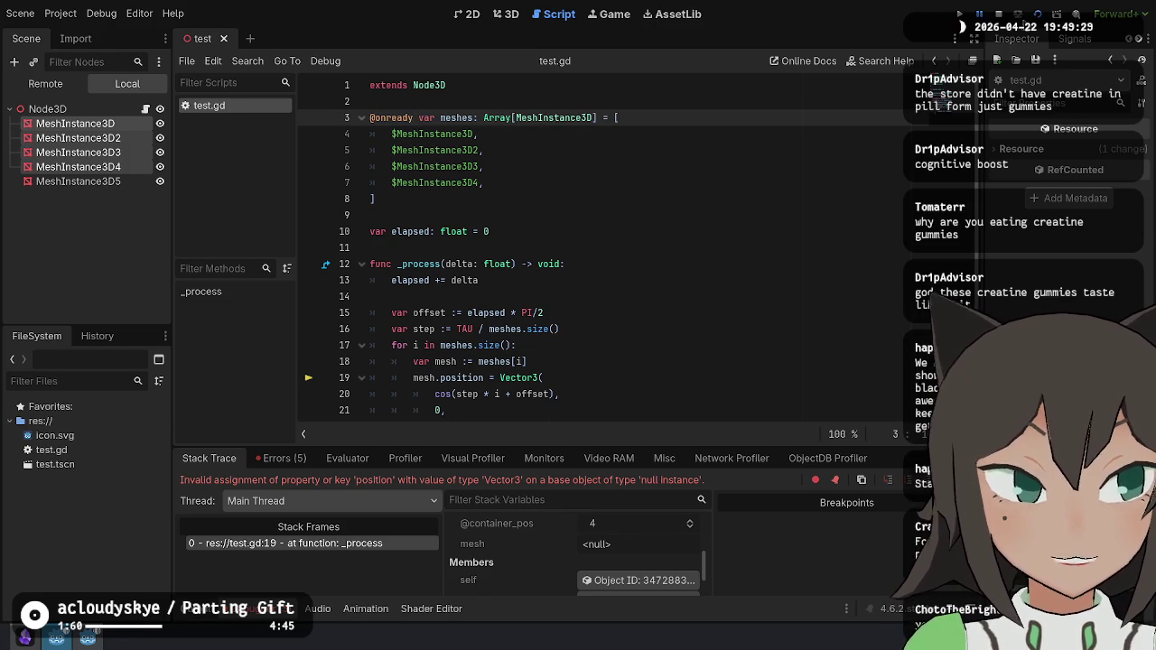
{"action": "key", "text": "F8"}
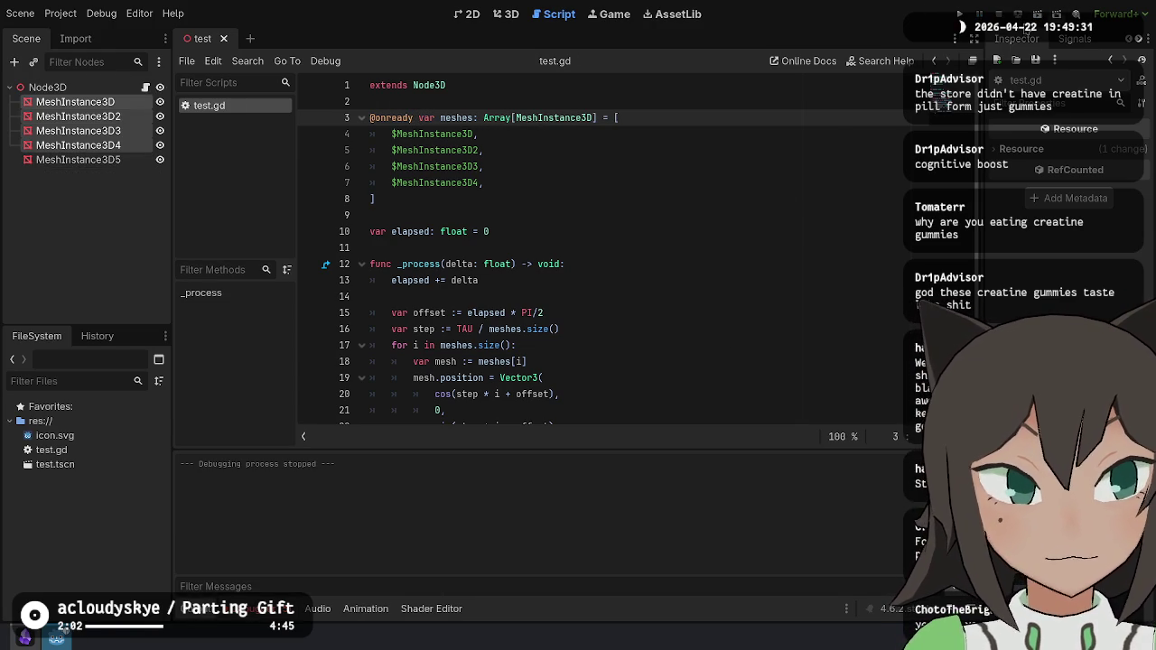
{"action": "key", "text": "F5"}
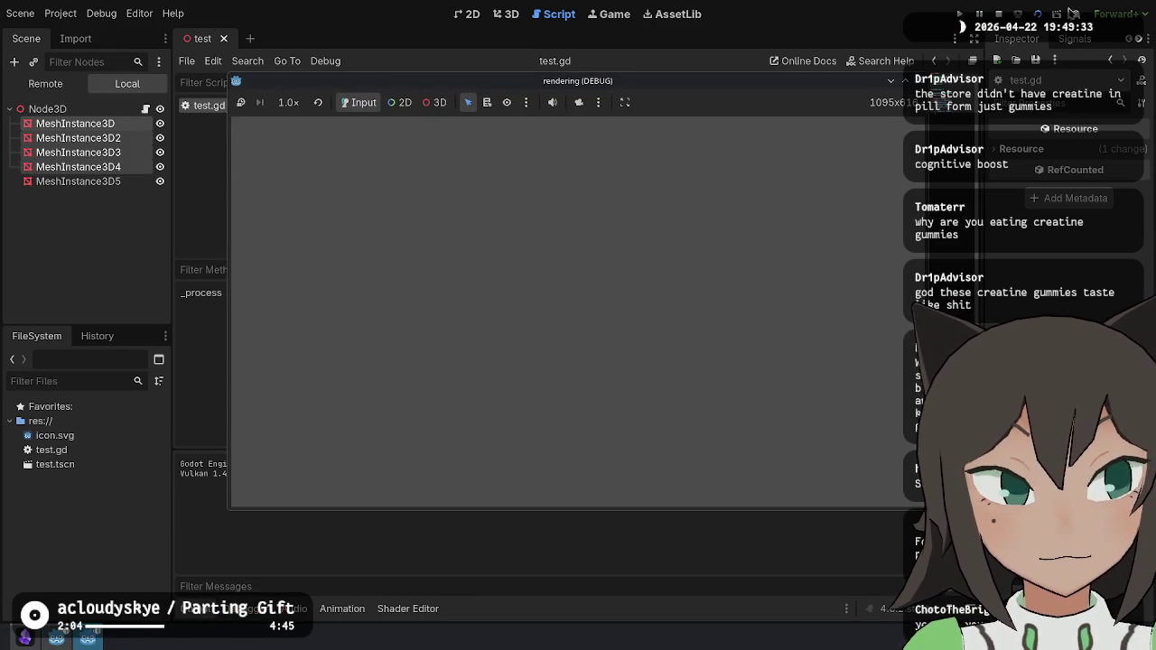
Close the running game and add a Camera3D child under the Node3D root.
{"action": "left_click", "coordinate": [998, 15]}
{"action": "left_click", "coordinate": [512, 14]}
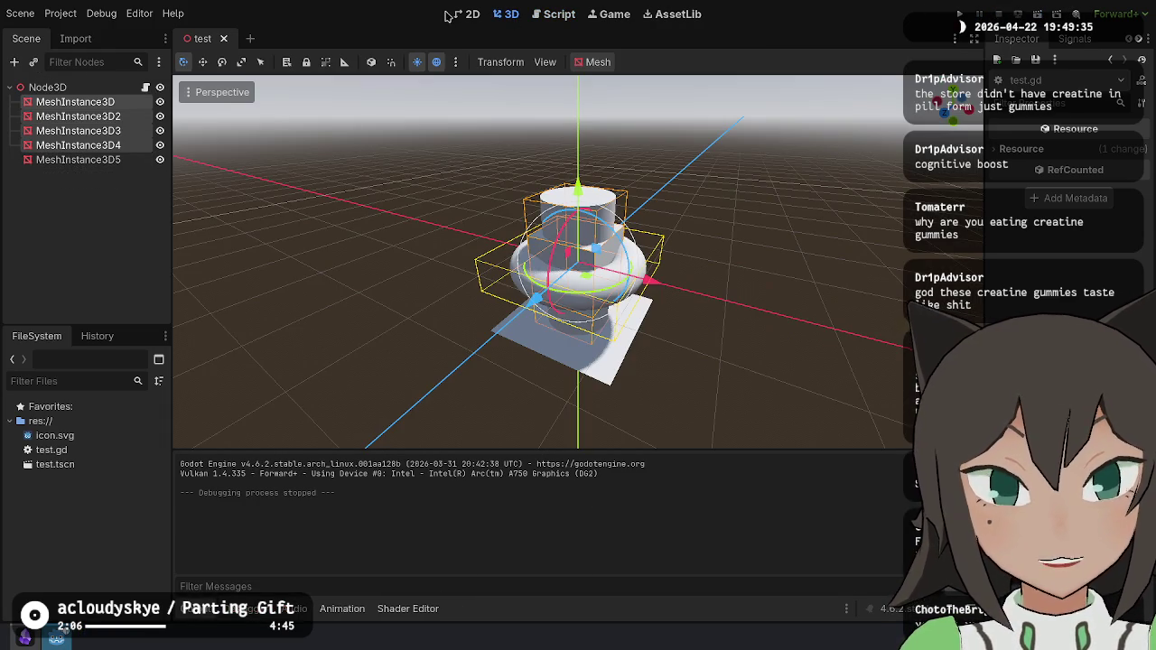
{"action": "left_click", "coordinate": [94, 85]}
{"action": "right_click", "coordinate": [104, 87]}
{"action": "left_click", "coordinate": [233, 118]}
{"action": "type", "text": "camera"}
{"action": "key", "text": "Return"}
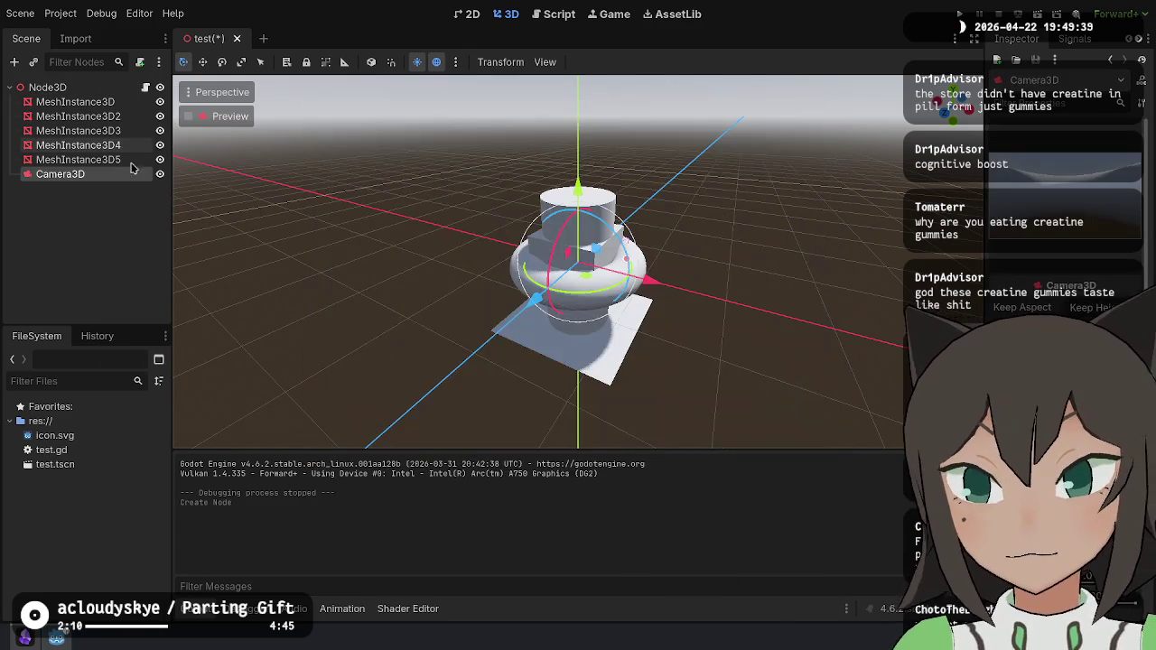
Move the camera 2 units along Z to face the meshes and save the scene.
{"action": "mouse_move", "coordinate": [528, 308]}
{"action": "left_mouse_down"}
{"action": "mouse_move", "coordinate": [429, 400]}
{"action": "mouse_move", "coordinate": [207, 562]}
{"action": "mouse_move", "coordinate": [226, 533]}
{"action": "left_mouse_up"}
{"action": "key", "text": "f"}
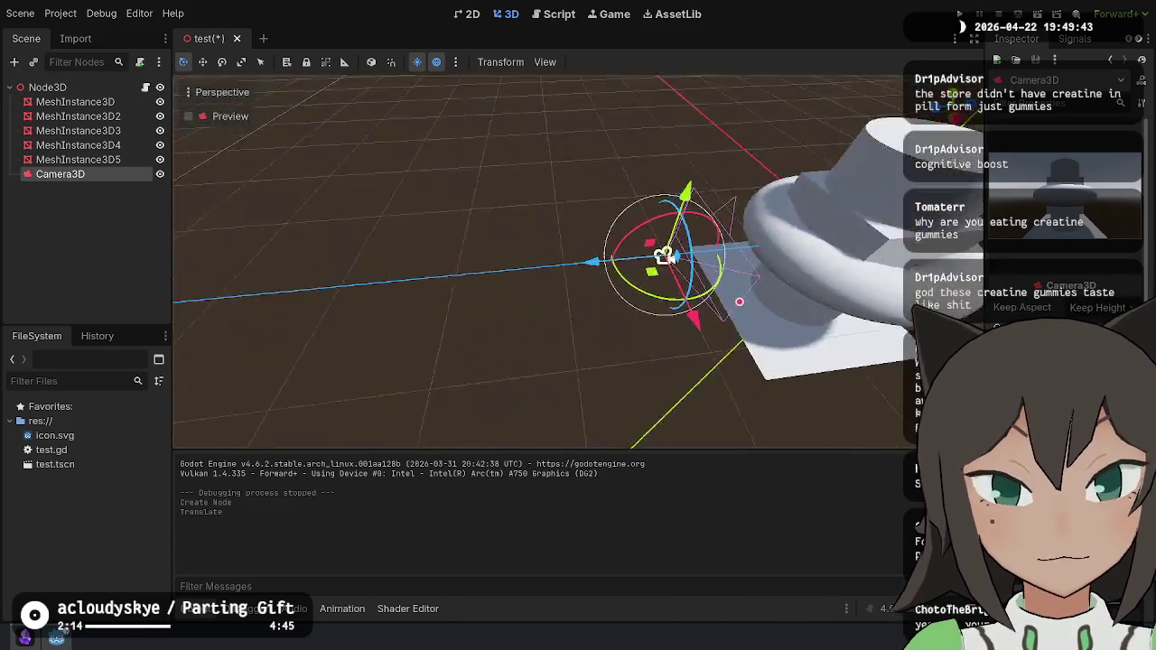
{"action": "scroll", "coordinate": [578, 262], "scroll_direction": "down", "scroll_amount": 3}
{"action": "left_click_drag", "start_coordinate": [460, 287], "coordinate": [341, 323]}
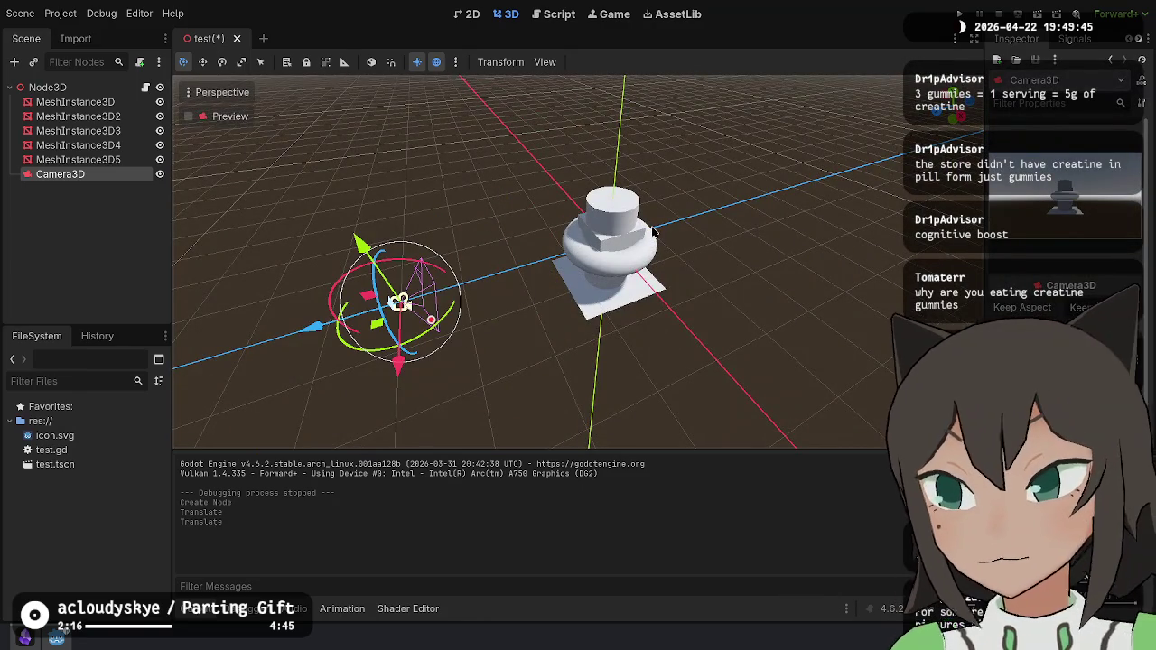
{"action": "key", "text": "ctrl+s"}
{"action": "mouse_move", "coordinate": [398, 384]}
{"action": "left_mouse_down"}
{"action": "mouse_move", "coordinate": [413, 279]}
{"action": "mouse_move", "coordinate": [444, 323]}
{"action": "mouse_move", "coordinate": [452, 301]}
{"action": "left_mouse_up"}
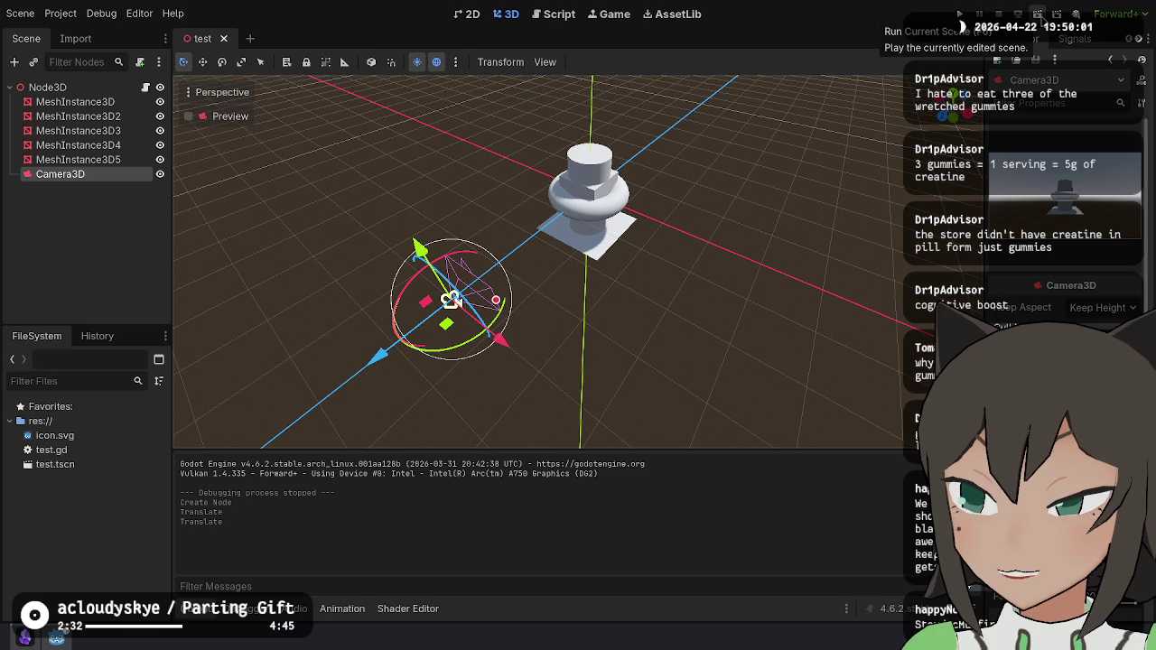
Preview the scene, raise the Camera3D one unit and tilt it down, save, and reopen test.gd.
{"action": "left_click", "coordinate": [1038, 14]}
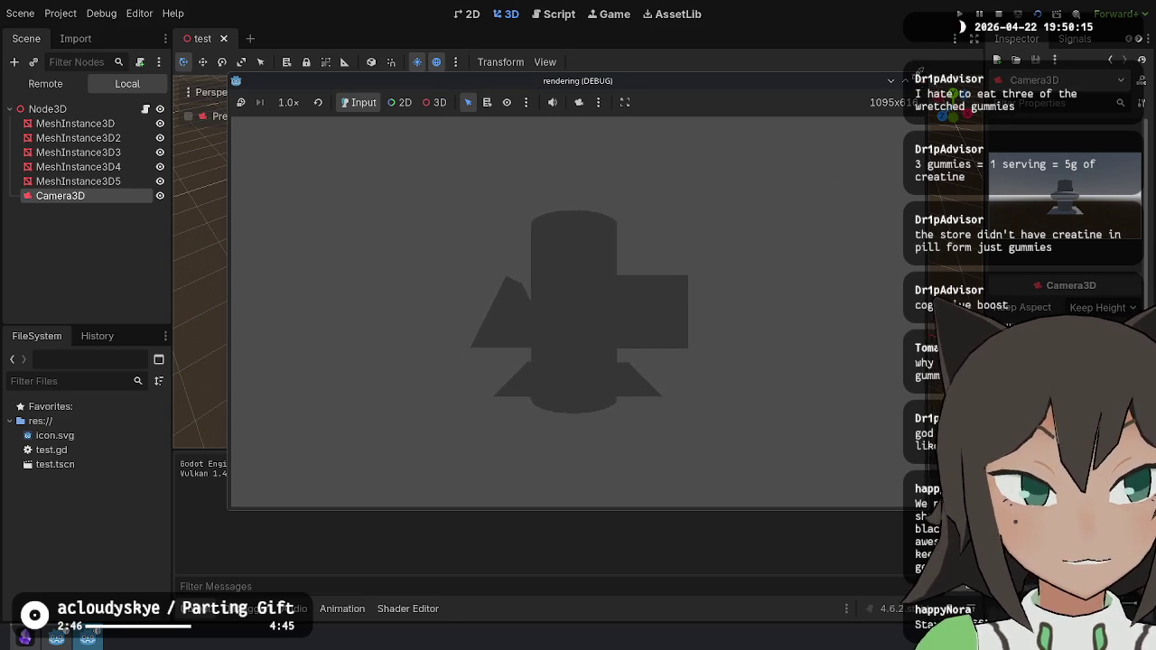
{"action": "key", "text": "F8"}
{"action": "mouse_move", "coordinate": [414, 242]}
{"action": "left_mouse_down"}
{"action": "mouse_move", "coordinate": [402, 139]}
{"action": "mouse_move", "coordinate": [358, 186]}
{"action": "mouse_move", "coordinate": [348, 167]}
{"action": "left_mouse_up"}
{"action": "key", "text": "ctrl+s"}
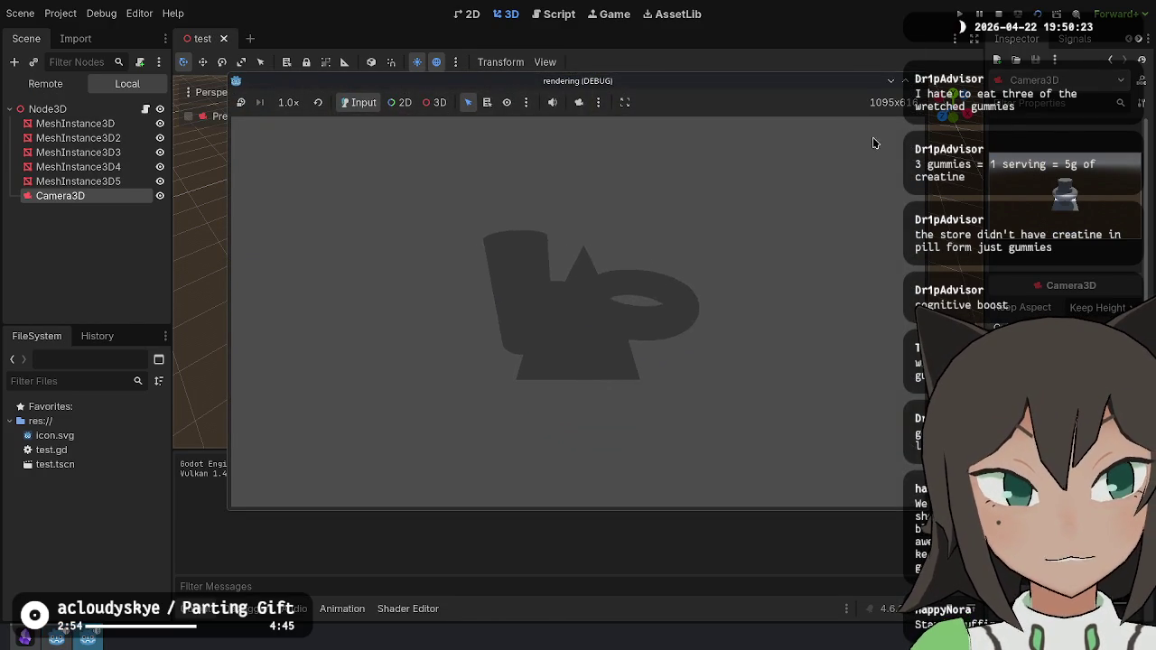
{"action": "key", "text": "F8"}
{"action": "left_click", "coordinate": [553, 16]}
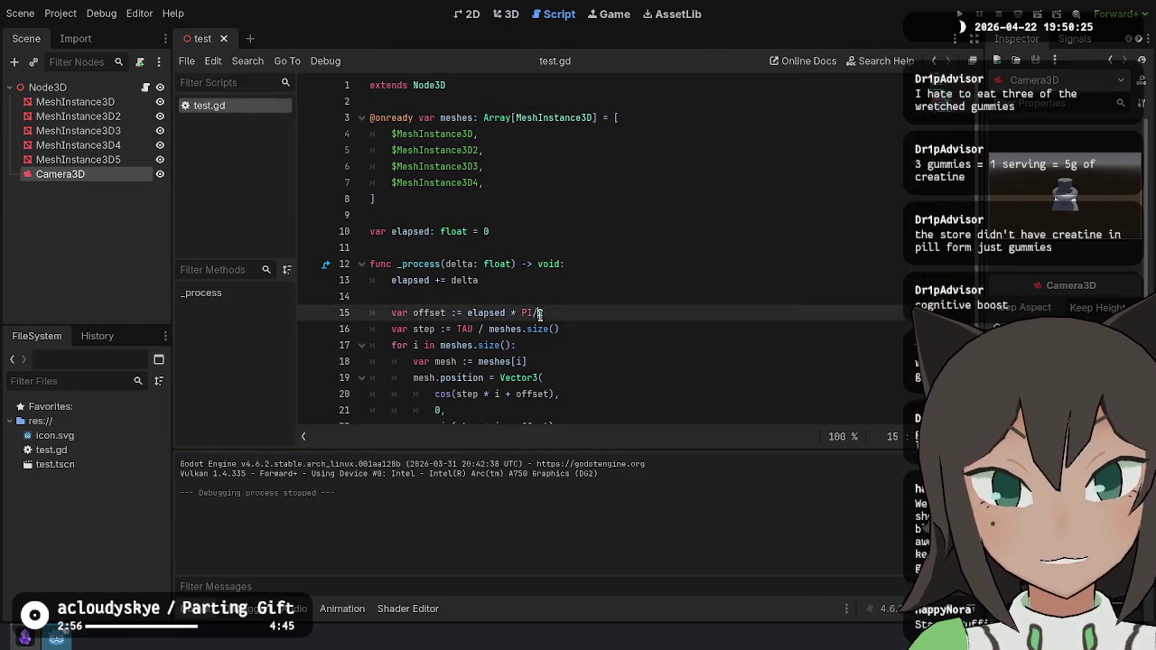
{"action": "left_click", "coordinate": [574, 226]}
{"action": "key", "text": "Up"}
{"action": "key", "text": "Up"}
{"action": "key", "text": "Up"}
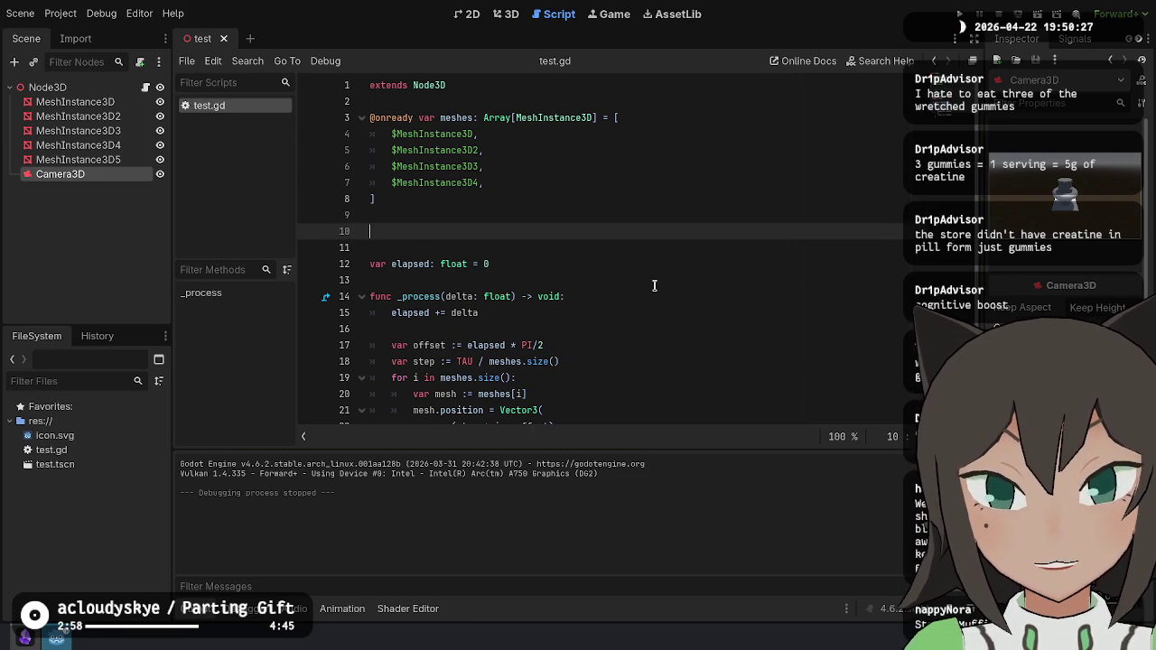
{"action": "key", "text": "Up"}
{"action": "key", "text": "Up"}
{"action": "key", "text": "Return"}
{"action": "key", "text": "Return"}
{"action": "key", "text": "Up"}
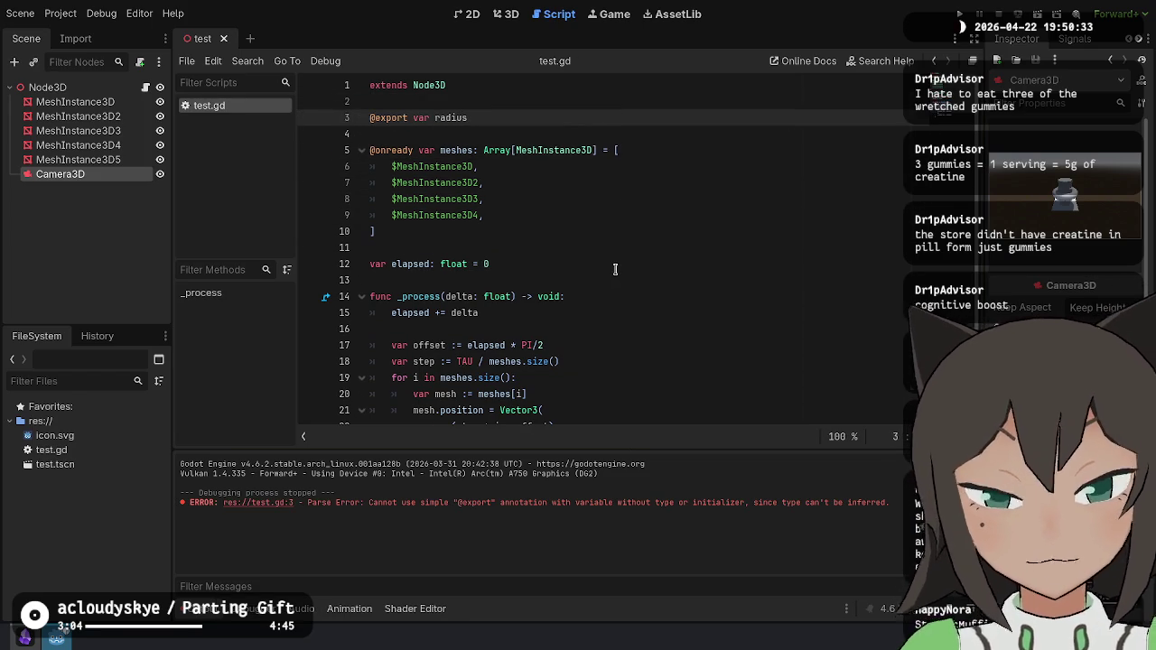
{"action": "key", "text": "BackSpace"}
{"action": "key", "text": "BackSpace"}
{"action": "key", "text": "BackSpace"}
{"action": "type", "text": "t = 1"}
{"action": "key", "text": "ctrl+s"}
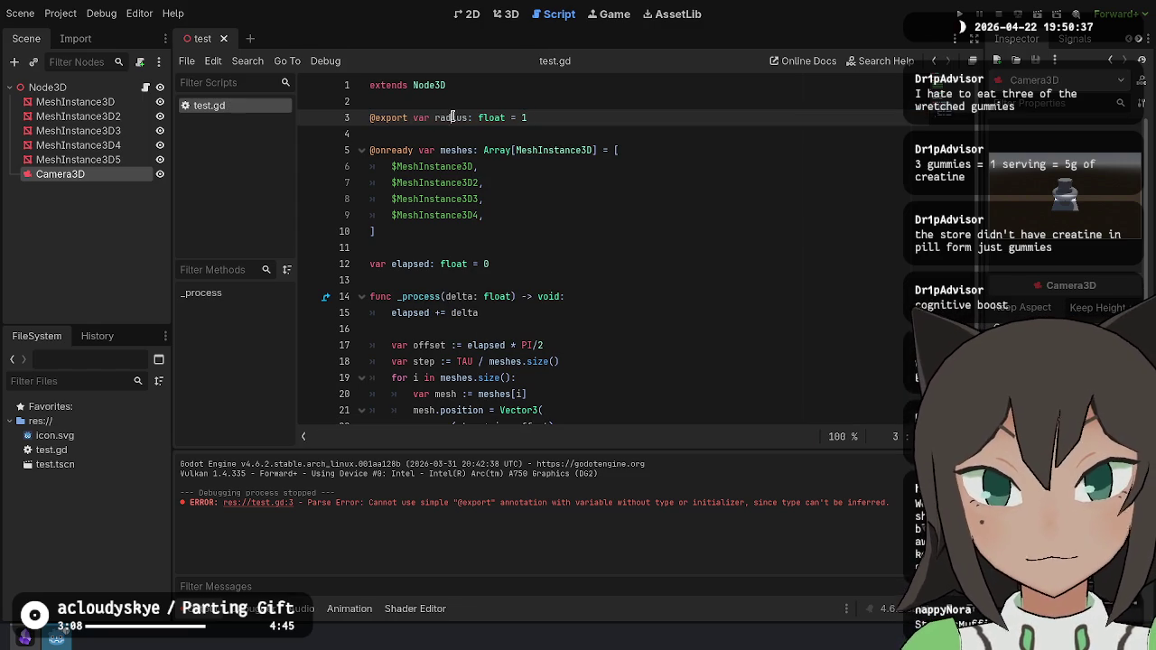
Multiply the cos and sin position terms by radius and save the script.
{"action": "scroll", "coordinate": [610, 342], "scroll_direction": "down", "scroll_amount": 2}
{"action": "left_click", "coordinate": [610, 344]}
{"action": "type", "text": "radius"}
{"action": "key", "text": "Down"}
{"action": "key", "text": "Down"}
{"action": "type", "text": "radius"}
{"action": "key", "text": "ctrl+s"}
Select Node3D, run the scene, and set its Radius to 2.0 in the Inspector.
{"action": "left_click", "coordinate": [619, 235]}
{"action": "scroll", "coordinate": [638, 118], "scroll_direction": "up", "scroll_amount": 2}
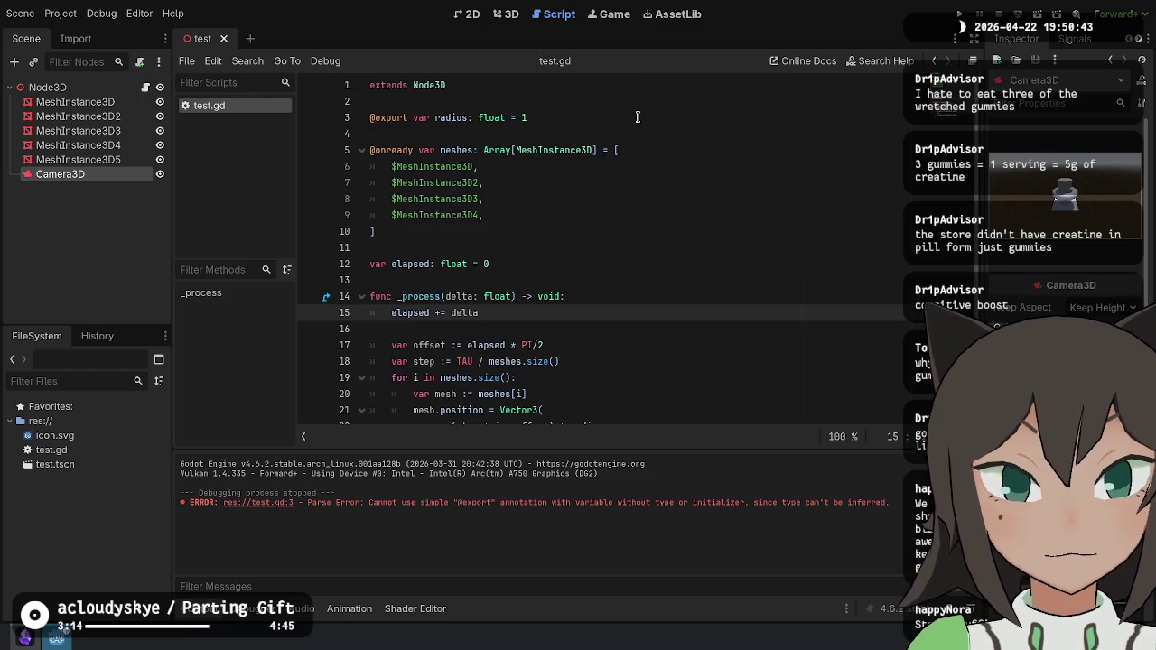
{"action": "left_click", "coordinate": [73, 87]}
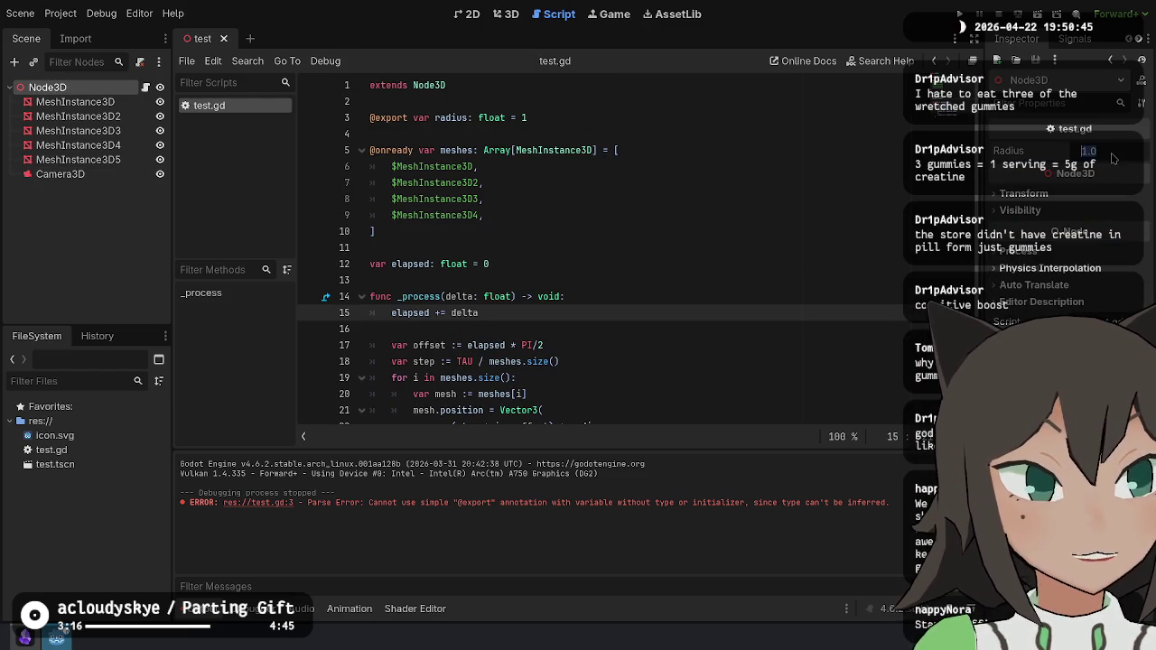
{"action": "left_click", "coordinate": [1037, 16]}
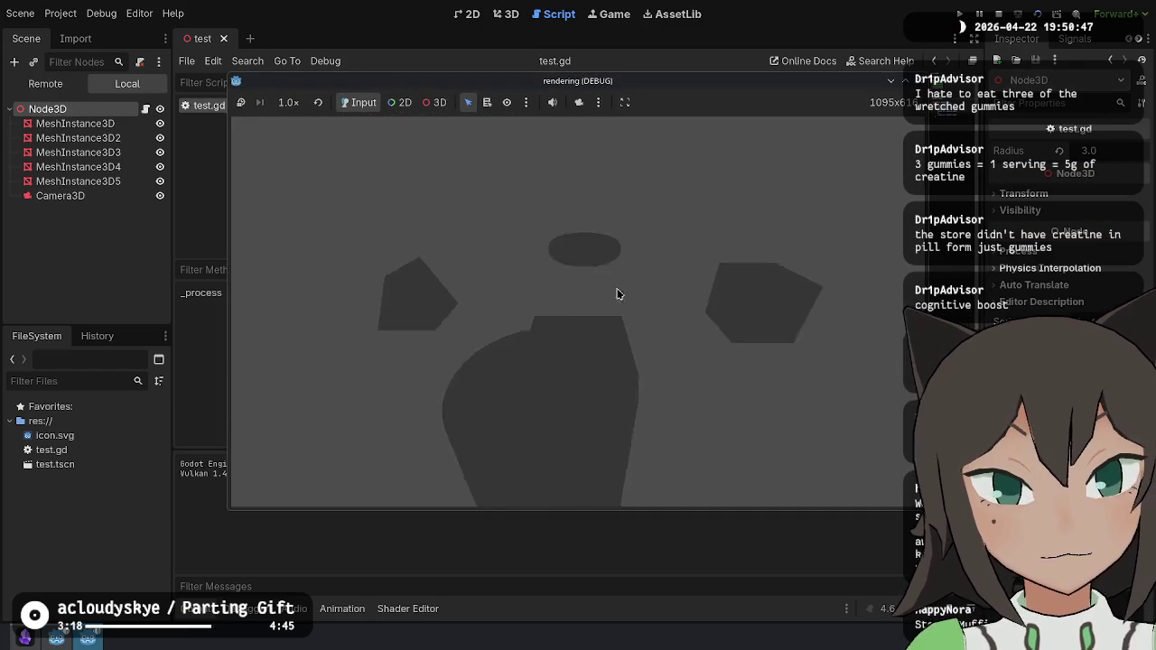
{"action": "left_click_drag", "start_coordinate": [1140, 151], "coordinate": [1113, 153]}
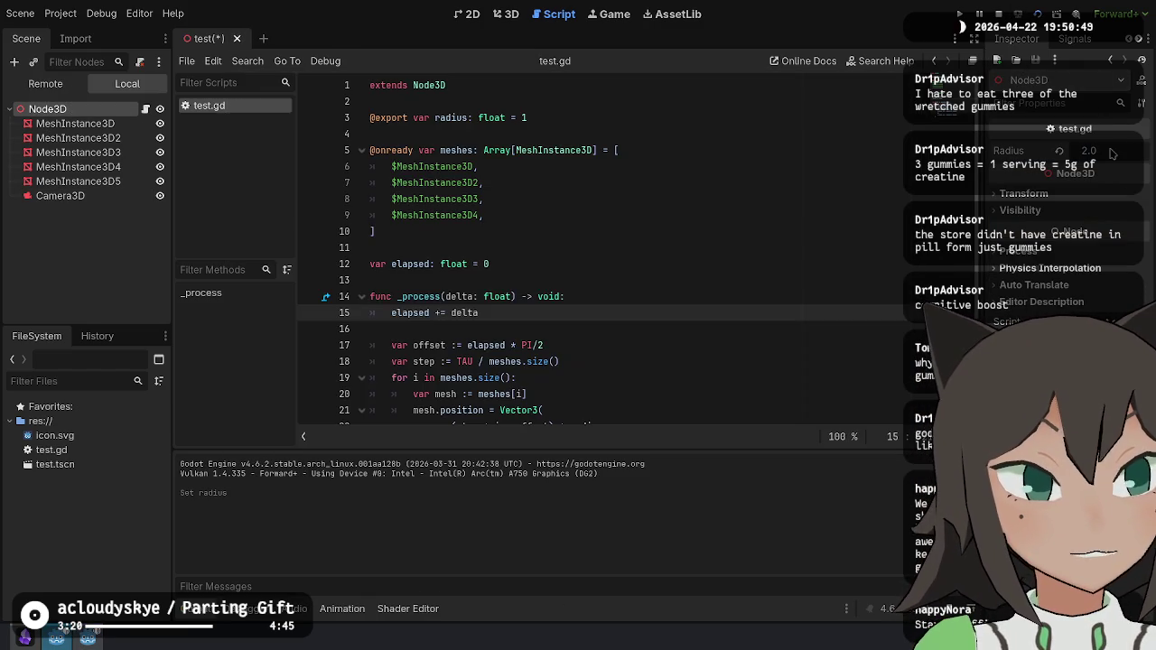
{"action": "key", "text": "alt+Tab"}
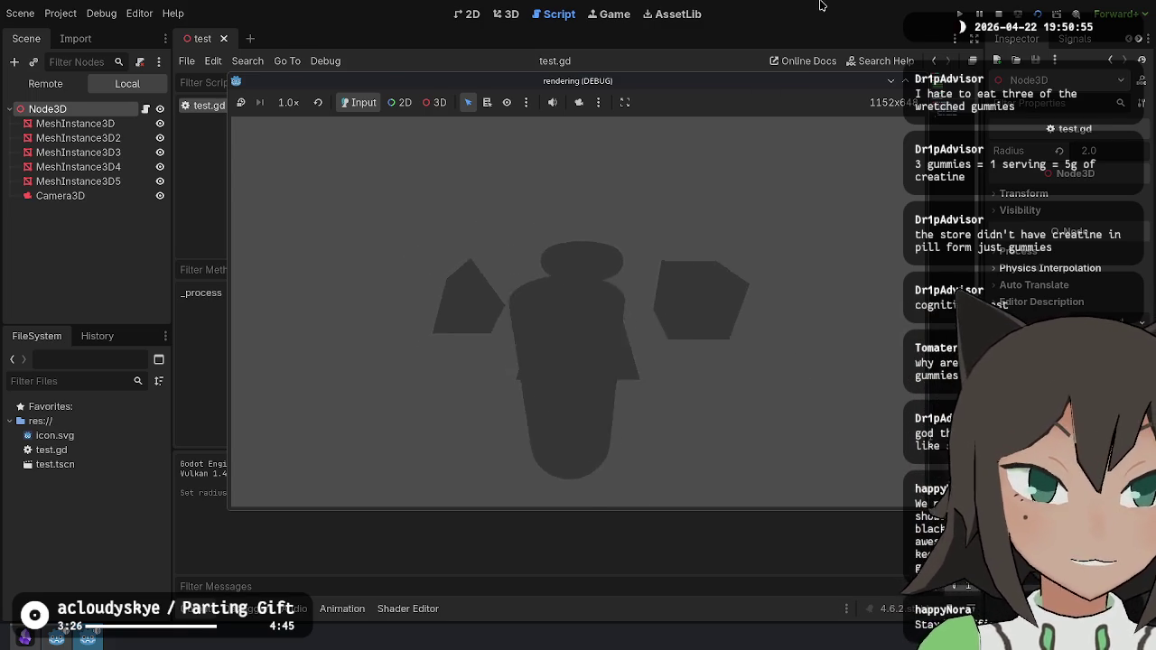
{"action": "key", "text": "alt+Tab"}
{"action": "left_click", "coordinate": [535, 128]}
{"action": "key", "text": "Return"}
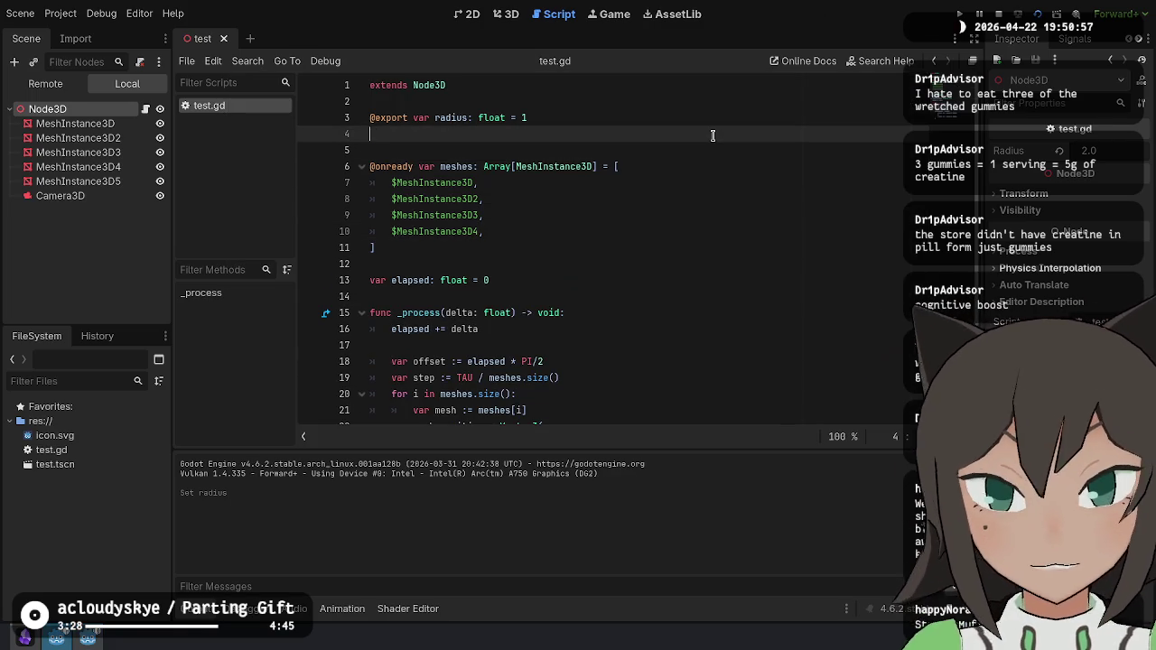
Add an exported speed float declaration below the radius variable.
{"action": "type", "text": "@export var speed"}
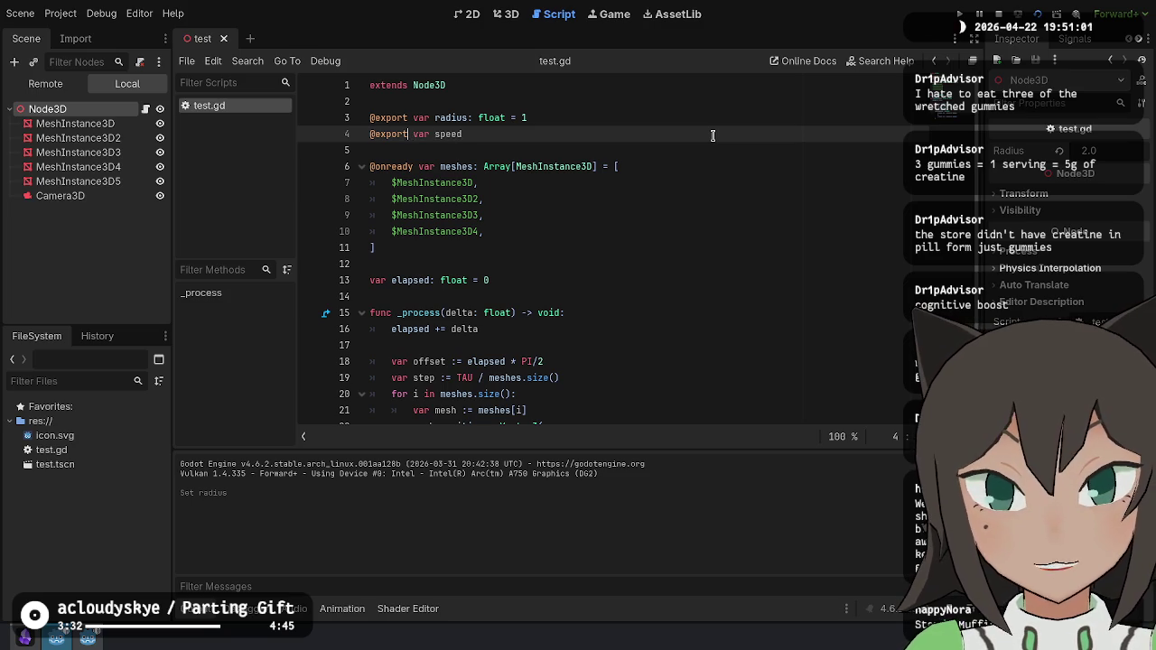
{"action": "type", "text": "_ran"}
{"action": "key", "text": "Return"}
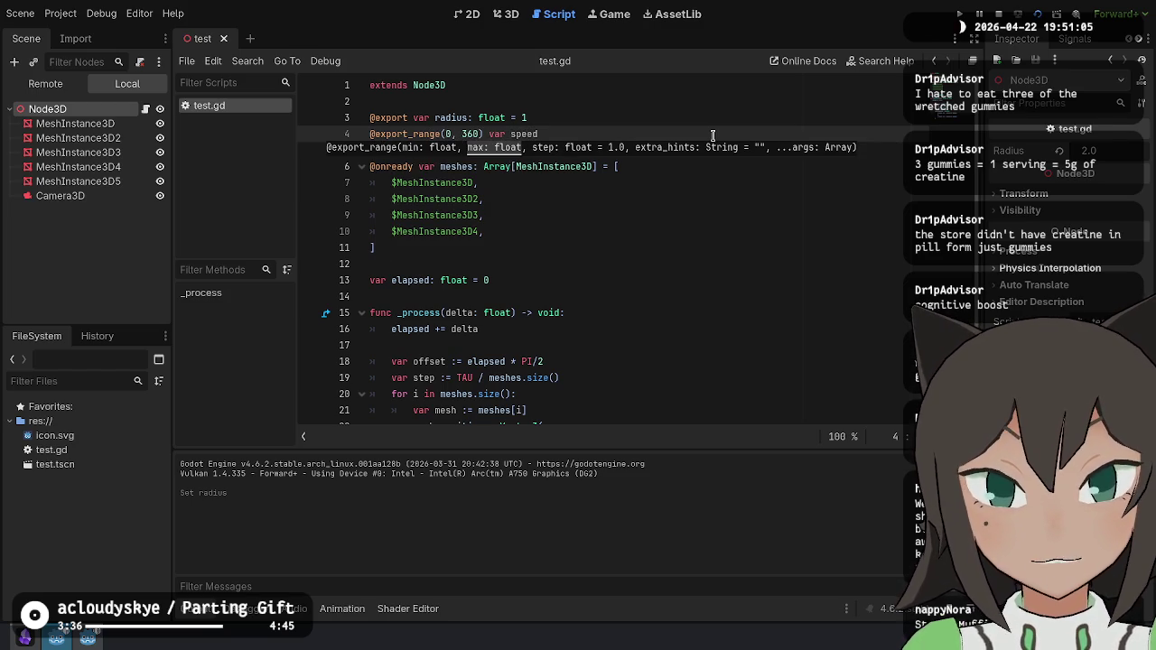
{"action": "key", "text": "End"}
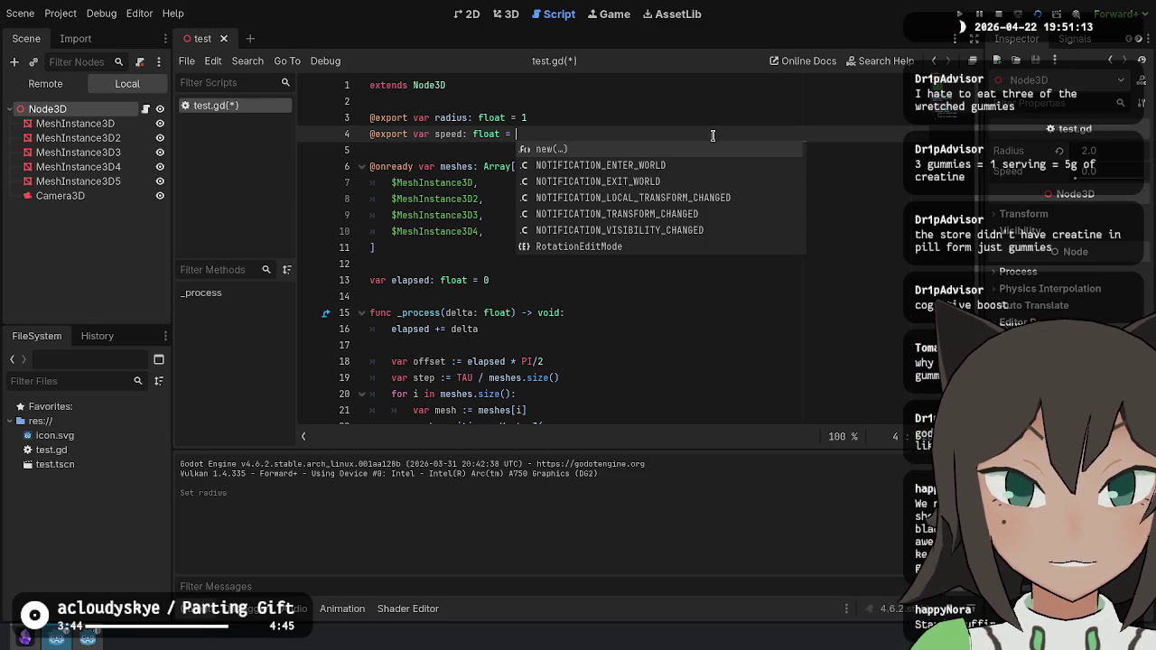
{"action": "type", "text": "20"}
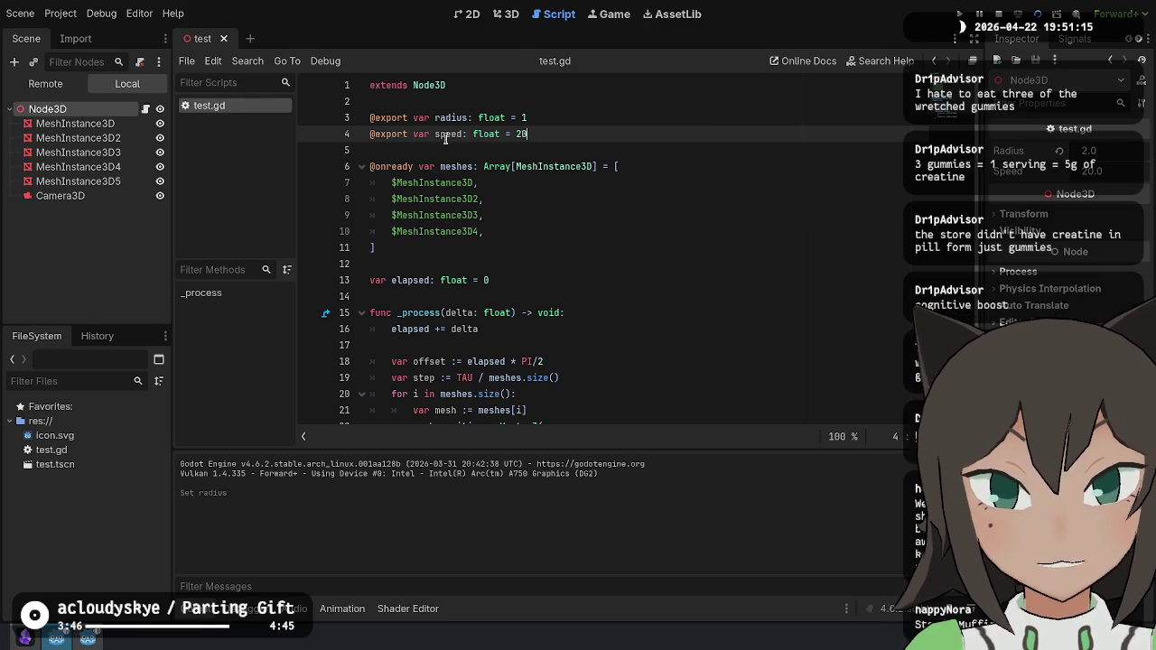
Change the orbit offset to elapsed * deg_to_rad(speed) and save.
{"action": "scroll", "coordinate": [542, 226], "scroll_direction": "down", "scroll_amount": 2}
{"action": "left_click", "coordinate": [580, 262]}
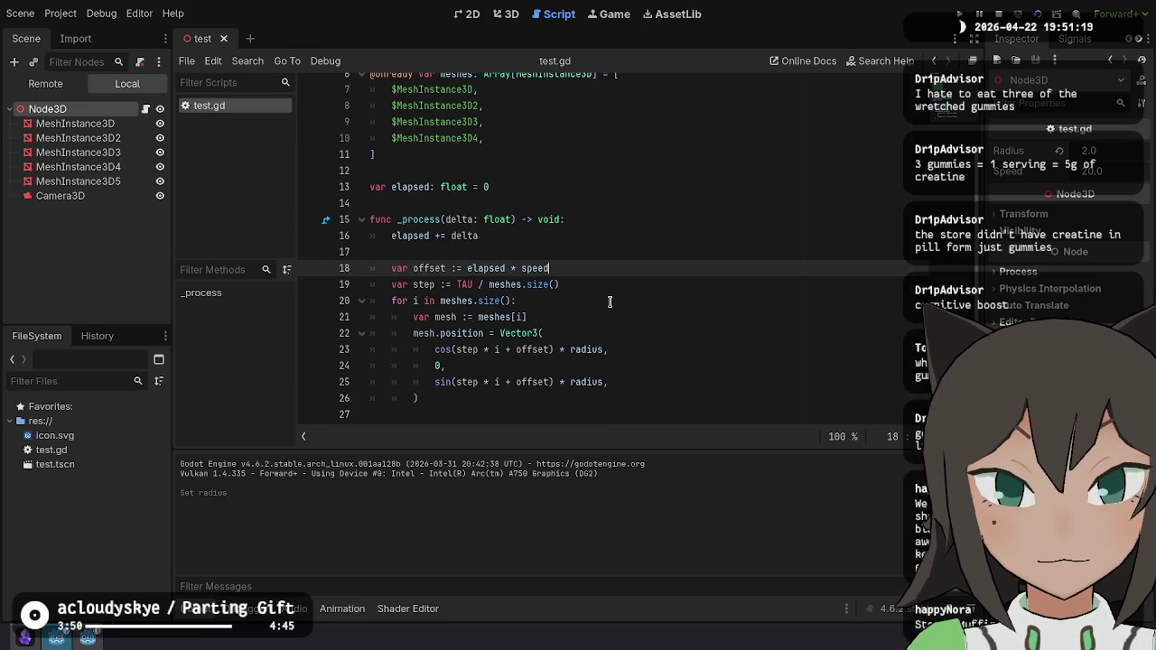
{"action": "type", "text": "eg"}
{"action": "key", "text": "Return"}
{"action": "key", "text": "BackSpace"}
{"action": "key", "text": "End"}
{"action": "type", "text": ")"}
{"action": "key", "text": "ctrl+s"}
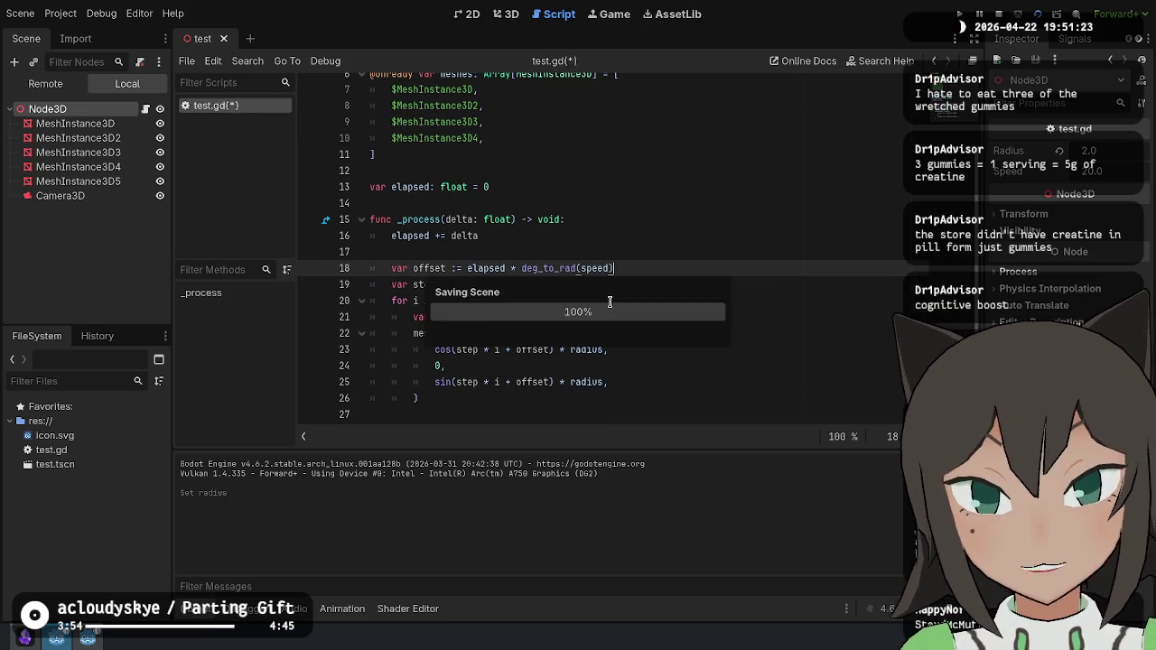
Set Node3D's Speed to 20, then run and stop the scene to test it.
{"action": "scroll", "coordinate": [625, 136], "scroll_direction": "up", "scroll_amount": 2}
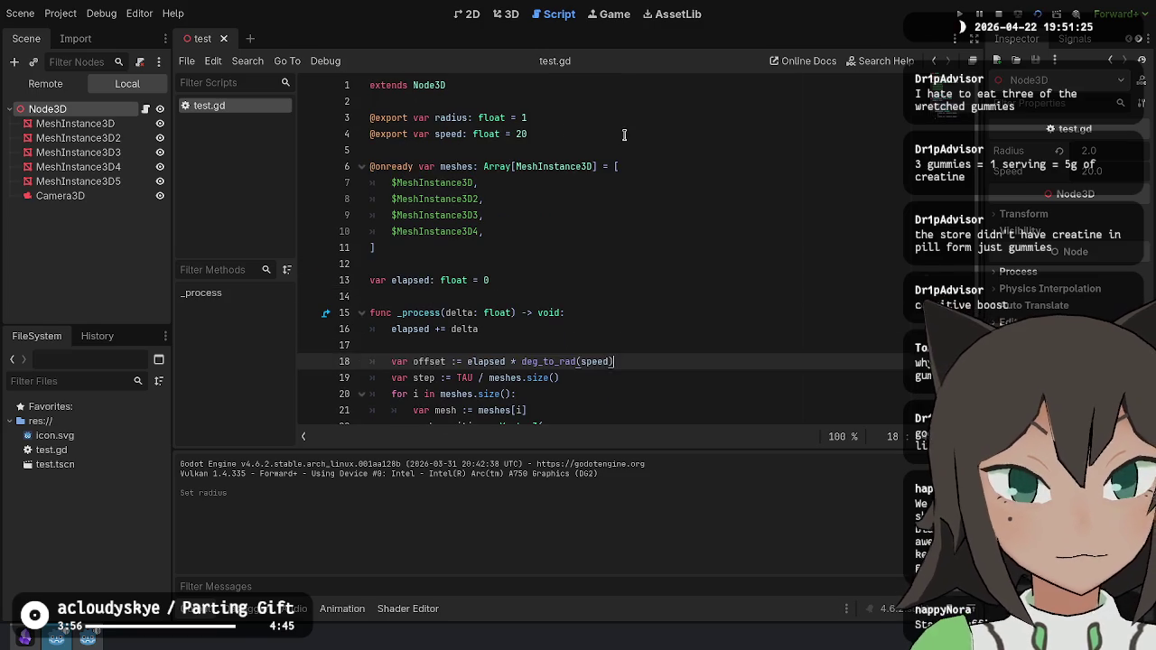
{"action": "left_click", "coordinate": [624, 135]}
{"action": "type", "text": "9"}
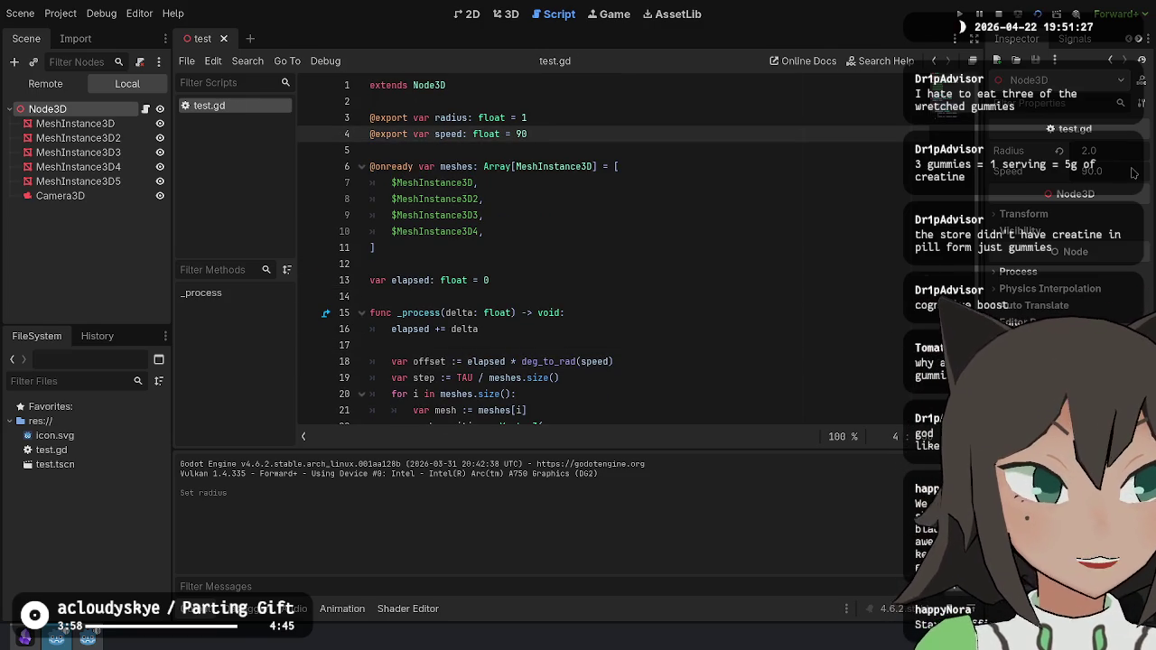
{"action": "key", "text": "Return"}
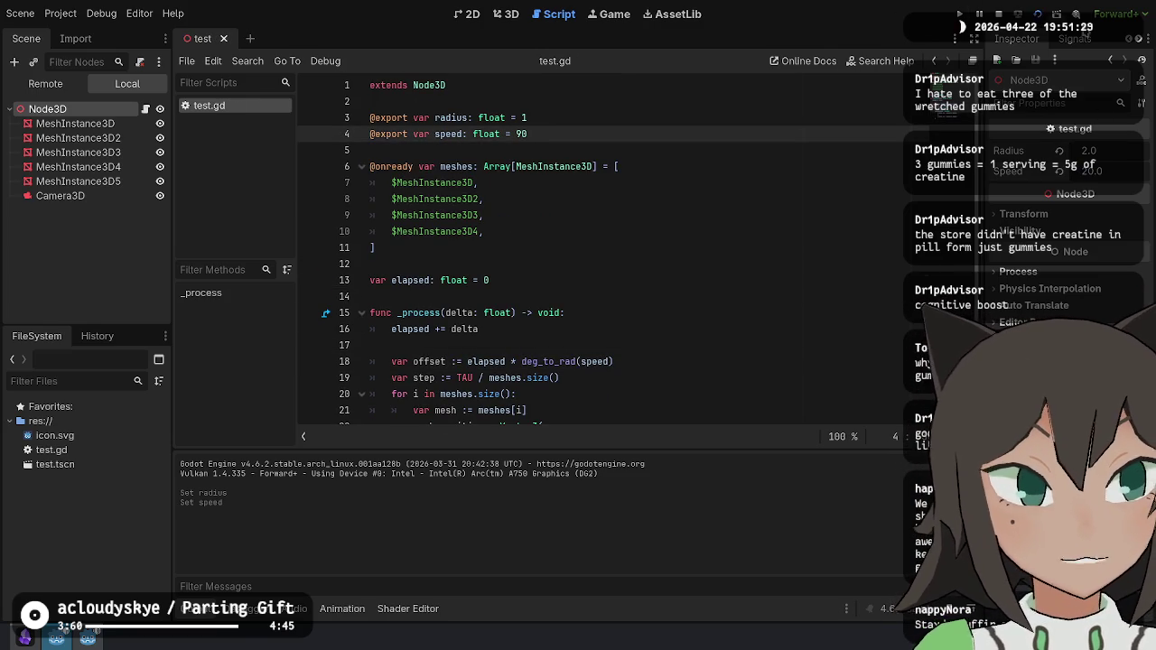
{"action": "left_click", "coordinate": [1038, 15]}
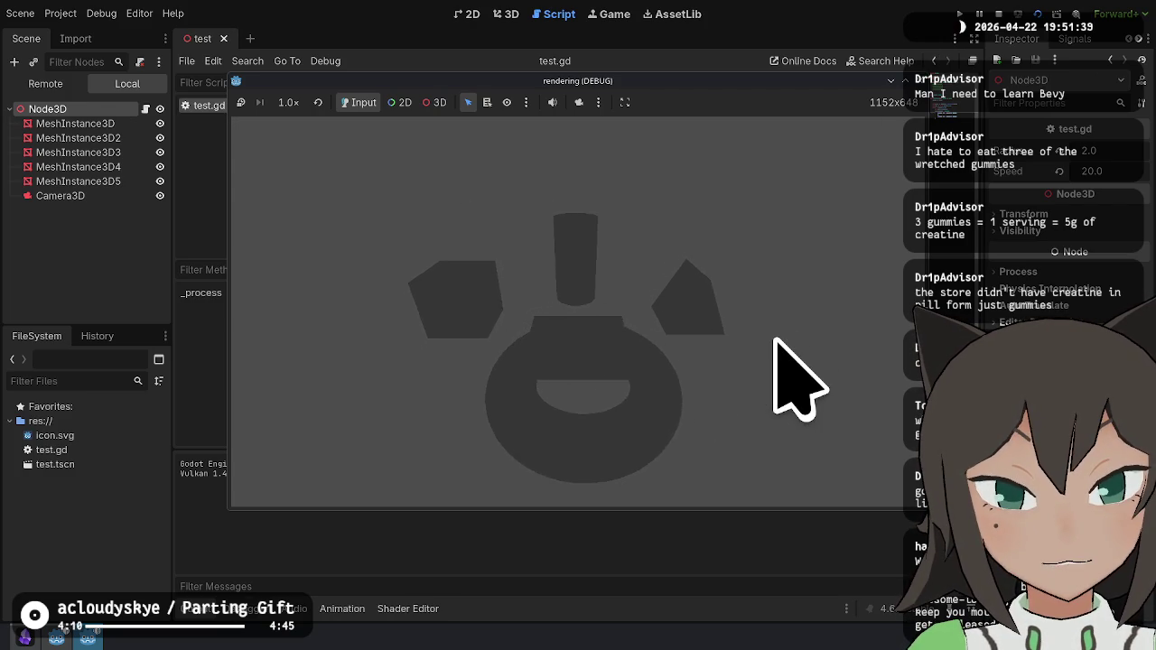
{"action": "left_click", "coordinate": [998, 14]}
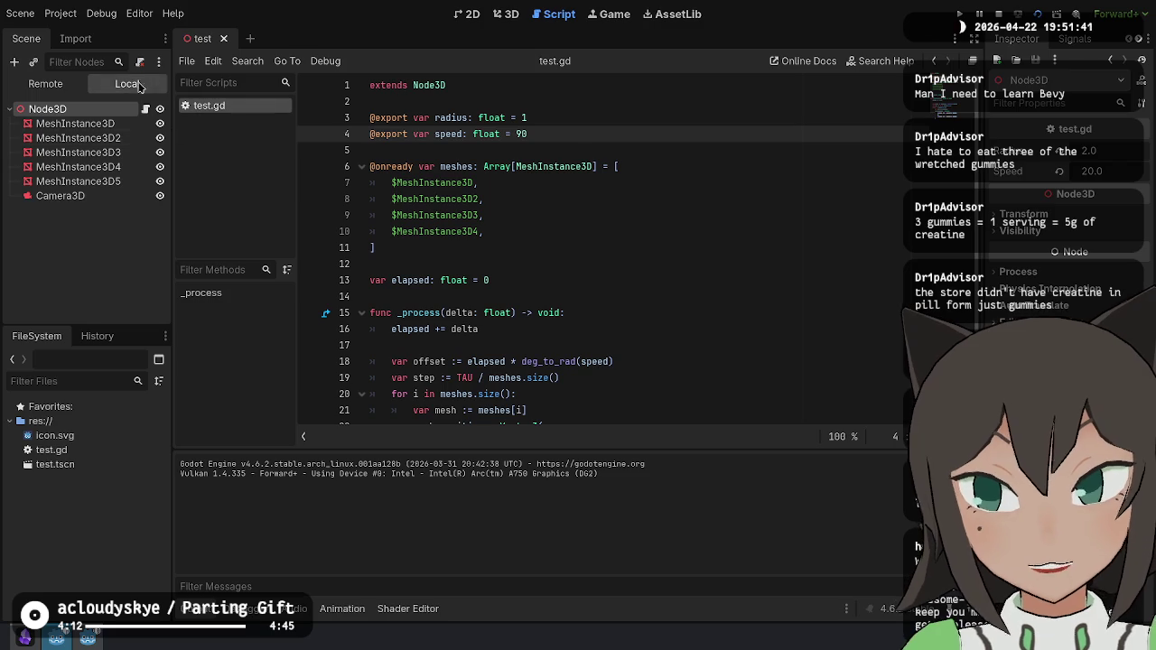
{"action": "left_click", "coordinate": [123, 181]}
Resize MeshInstance3D5's plane mesh to 10 × 10 m, save, and run the scene.
{"action": "left_click", "coordinate": [494, 15]}
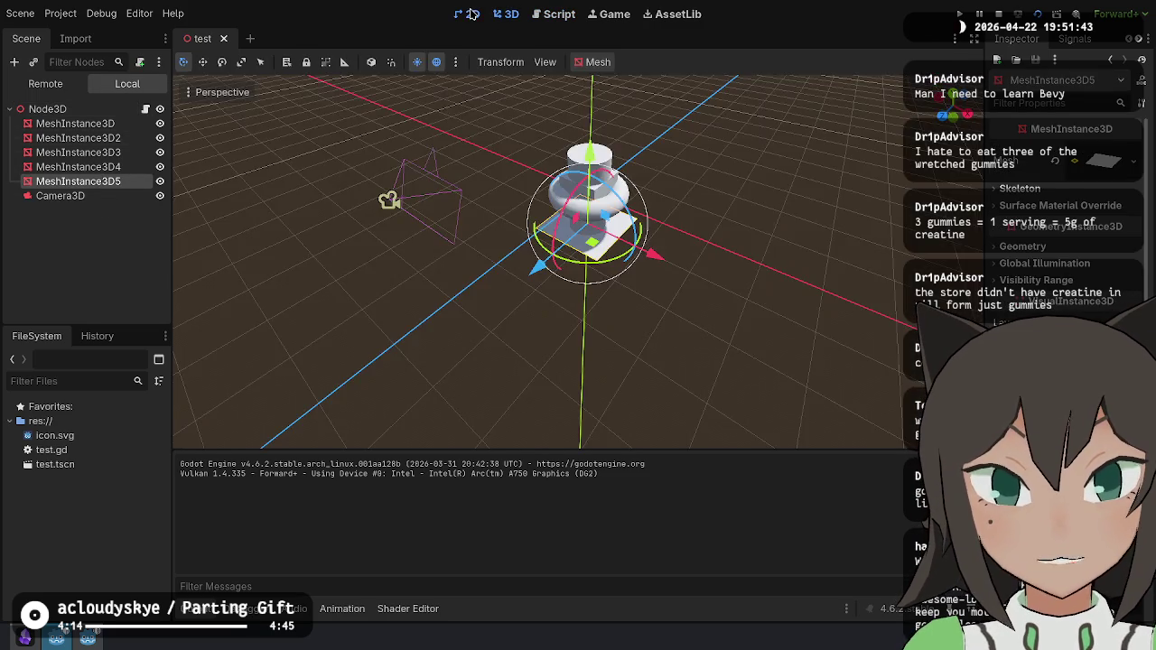
{"action": "left_click", "coordinate": [1097, 161]}
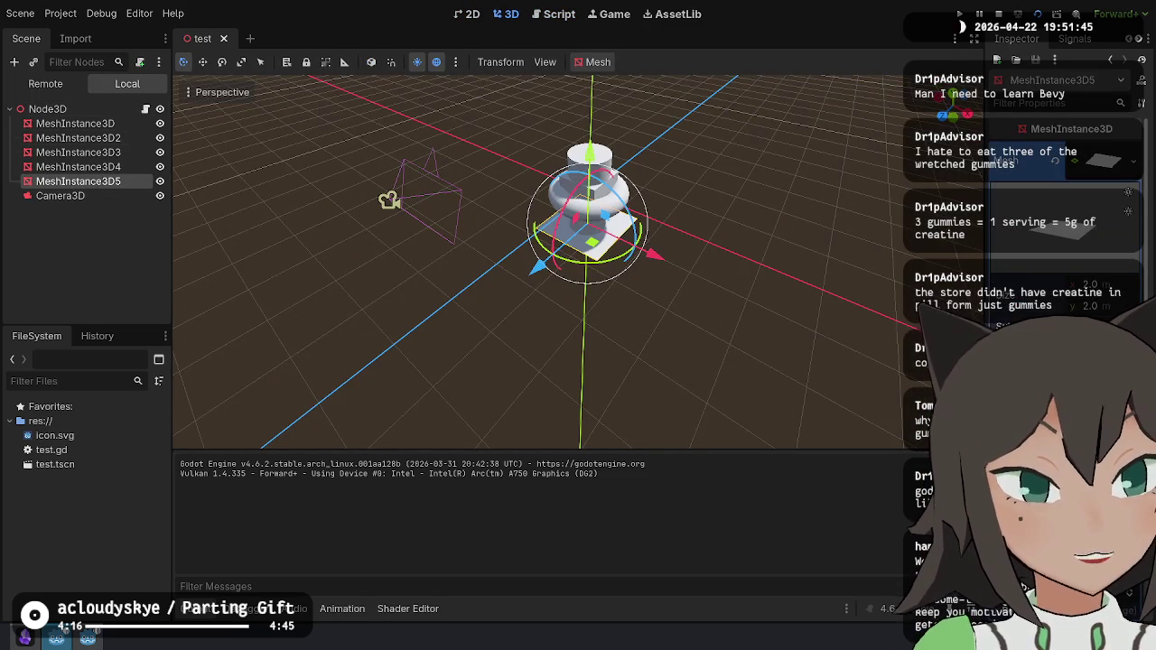
{"action": "type", "text": "10"}
{"action": "key", "text": "Tab"}
{"action": "type", "text": "10"}
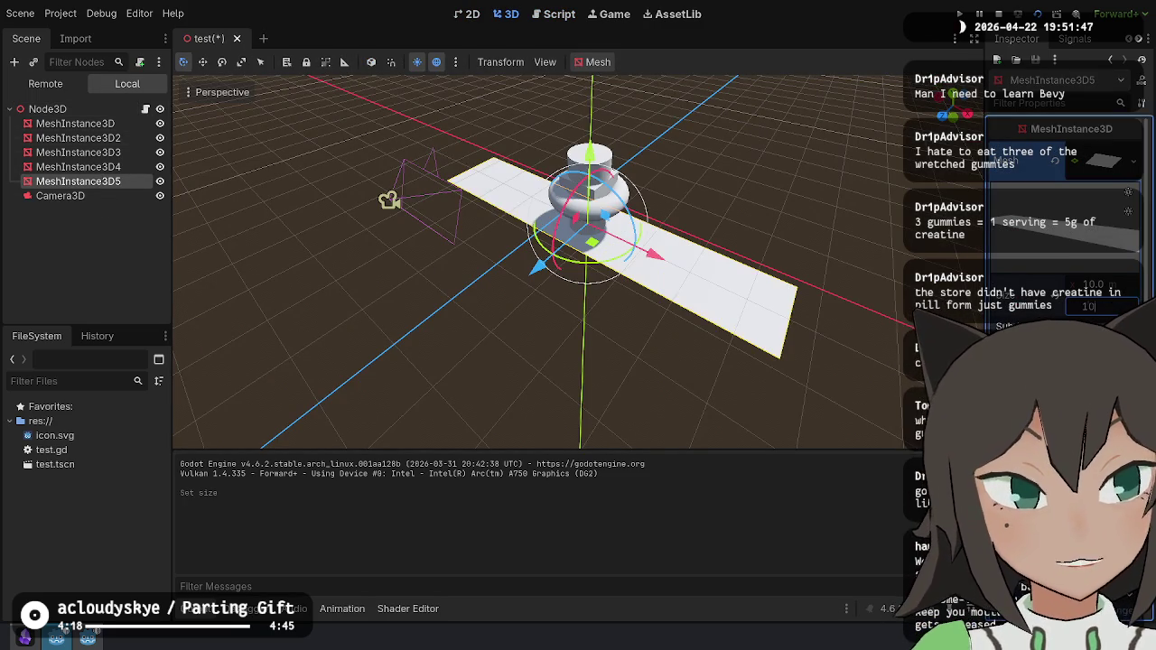
{"action": "key", "text": "Return"}
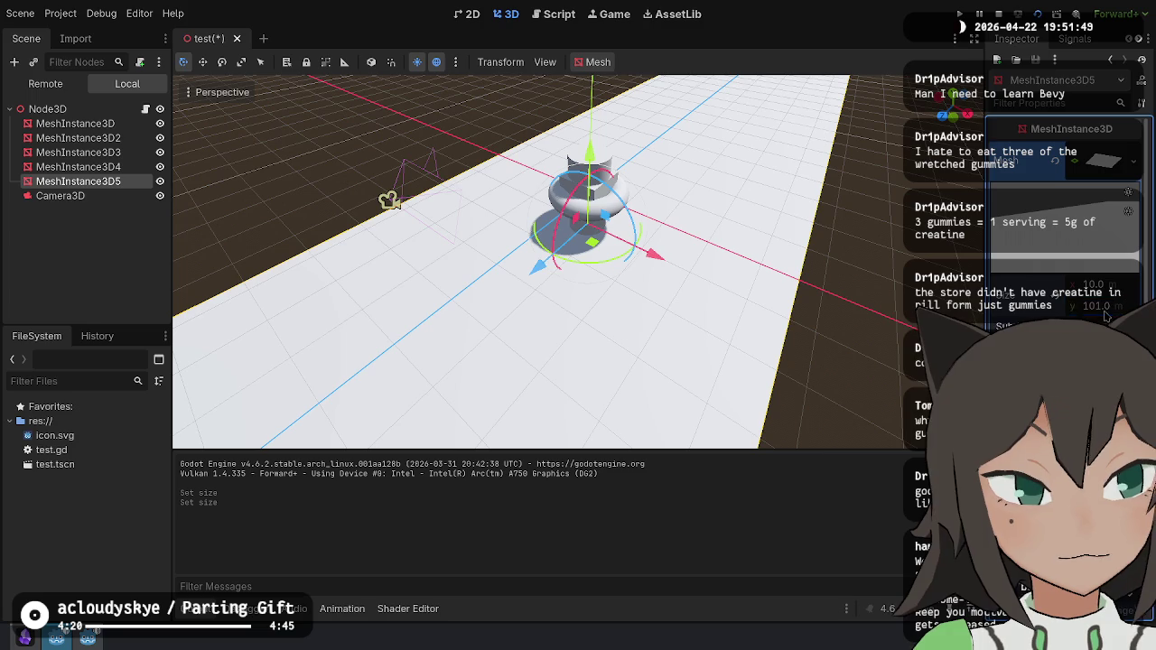
{"action": "key", "text": "ctrl+z"}
{"action": "key", "text": "ctrl+s"}
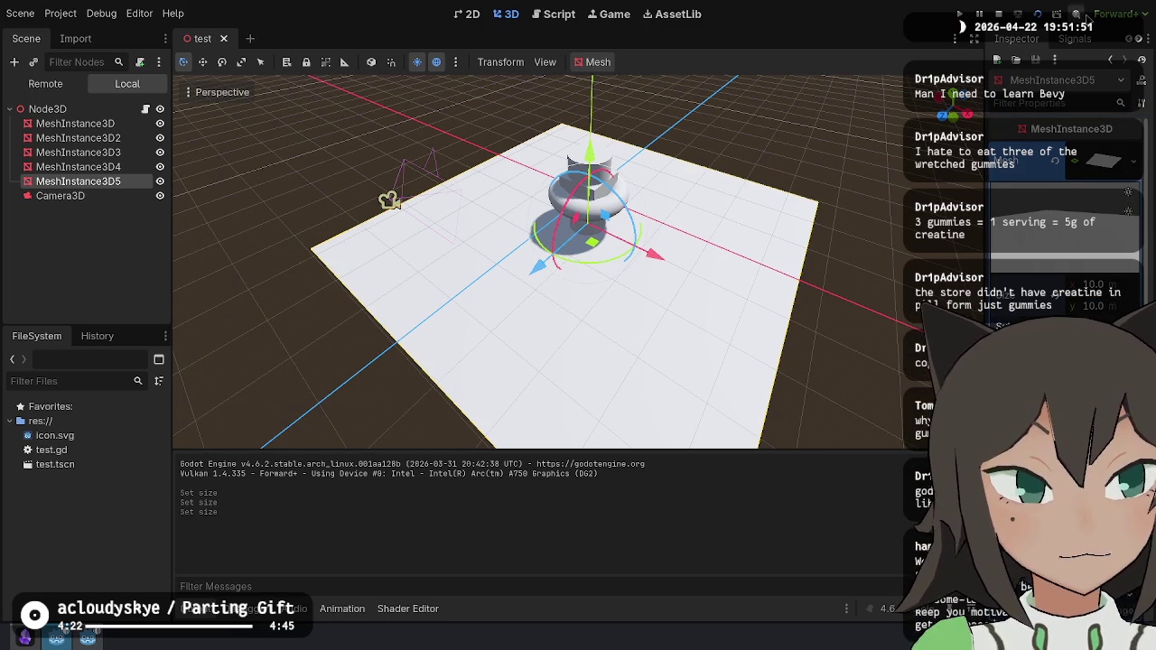
{"action": "left_click", "coordinate": [1029, 15]}
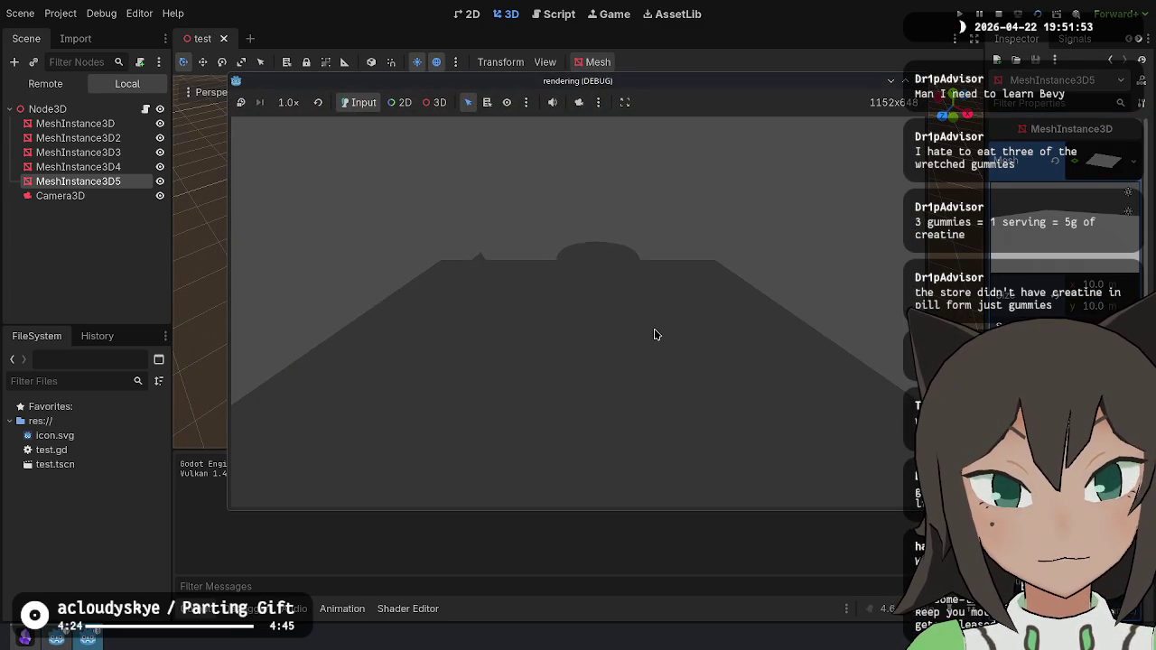
Add a DirectionalLight3D as a child of Node3D.
{"action": "right_click", "coordinate": [86, 109]}
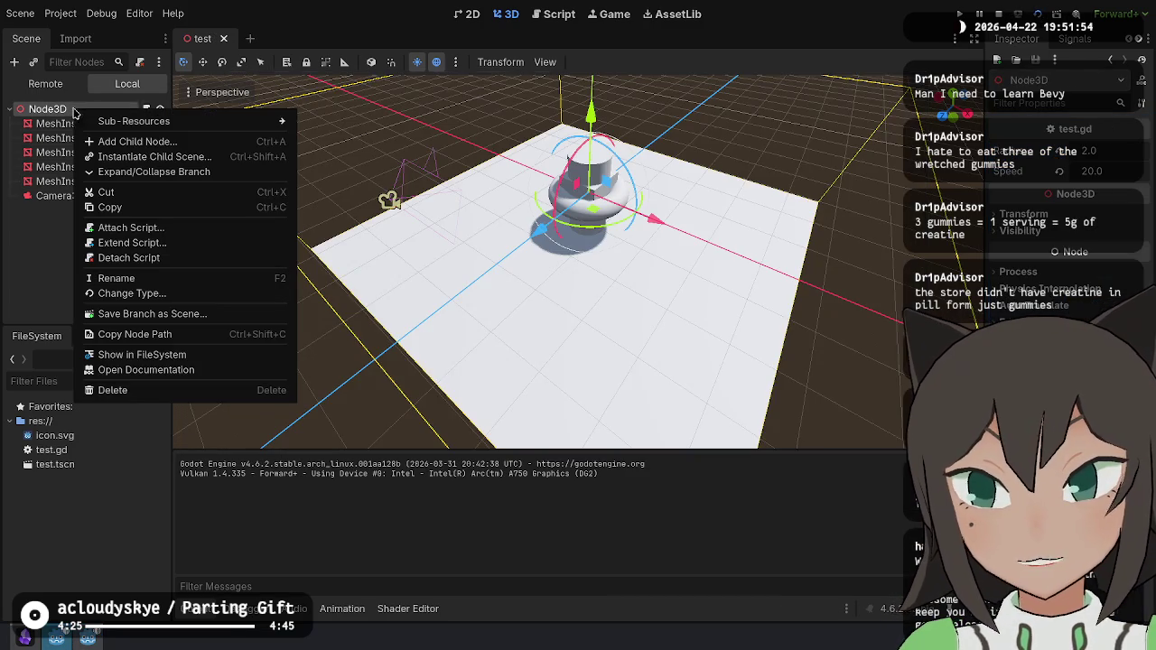
{"action": "left_click", "coordinate": [126, 139]}
{"action": "type", "text": "light"}
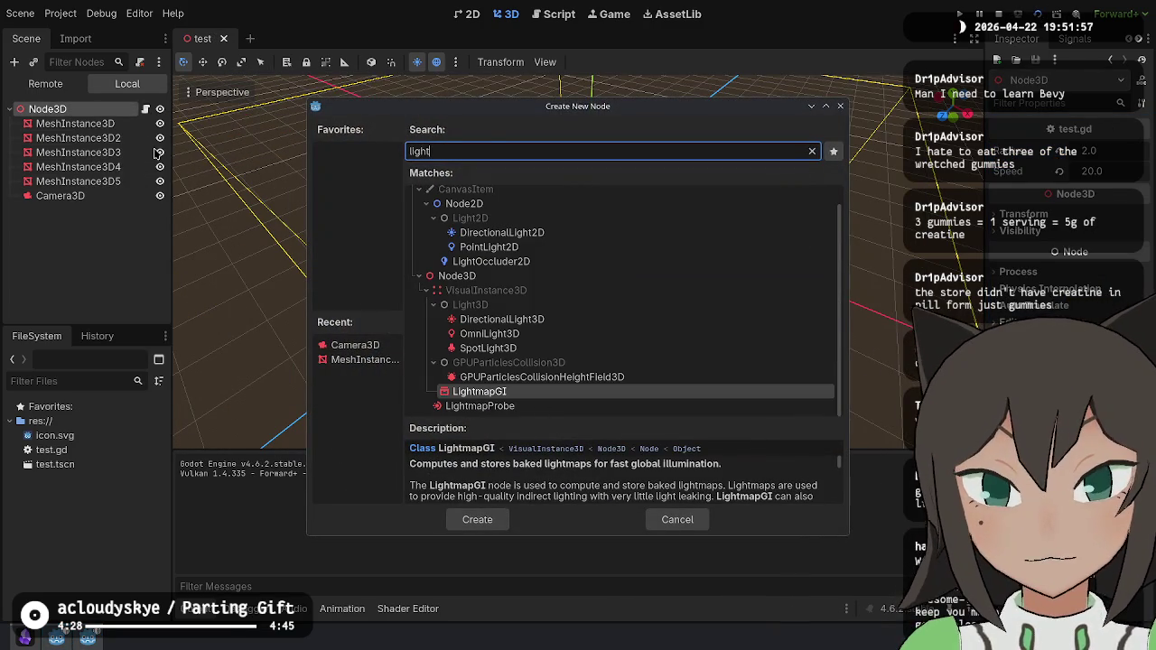
{"action": "double_click", "coordinate": [522, 320]}
Rotate the light to angle down onto the floor, enable Shadow, and save.
{"action": "left_click_drag", "start_coordinate": [757, 254], "coordinate": [645, 262]}
{"action": "mouse_move", "coordinate": [565, 166]}
{"action": "left_mouse_down"}
{"action": "mouse_move", "coordinate": [536, 304]}
{"action": "mouse_move", "coordinate": [545, 369]}
{"action": "left_mouse_up"}
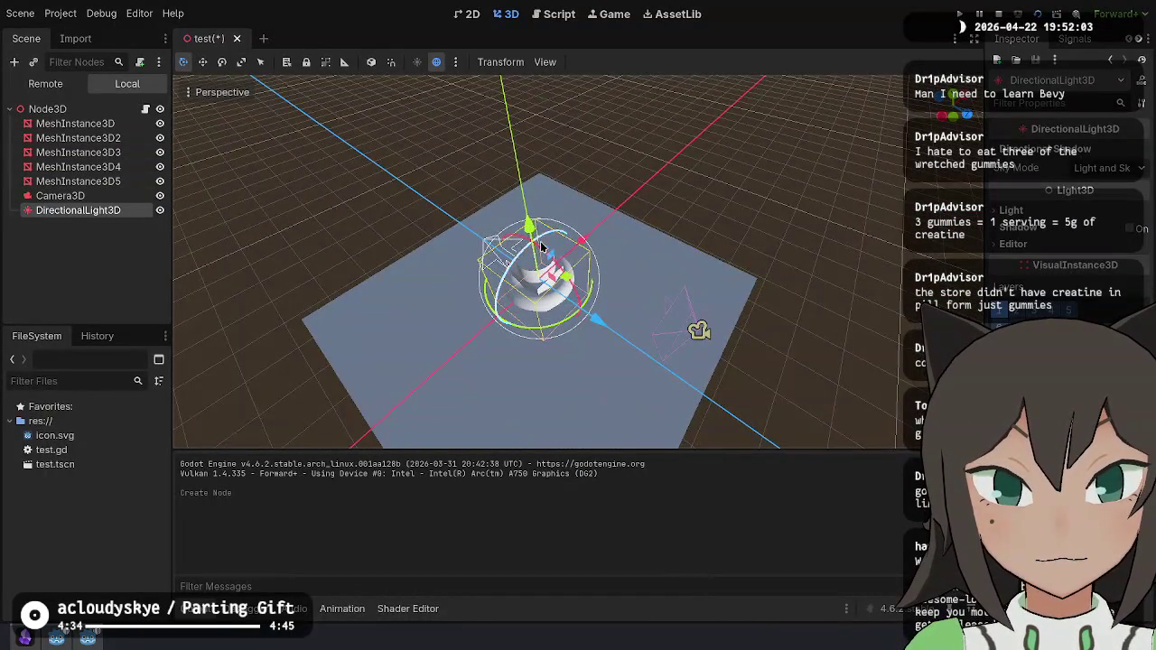
{"action": "mouse_move", "coordinate": [539, 246]}
{"action": "left_mouse_down"}
{"action": "mouse_move", "coordinate": [479, 253]}
{"action": "mouse_move", "coordinate": [728, 264]}
{"action": "left_mouse_up"}
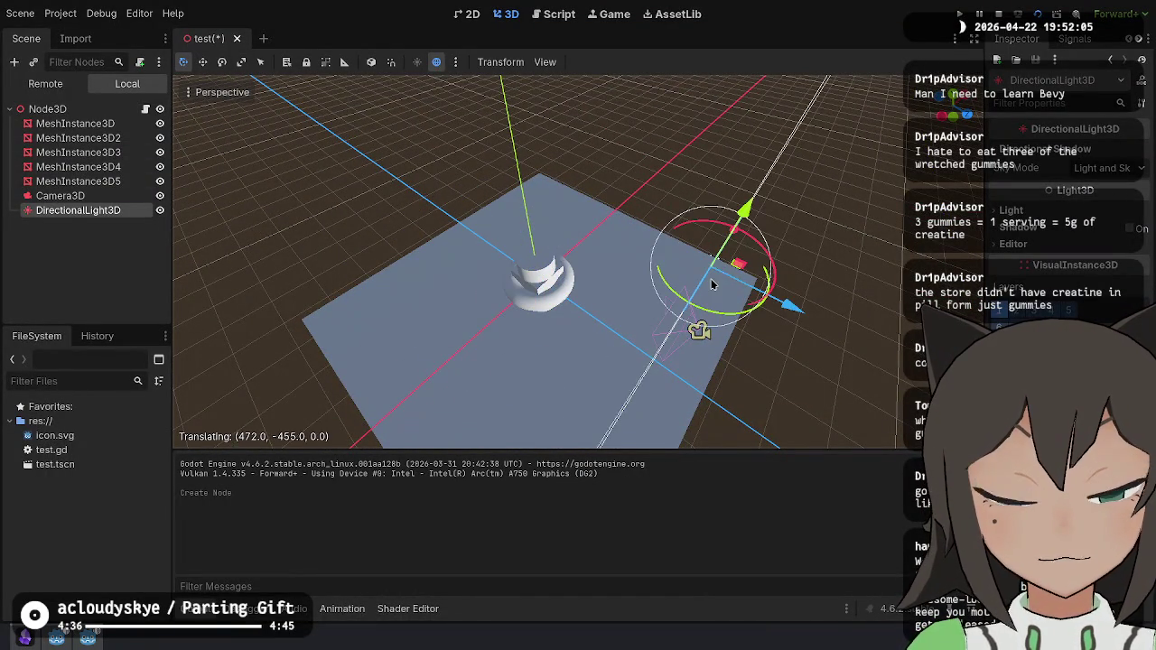
{"action": "key", "text": "ctrl+z"}
{"action": "left_click_drag", "start_coordinate": [537, 248], "coordinate": [481, 224]}
{"action": "mouse_move", "coordinate": [534, 325]}
{"action": "left_mouse_down"}
{"action": "mouse_move", "coordinate": [580, 308]}
{"action": "mouse_move", "coordinate": [565, 311]}
{"action": "left_mouse_up"}
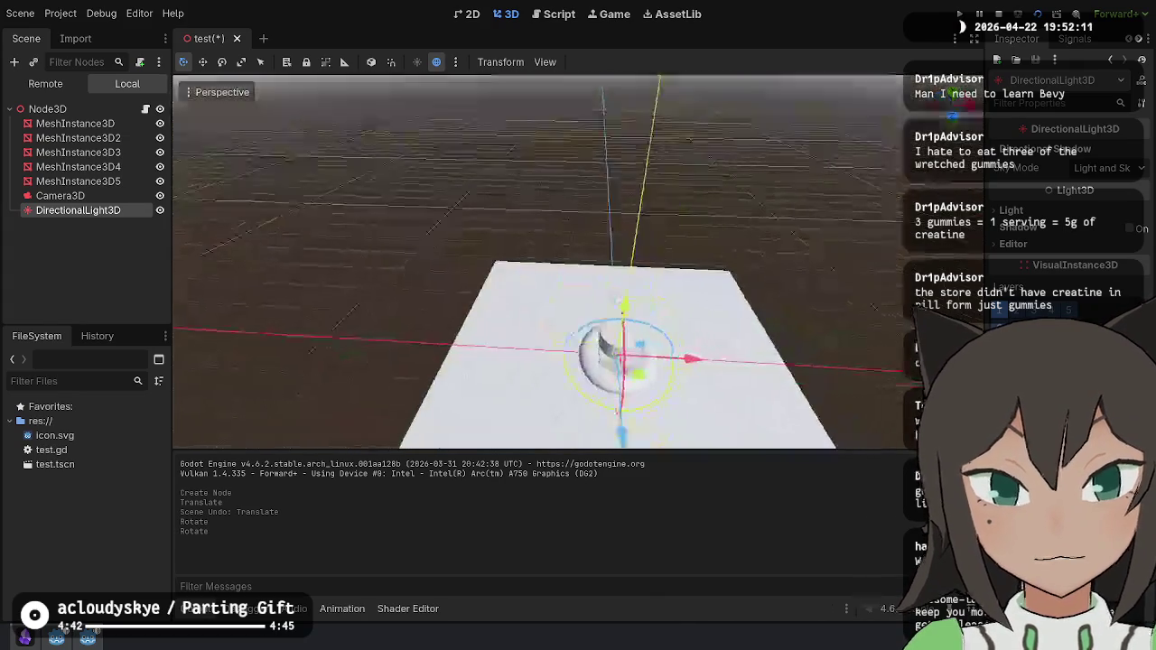
{"action": "key", "text": "ctrl+s"}
{"action": "left_click", "coordinate": [1123, 229]}
{"action": "key", "text": "ctrl+s"}
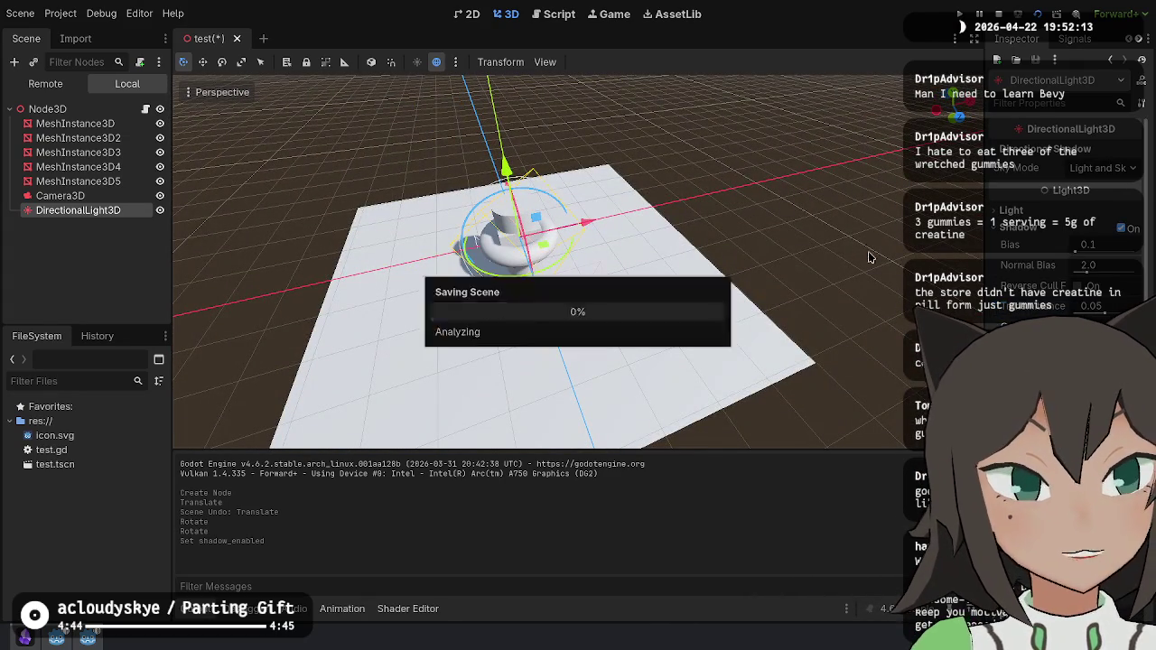
Lower the floor plane by 1 unit on Y and test-run the game.
{"action": "left_click", "coordinate": [1037, 16]}
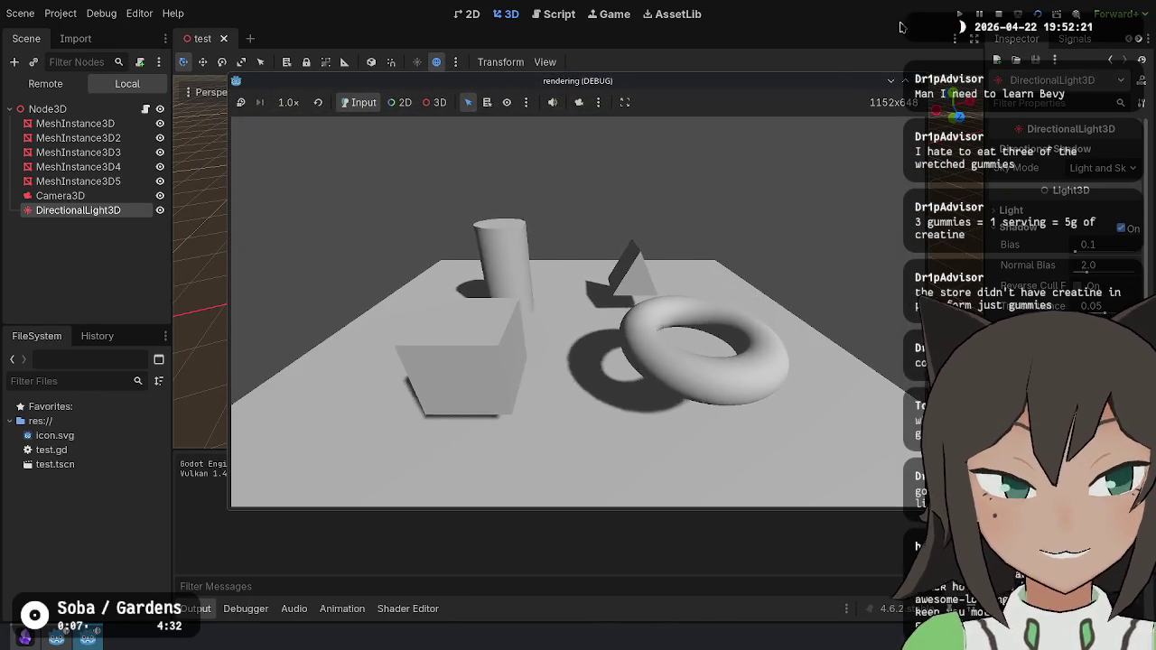
{"action": "left_click", "coordinate": [998, 14]}
{"action": "left_click", "coordinate": [647, 317]}
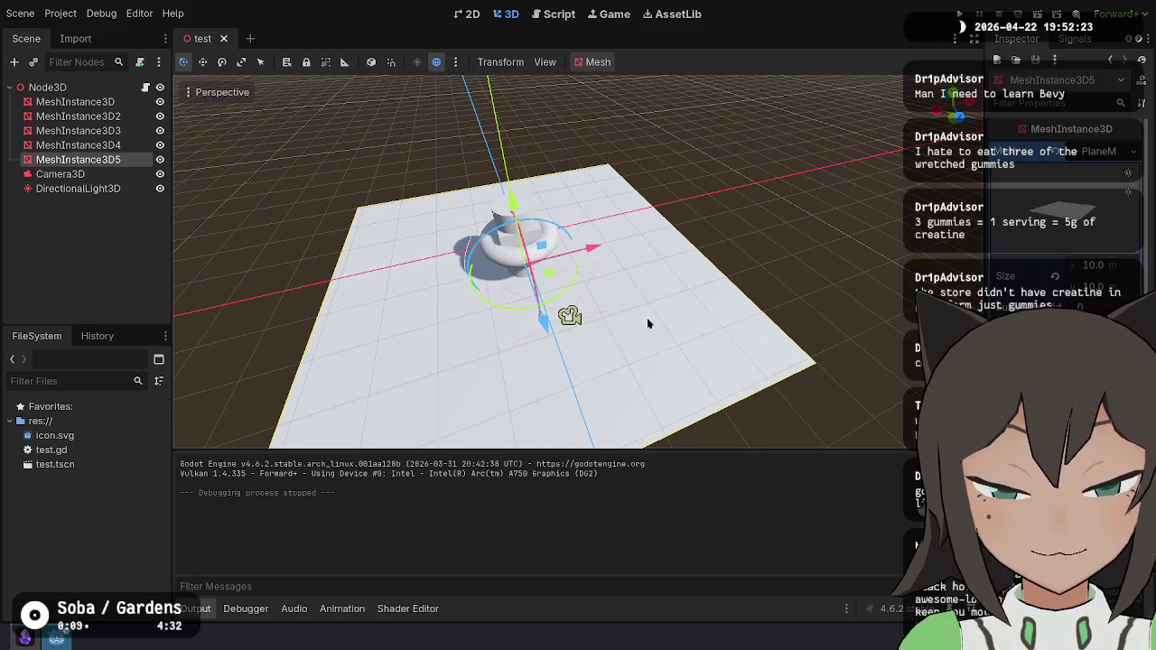
{"action": "left_click_drag", "start_coordinate": [508, 199], "coordinate": [524, 259]}
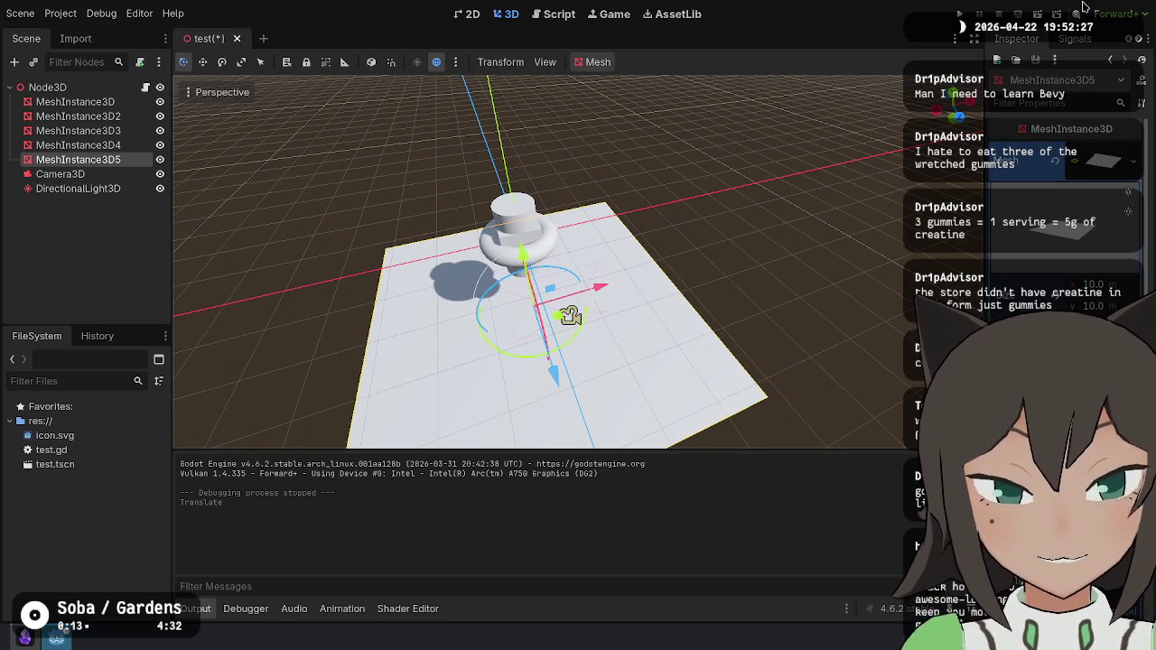
{"action": "key", "text": "F5"}
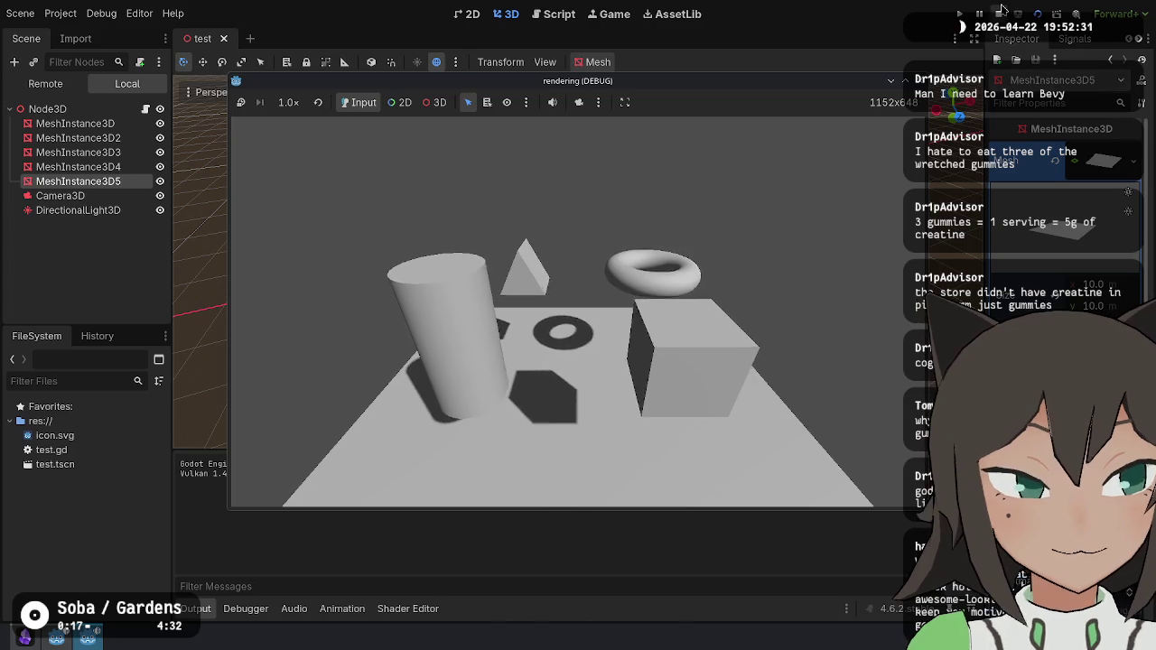
{"action": "key", "text": "F8"}
Tilt Camera3D down about 13°, run to check the view, and save the scene.
{"action": "left_click_drag", "start_coordinate": [676, 360], "coordinate": [582, 304]}
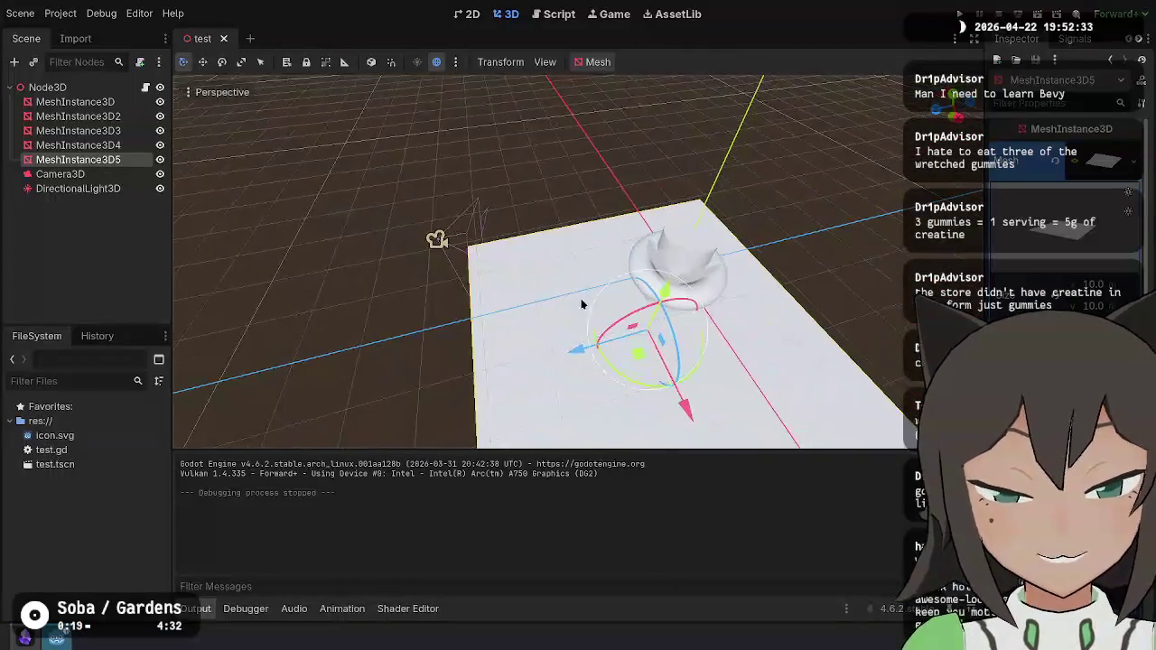
{"action": "left_click", "coordinate": [439, 236]}
{"action": "left_click_drag", "start_coordinate": [439, 200], "coordinate": [506, 186]}
{"action": "left_click", "coordinate": [1036, 13]}
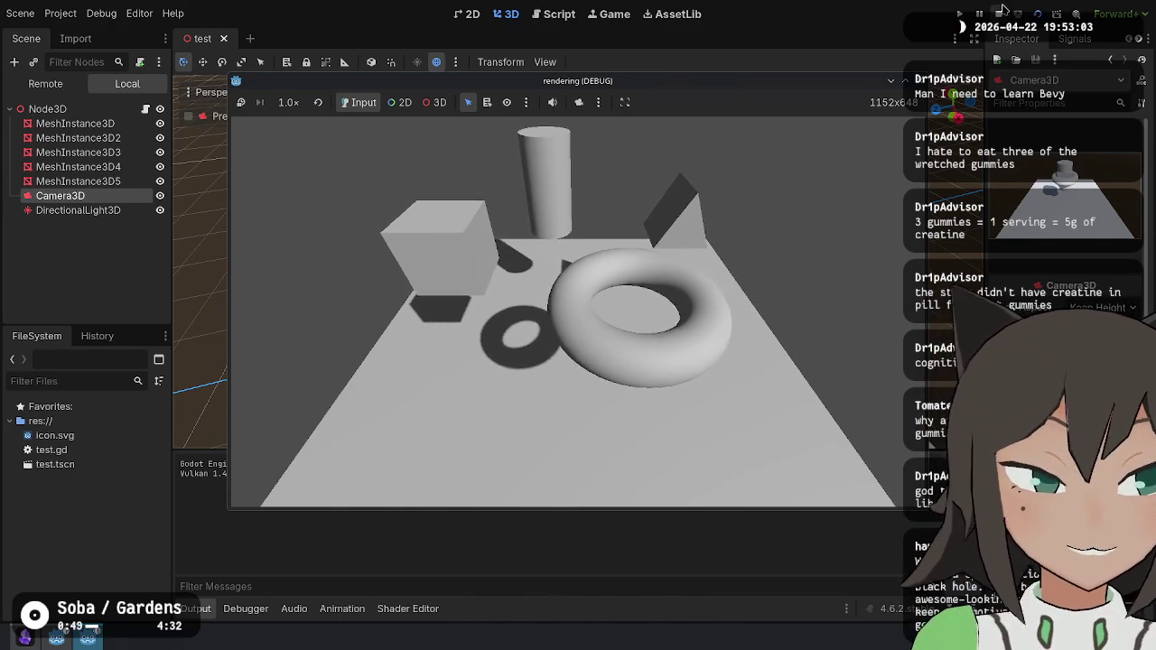
{"action": "key", "text": "F8"}
{"action": "key", "text": "ctrl+s"}
{"action": "left_click", "coordinate": [112, 148]}
{"action": "left_click", "coordinate": [107, 160]}
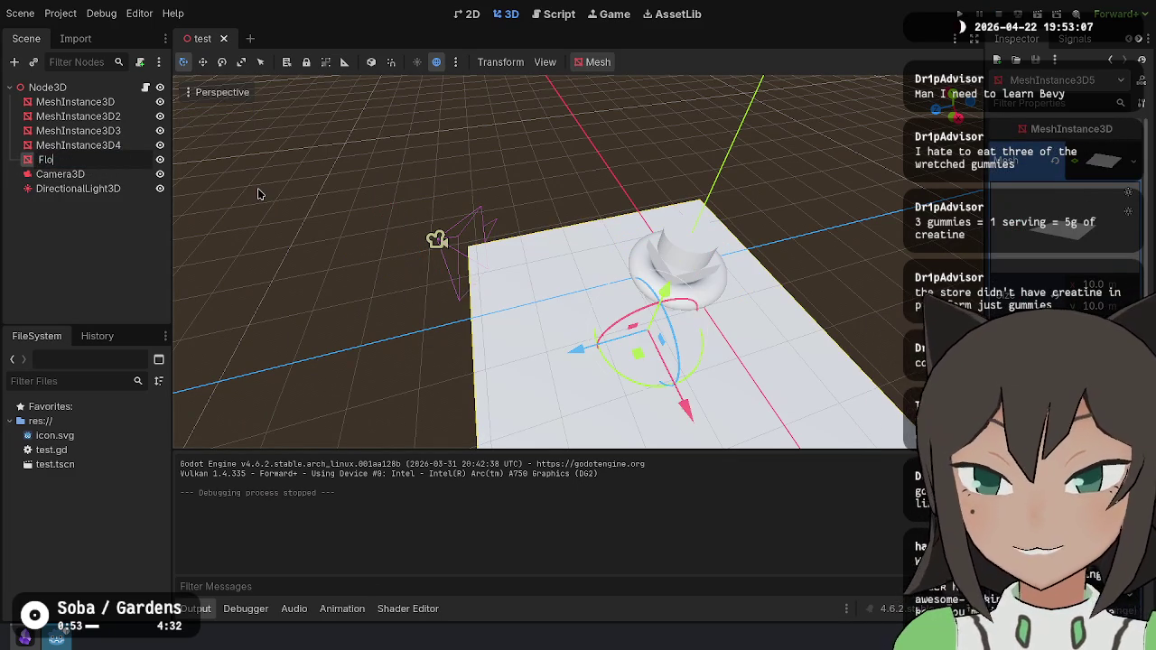
Rename the plane to Floor, move it to the top, and duplicate the torus as a SphereMesh.
{"action": "key", "text": "ctrl+s"}
{"action": "mouse_move", "coordinate": [54, 160]}
{"action": "left_mouse_down"}
{"action": "mouse_move", "coordinate": [102, 118]}
{"action": "mouse_move", "coordinate": [98, 97]}
{"action": "left_mouse_up"}
{"action": "left_click", "coordinate": [127, 160]}
{"action": "key", "text": "ctrl+d"}
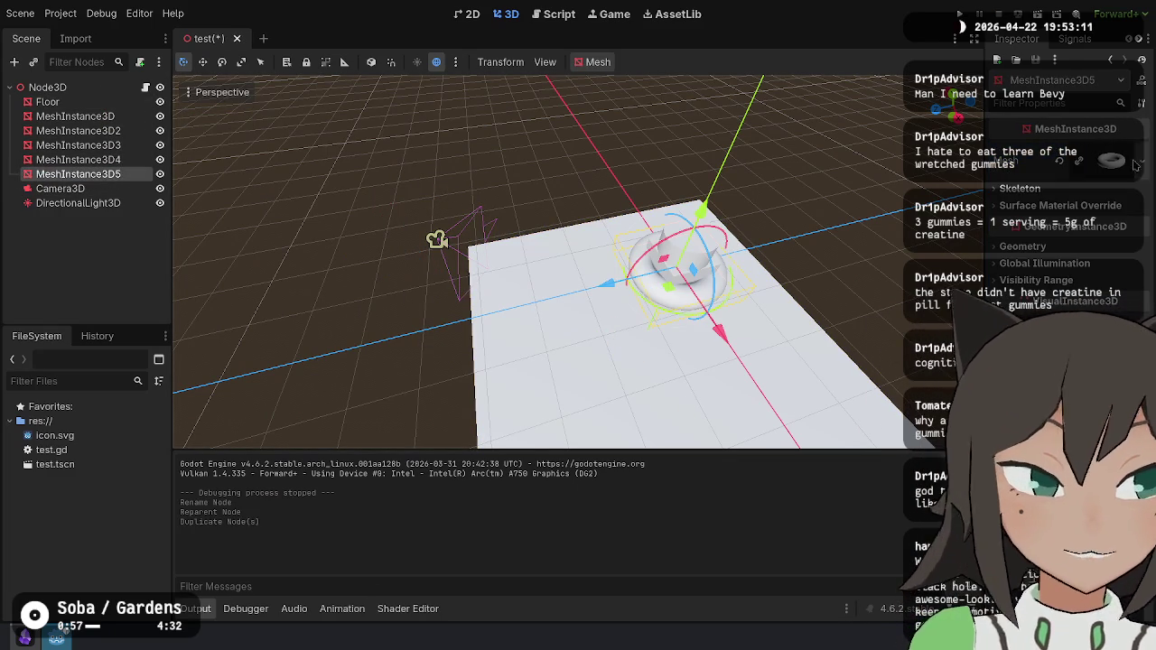
{"action": "left_click", "coordinate": [1129, 169]}
{"action": "left_click", "coordinate": [1137, 164]}
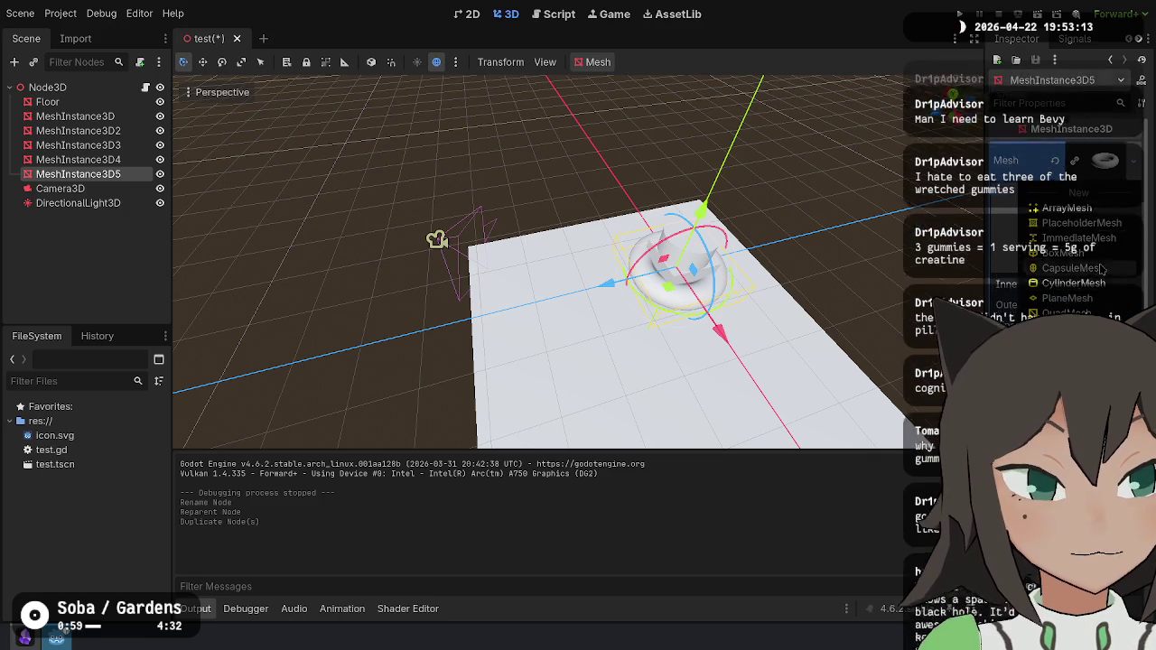
{"action": "left_click", "coordinate": [1066, 328]}
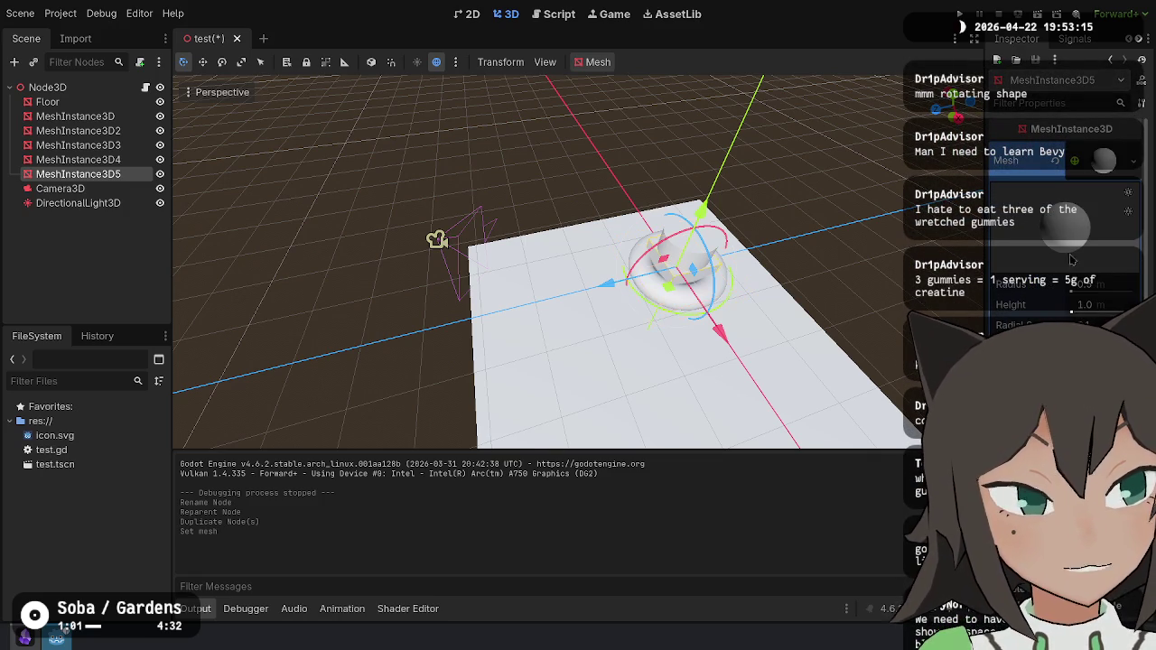
Add $MeshInstance3D5 to the meshes array in test.gd, save, and run the game.
{"action": "left_click", "coordinate": [554, 11]}
{"action": "left_click", "coordinate": [495, 230]}
{"action": "key", "text": "ctrl+shift+d"}
{"action": "key", "text": "Left"}
{"action": "key", "text": "BackSpace"}
{"action": "type", "text": "5"}
{"action": "key", "text": "ctrl+s"}
{"action": "left_click", "coordinate": [1037, 15]}
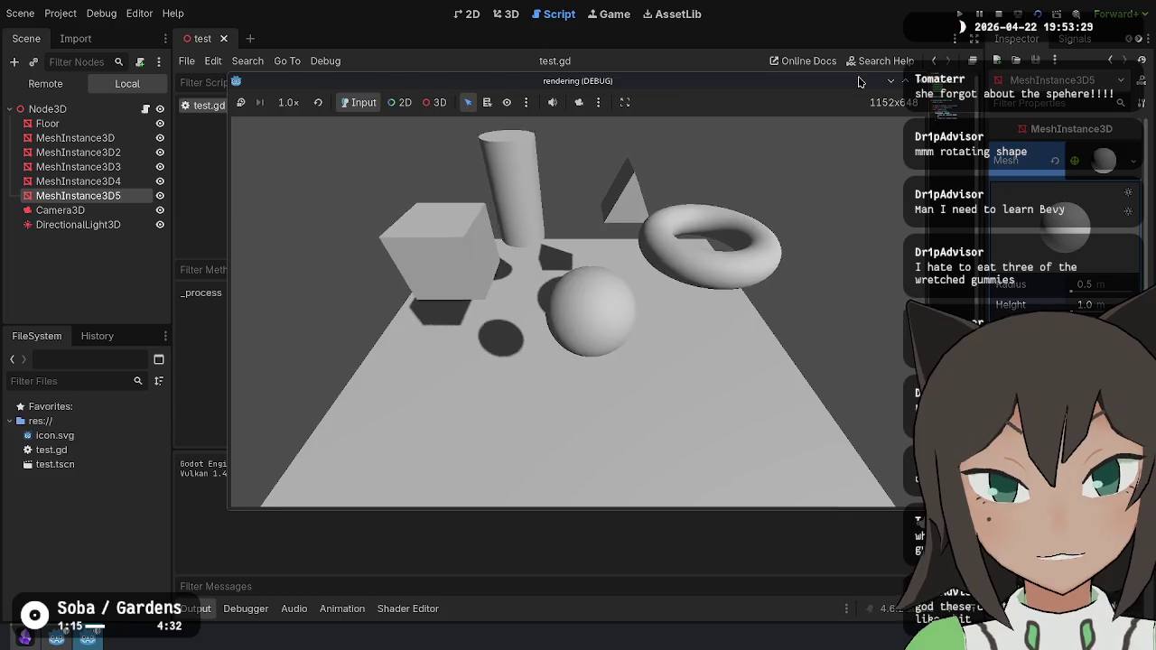
Raise Camera3D by 1 unit on Y and run the game to view the orbit from higher up.
{"action": "key", "text": "F8"}
{"action": "left_click", "coordinate": [507, 14]}
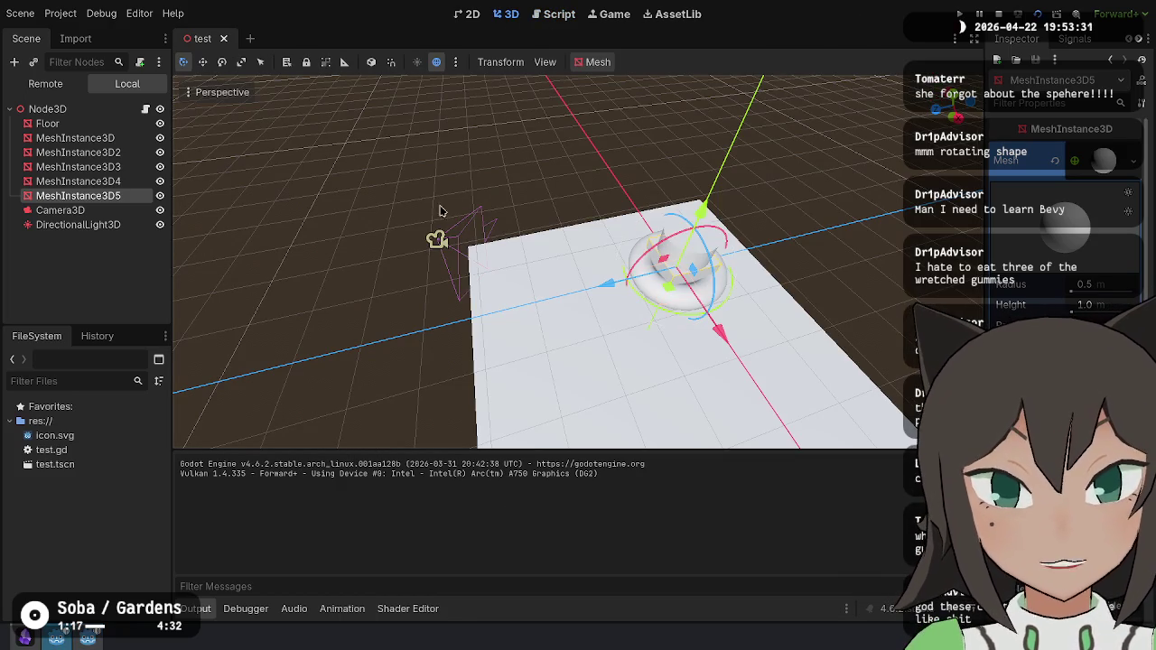
{"action": "left_click", "coordinate": [437, 240]}
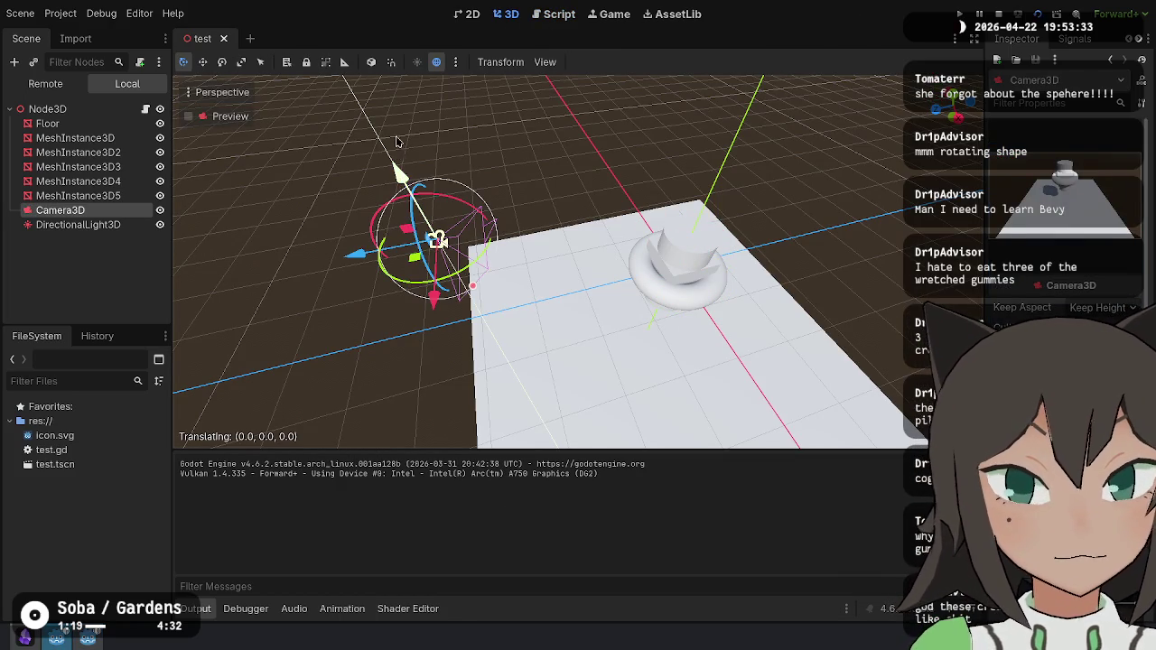
{"action": "left_click_drag", "start_coordinate": [396, 141], "coordinate": [370, 110]}
{"action": "key", "text": "F5"}
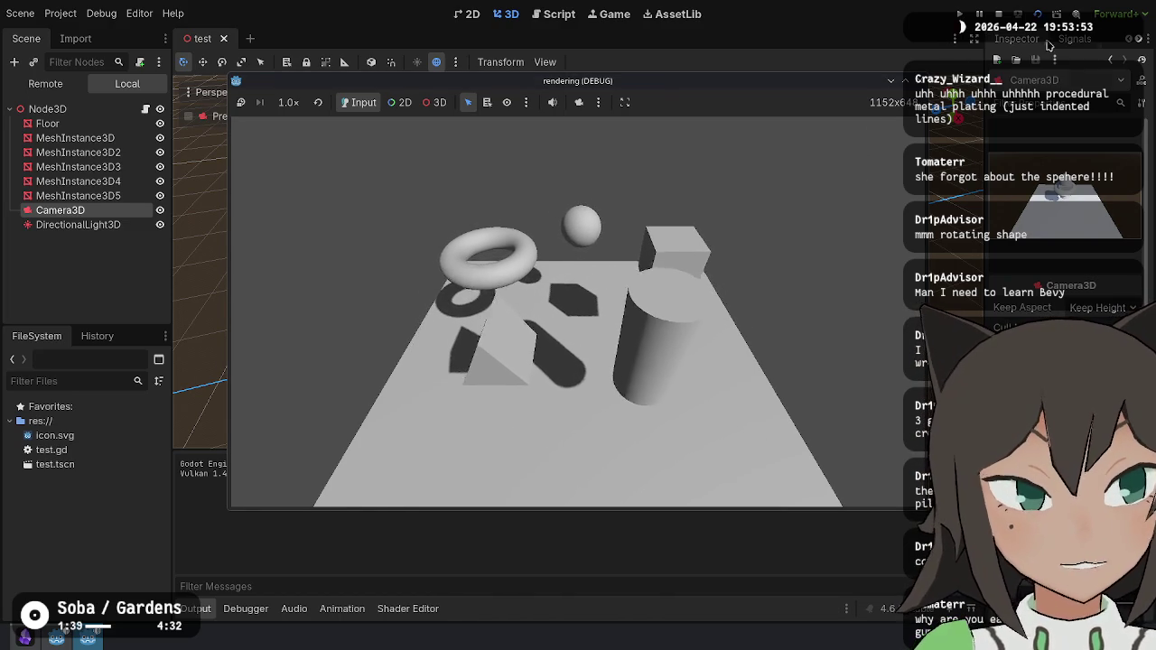
{"action": "key", "text": "F8"}
Start a mesh.rotate line after the position block and check the rotate documentation.
{"action": "left_click", "coordinate": [665, 257]}
{"action": "left_click", "coordinate": [559, 13]}
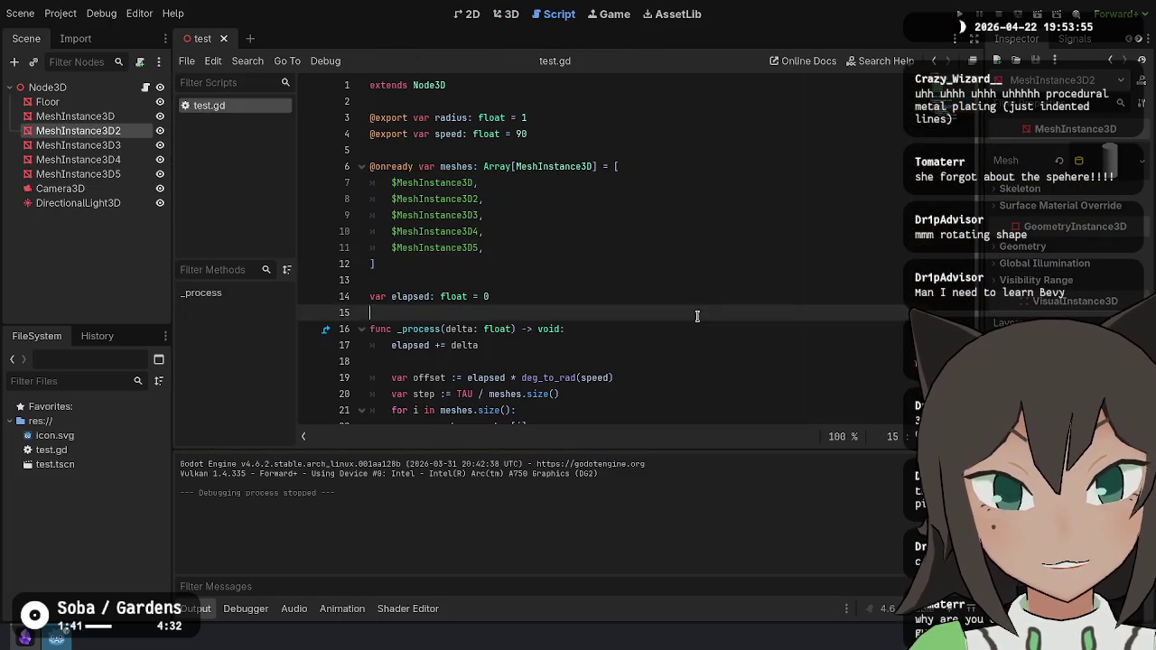
{"action": "scroll", "coordinate": [671, 349], "scroll_direction": "down", "scroll_amount": 2}
{"action": "left_click", "coordinate": [655, 365]}
{"action": "key", "text": "Down"}
{"action": "key", "text": "Down"}
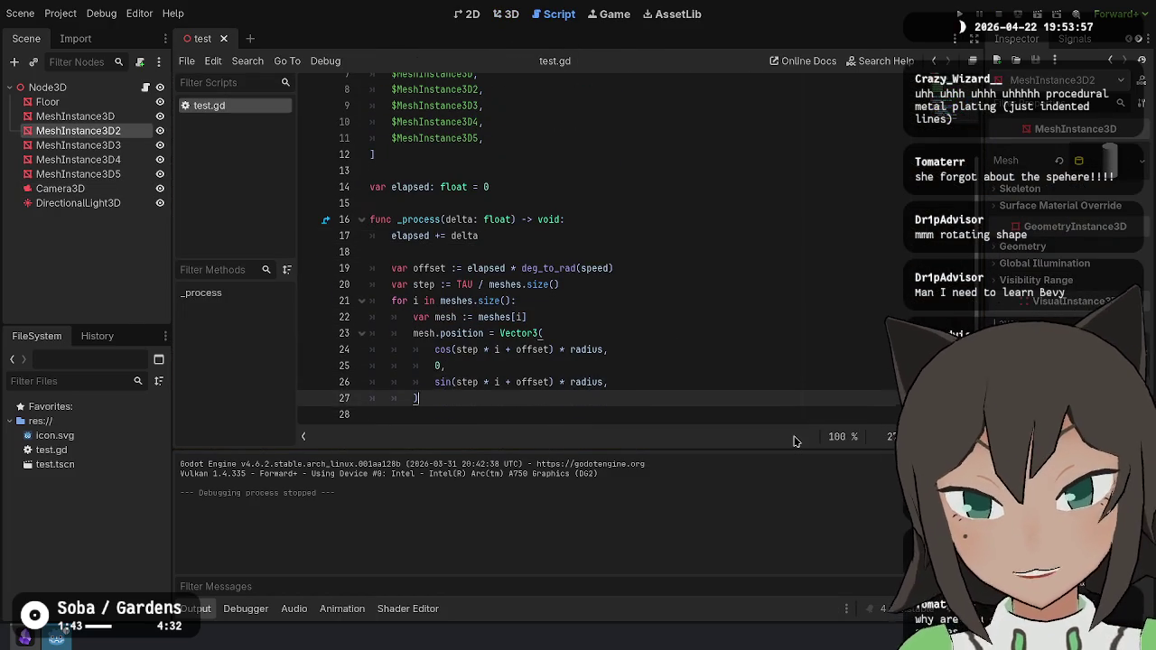
{"action": "key", "text": "Return"}
{"action": "key", "text": "Return"}
{"action": "type", "text": "mesh.r"}
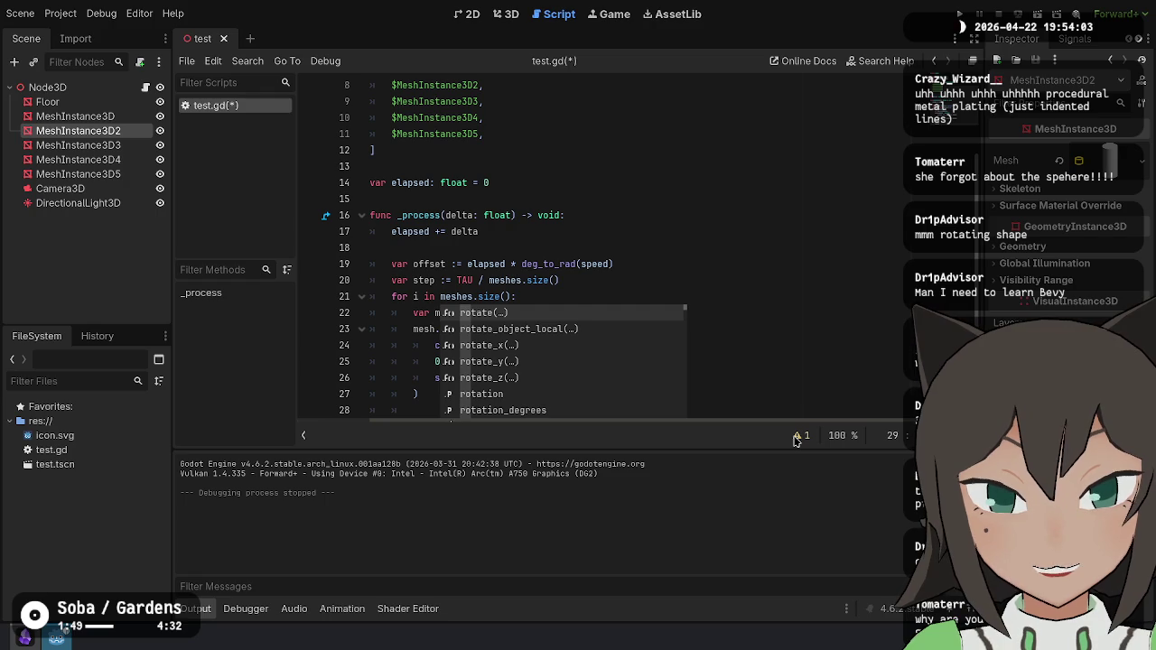
{"action": "key", "text": "Return"}
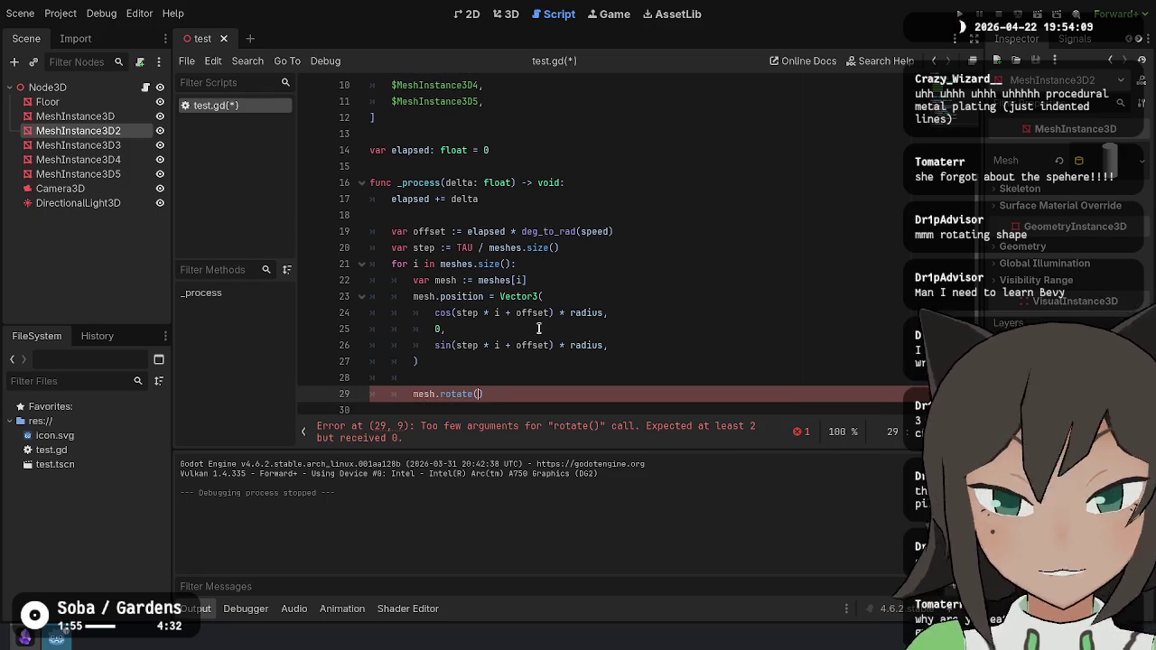
{"action": "left_click", "coordinate": [463, 394], "text": "ctrl"}
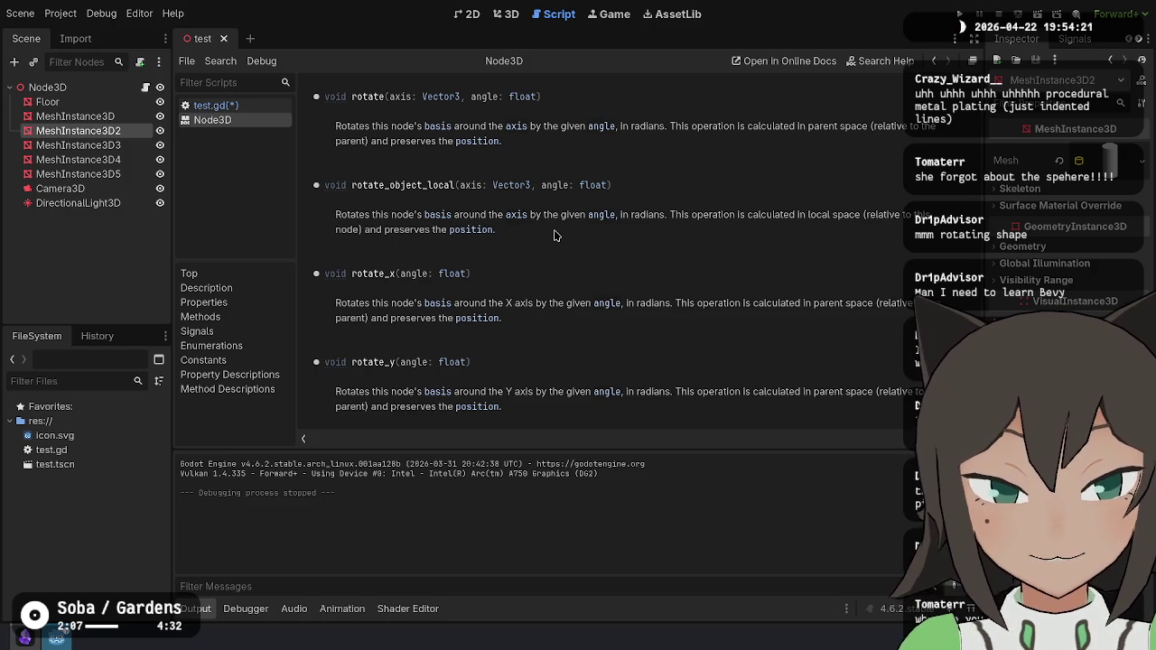
{"action": "key", "text": "ctrl+w"}
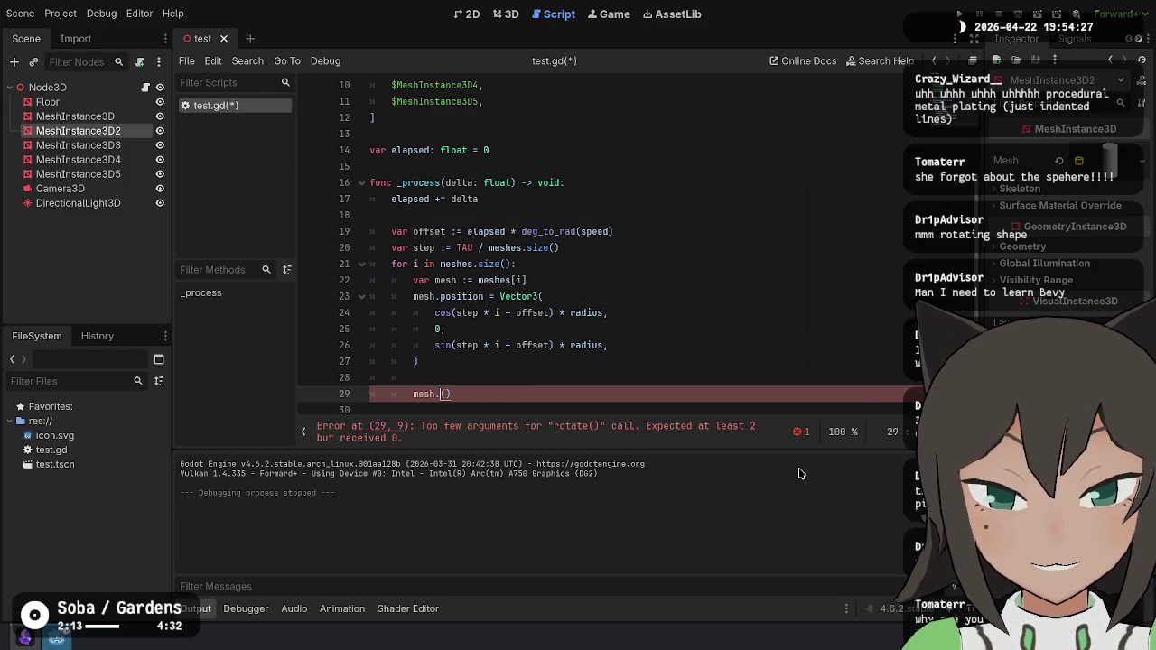
Complete the call as mesh.rotate(Vector3(1, 0, 1), delta) and run the scene.
{"action": "key", "text": "ctrl+space"}
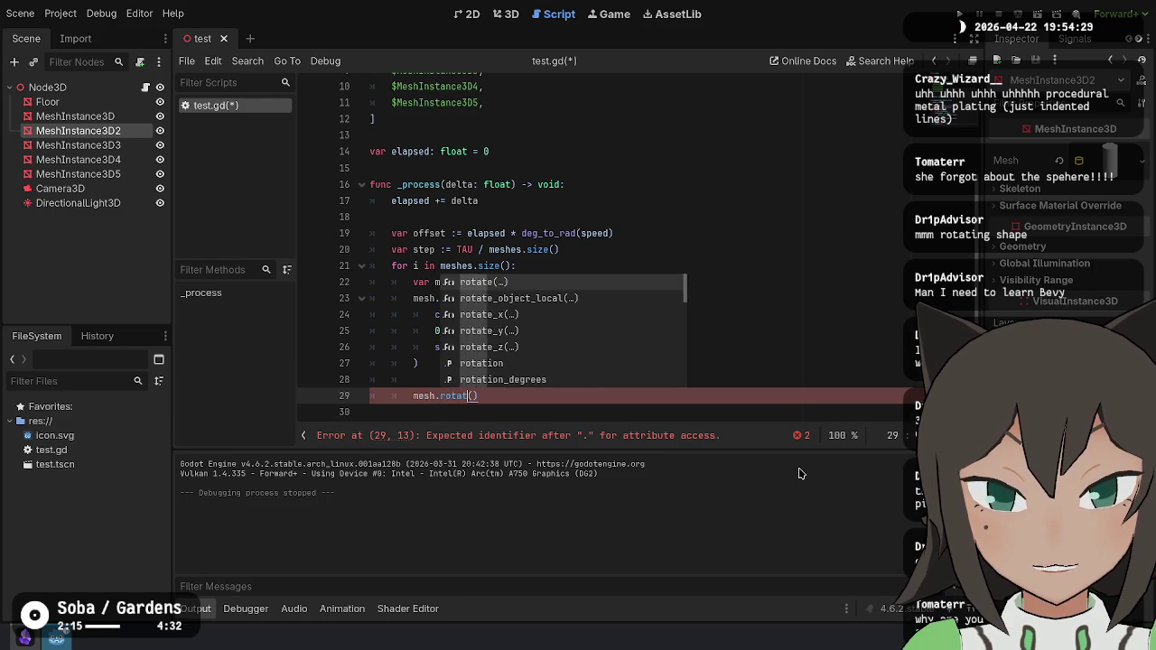
{"action": "key", "text": "Return"}
{"action": "type", "text": "Vector3"}
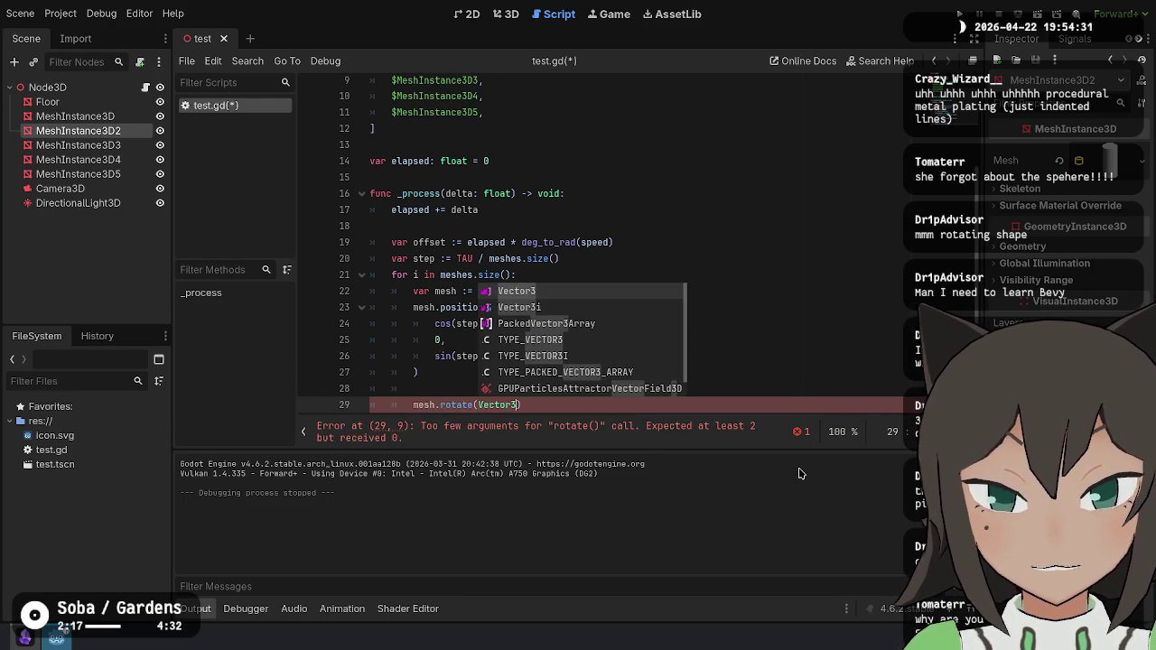
{"action": "type", "text": "(1, 0, 1"}
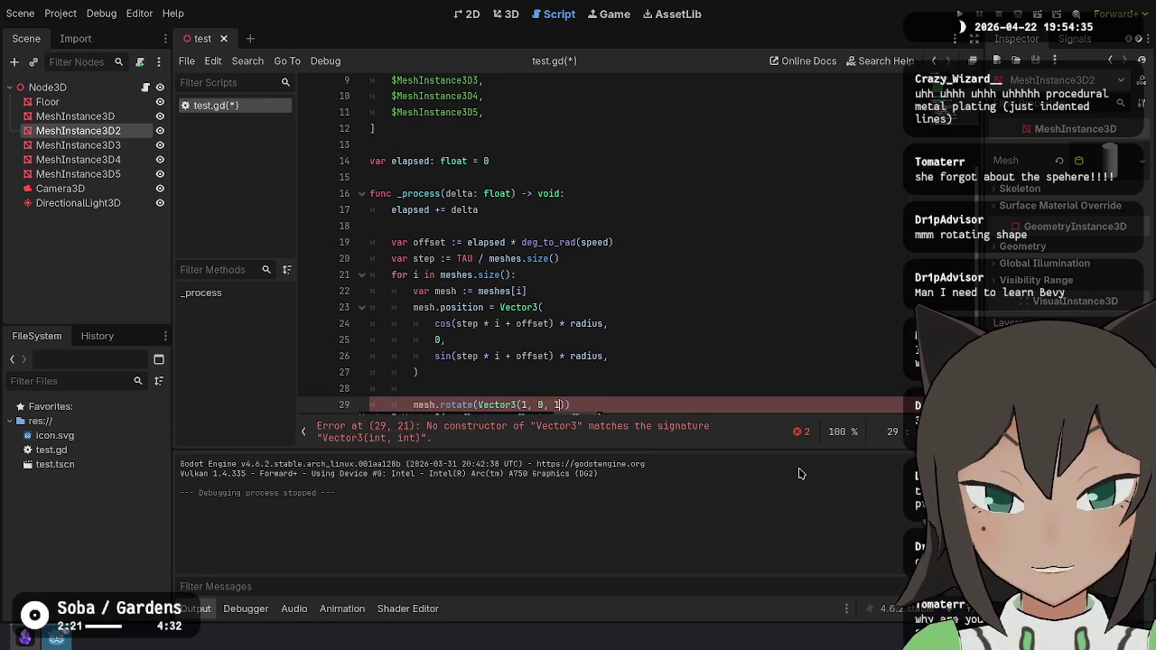
{"action": "type", "text": "ta"}
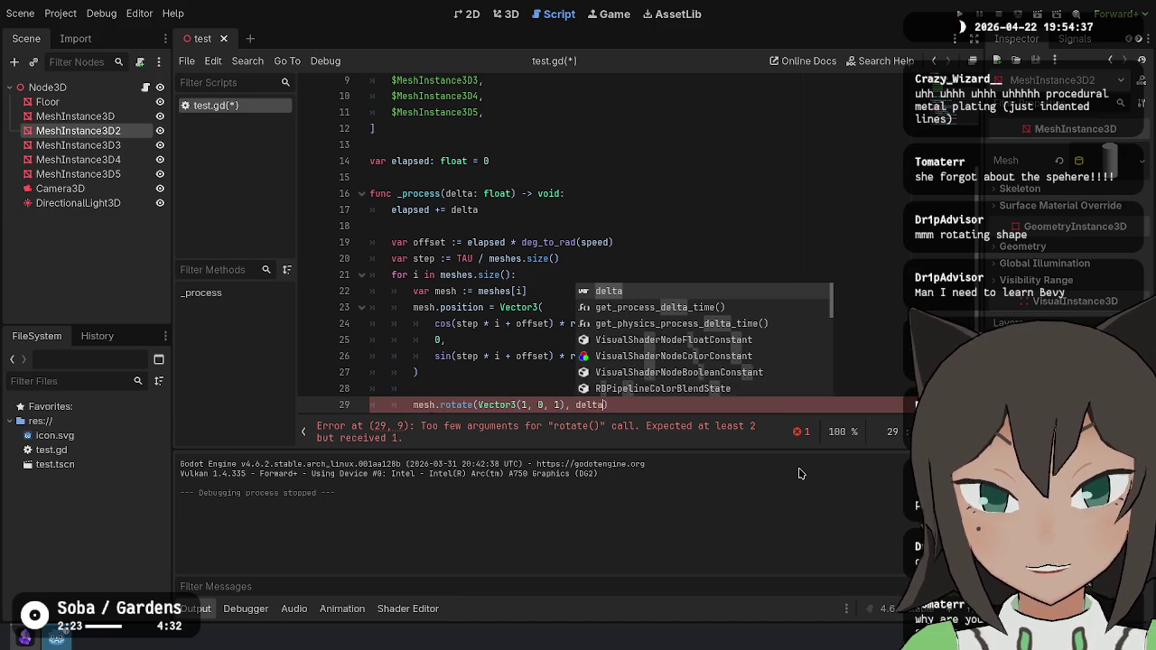
{"action": "key", "text": "Return"}
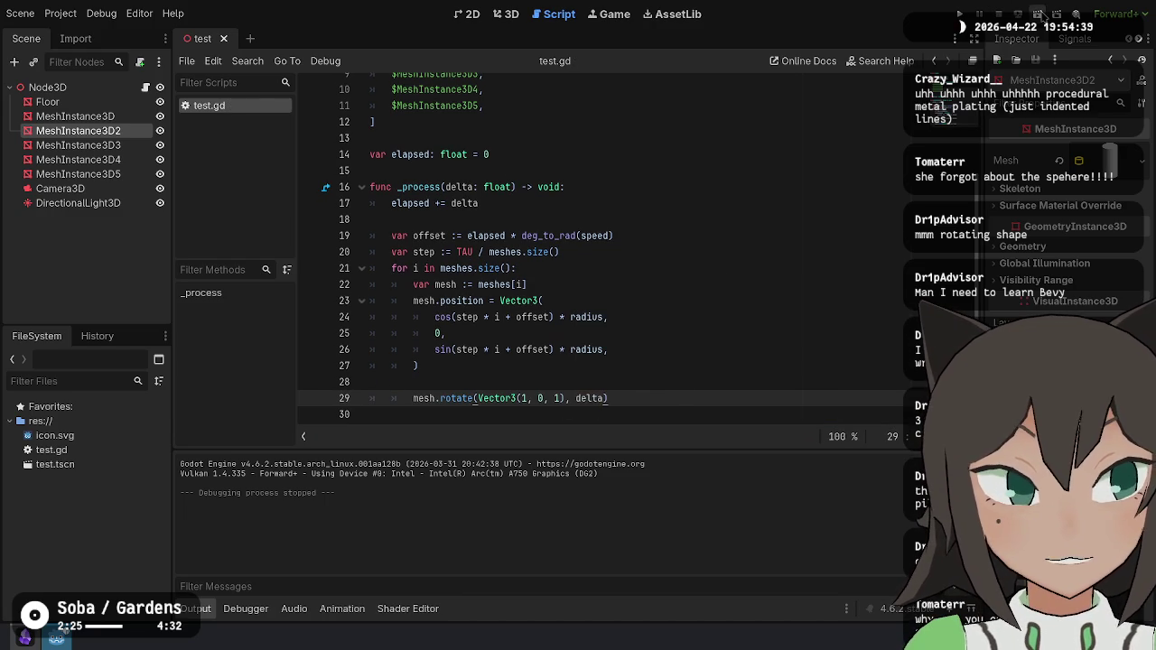
{"action": "left_click", "coordinate": [1039, 15]}
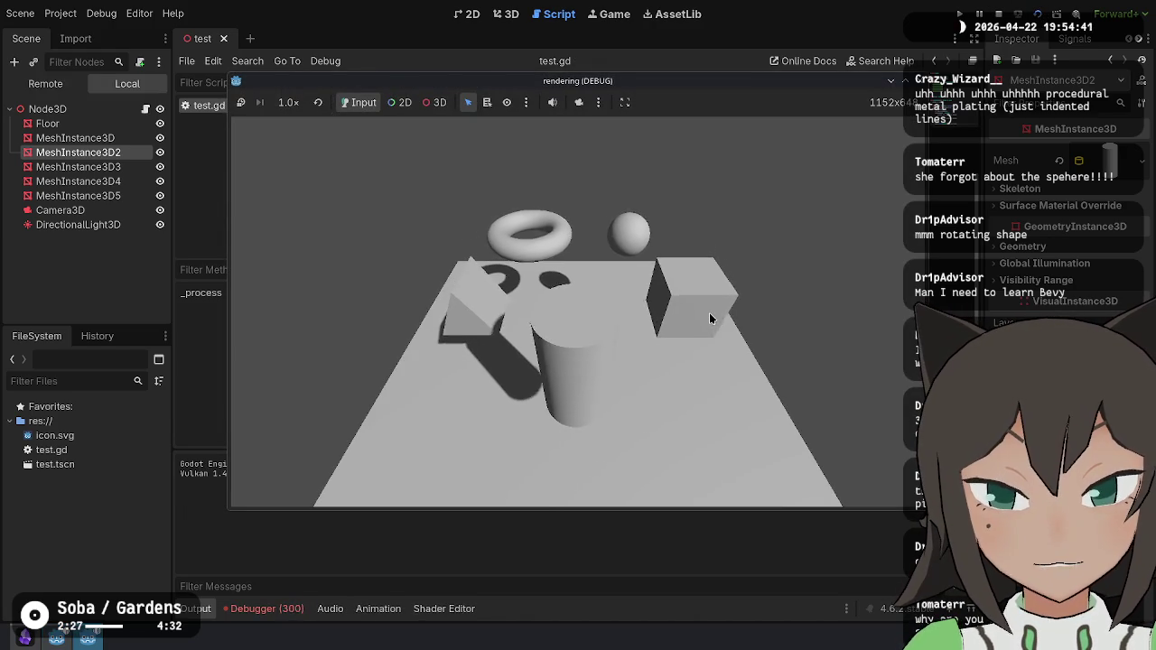
Review the 'axis must be normalized' errors, append .normalized() to the axis, and test-run.
{"action": "left_click", "coordinate": [899, 6]}
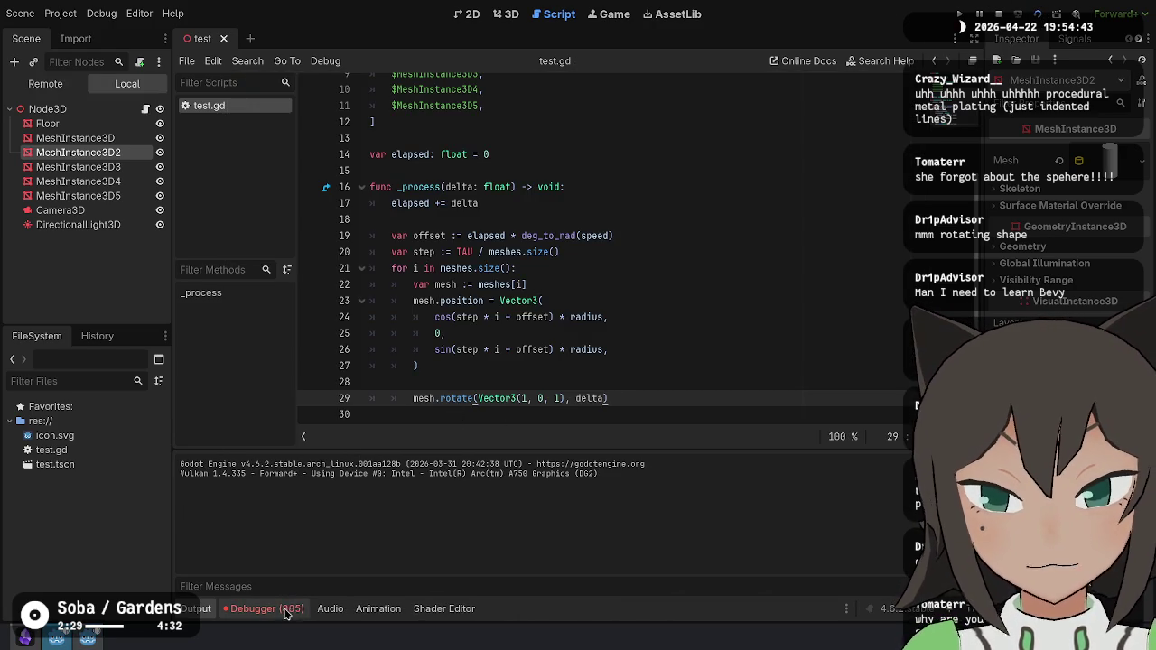
{"action": "left_click", "coordinate": [285, 611]}
{"action": "left_click", "coordinate": [295, 459]}
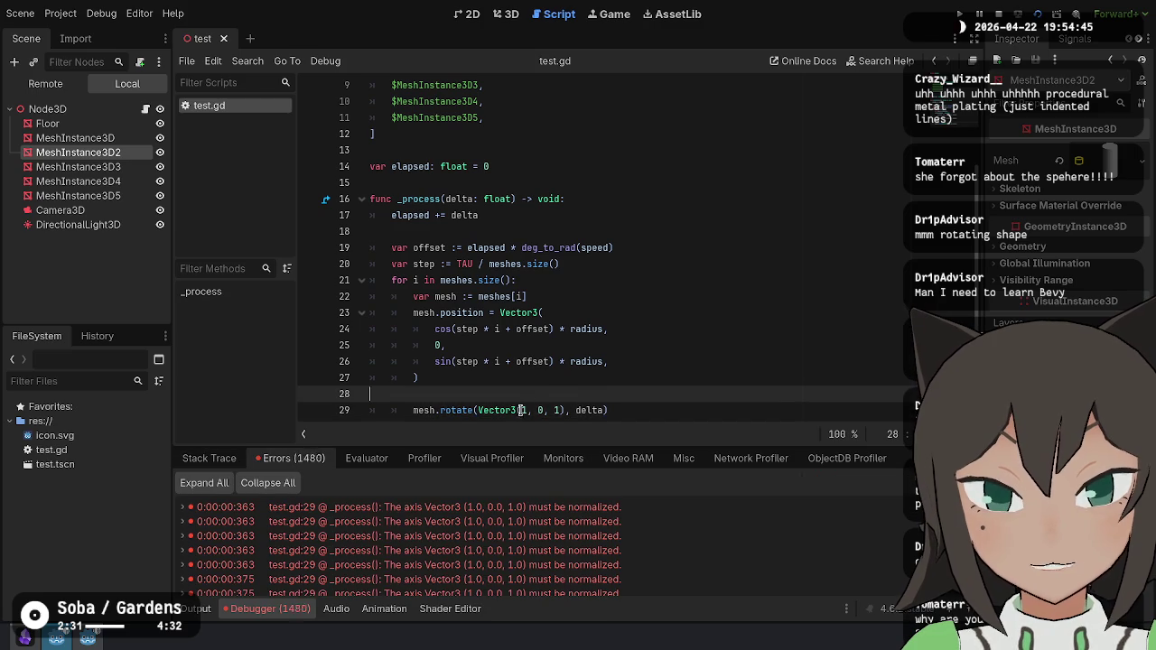
{"action": "type", "text": ".normalized("}
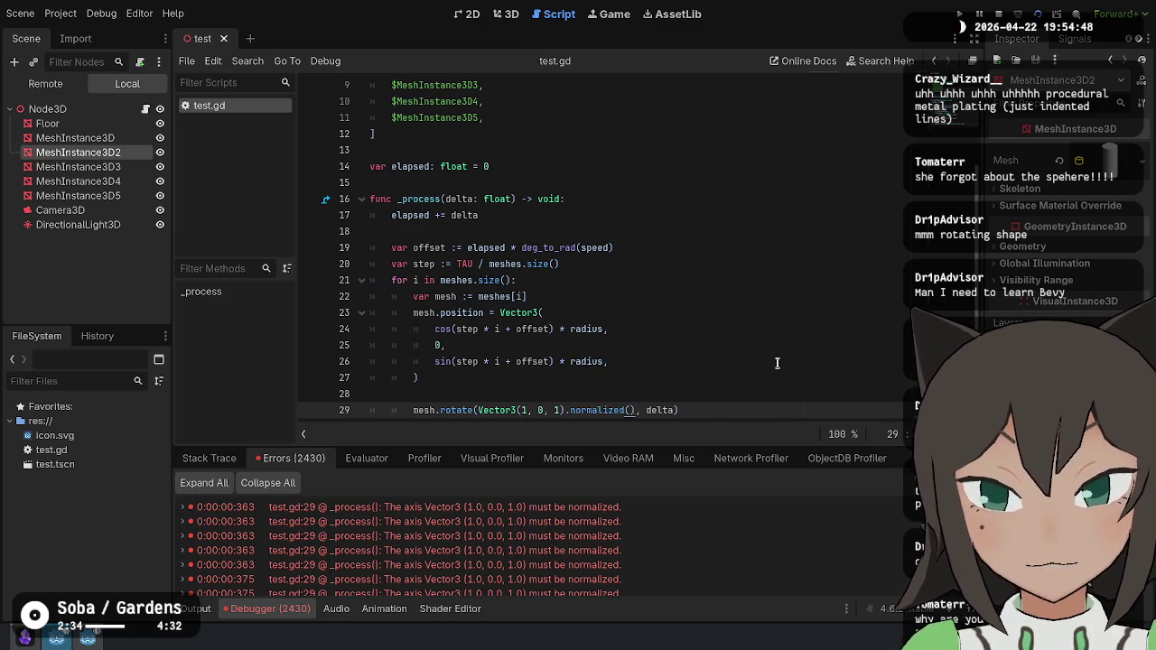
{"action": "key", "text": "alt+Tab"}
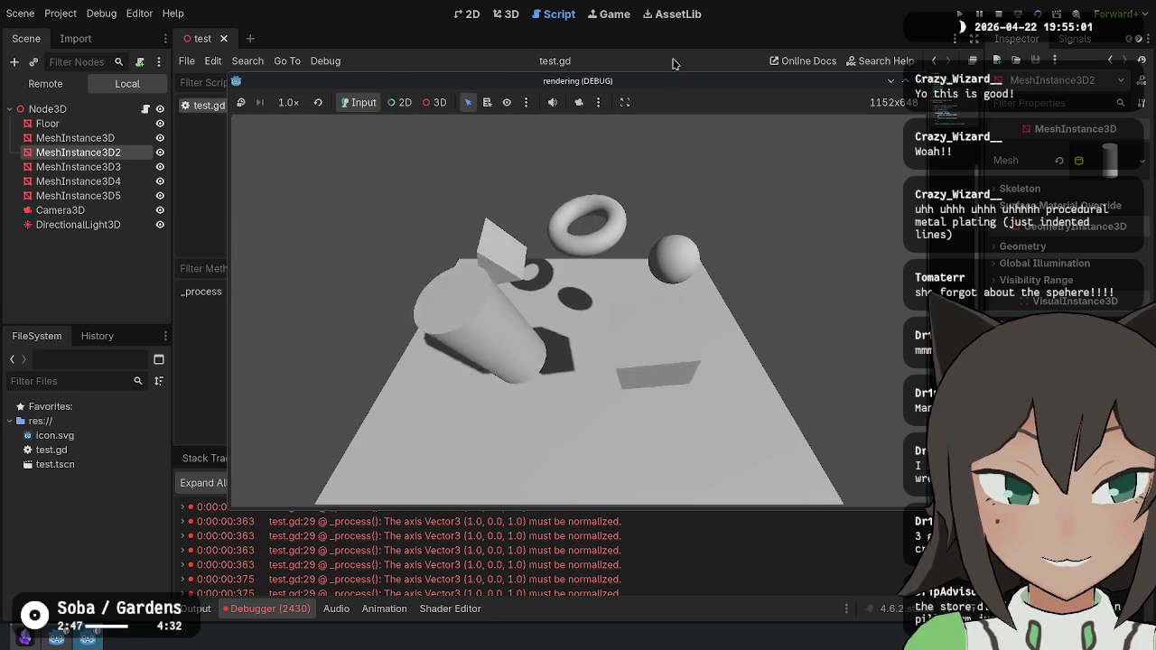
{"action": "left_click_drag", "start_coordinate": [686, 81], "coordinate": [475, 29]}
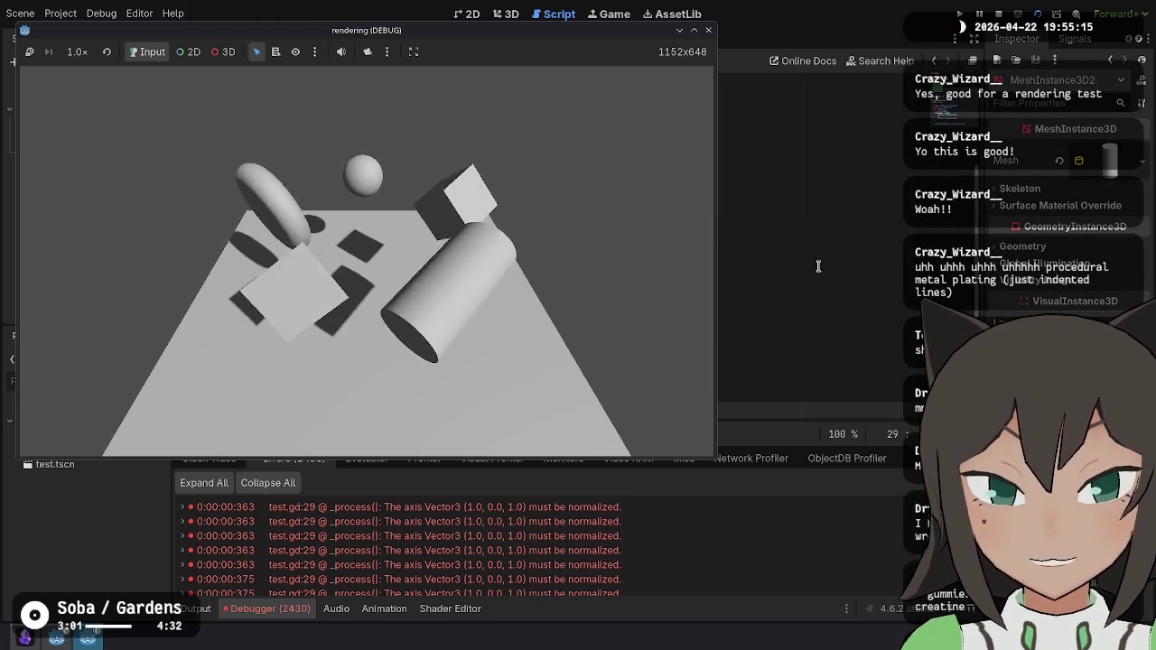
{"action": "key", "text": "F8"}
Duplicate the rotation line as rotate_object_local(Vector3.UP, delta) and run the scene.
{"action": "key", "text": "Down"}
{"action": "key", "text": "Down"}
{"action": "key", "text": "Down"}
{"action": "key", "text": "End"}
{"action": "key", "text": "ctrl+shift+d"}
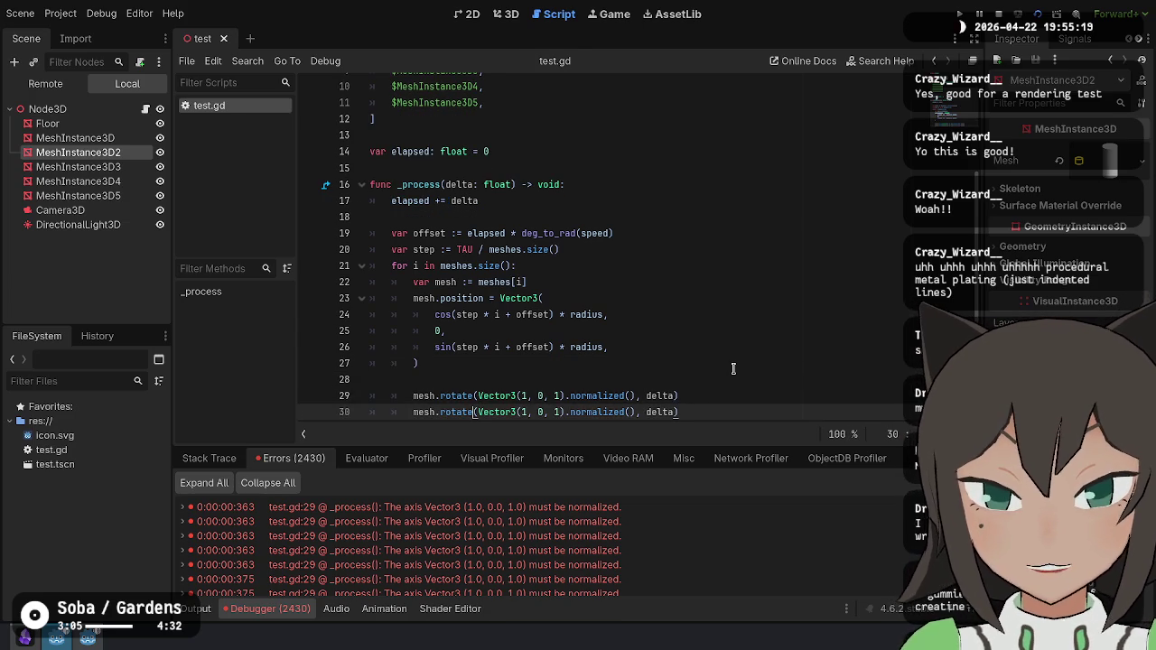
{"action": "type", "text": "e"}
{"action": "key", "text": "Down"}
{"action": "key", "text": "Return"}
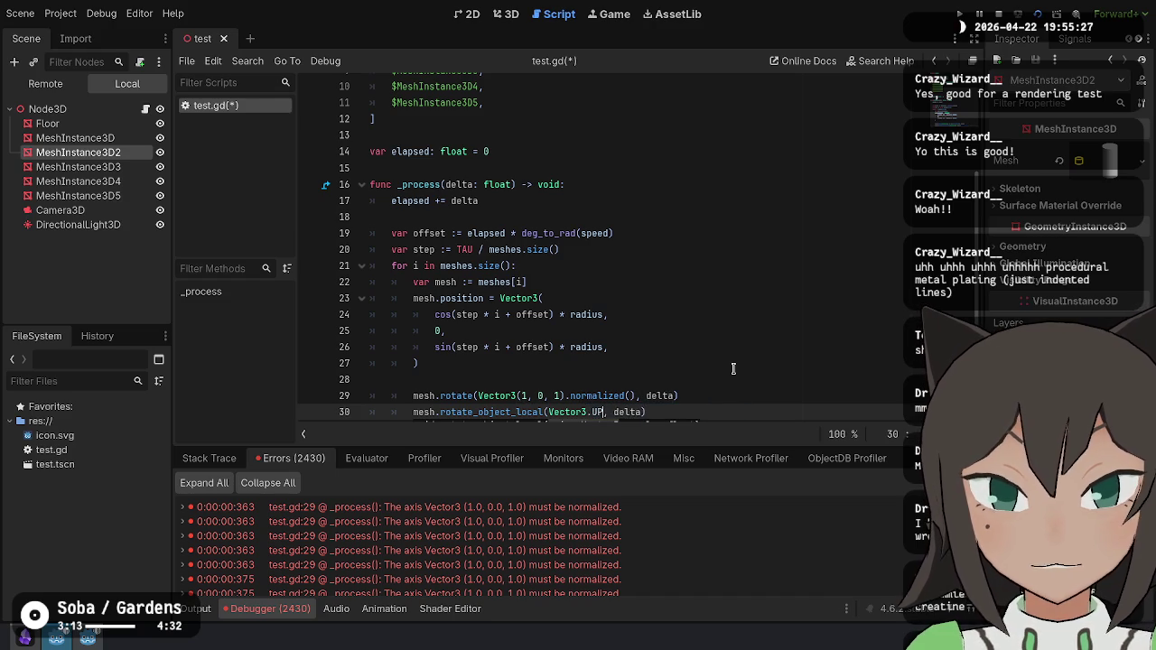
{"action": "key", "text": "End"}
{"action": "key", "text": "Return"}
{"action": "key", "text": "F5"}
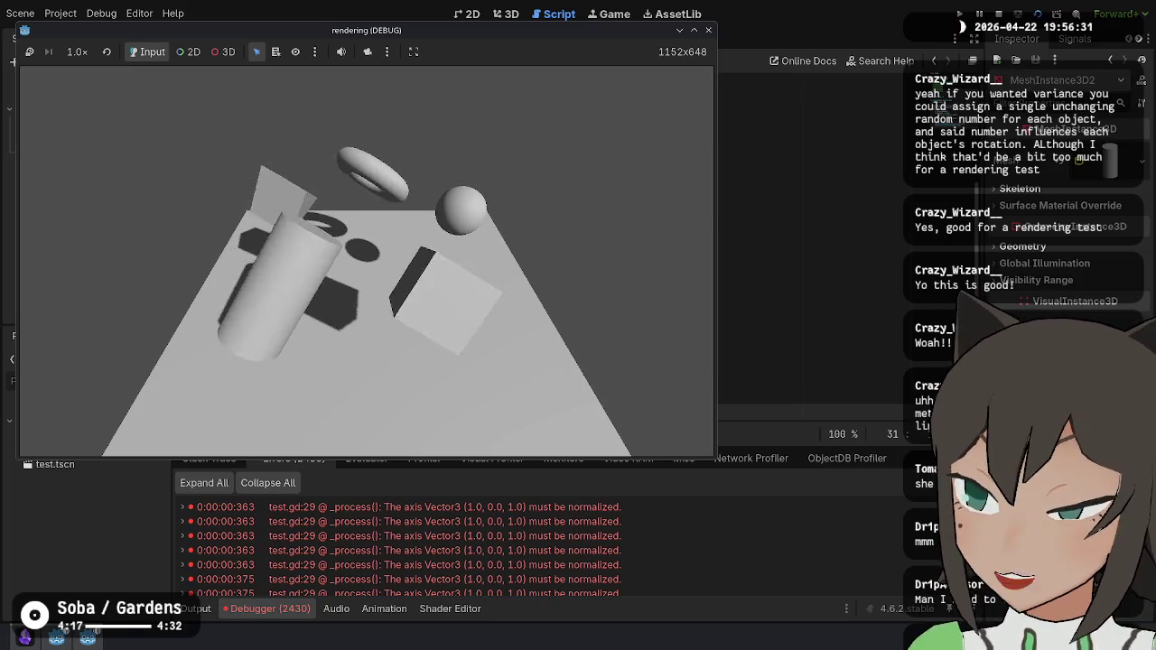
Reposition the DEBUG game window and maximize it to fill the screen.
{"action": "mouse_move", "coordinate": [567, 35]}
{"action": "left_mouse_down"}
{"action": "mouse_move", "coordinate": [702, 100]}
{"action": "mouse_move", "coordinate": [681, 93]}
{"action": "left_mouse_up"}
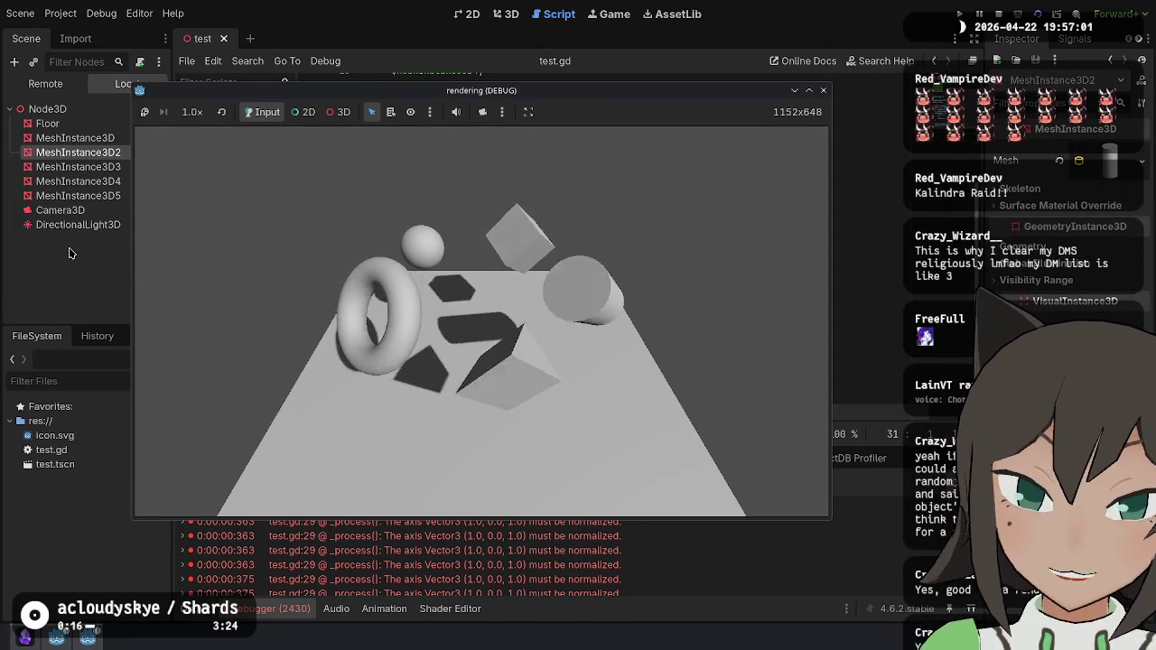
{"action": "left_click_drag", "start_coordinate": [581, 93], "coordinate": [599, 96]}
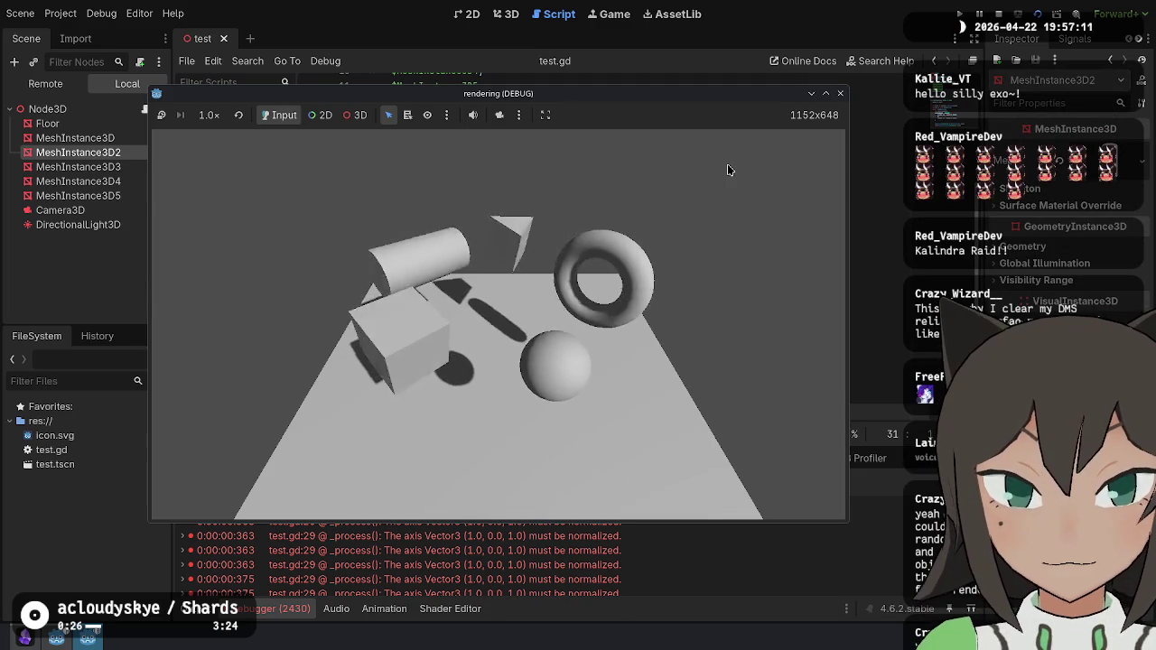
{"action": "left_click", "coordinate": [826, 95]}
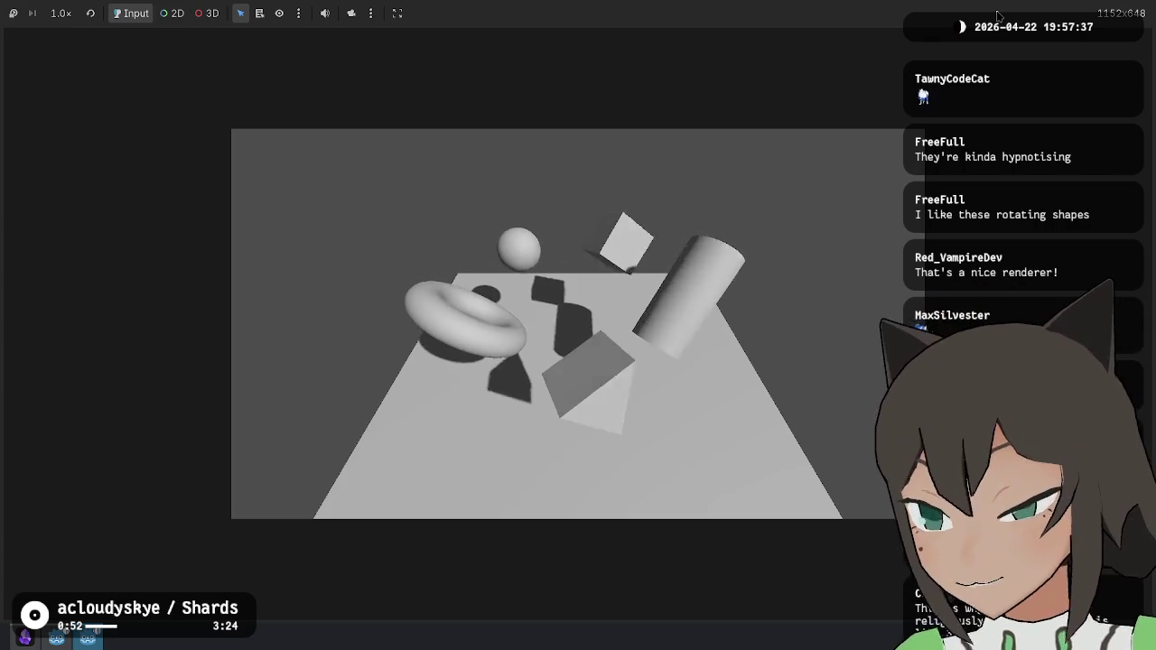
Toggle the microphone mute on and off, restore the game window to normal size, then stop the game.
{"action": "key", "text": "XF86AudioMicMute"}
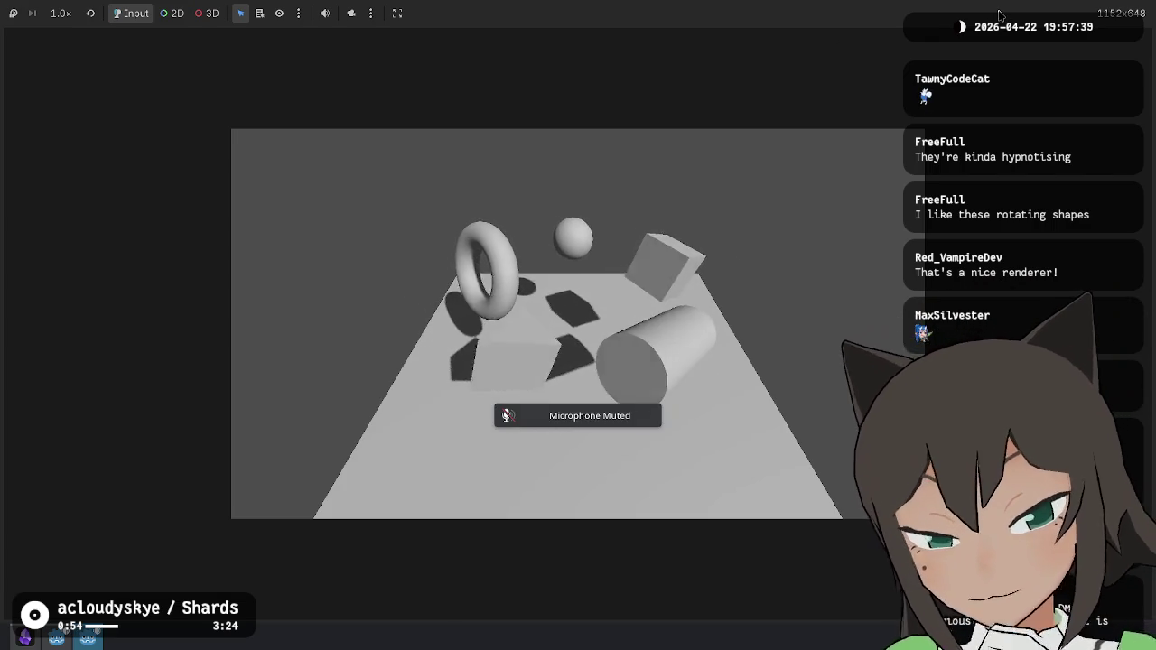
{"action": "key", "text": "XF86AudioMicMute"}
{"action": "mouse_move", "coordinate": [839, 52]}
{"action": "left_mouse_down"}
{"action": "mouse_move", "coordinate": [771, 88]}
{"action": "mouse_move", "coordinate": [543, 88]}
{"action": "mouse_move", "coordinate": [529, 37]}
{"action": "left_mouse_up"}
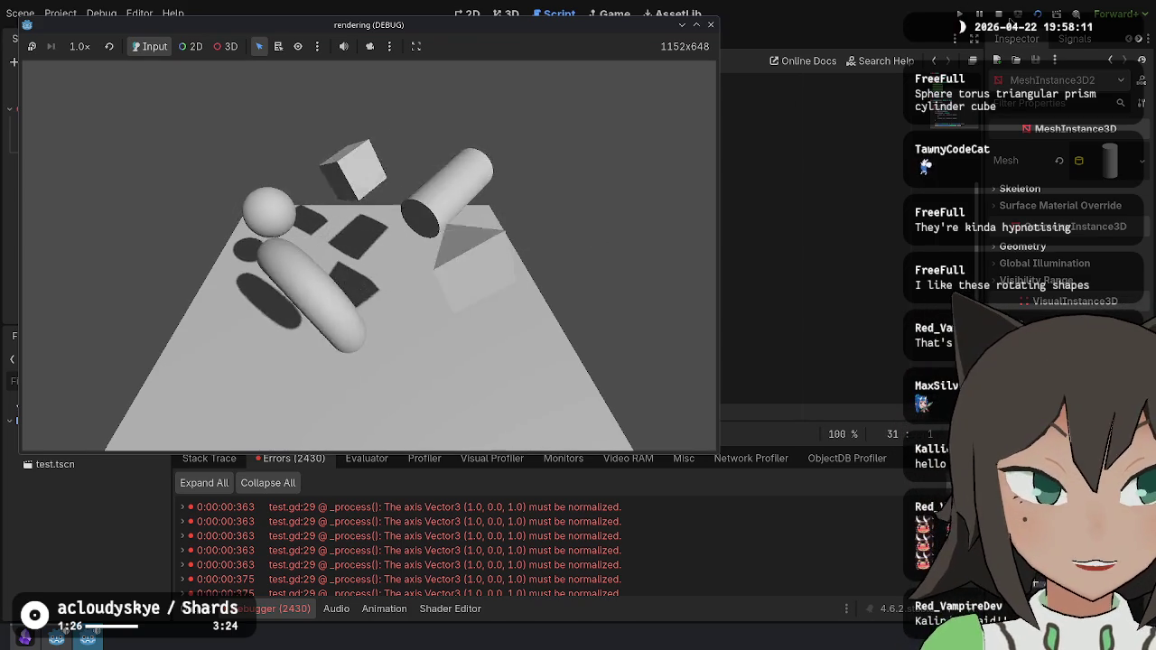
{"action": "left_click", "coordinate": [999, 14]}
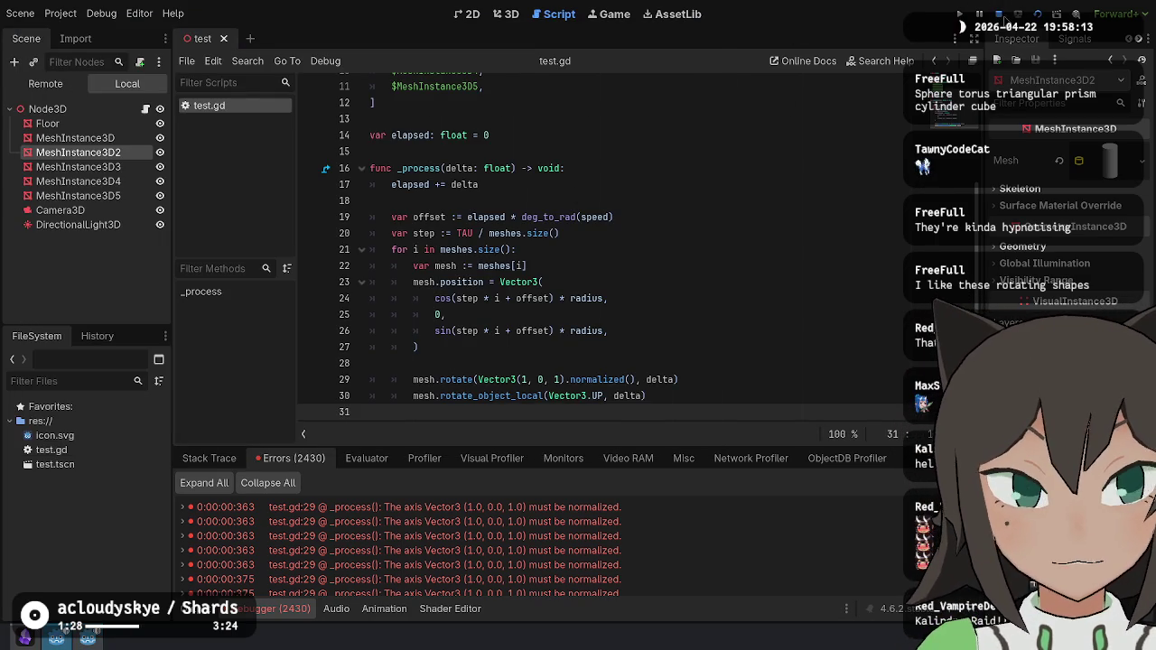
Add an OmniLight3D child node under the root Node3D in the 3D view.
{"action": "left_click", "coordinate": [506, 15]}
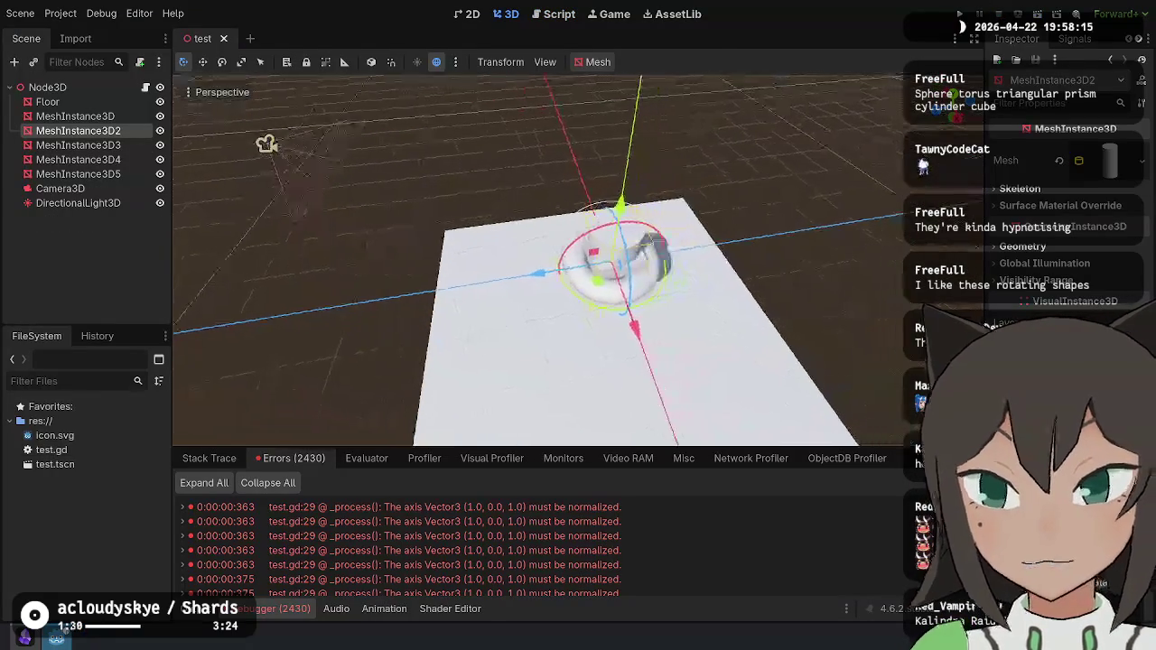
{"action": "left_click", "coordinate": [98, 204]}
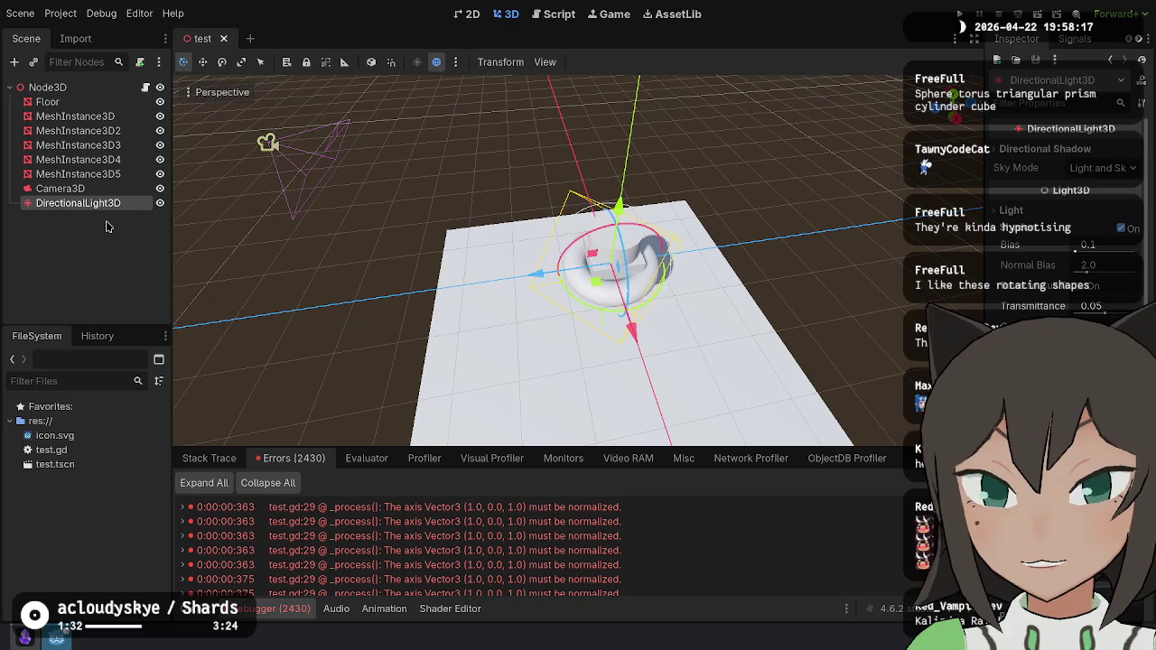
{"action": "right_click", "coordinate": [78, 89]}
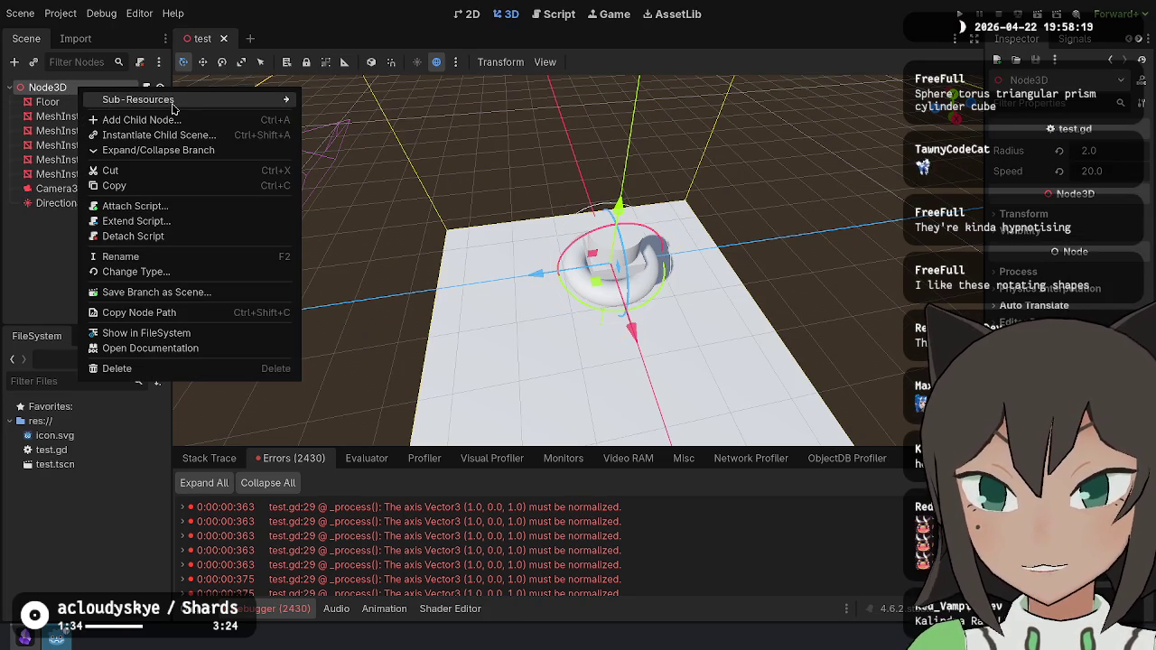
{"action": "left_click", "coordinate": [140, 120]}
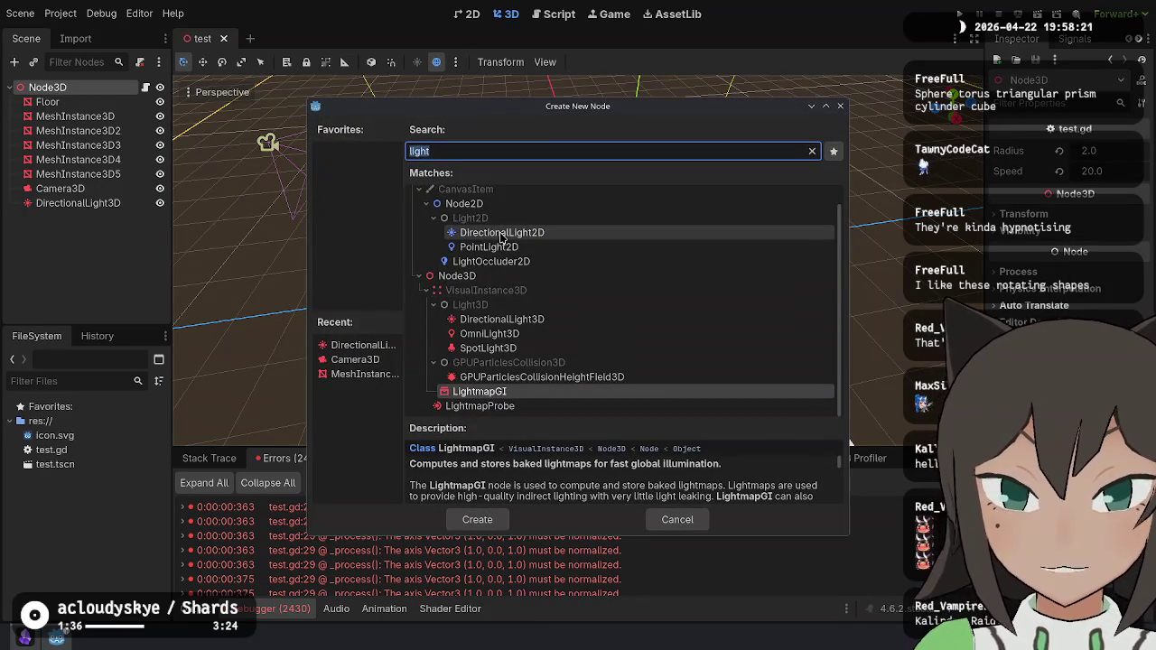
{"action": "type", "text": "ob"}
{"action": "key", "text": "BackSpace"}
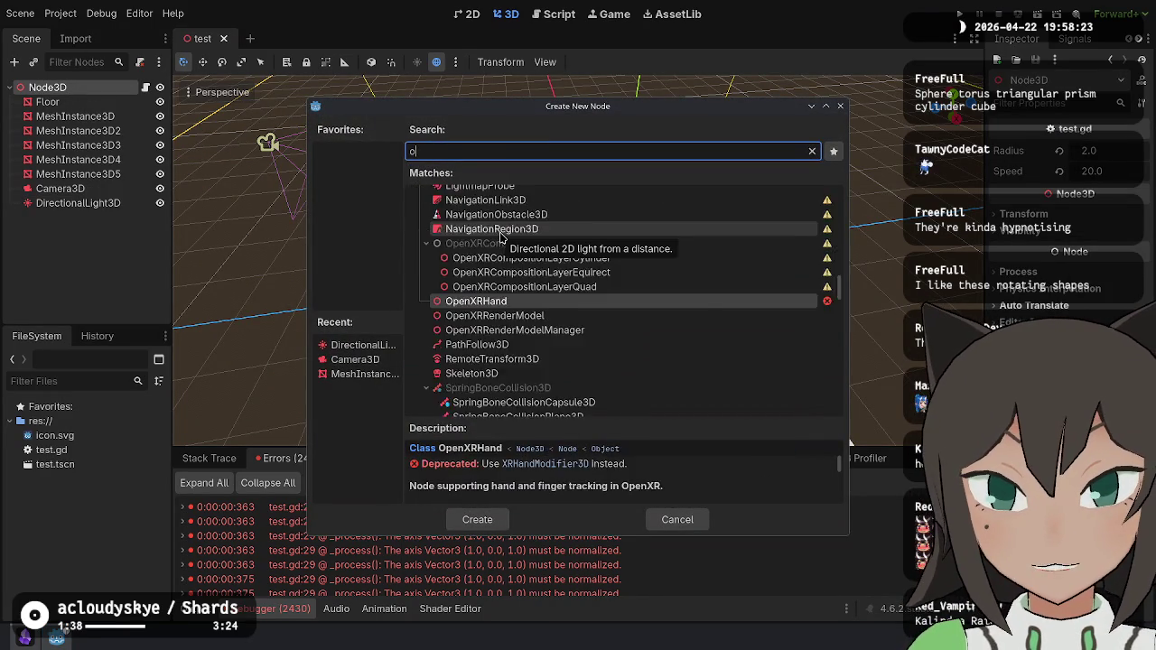
{"action": "type", "text": "mni"}
{"action": "key", "text": "Return"}
Duplicate the OmniLight3D, place the lights at X=+4 and X=−4, then save and run the scene.
{"action": "mouse_move", "coordinate": [485, 220]}
{"action": "left_mouse_down"}
{"action": "mouse_move", "coordinate": [284, 317]}
{"action": "mouse_move", "coordinate": [317, 418]}
{"action": "mouse_move", "coordinate": [344, 433]}
{"action": "left_mouse_up"}
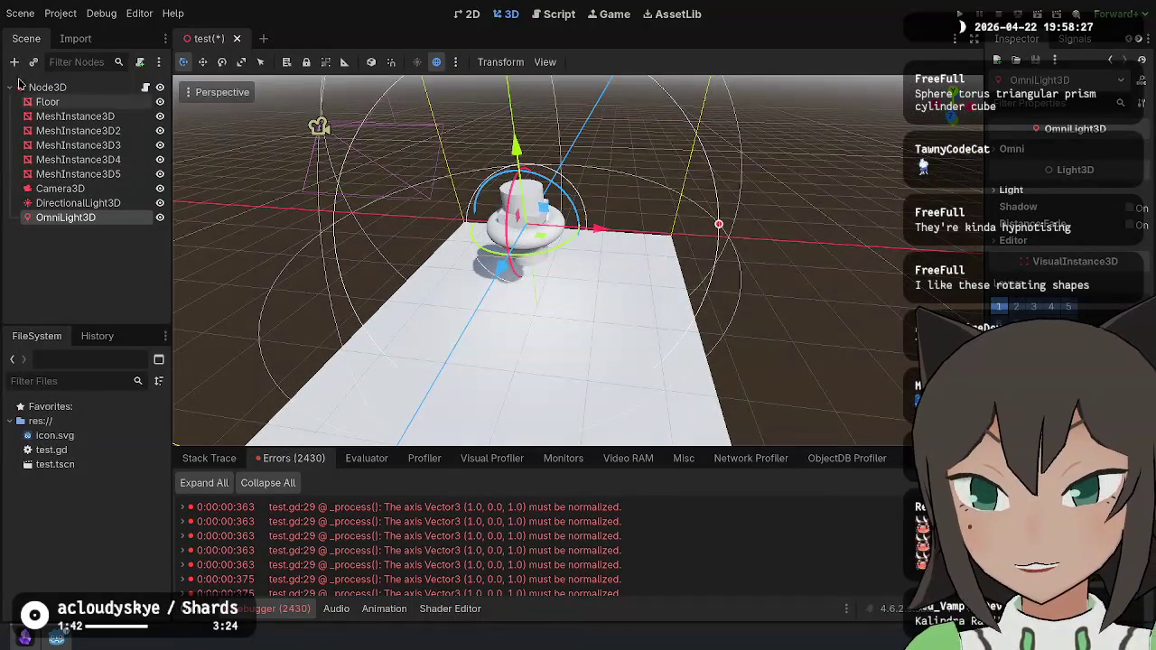
{"action": "key", "text": "ctrl+d"}
{"action": "left_click_drag", "start_coordinate": [596, 230], "coordinate": [799, 241]}
{"action": "left_click", "coordinate": [104, 221]}
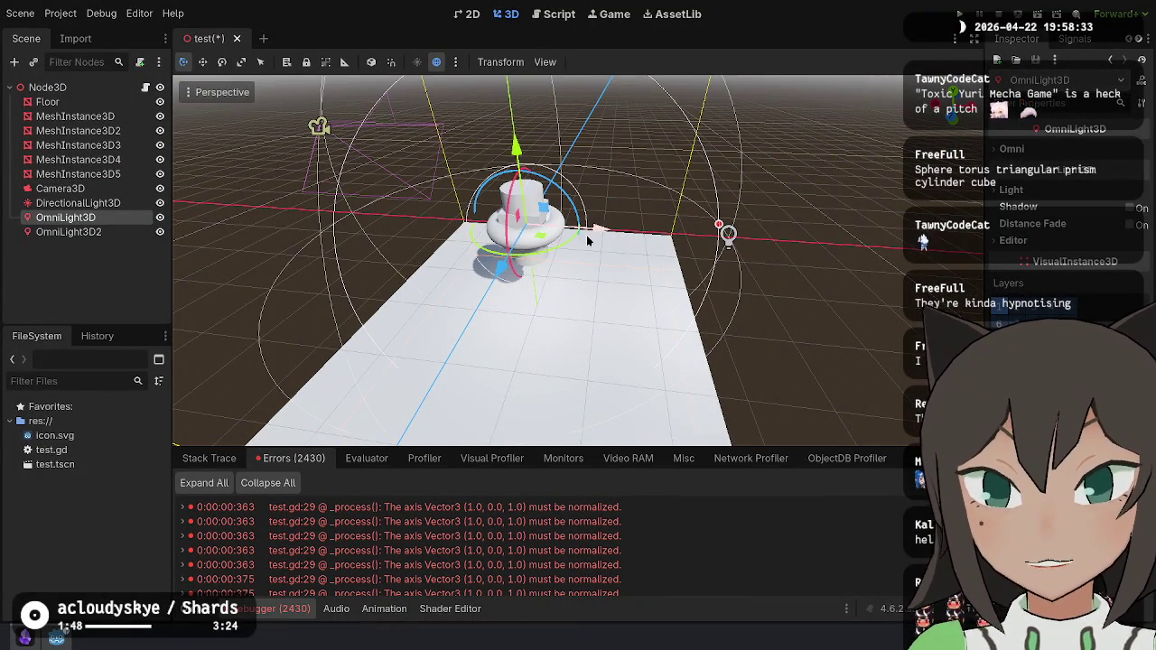
{"action": "left_click_drag", "start_coordinate": [596, 229], "coordinate": [408, 224]}
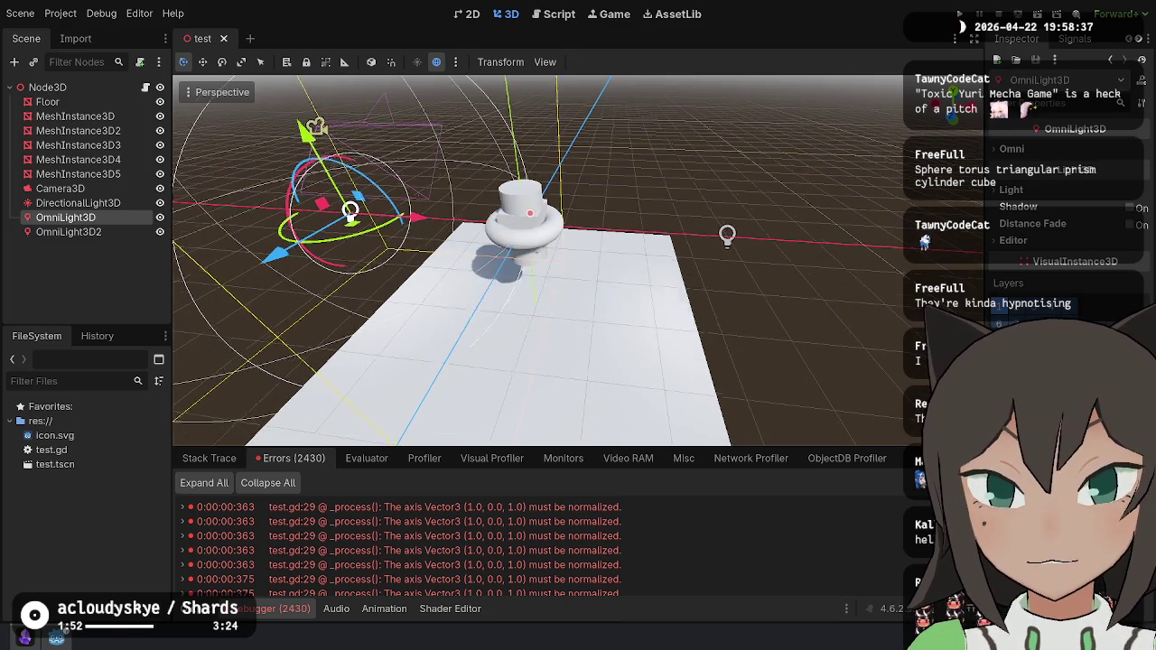
{"action": "key", "text": "ctrl+s"}
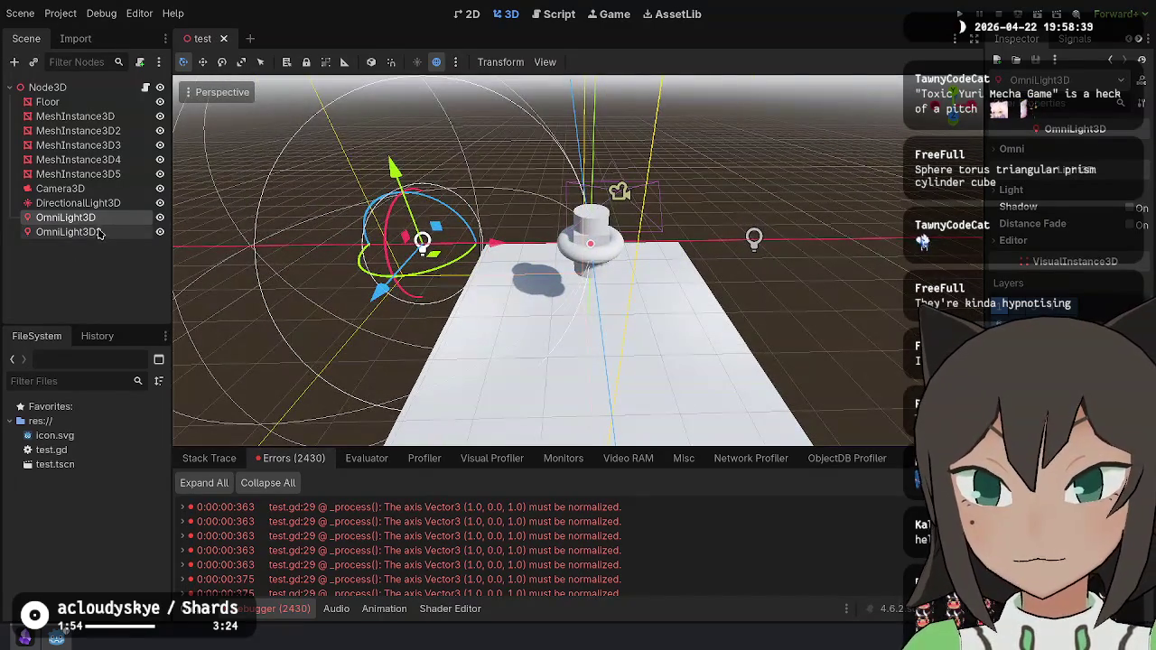
{"action": "left_click", "coordinate": [99, 232], "text": "shift"}
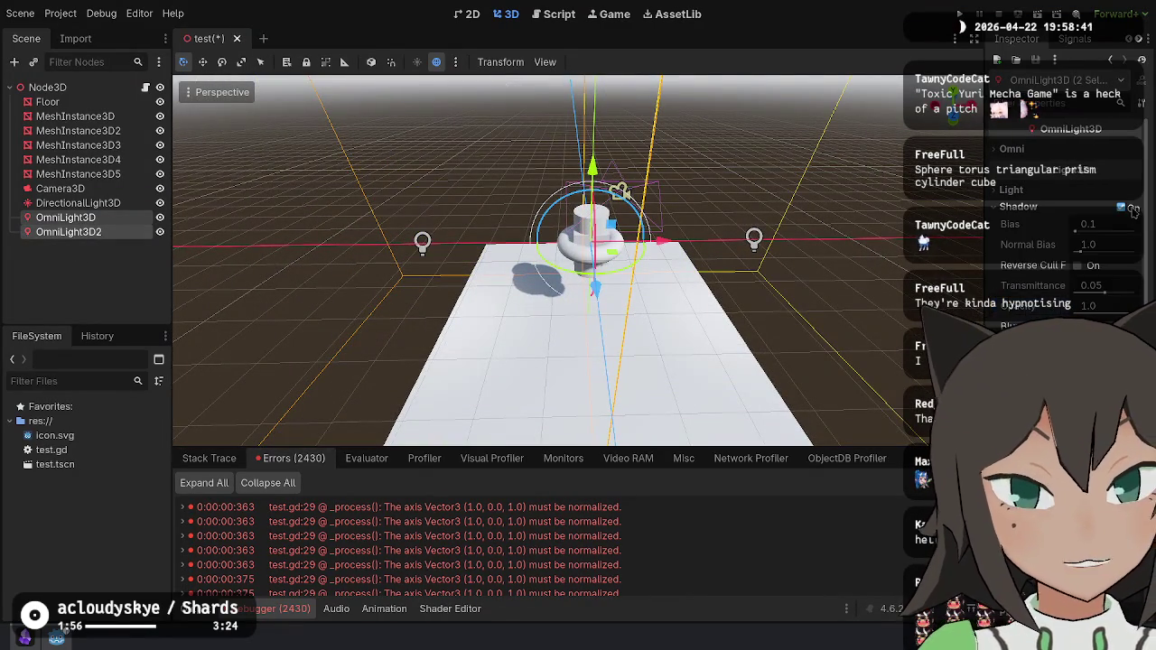
{"action": "key", "text": "ctrl+s"}
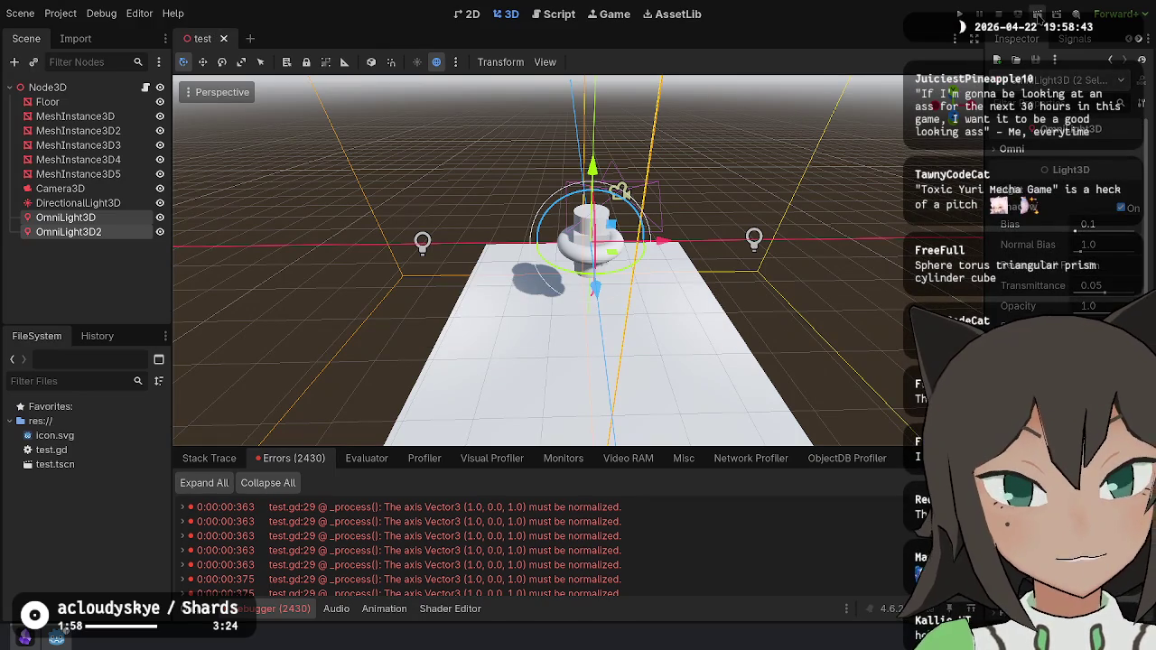
{"action": "left_click", "coordinate": [1037, 15]}
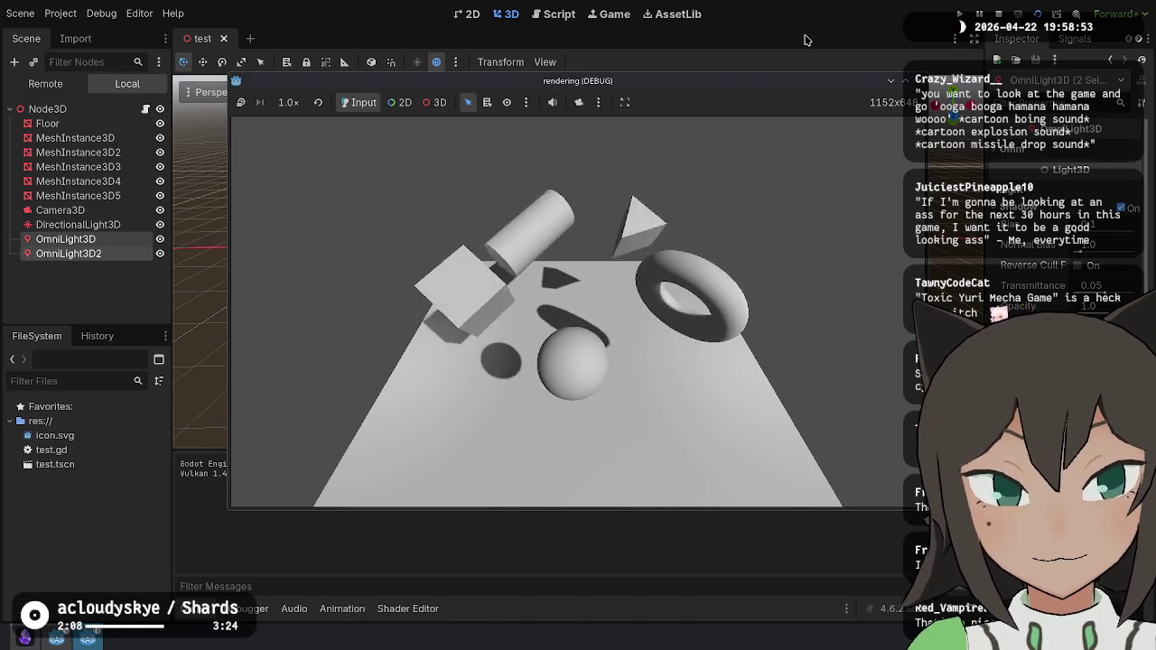
Stop the game, move the first OmniLight3D to the scene centre, and test-run it.
{"action": "key", "text": "F8"}
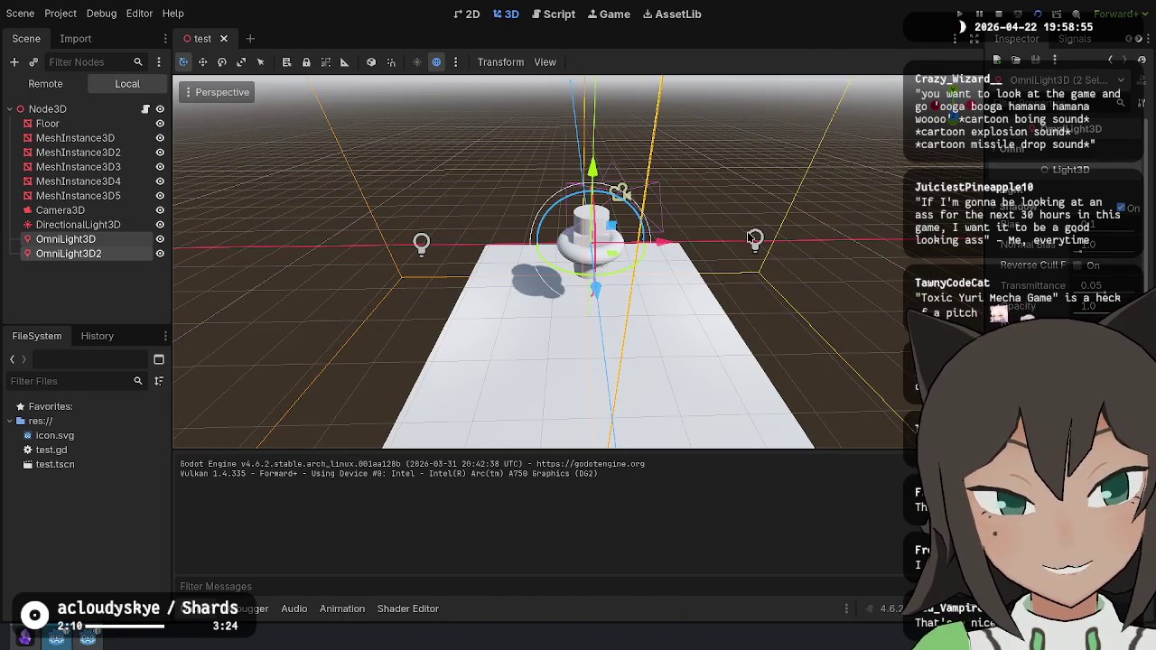
{"action": "left_click", "coordinate": [101, 241]}
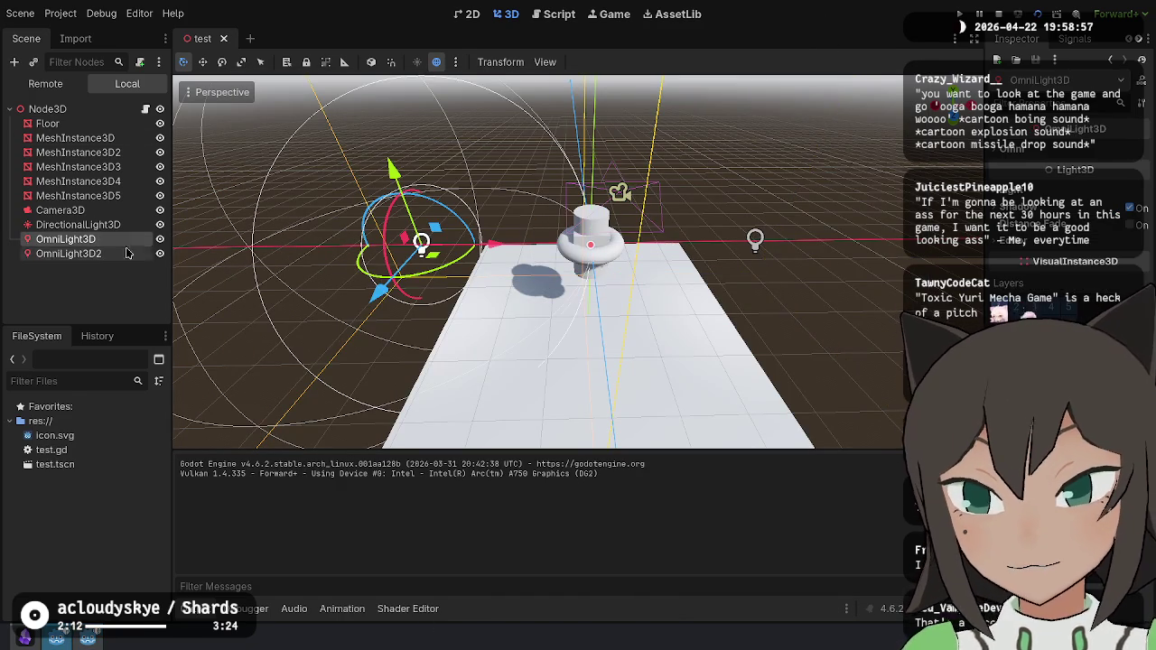
{"action": "left_click_drag", "start_coordinate": [491, 250], "coordinate": [665, 257]}
{"action": "key", "text": "F5"}
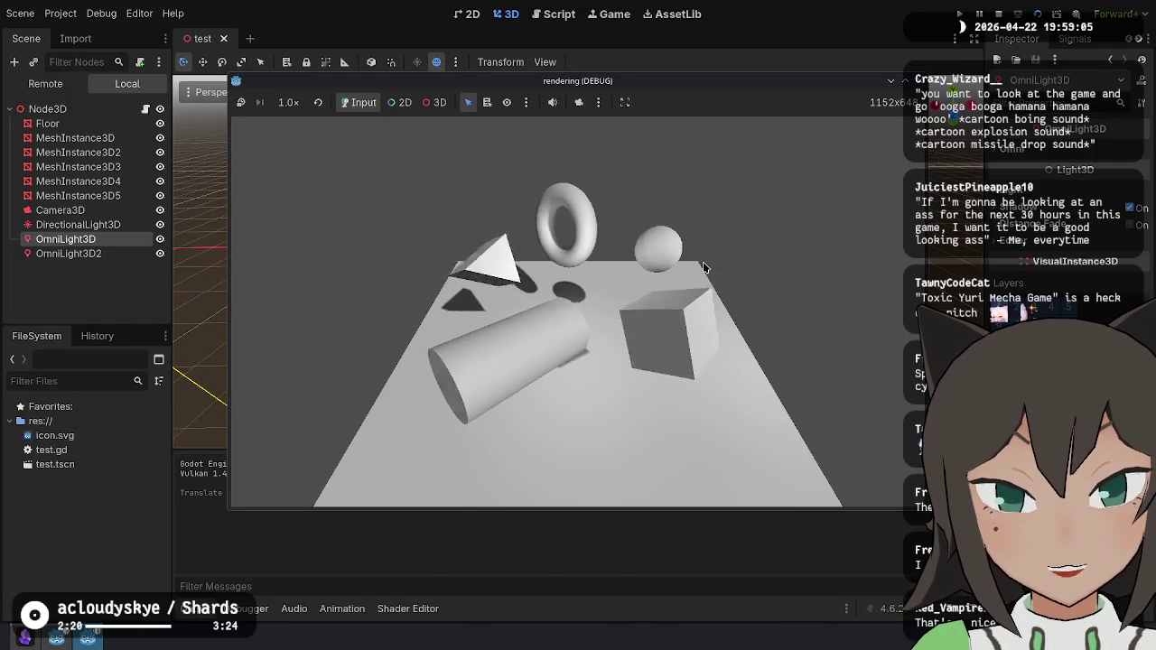
Raise the omni light by one unit, delete OmniLight3D2, and run the test scene again.
{"action": "key", "text": "F8"}
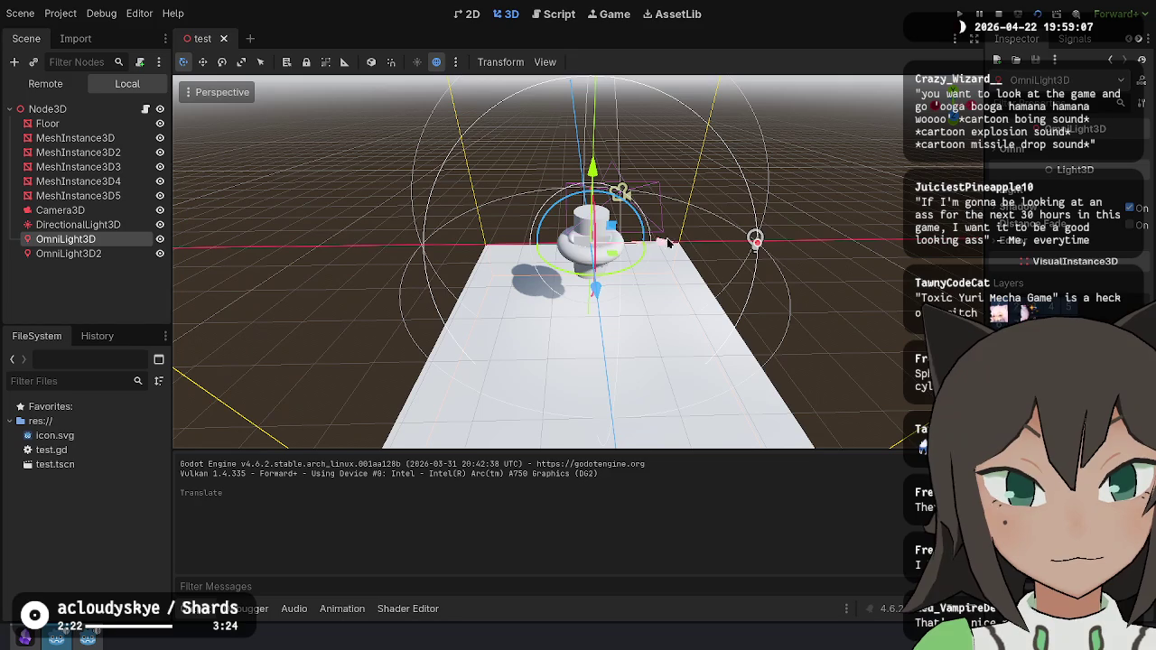
{"action": "left_click_drag", "start_coordinate": [589, 177], "coordinate": [605, 82]}
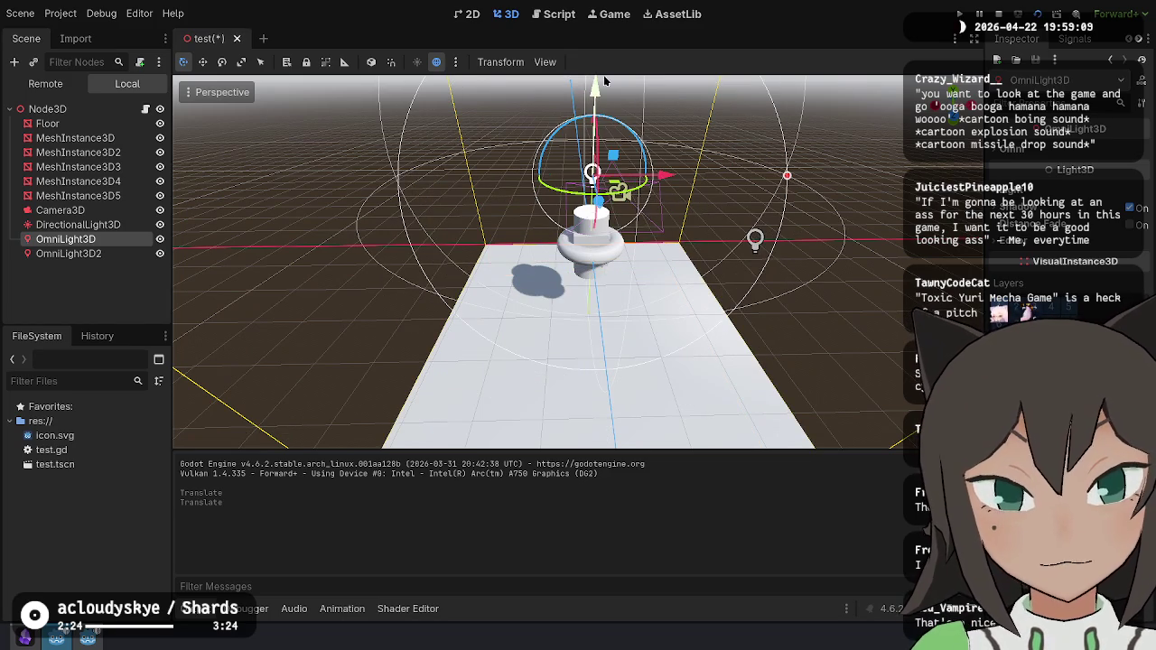
{"action": "left_click", "coordinate": [757, 240]}
{"action": "key", "text": "Delete"}
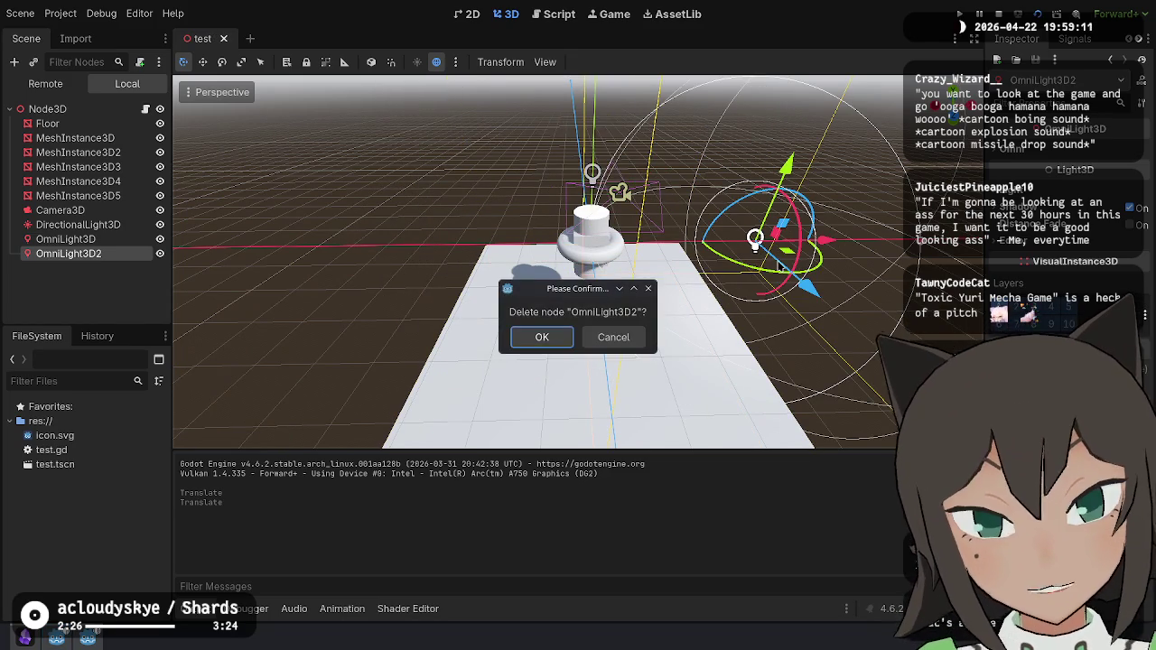
{"action": "key", "text": "Return"}
{"action": "left_click", "coordinate": [1037, 14]}
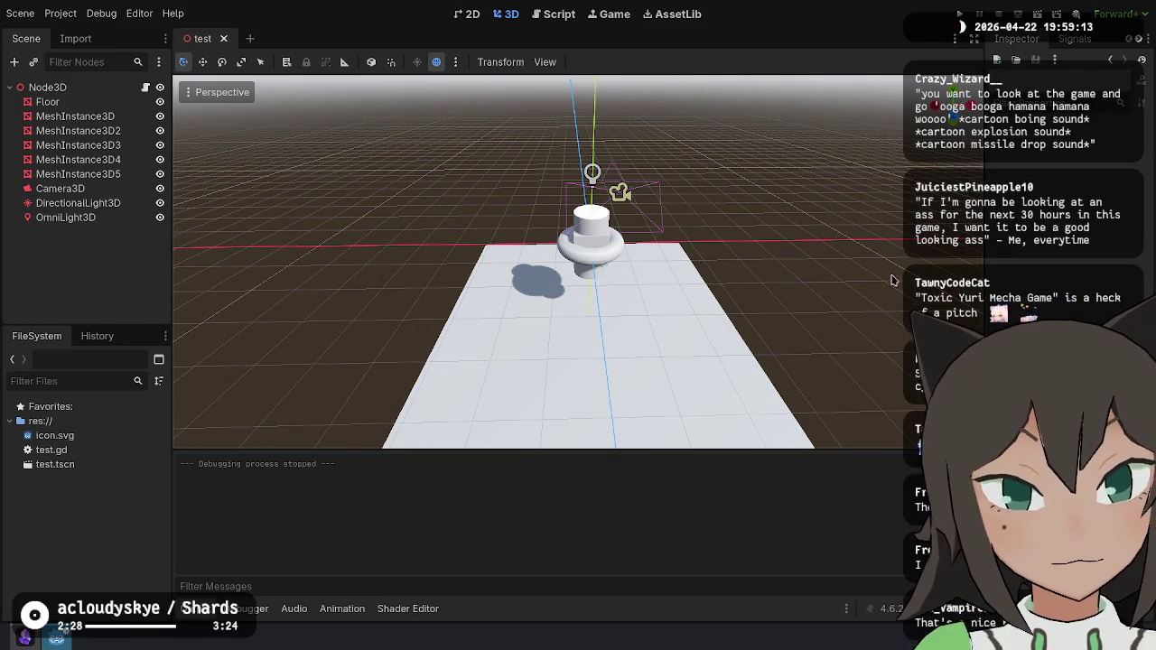
{"action": "left_click", "coordinate": [1037, 14]}
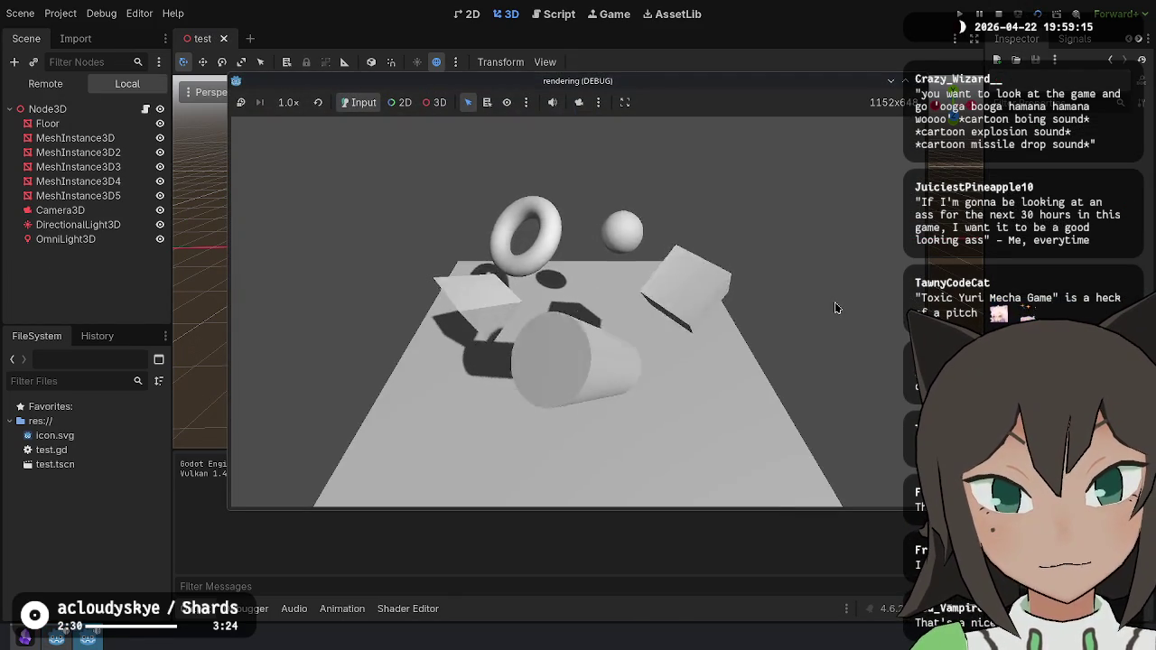
Select the remaining centred OmniLight3D, save and run the scene with F5, then close the game.
{"action": "key", "text": "alt+Tab"}
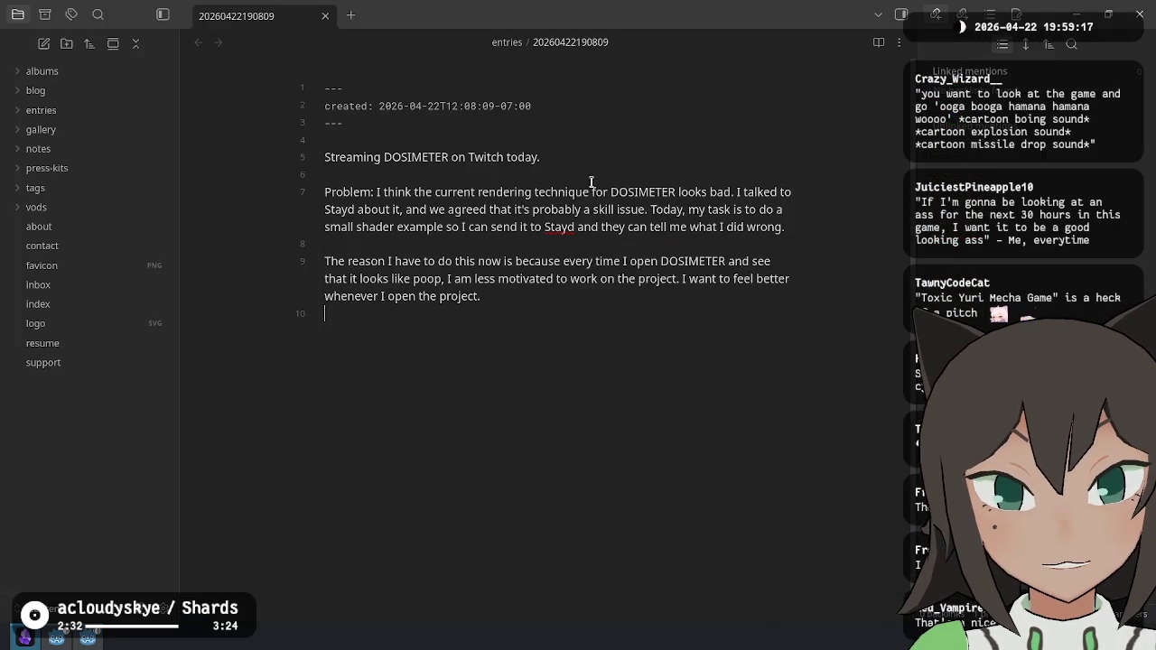
{"action": "key", "text": "alt+Tab"}
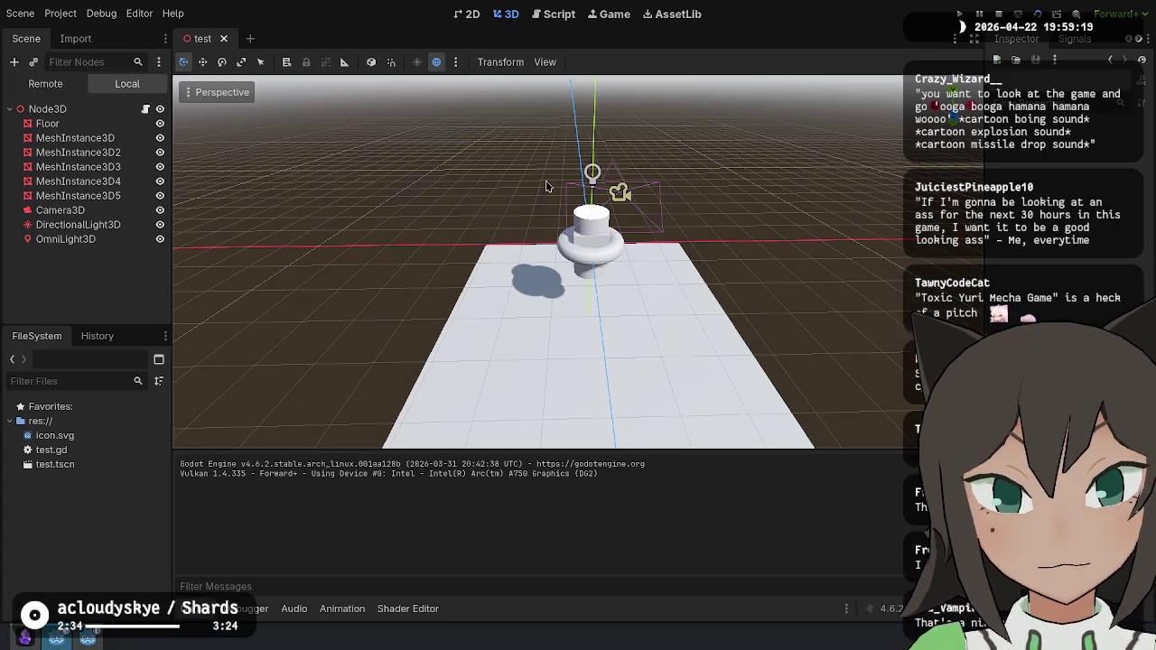
{"action": "left_click", "coordinate": [592, 172]}
{"action": "key", "text": "F5"}
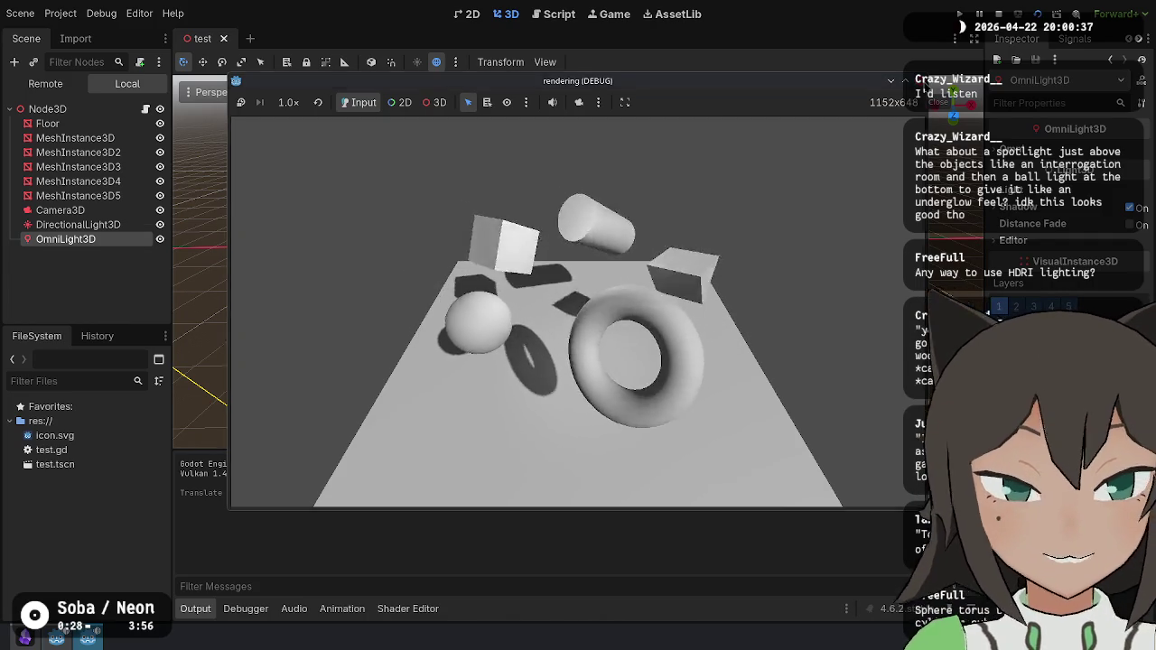
{"action": "left_click", "coordinate": [914, 80]}
{"action": "key", "text": "alt+space"}
Launch the Godot editor by searching 'godot' and run the mecha project with F5.
{"action": "type", "text": "godot"}
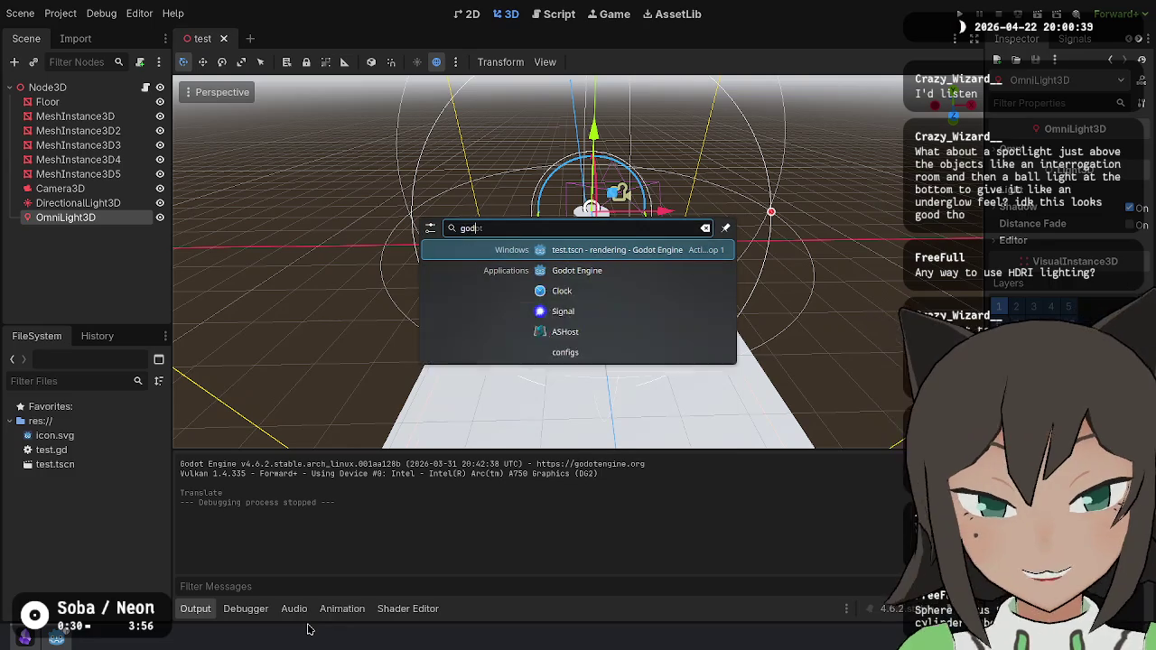
{"action": "key", "text": "Return"}
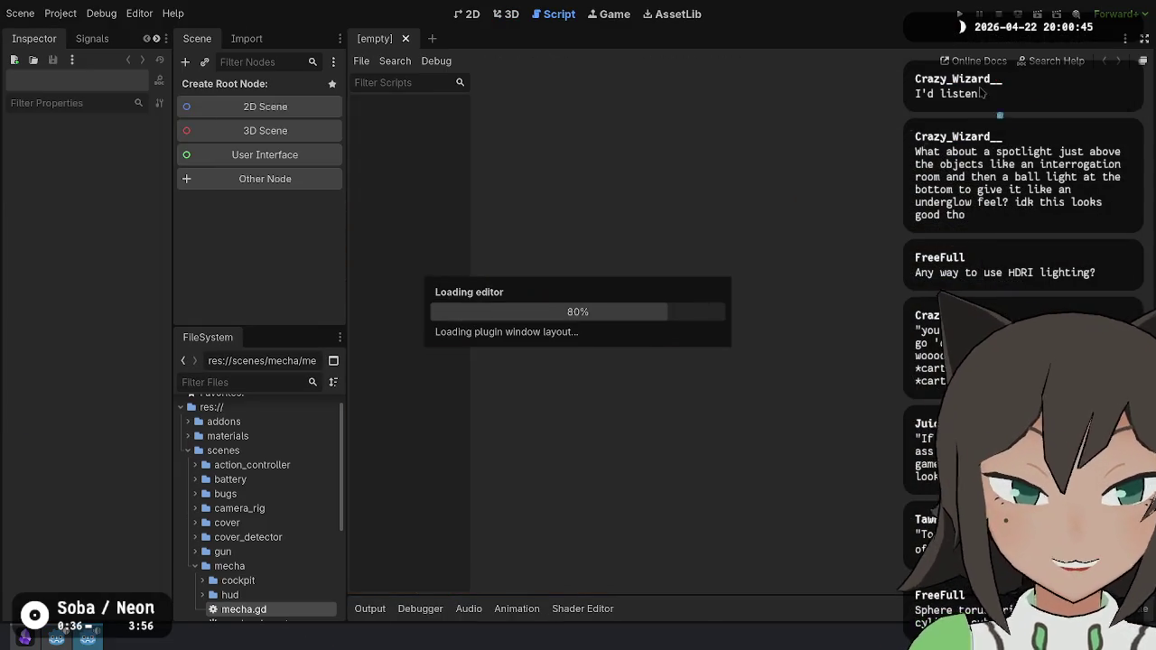
{"action": "key", "text": "F5"}
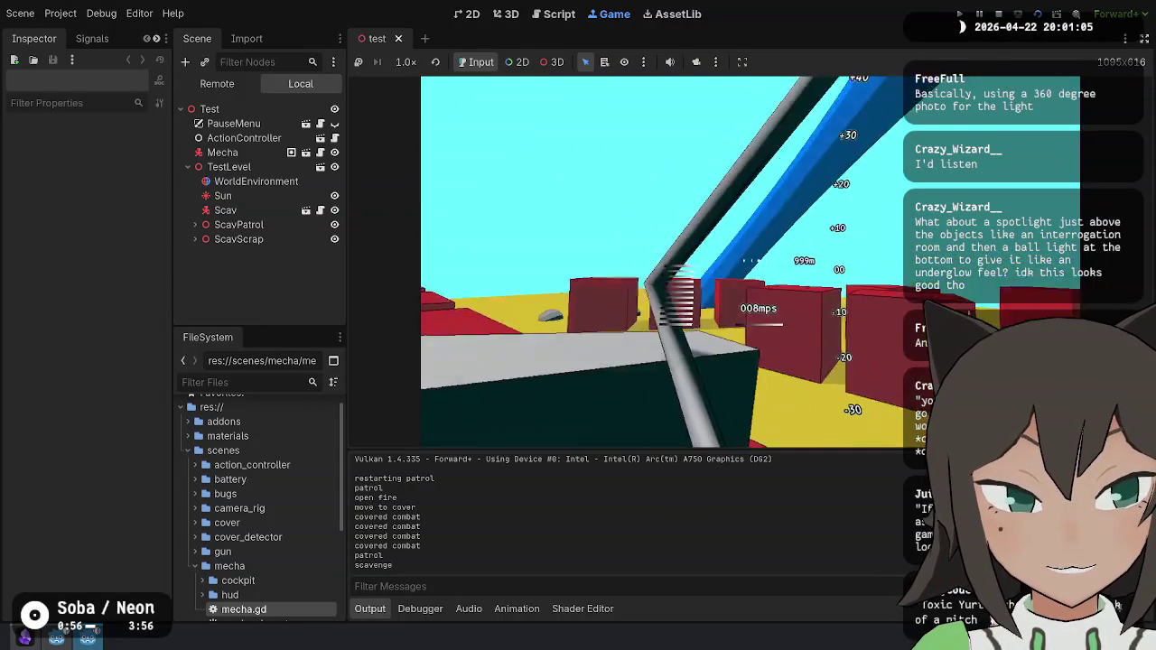
Pause and resume the mecha game with Esc, then stop it with F8.
{"action": "key", "text": "Escape"}
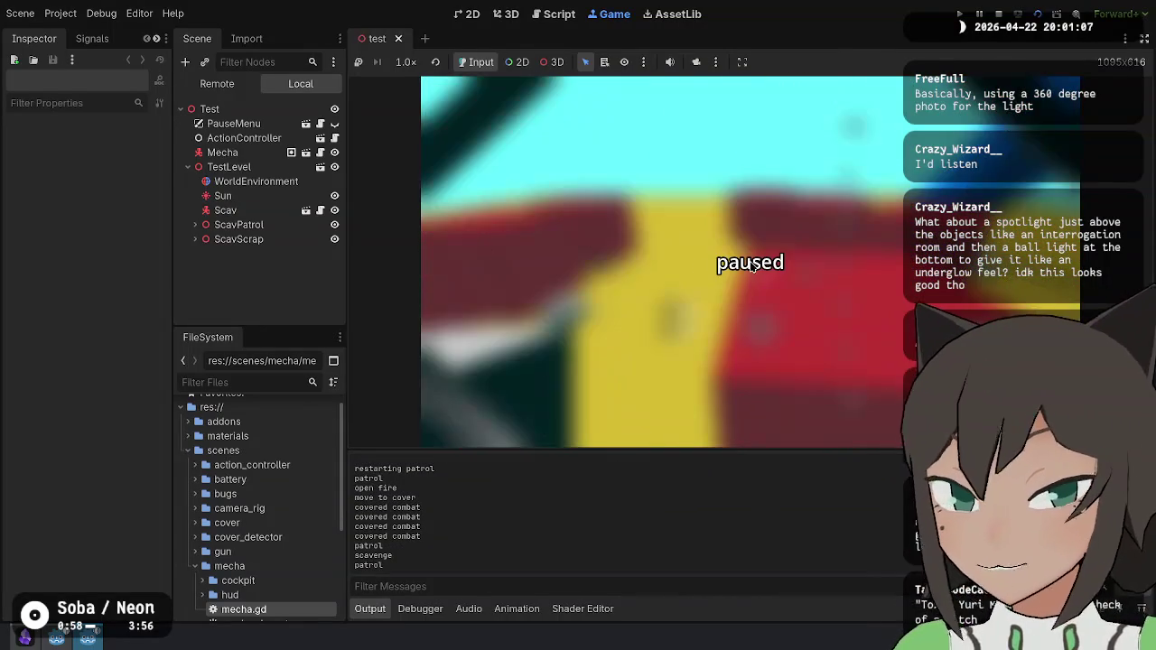
{"action": "key", "text": "Escape"}
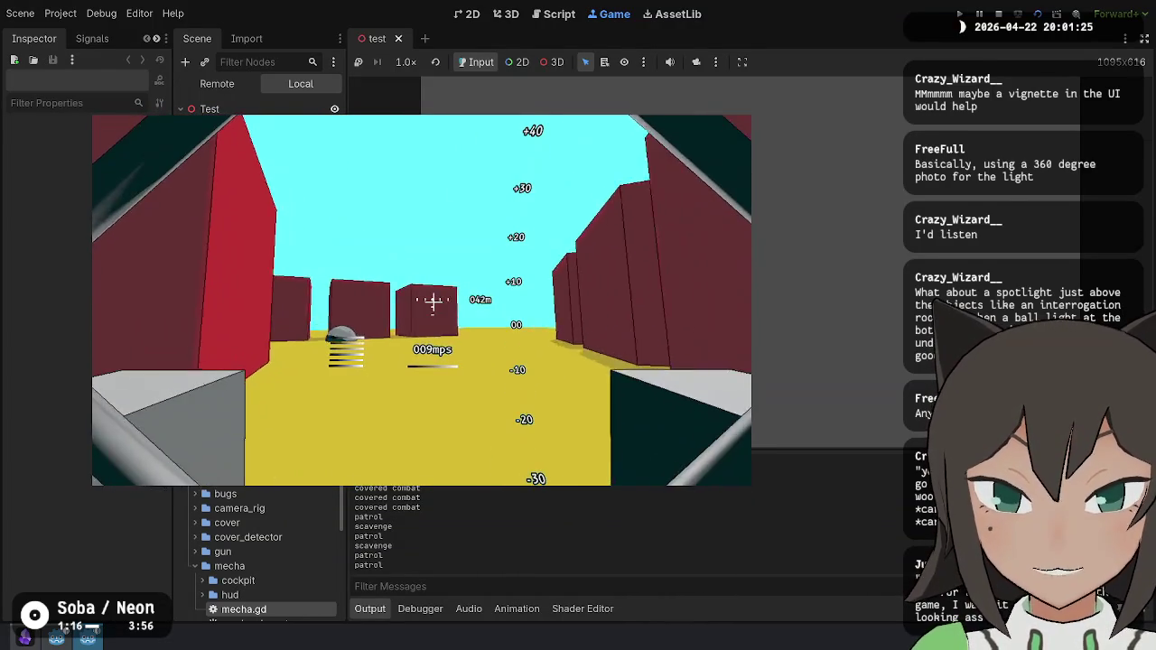
{"action": "key", "text": "Escape"}
{"action": "key", "text": "F8"}
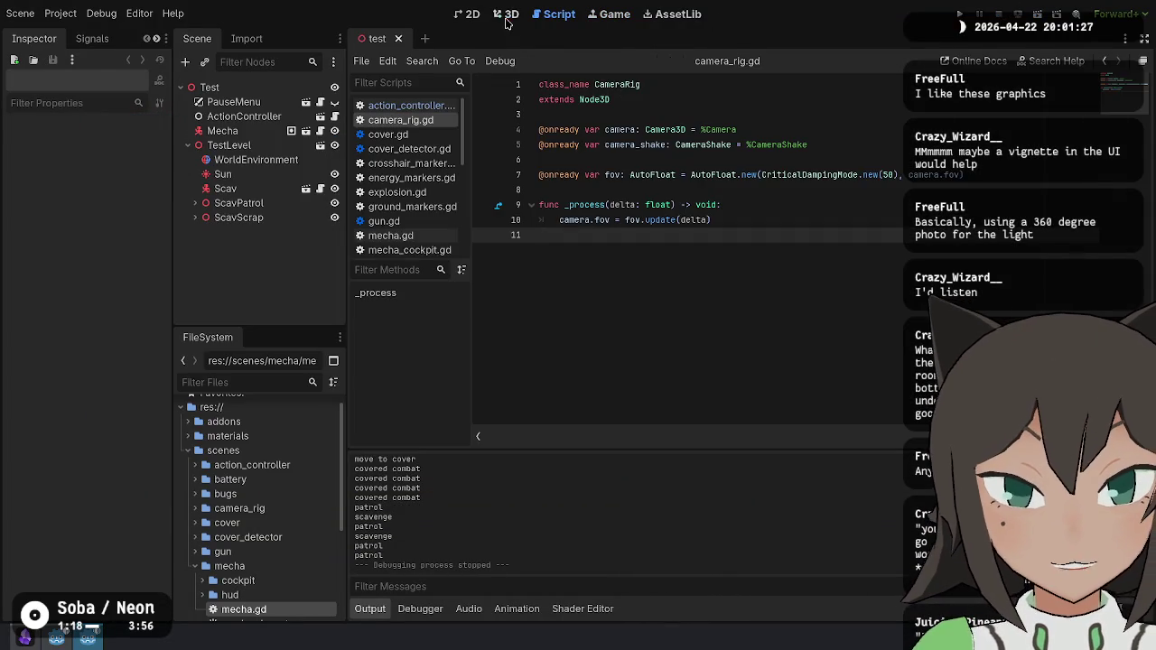
Try raising the WorldEnvironment background energy multiplier and ambient energy to 16.0, then undo.
{"action": "left_click", "coordinate": [508, 18]}
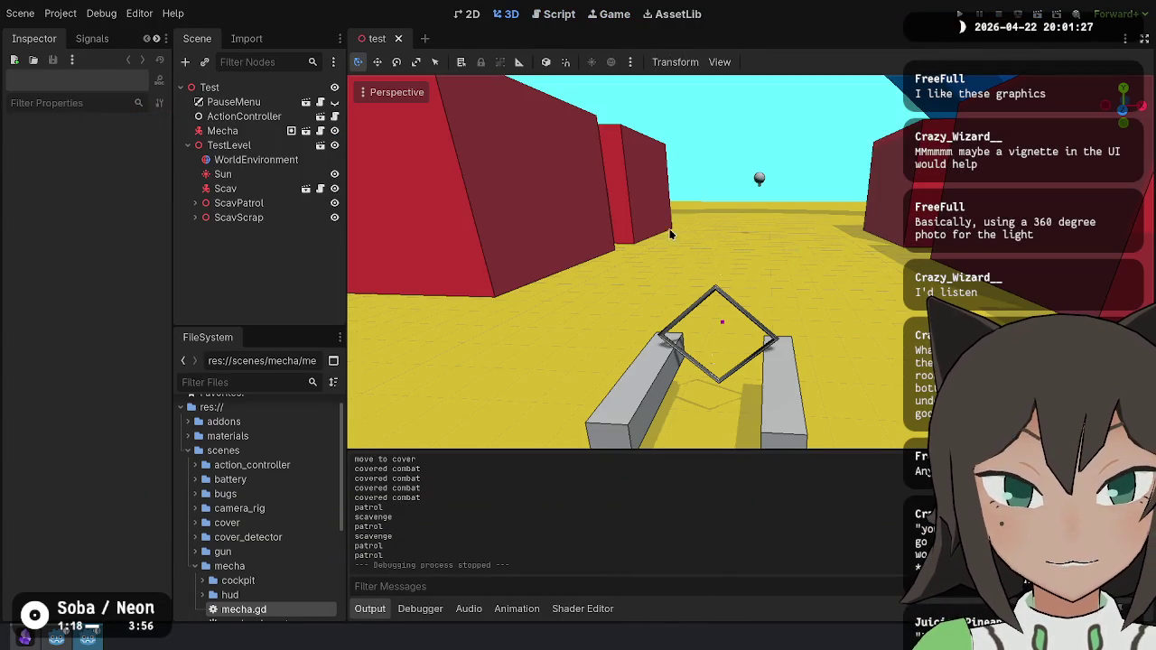
{"action": "left_click", "coordinate": [233, 162]}
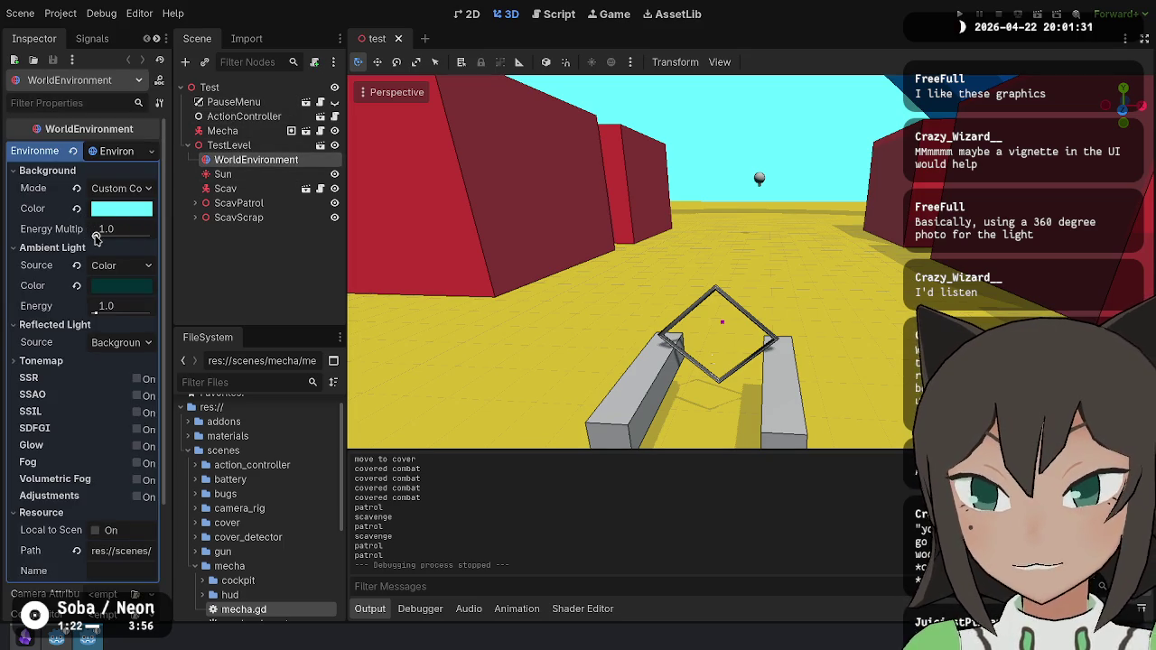
{"action": "left_click_drag", "start_coordinate": [97, 237], "coordinate": [126, 240]}
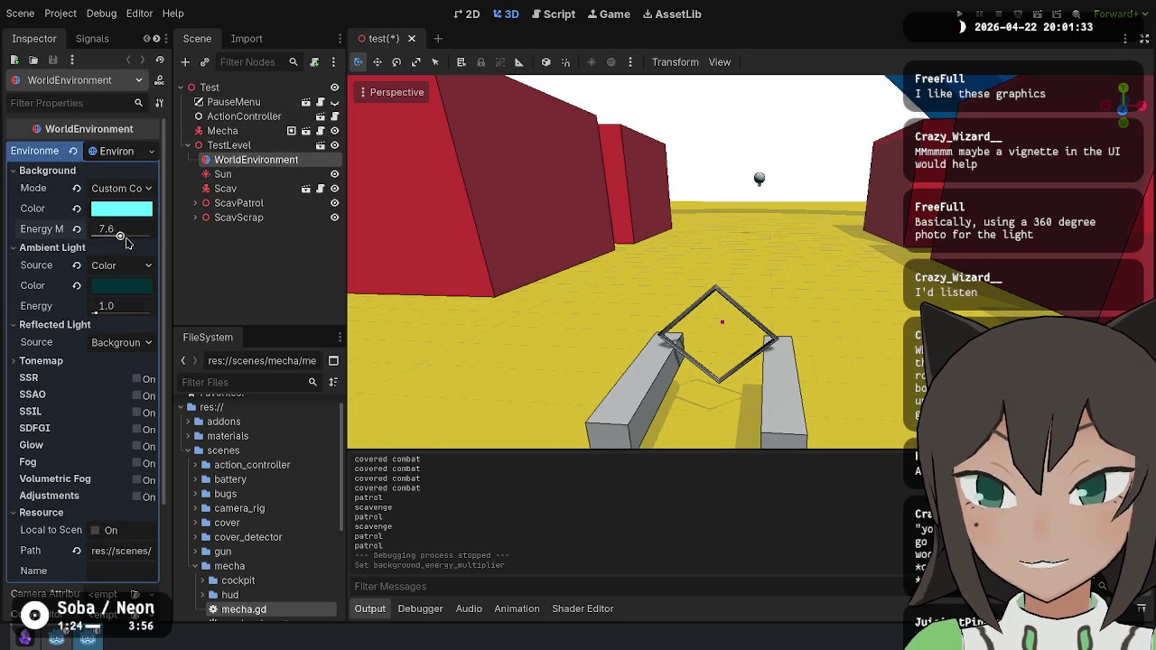
{"action": "left_click", "coordinate": [76, 230]}
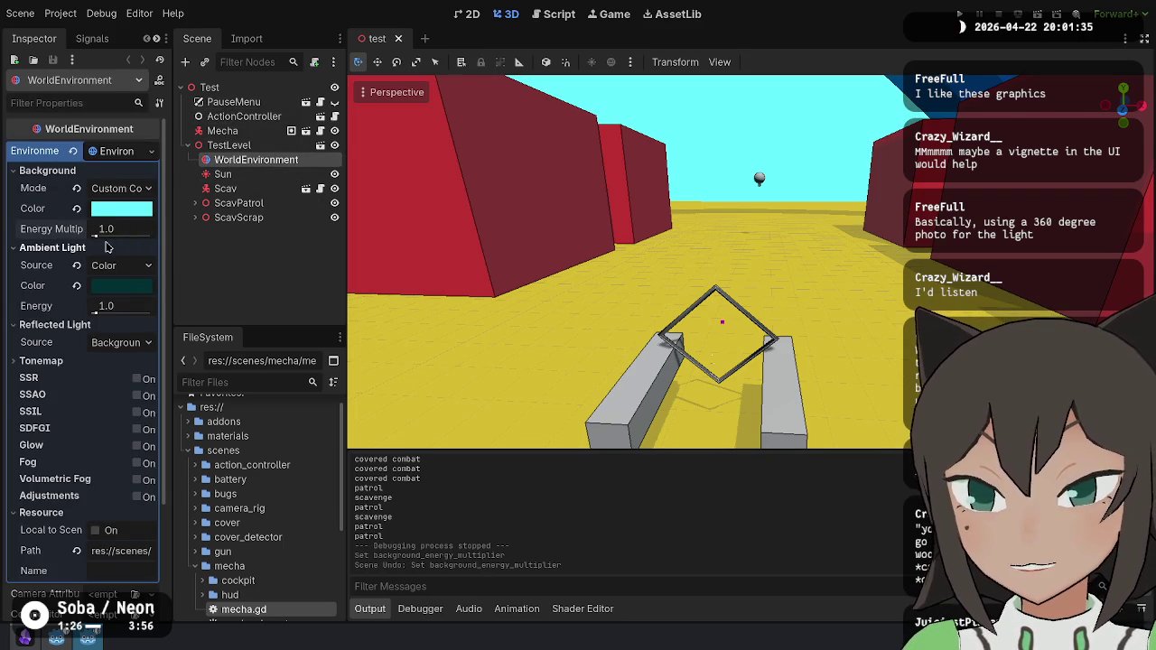
{"action": "left_click_drag", "start_coordinate": [95, 315], "coordinate": [386, 352]}
{"action": "mouse_move", "coordinate": [92, 234]}
{"action": "left_mouse_down"}
{"action": "mouse_move", "coordinate": [137, 239]}
{"action": "mouse_move", "coordinate": [77, 230]}
{"action": "left_mouse_up"}
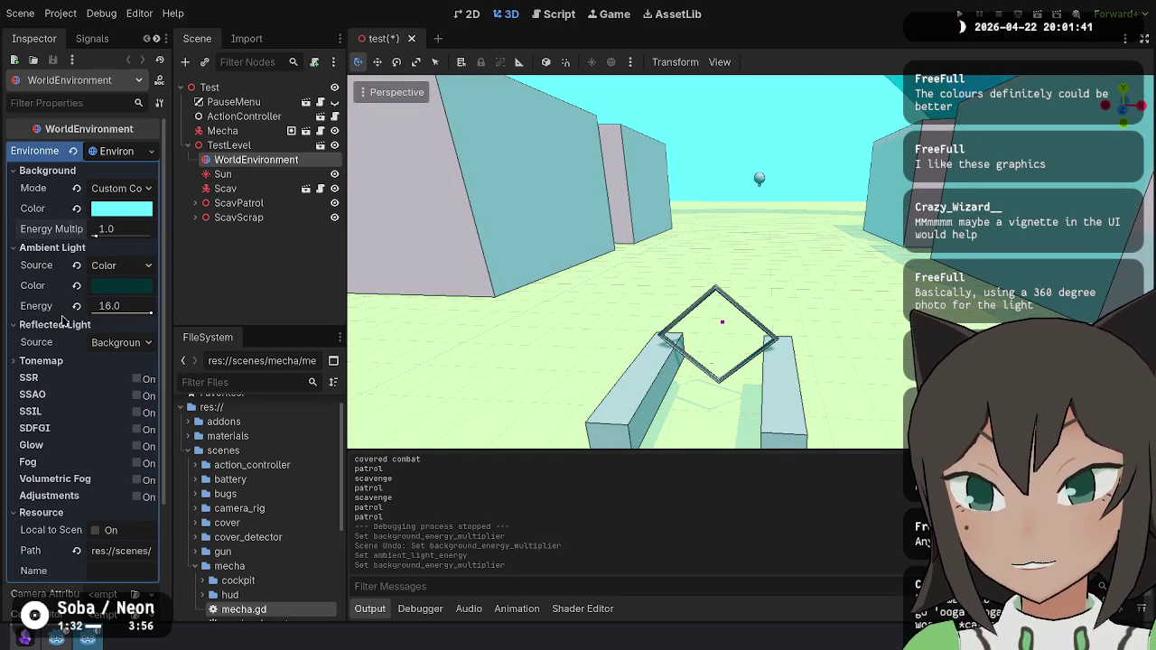
{"action": "scroll", "coordinate": [44, 335], "scroll_direction": "down", "scroll_amount": 3}
{"action": "key", "text": "ctrl+z"}
{"action": "key", "text": "ctrl+z"}
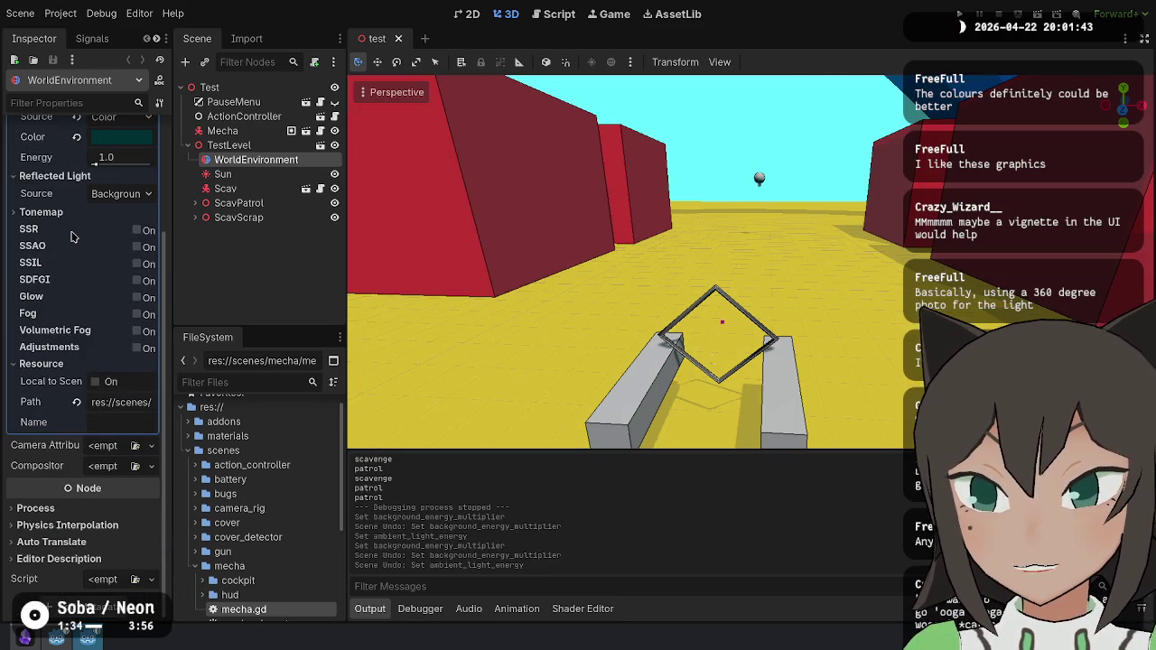
{"action": "scroll", "coordinate": [77, 207], "scroll_direction": "up", "scroll_amount": 3}
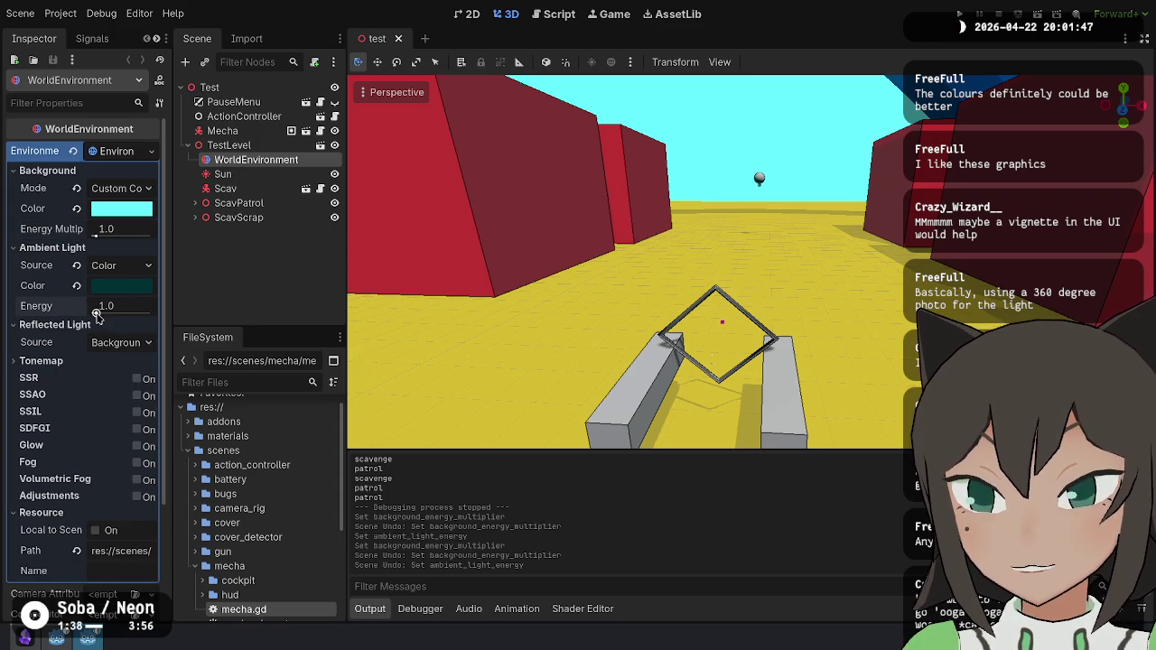
Raise ambient light energy to 16.0, fly back to see the whole arch, then undo it.
{"action": "left_click_drag", "start_coordinate": [97, 312], "coordinate": [231, 317]}
{"action": "key", "text": "s"}
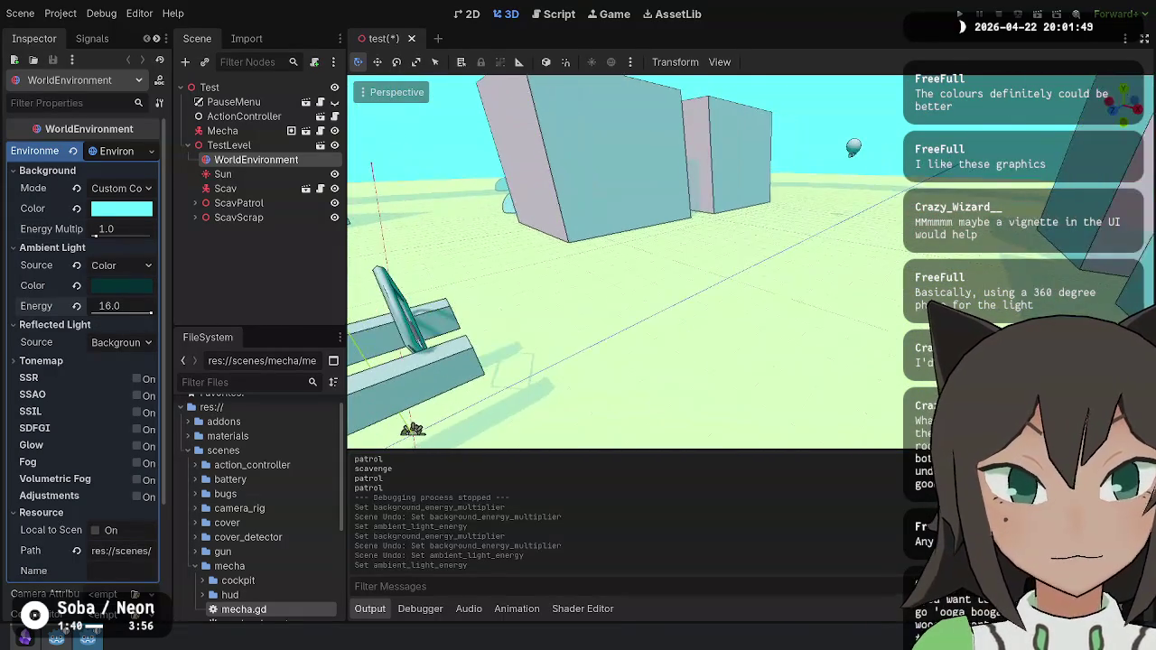
{"action": "key", "text": "s"}
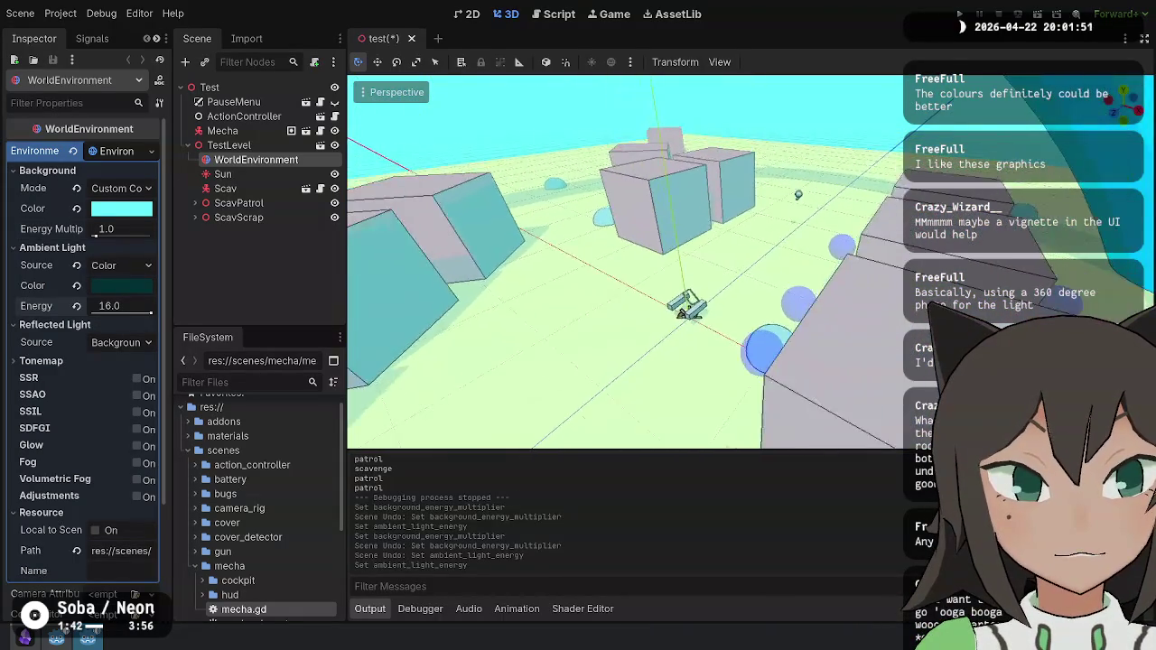
{"action": "key", "text": "s"}
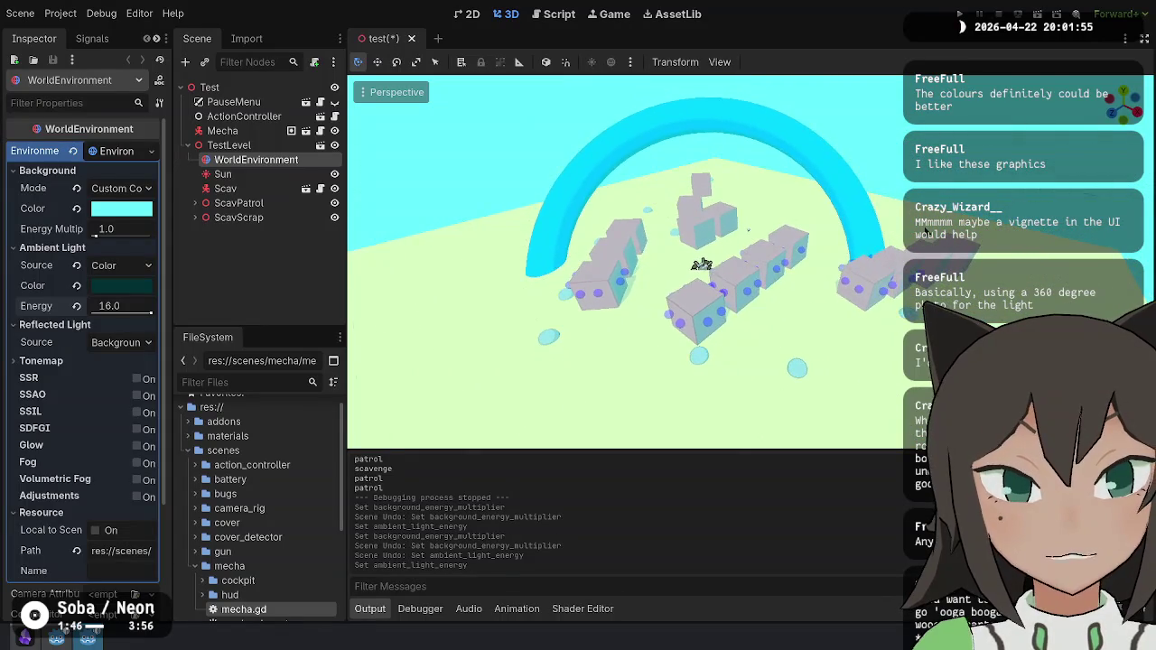
{"action": "key", "text": "ctrl+z"}
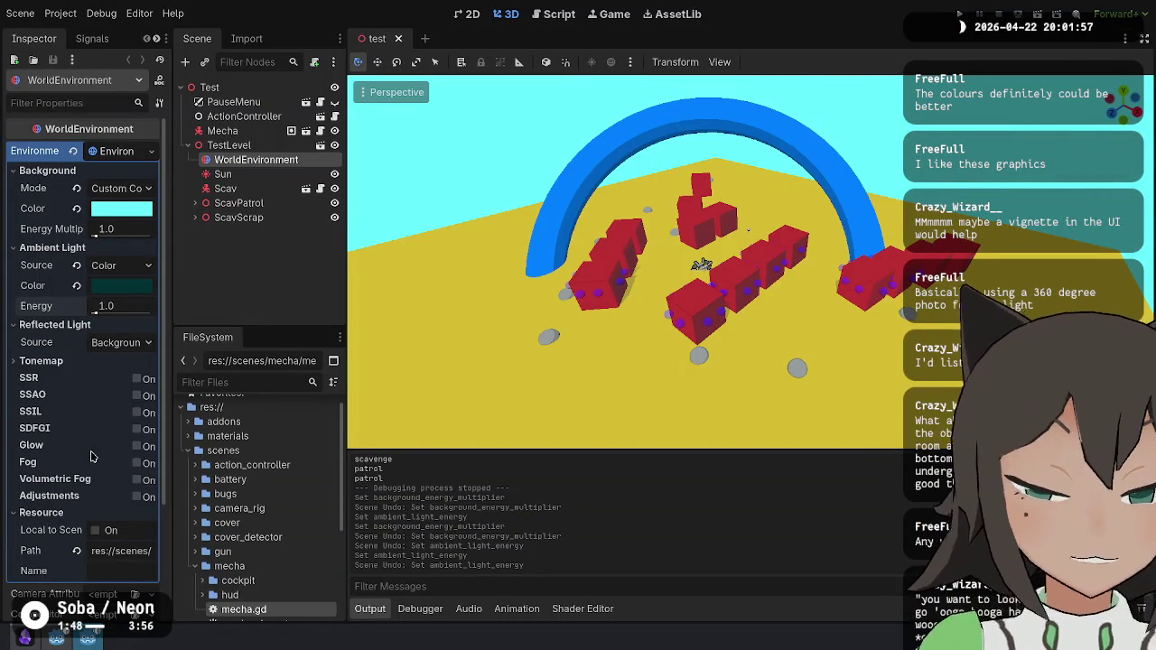
{"action": "right_click", "coordinate": [88, 640]}
{"action": "left_click", "coordinate": [142, 518]}
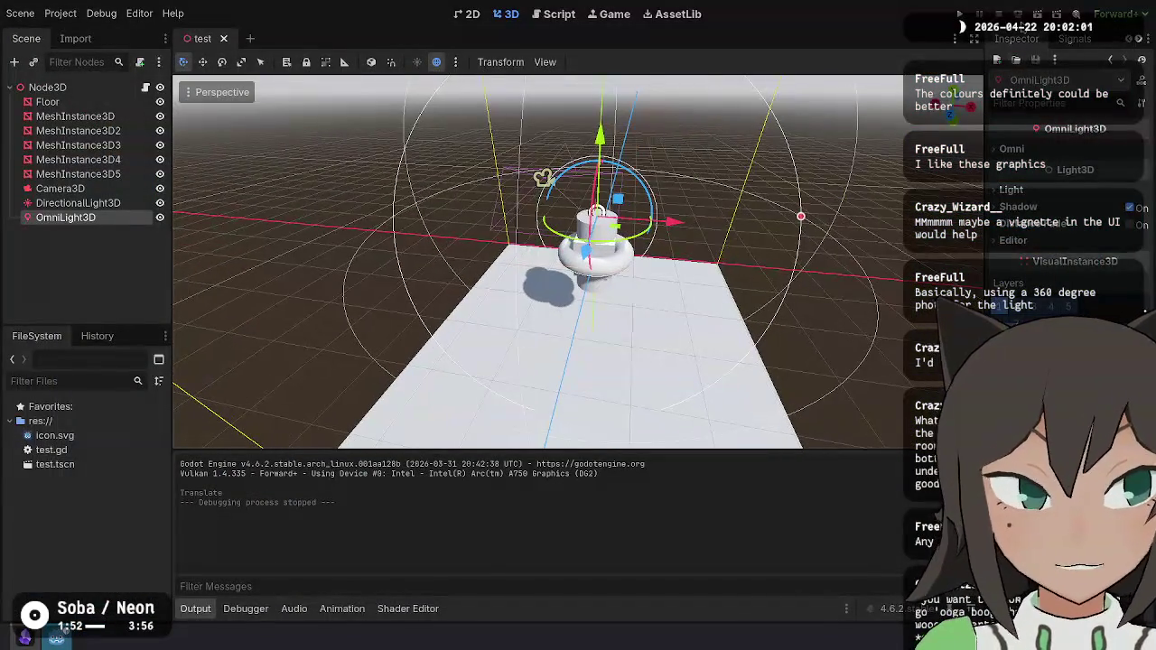
Run the test scene to preview its rendering, then bring Obsidian forward and open the Moodboard canvas.
{"action": "left_click", "coordinate": [1039, 11]}
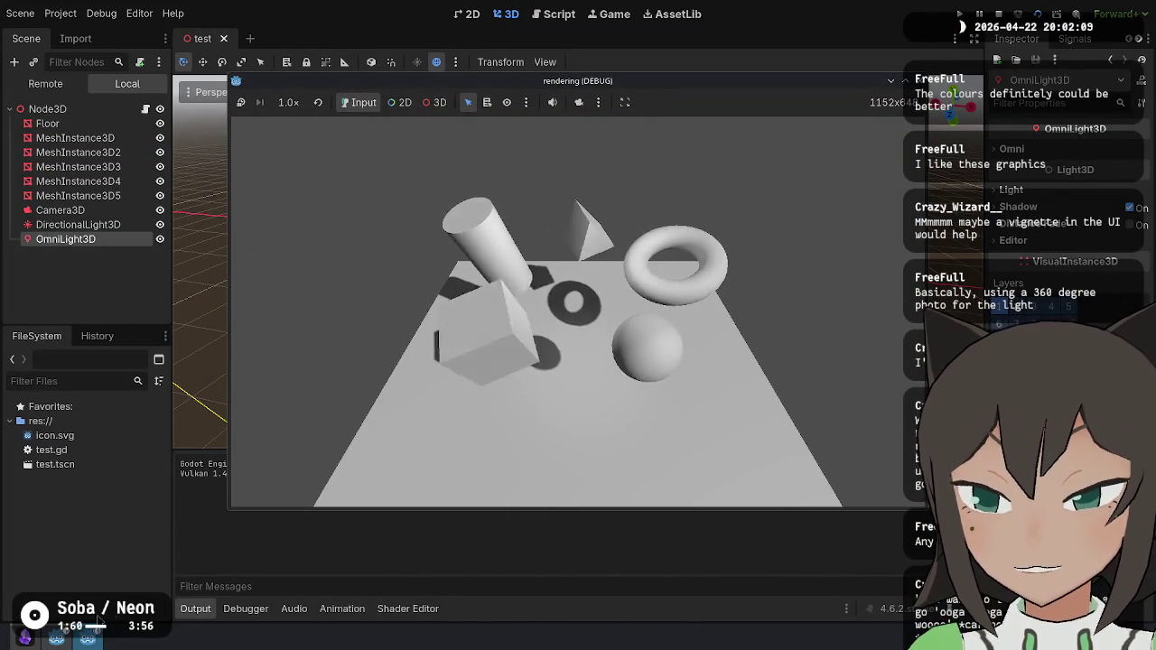
{"action": "left_click", "coordinate": [25, 639]}
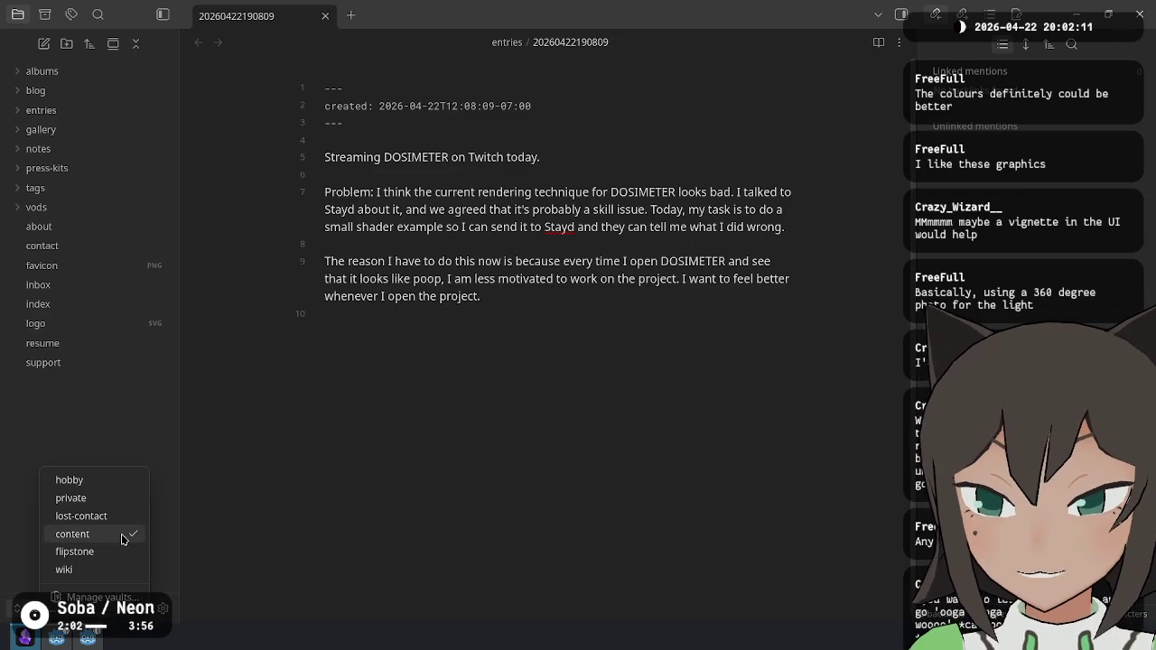
{"action": "left_click", "coordinate": [113, 570]}
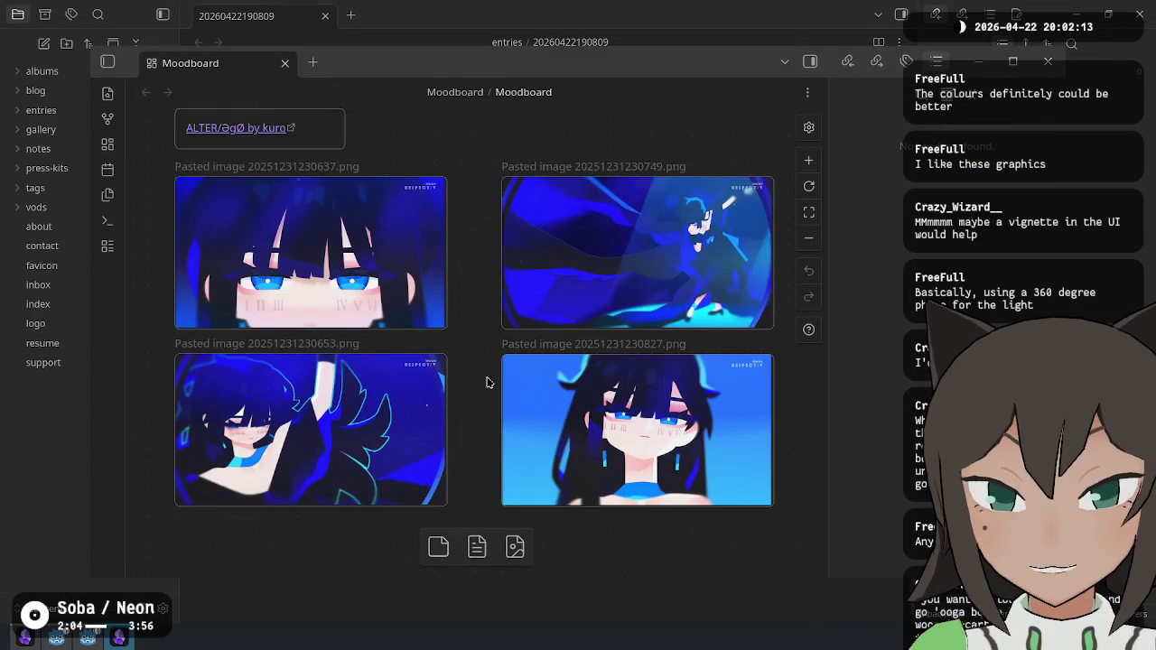
Zoom and pan the Moodboard canvas across the blue reference images and nudge its window into place.
{"action": "scroll", "coordinate": [492, 371], "scroll_direction": "up", "scroll_amount": 3}
{"action": "scroll", "coordinate": [565, 332], "scroll_direction": "down", "scroll_amount": 3}
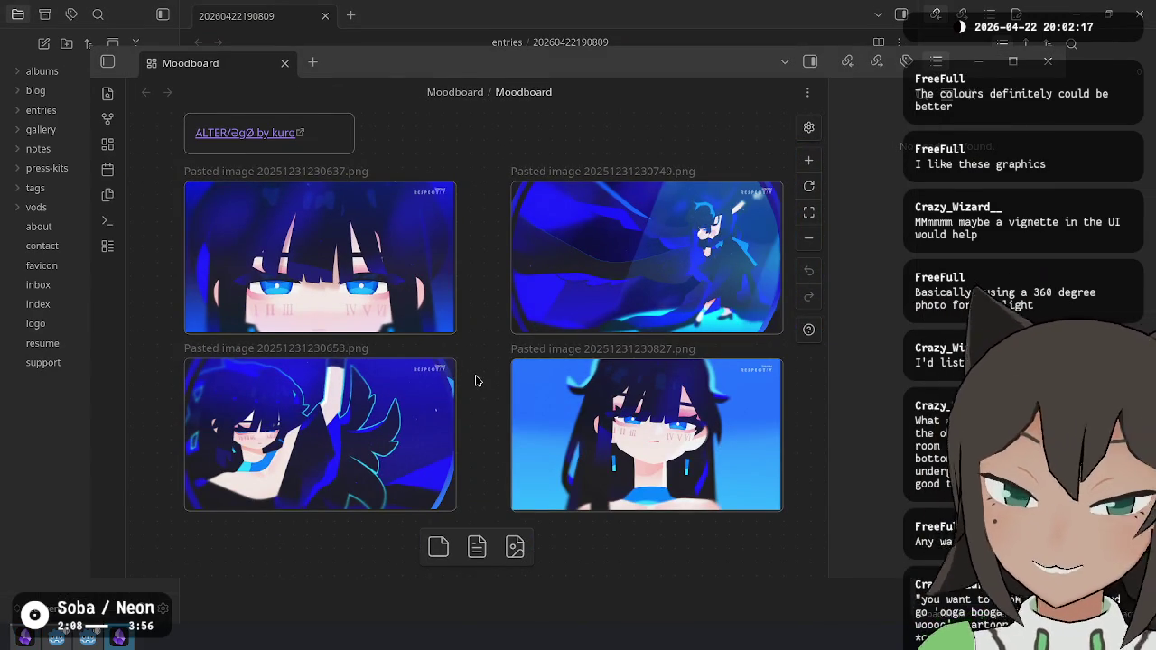
{"action": "scroll", "coordinate": [315, 315], "scroll_direction": "up", "scroll_amount": 6}
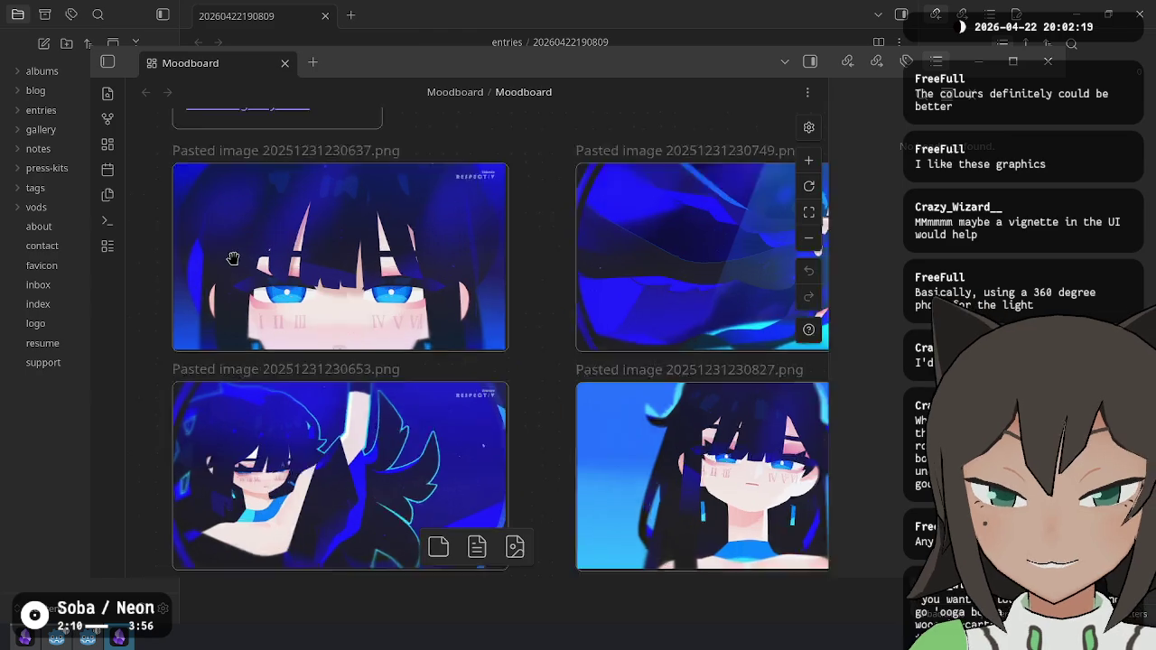
{"action": "scroll", "coordinate": [459, 375], "scroll_direction": "down", "scroll_amount": 4}
{"action": "left_click_drag", "start_coordinate": [459, 375], "coordinate": [416, 262]}
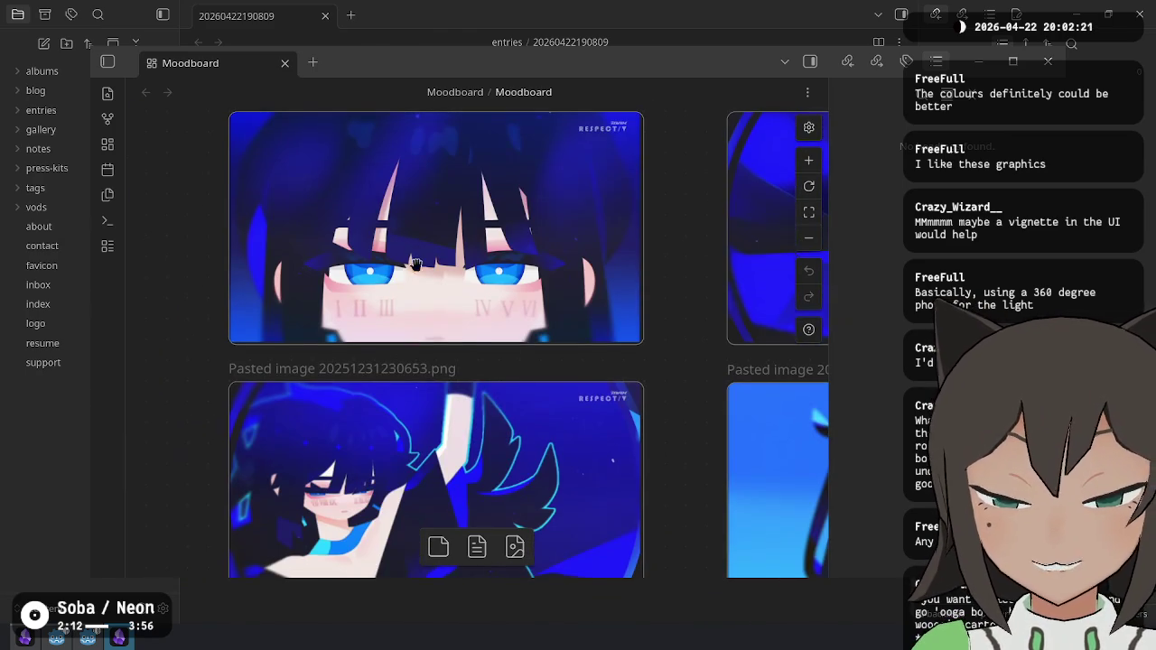
{"action": "mouse_move", "coordinate": [560, 467]}
{"action": "left_mouse_down"}
{"action": "mouse_move", "coordinate": [583, 328]}
{"action": "mouse_move", "coordinate": [194, 330]}
{"action": "left_mouse_up"}
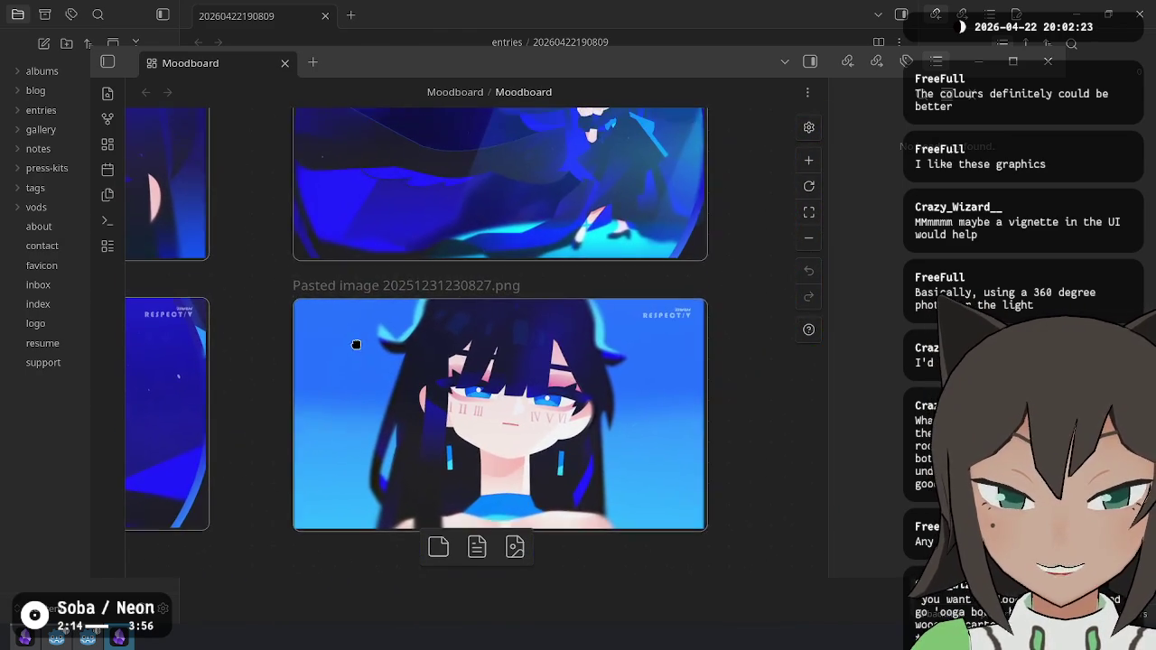
{"action": "scroll", "coordinate": [320, 357], "scroll_direction": "down", "scroll_amount": 4}
{"action": "scroll", "coordinate": [448, 380], "scroll_direction": "up", "scroll_amount": 2}
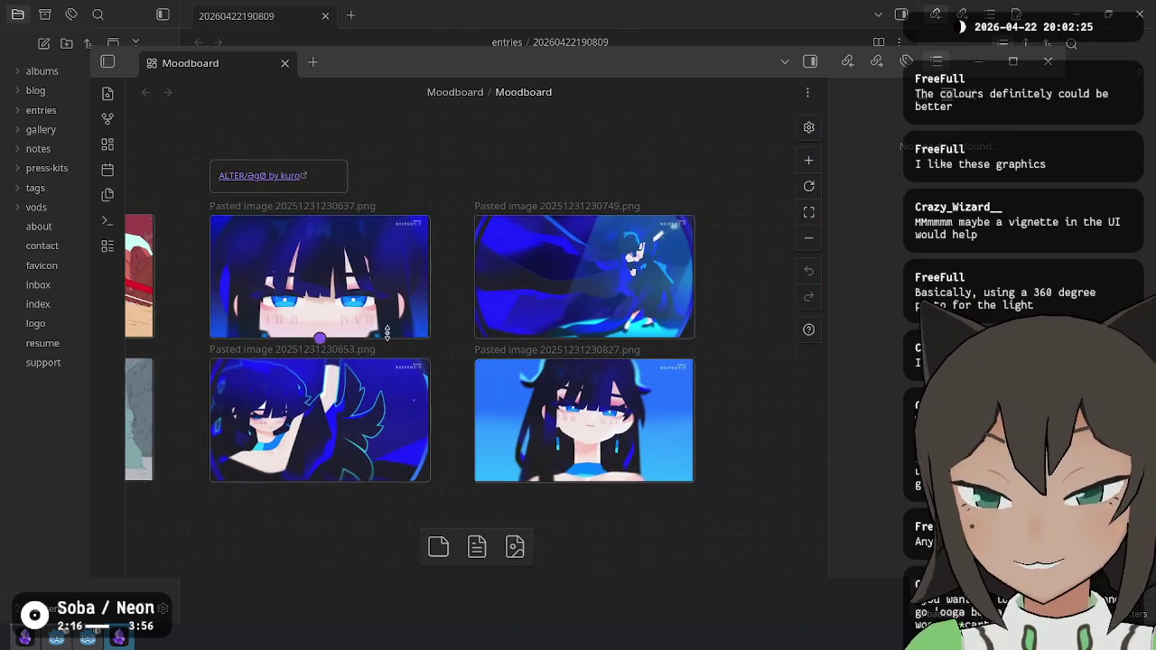
{"action": "left_click_drag", "start_coordinate": [449, 380], "coordinate": [434, 368]}
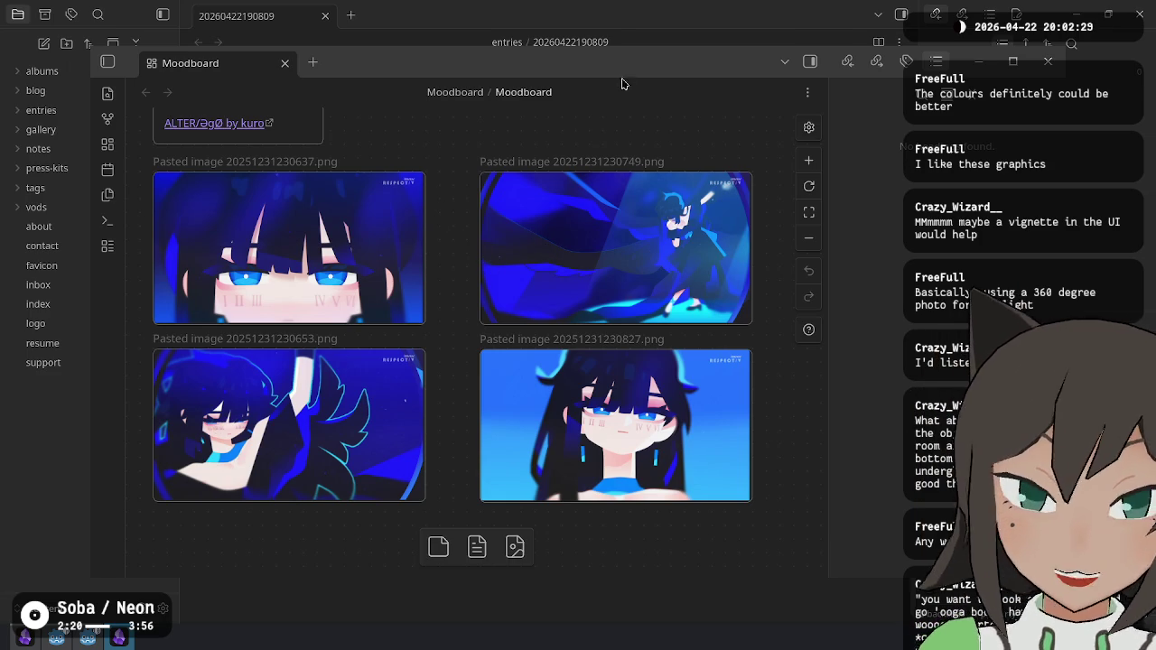
{"action": "mouse_move", "coordinate": [633, 56]}
{"action": "left_mouse_down"}
{"action": "mouse_move", "coordinate": [595, 103]}
{"action": "mouse_move", "coordinate": [626, 44]}
{"action": "left_mouse_up"}
{"action": "scroll", "coordinate": [642, 408], "scroll_direction": "left", "scroll_amount": 10}
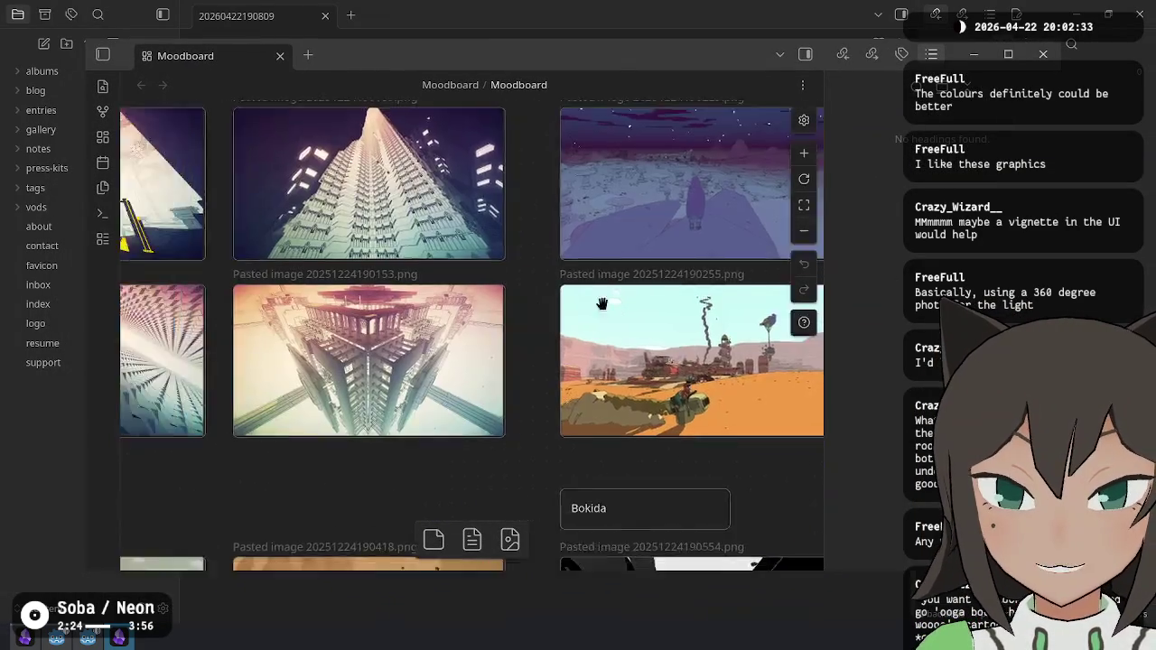
{"action": "scroll", "coordinate": [641, 408], "scroll_direction": "down", "scroll_amount": 5}
{"action": "scroll", "coordinate": [283, 292], "scroll_direction": "up", "scroll_amount": 3}
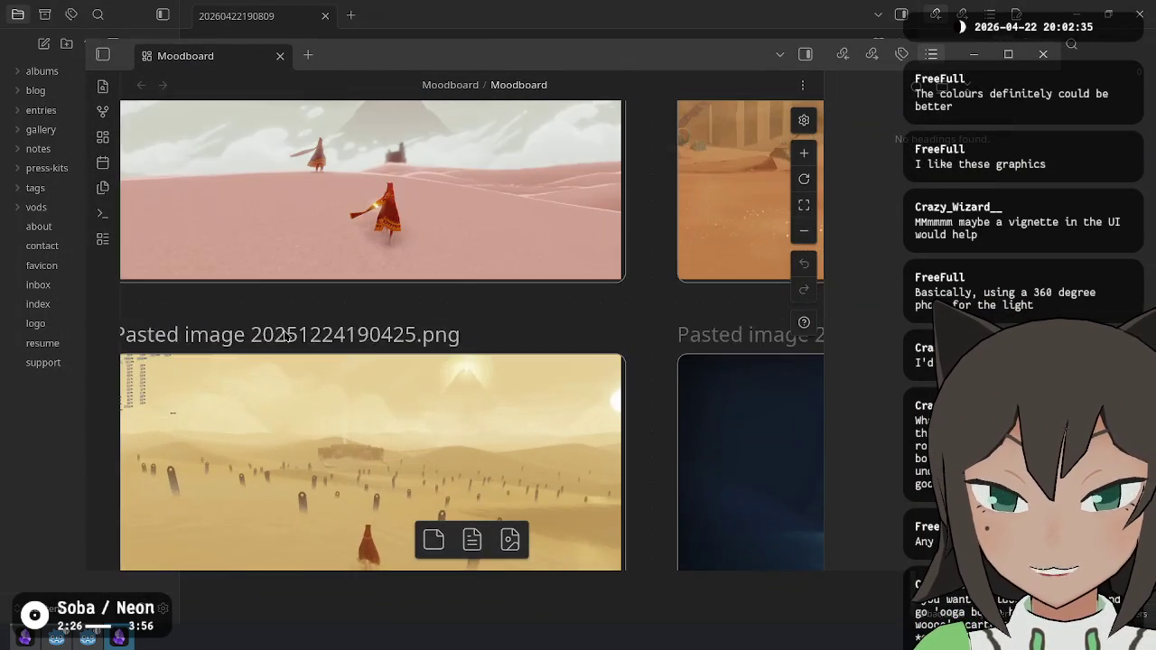
{"action": "scroll", "coordinate": [462, 204], "scroll_direction": "down", "scroll_amount": 3}
{"action": "scroll", "coordinate": [630, 278], "scroll_direction": "right", "scroll_amount": 10}
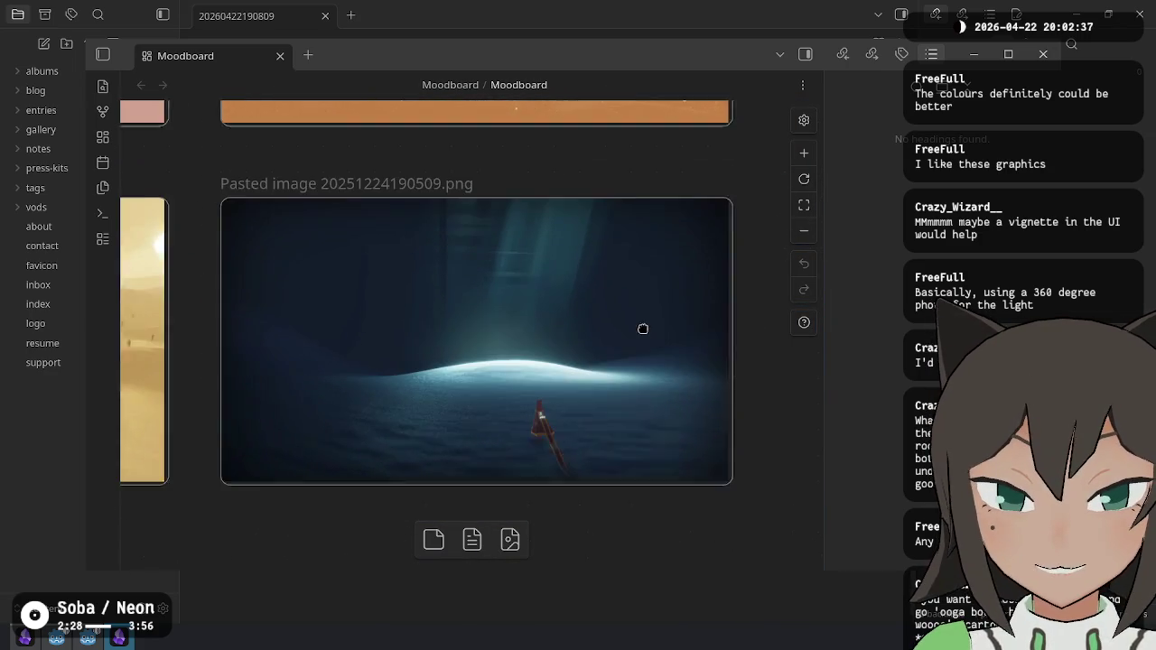
{"action": "scroll", "coordinate": [642, 328], "scroll_direction": "up", "scroll_amount": 2}
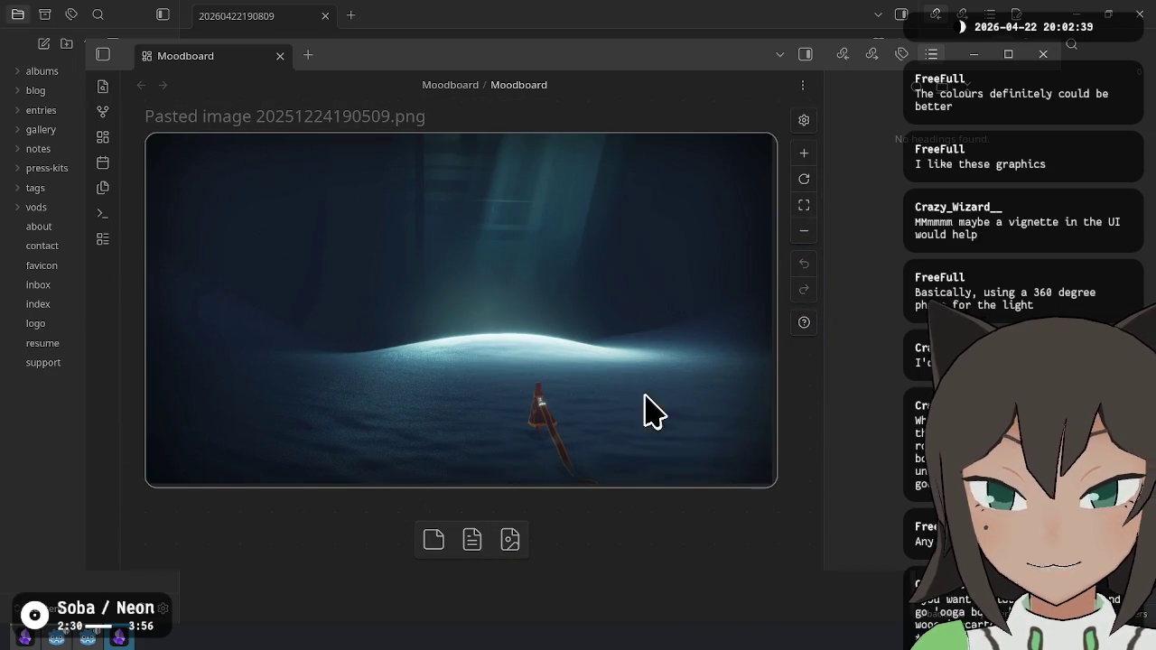
{"action": "scroll", "coordinate": [175, 392], "scroll_direction": "right", "scroll_amount": 10}
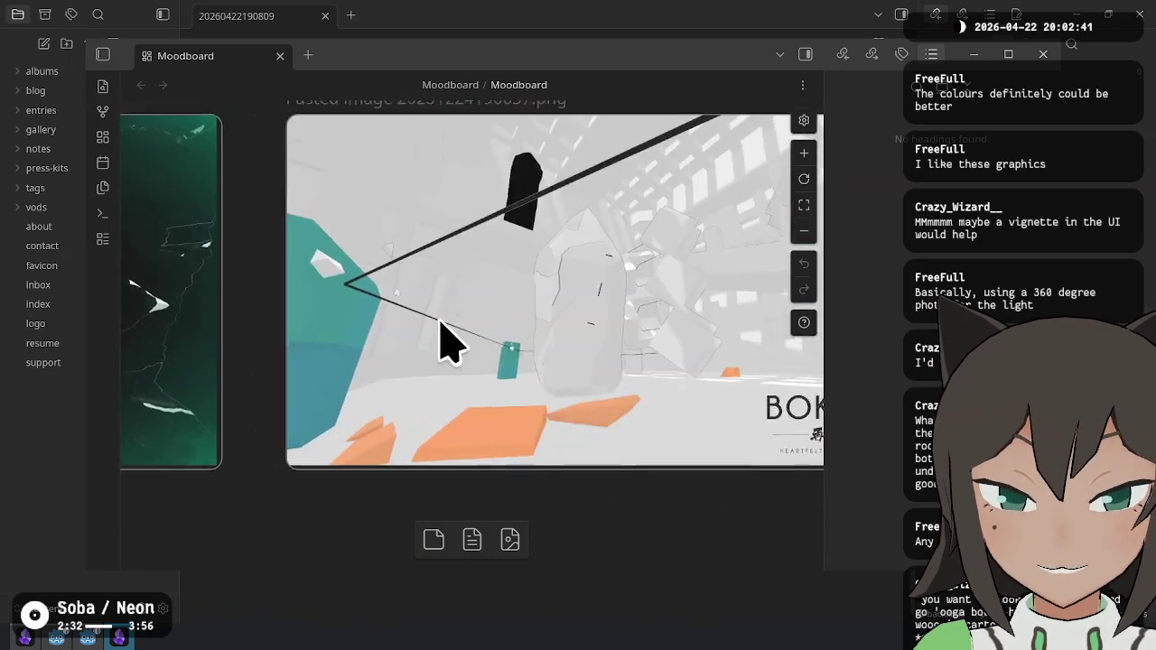
{"action": "scroll", "coordinate": [434, 452], "scroll_direction": "down", "scroll_amount": 3}
{"action": "scroll", "coordinate": [394, 344], "scroll_direction": "up", "scroll_amount": 3}
{"action": "scroll", "coordinate": [509, 367], "scroll_direction": "down", "scroll_amount": 10}
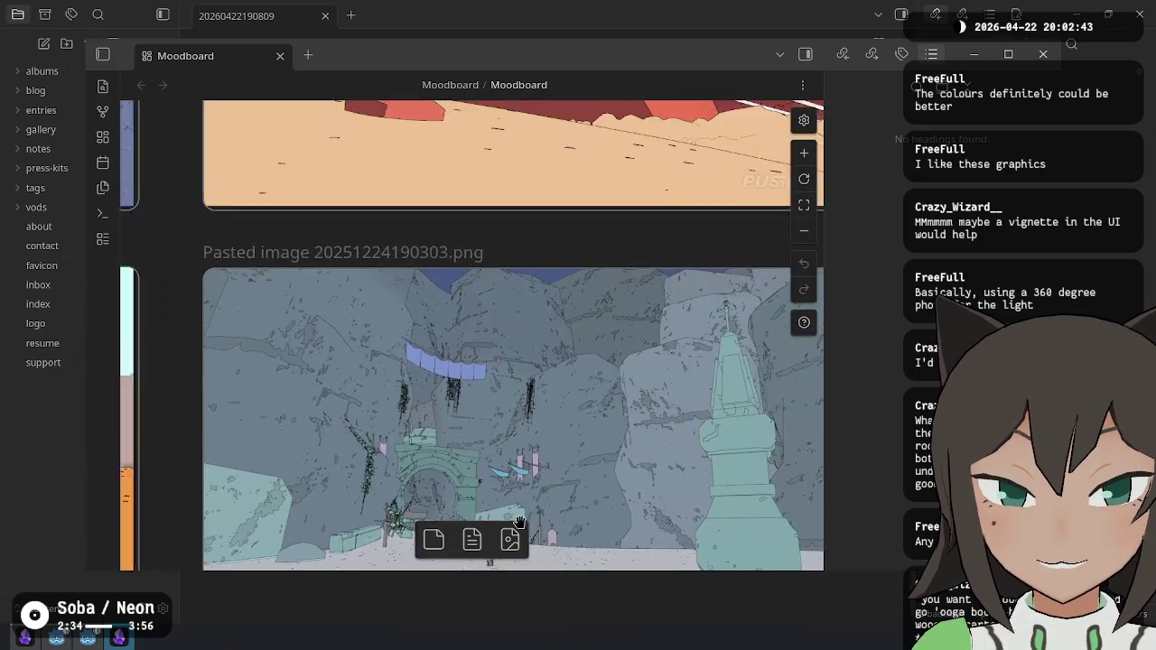
{"action": "scroll", "coordinate": [514, 253], "scroll_direction": "down", "scroll_amount": 3}
{"action": "scroll", "coordinate": [514, 253], "scroll_direction": "left", "scroll_amount": 3}
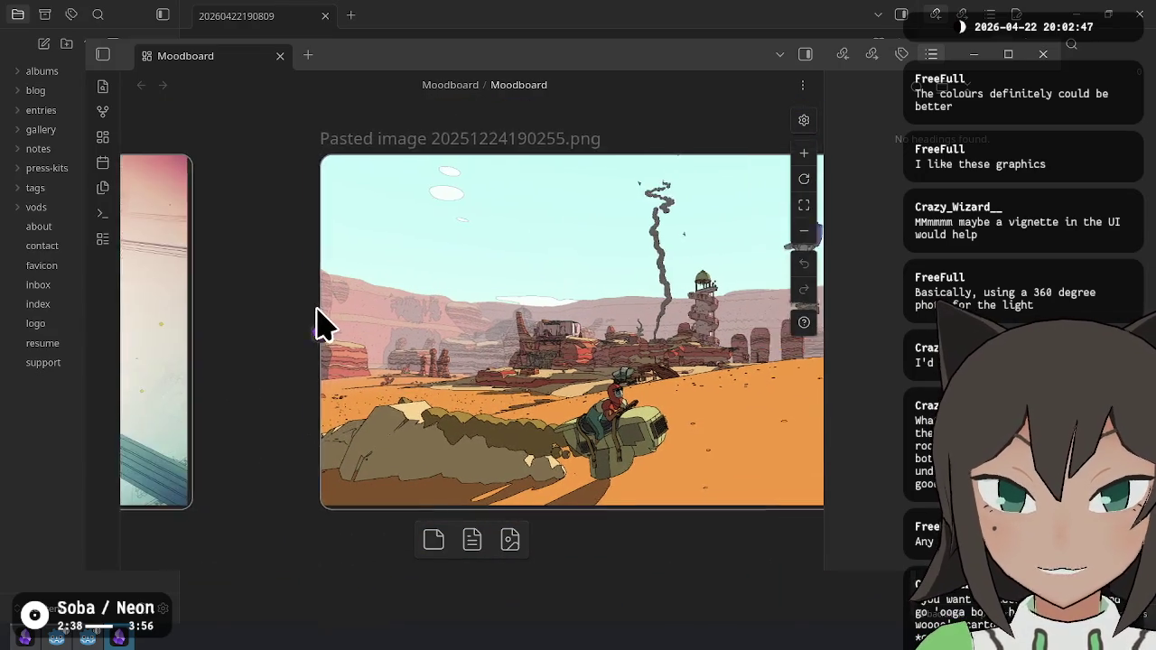
{"action": "scroll", "coordinate": [275, 261], "scroll_direction": "left", "scroll_amount": 15}
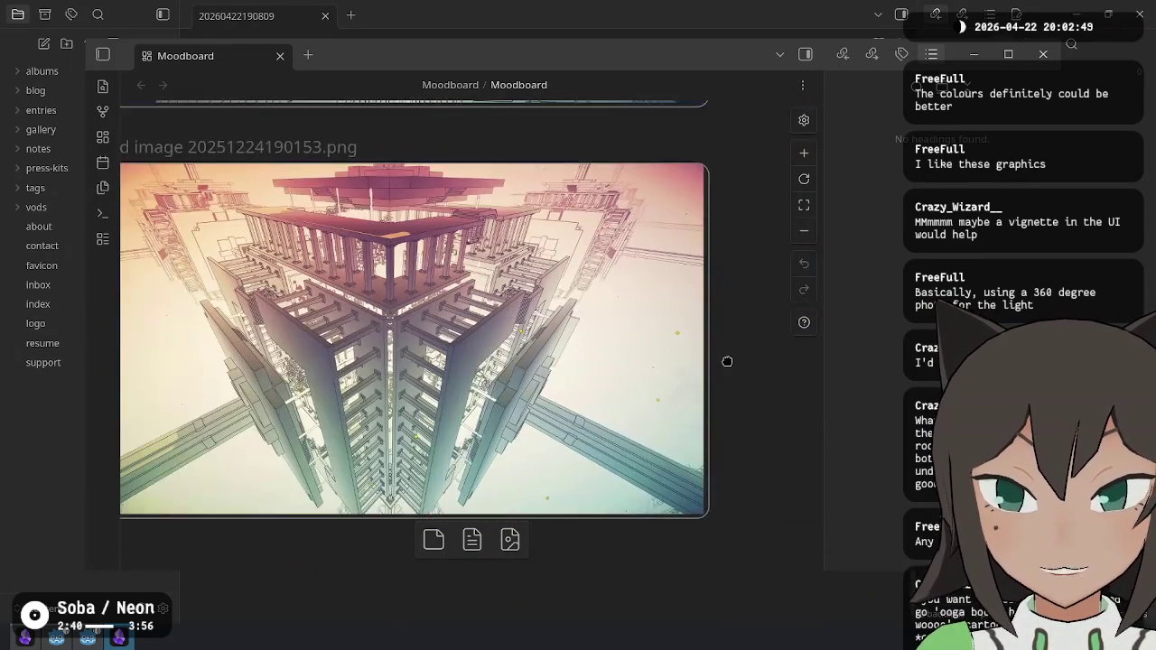
{"action": "scroll", "coordinate": [233, 271], "scroll_direction": "left", "scroll_amount": 7}
{"action": "scroll", "coordinate": [341, 305], "scroll_direction": "up", "scroll_amount": 2}
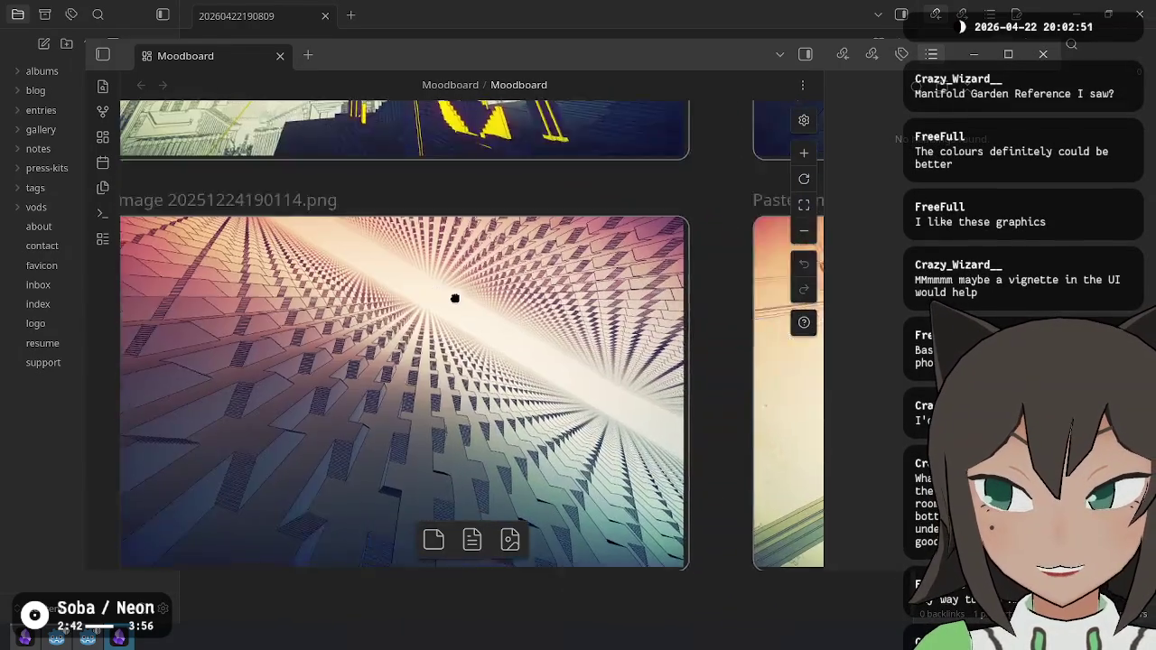
{"action": "scroll", "coordinate": [455, 299], "scroll_direction": "down", "scroll_amount": 1}
{"action": "scroll", "coordinate": [498, 250], "scroll_direction": "up", "scroll_amount": 7}
{"action": "scroll", "coordinate": [603, 232], "scroll_direction": "up", "scroll_amount": 3}
{"action": "scroll", "coordinate": [542, 347], "scroll_direction": "right", "scroll_amount": 2}
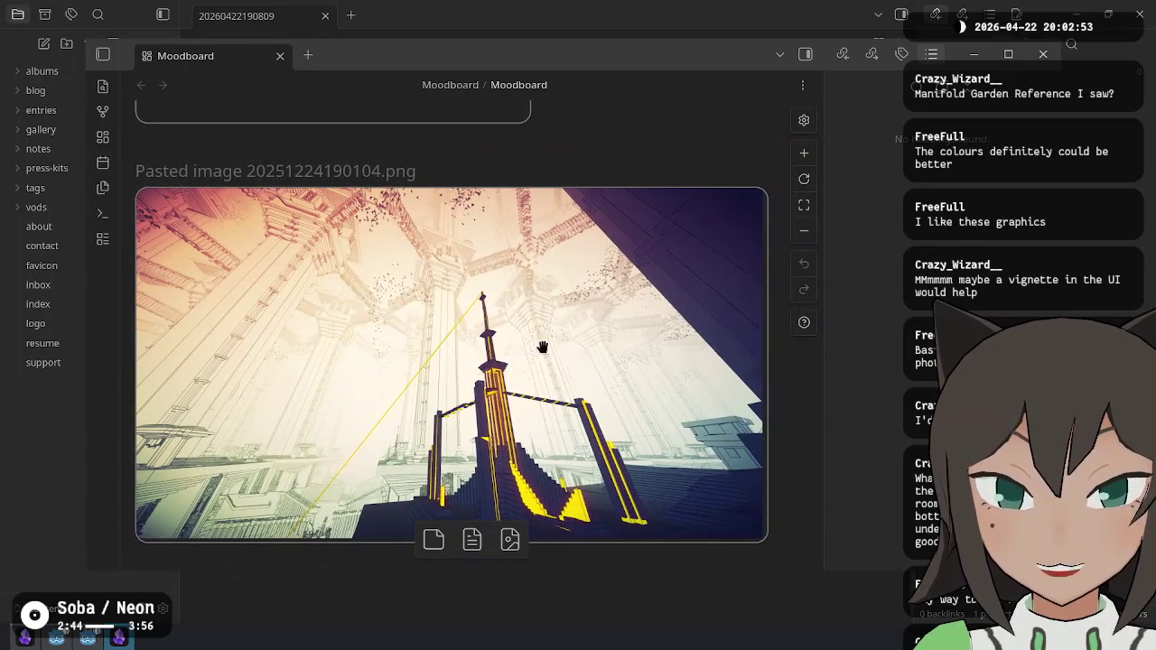
{"action": "scroll", "coordinate": [352, 413], "scroll_direction": "down", "scroll_amount": 15}
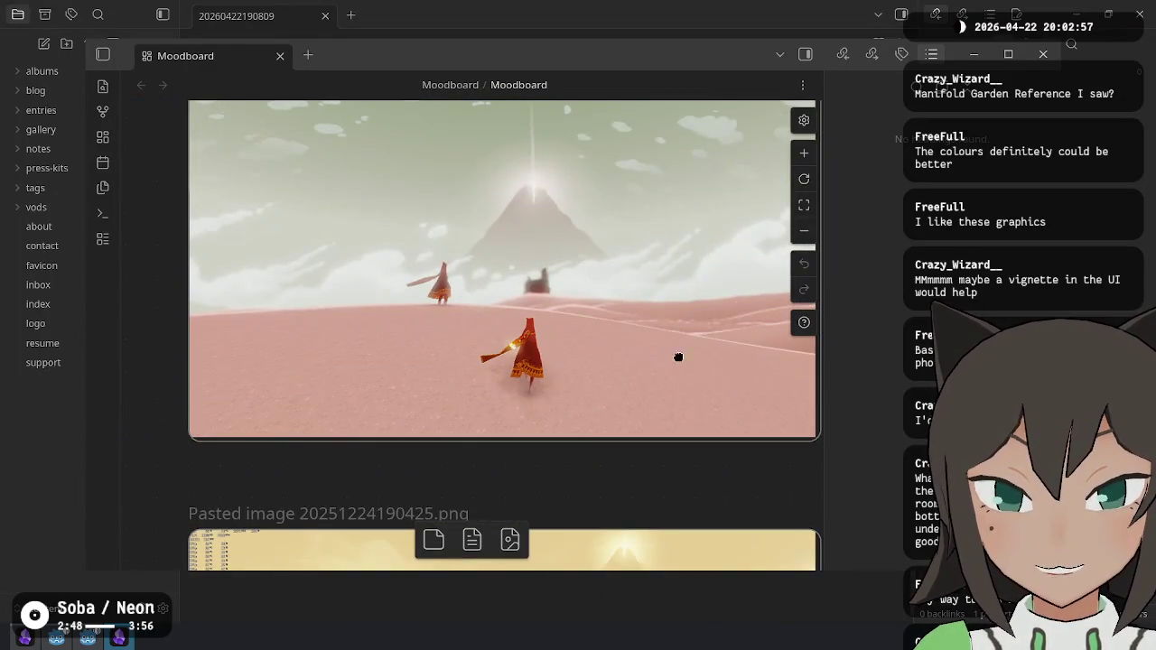
{"action": "scroll", "coordinate": [678, 357], "scroll_direction": "down", "scroll_amount": 15}
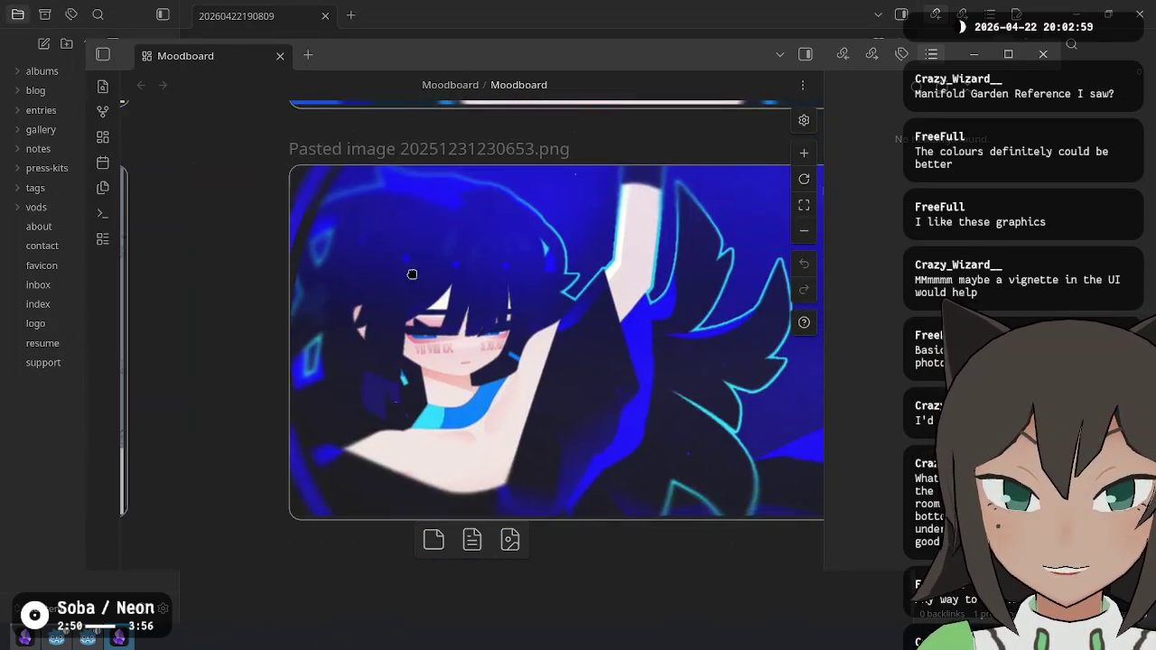
{"action": "scroll", "coordinate": [498, 259], "scroll_direction": "right", "scroll_amount": 3}
{"action": "scroll", "coordinate": [554, 265], "scroll_direction": "up", "scroll_amount": 5}
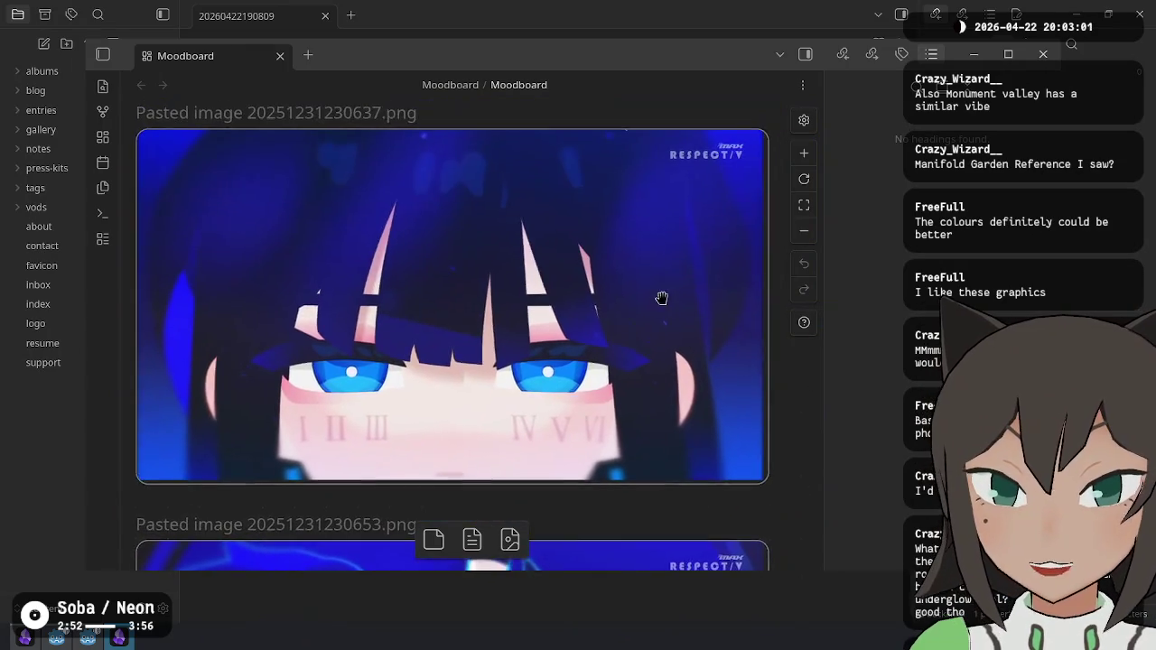
{"action": "scroll", "coordinate": [661, 298], "scroll_direction": "right", "scroll_amount": 5}
{"action": "scroll", "coordinate": [335, 330], "scroll_direction": "left", "scroll_amount": 6}
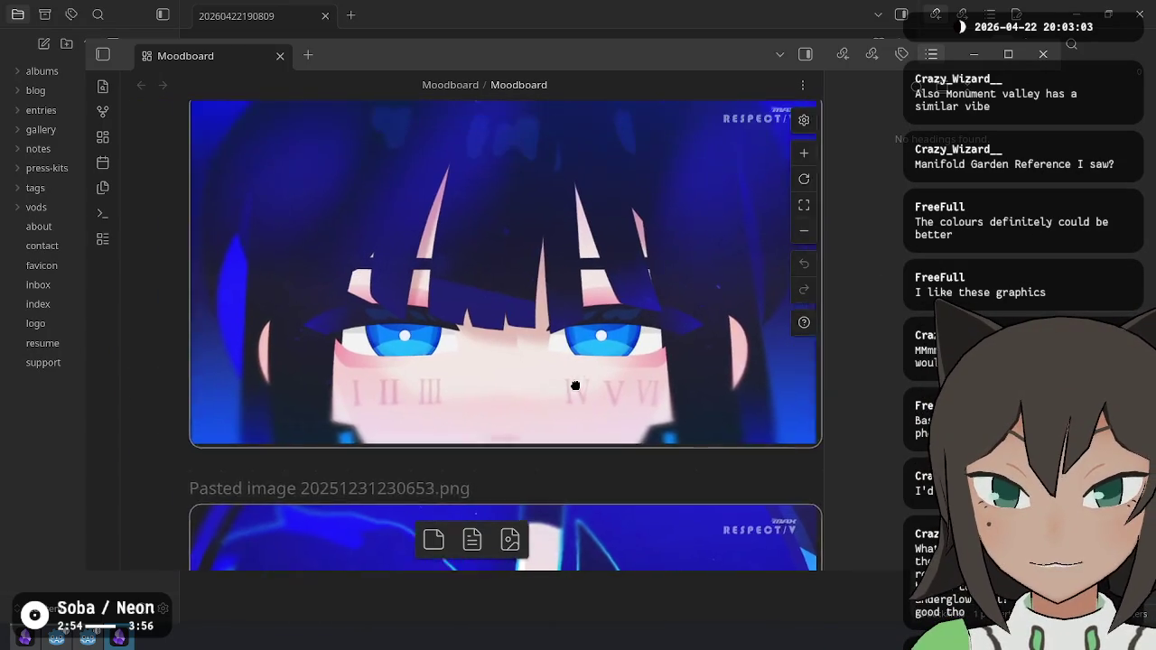
{"action": "left_click_drag", "start_coordinate": [576, 386], "coordinate": [526, 442]}
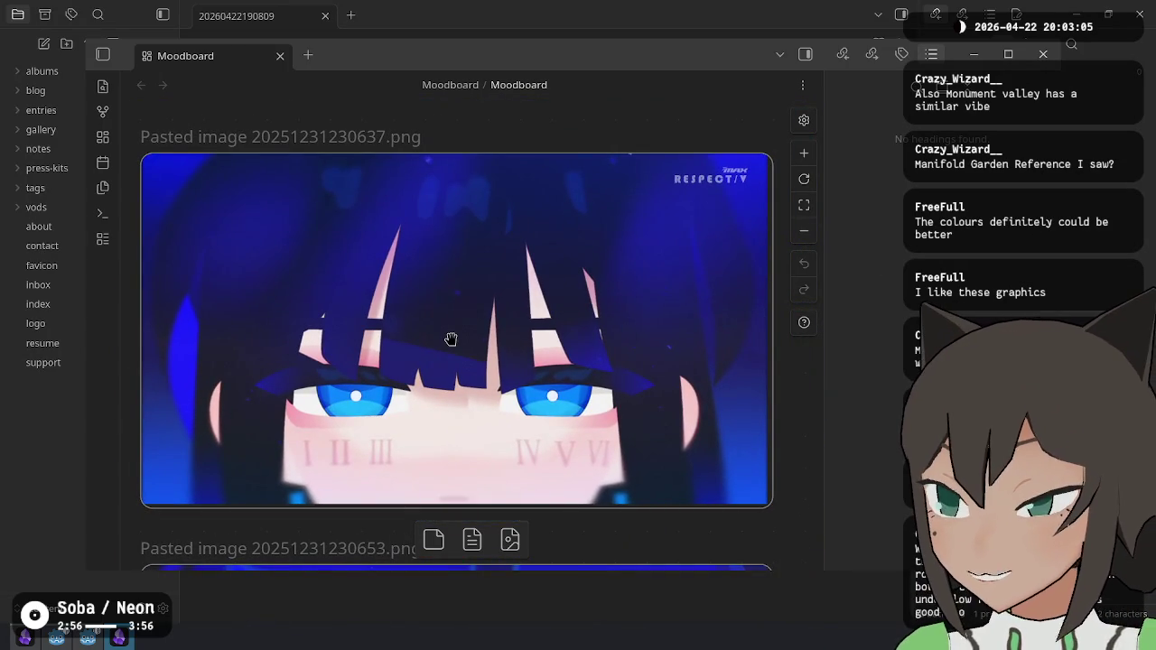
{"action": "scroll", "coordinate": [451, 339], "scroll_direction": "down", "scroll_amount": 5}
{"action": "scroll", "coordinate": [452, 388], "scroll_direction": "left", "scroll_amount": 5}
{"action": "scroll", "coordinate": [474, 398], "scroll_direction": "down", "scroll_amount": 1}
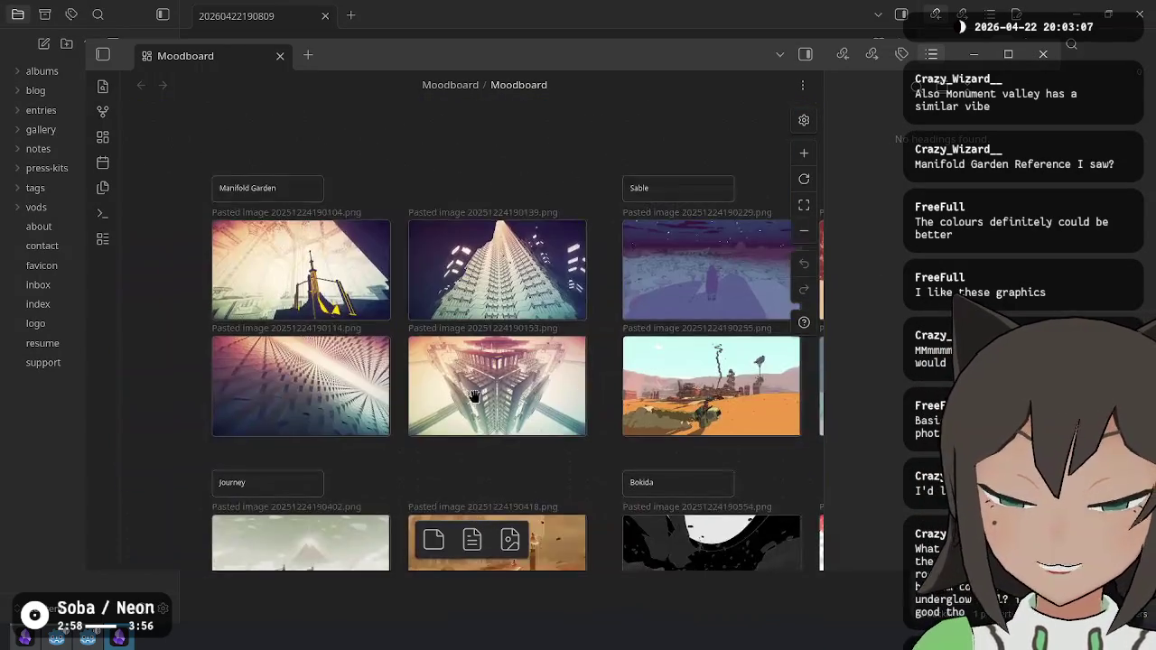
Zoom and pan the Moodboard canvas from the building shot over to the blue anime images.
{"action": "scroll", "coordinate": [213, 343], "scroll_direction": "up", "scroll_amount": 5}
{"action": "left_click_drag", "start_coordinate": [689, 452], "coordinate": [406, 400]}
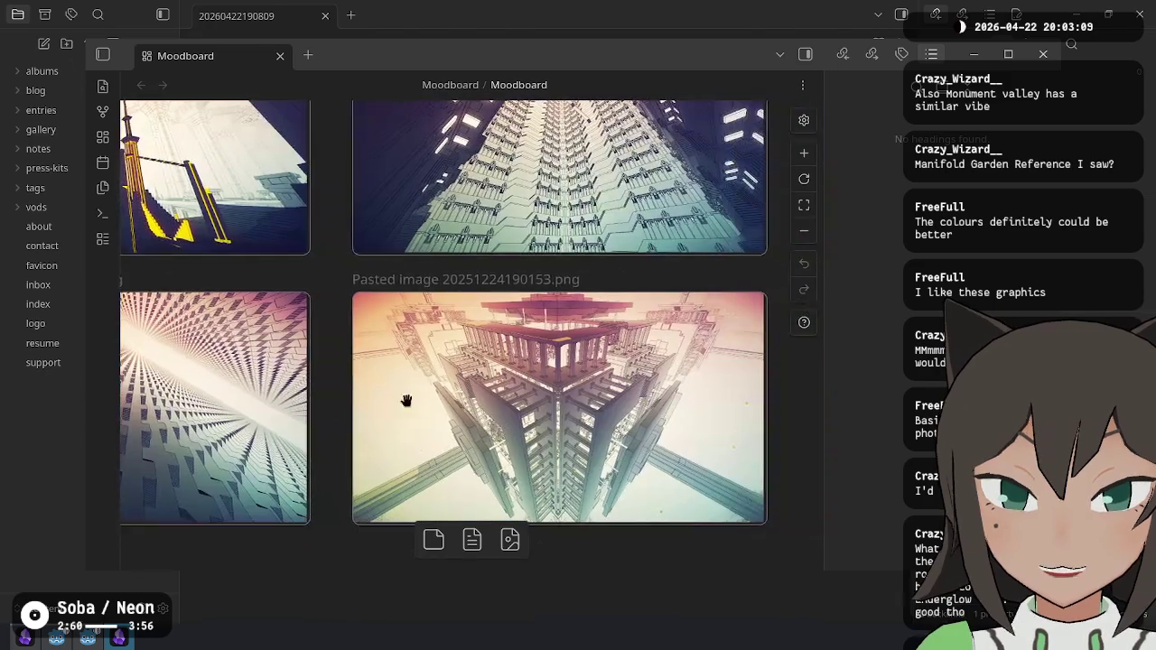
{"action": "scroll", "coordinate": [406, 400], "scroll_direction": "up", "scroll_amount": 3}
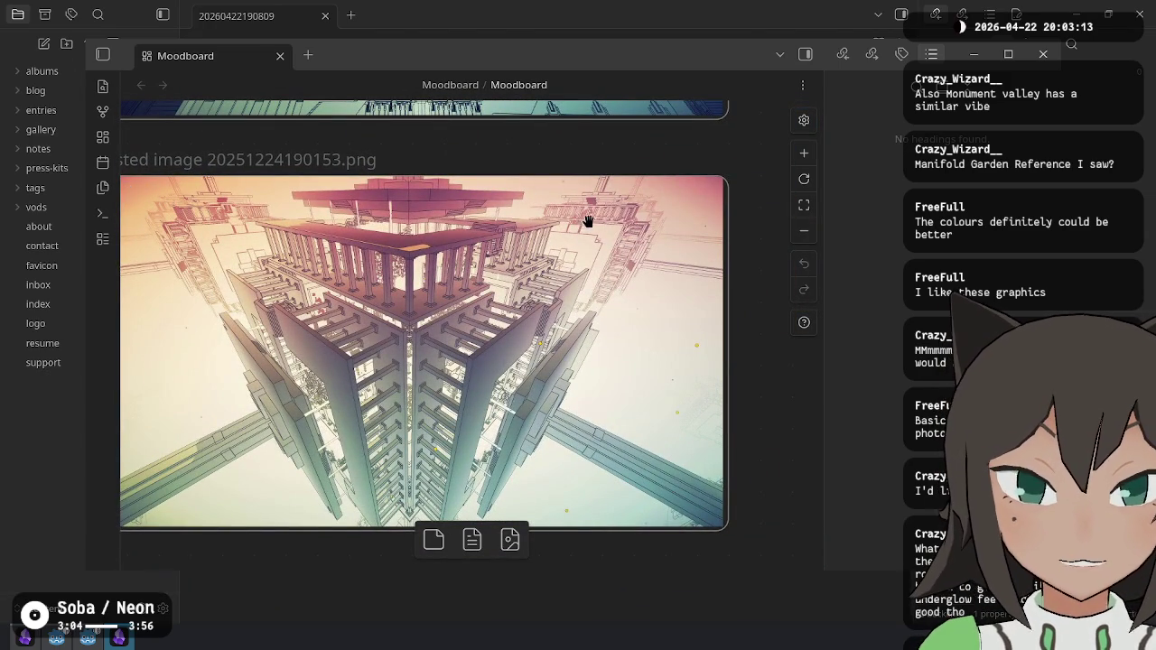
{"action": "scroll", "coordinate": [335, 344], "scroll_direction": "down", "scroll_amount": 5}
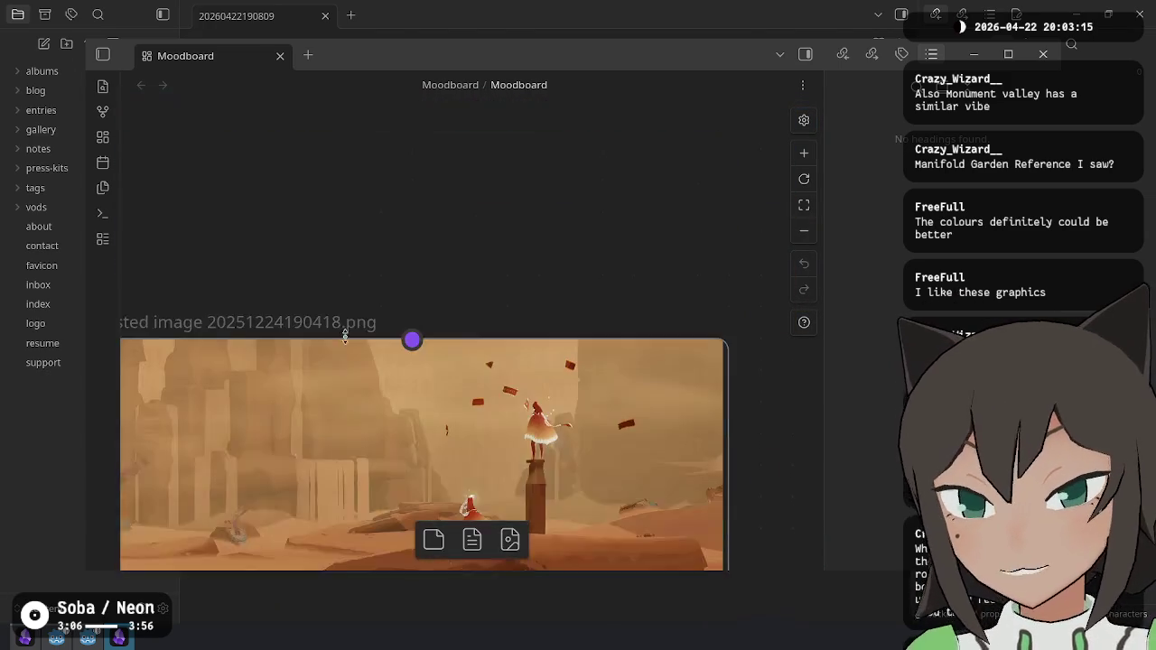
{"action": "scroll", "coordinate": [542, 335], "scroll_direction": "down", "scroll_amount": 6}
{"action": "left_click_drag", "start_coordinate": [659, 322], "coordinate": [419, 356]}
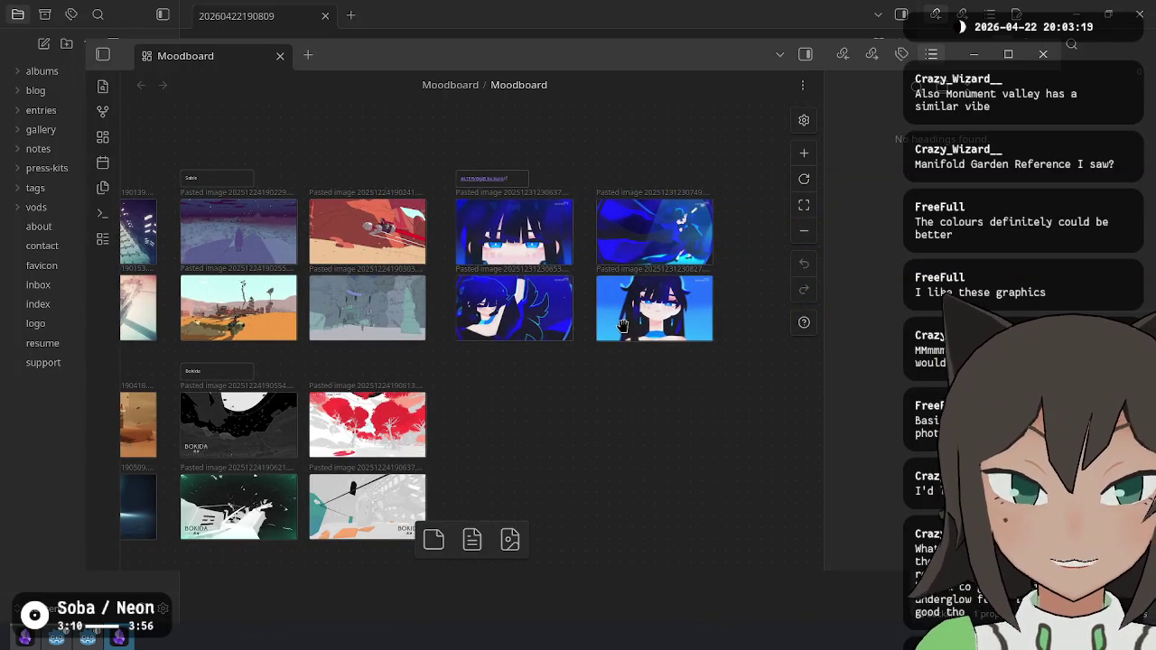
{"action": "scroll", "coordinate": [542, 326], "scroll_direction": "up", "scroll_amount": 4}
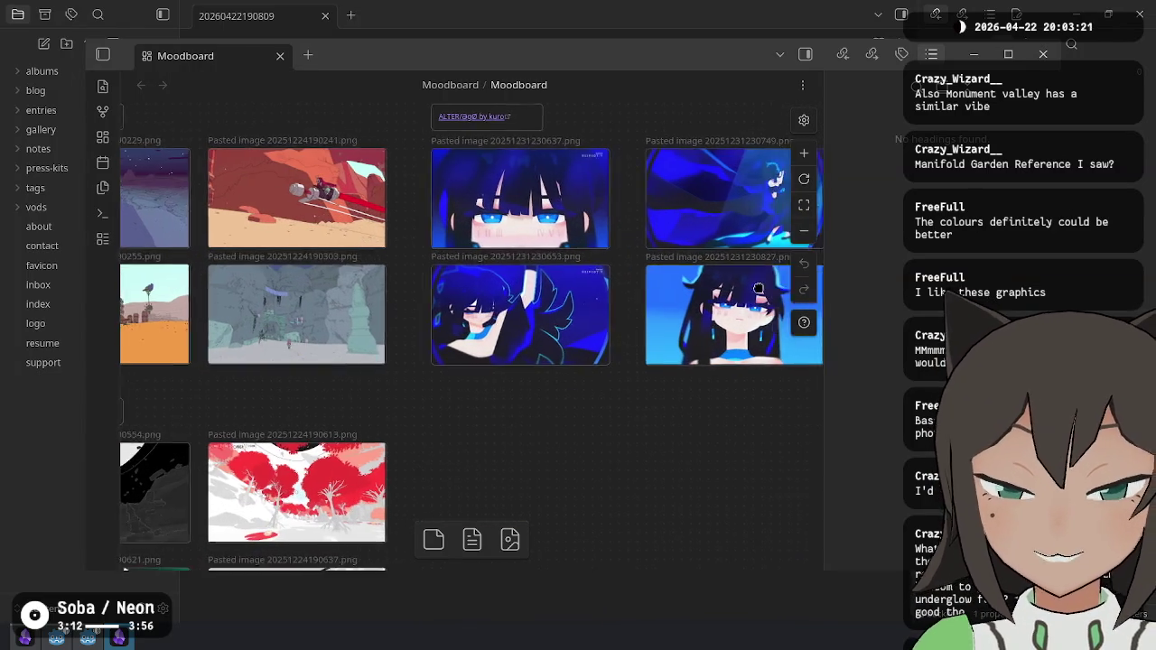
{"action": "scroll", "coordinate": [525, 305], "scroll_direction": "up", "scroll_amount": 4}
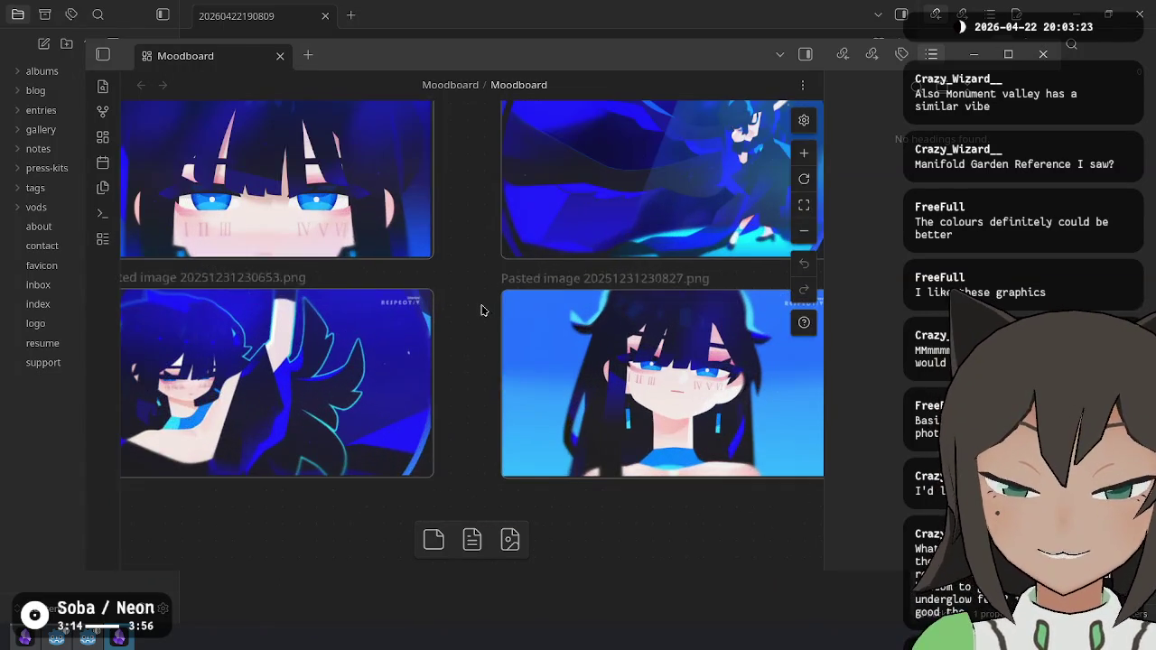
{"action": "scroll", "coordinate": [506, 317], "scroll_direction": "down", "scroll_amount": 2}
{"action": "scroll", "coordinate": [520, 333], "scroll_direction": "down", "scroll_amount": 3}
{"action": "scroll", "coordinate": [506, 353], "scroll_direction": "left", "scroll_amount": 10}
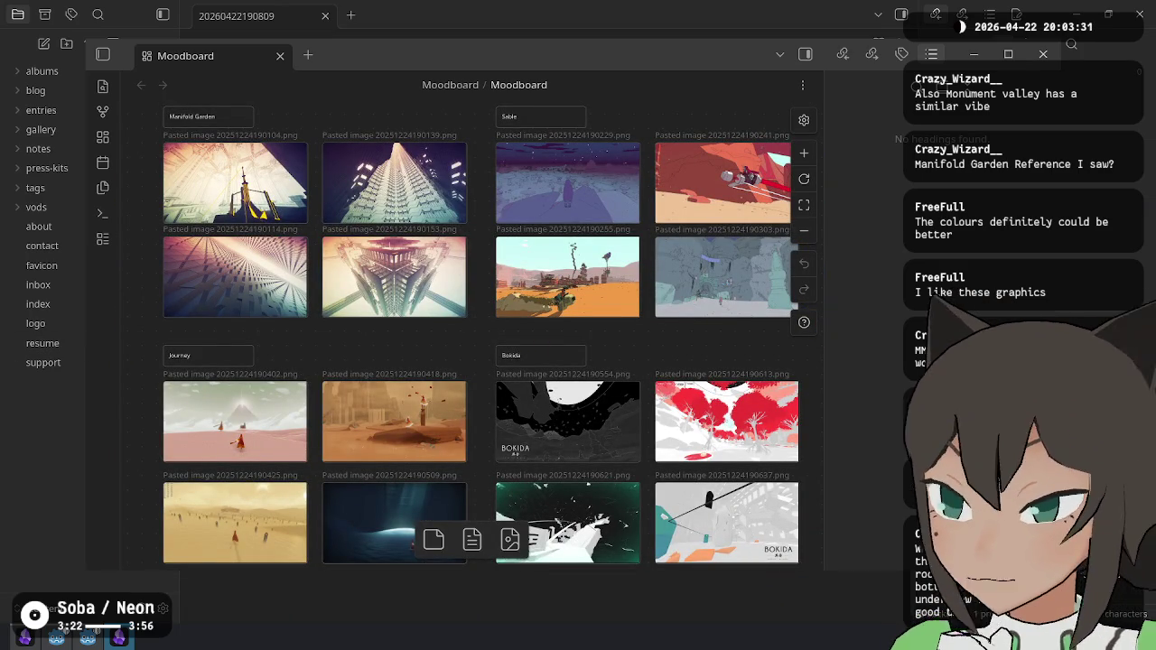
{"action": "mouse_move", "coordinate": [737, 338]}
{"action": "left_mouse_down"}
{"action": "mouse_move", "coordinate": [562, 315]}
{"action": "mouse_move", "coordinate": [361, 337]}
{"action": "left_mouse_up"}
{"action": "scroll", "coordinate": [611, 229], "scroll_direction": "up", "scroll_amount": 5}
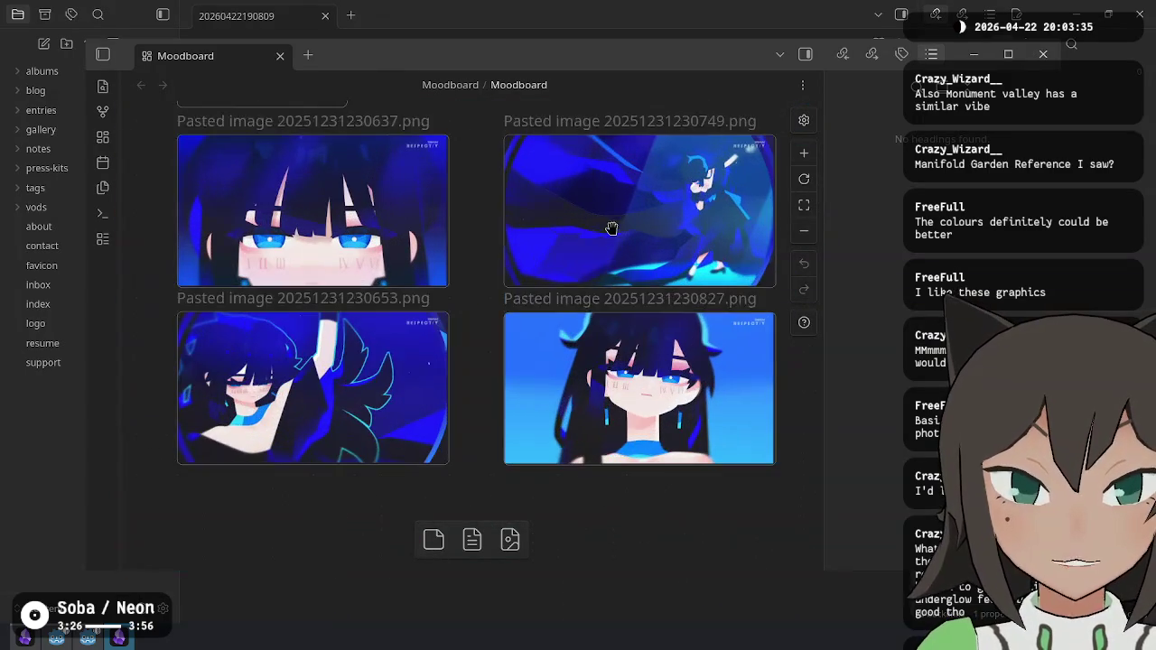
{"action": "scroll", "coordinate": [536, 231], "scroll_direction": "up", "scroll_amount": 2}
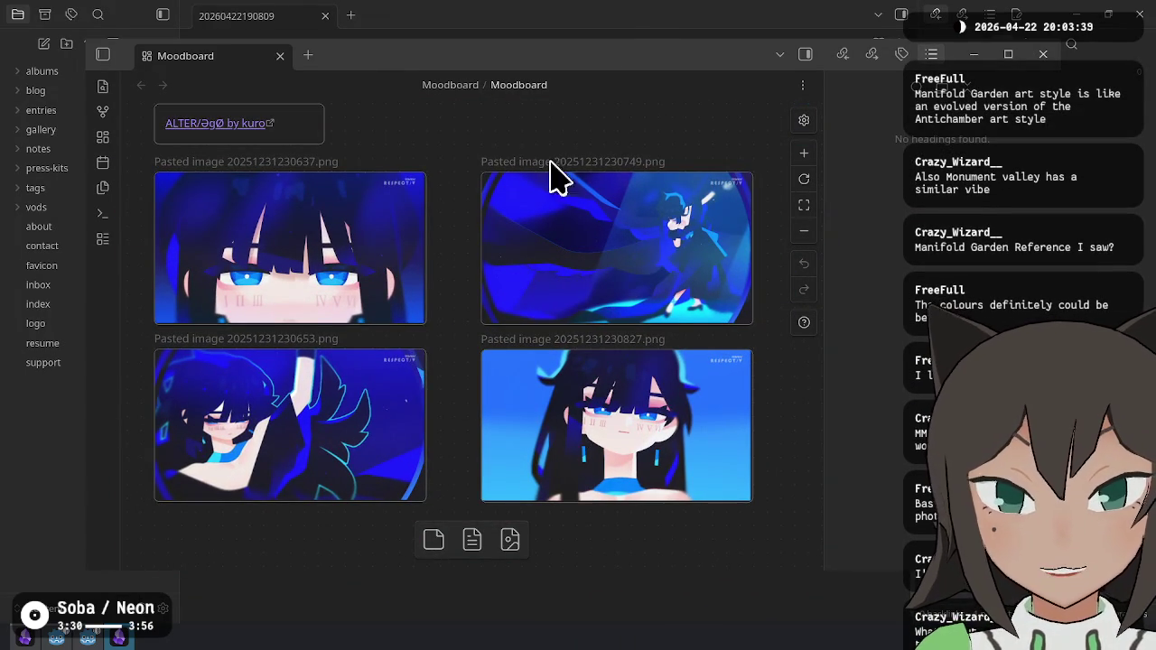
{"action": "scroll", "coordinate": [603, 303], "scroll_direction": "up", "scroll_amount": 3}
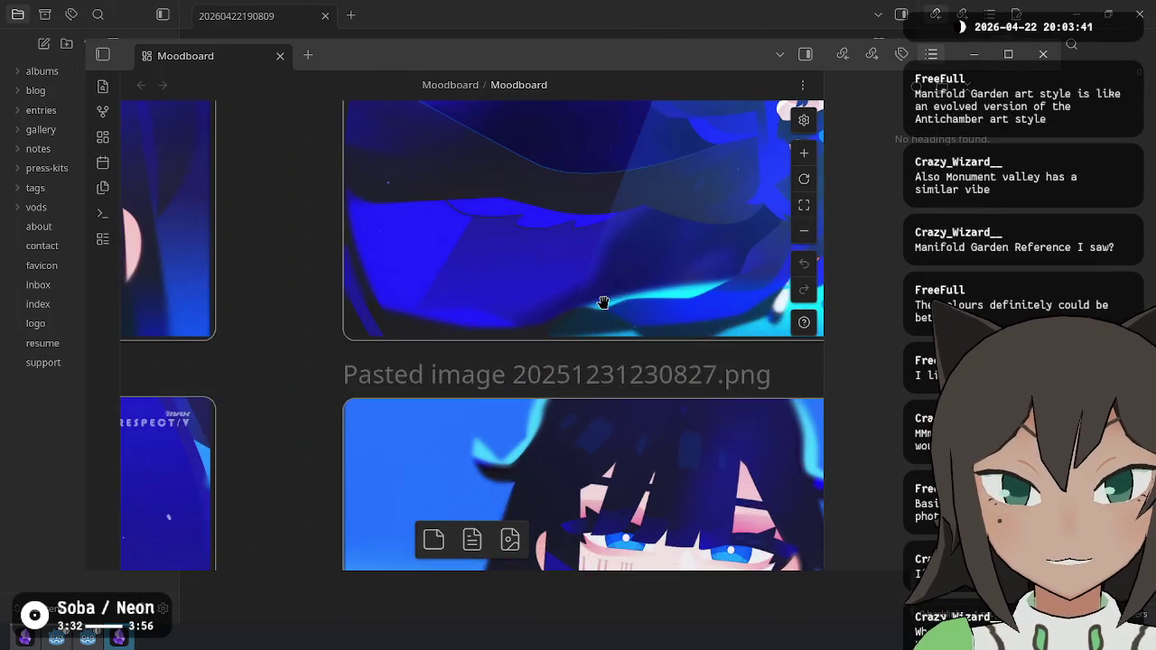
{"action": "scroll", "coordinate": [653, 327], "scroll_direction": "down", "scroll_amount": 3}
Inspect the 749 image and the 637 close-up, then close the Moodboard window.
{"action": "left_click_drag", "start_coordinate": [654, 328], "coordinate": [438, 474]}
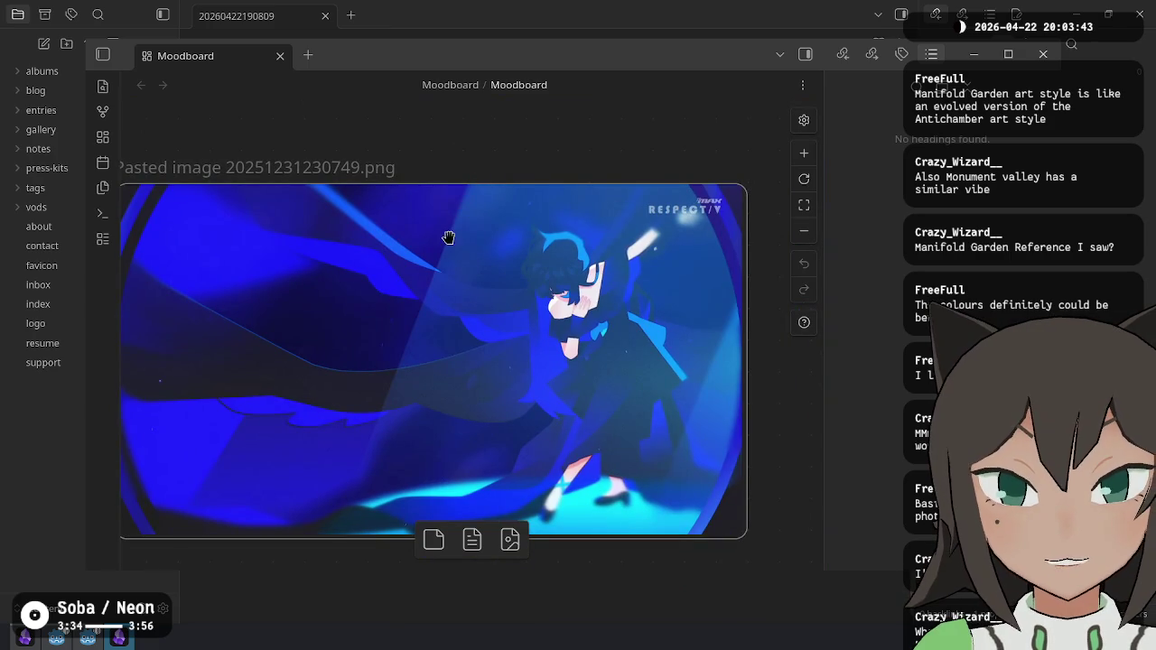
{"action": "mouse_move", "coordinate": [152, 461]}
{"action": "left_mouse_down"}
{"action": "mouse_move", "coordinate": [380, 201]}
{"action": "mouse_move", "coordinate": [468, 232]}
{"action": "left_mouse_up"}
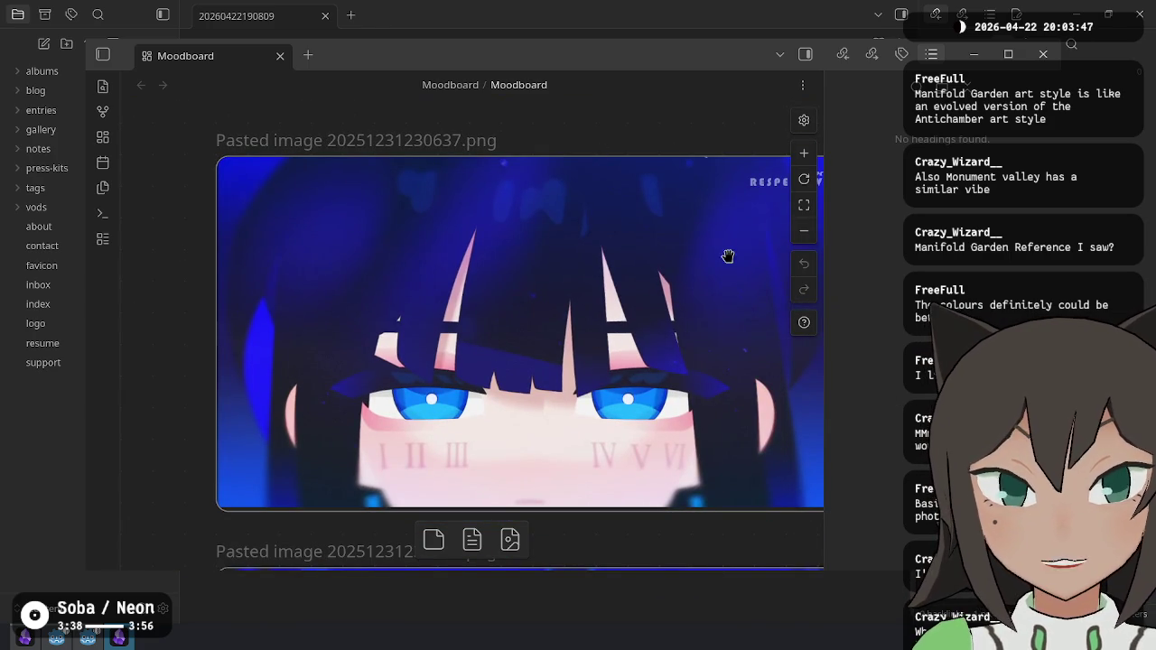
{"action": "scroll", "coordinate": [542, 362], "scroll_direction": "down", "scroll_amount": 5}
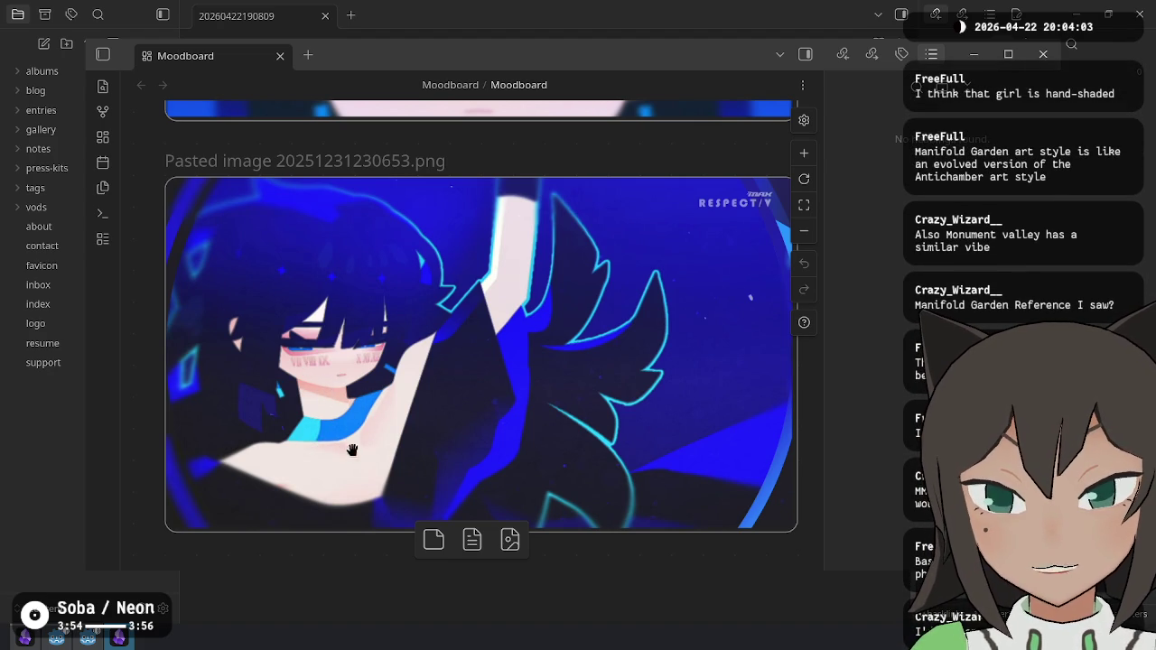
{"action": "scroll", "coordinate": [302, 378], "scroll_direction": "down", "scroll_amount": 5}
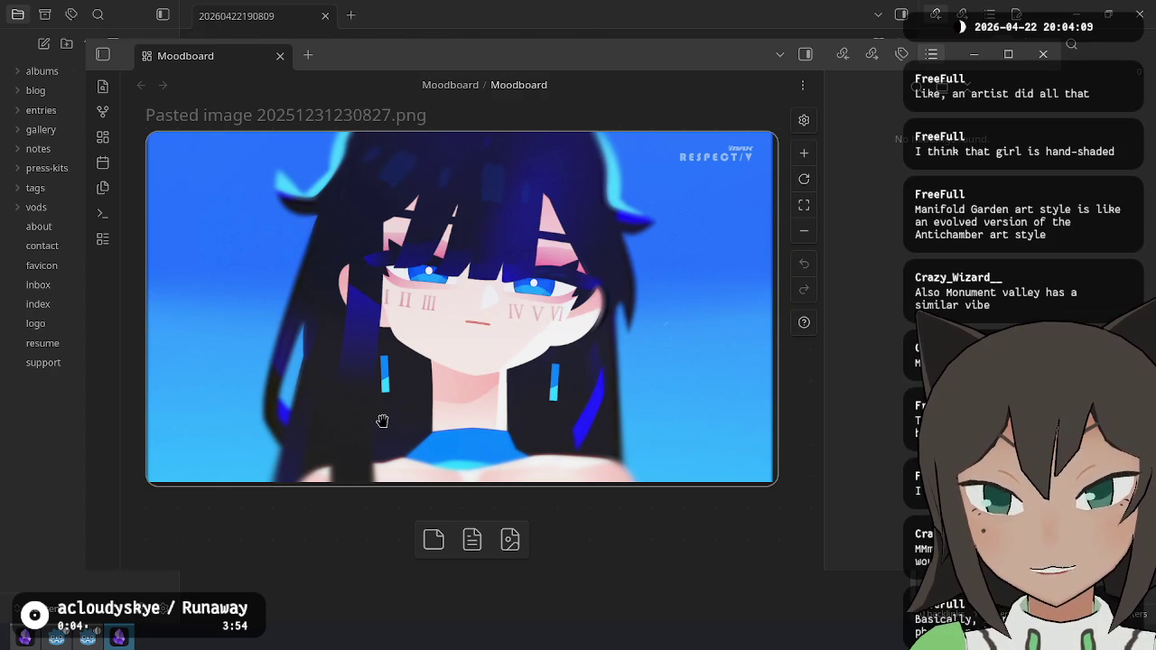
{"action": "scroll", "coordinate": [633, 208], "scroll_direction": "up", "scroll_amount": 2}
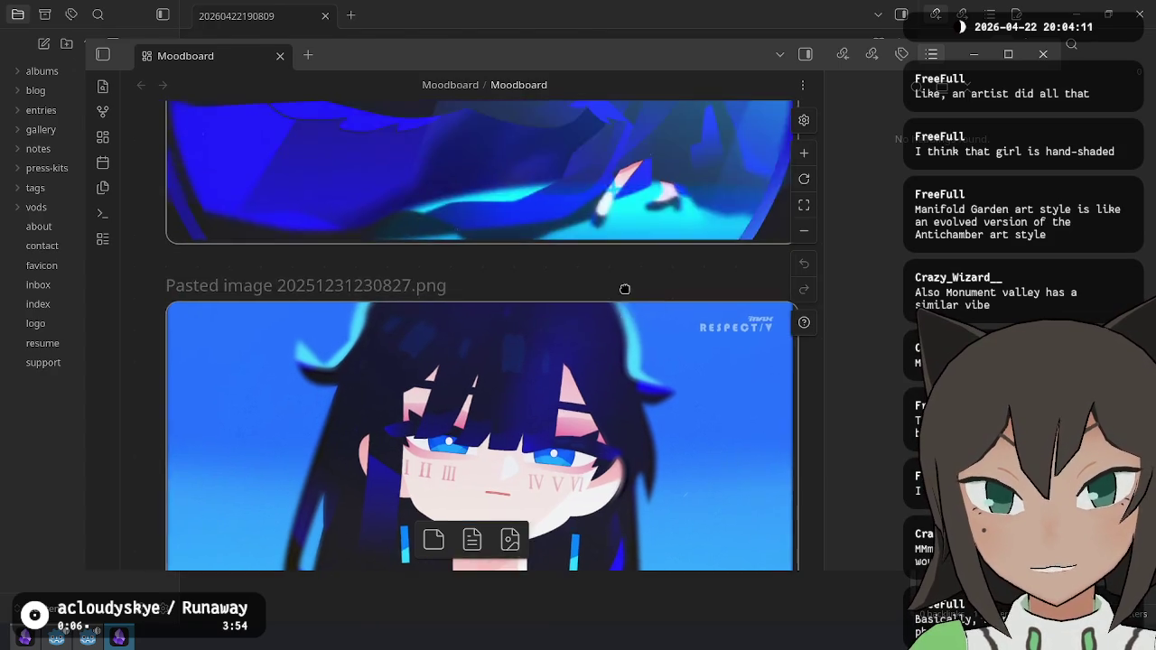
{"action": "scroll", "coordinate": [412, 268], "scroll_direction": "down", "scroll_amount": 2}
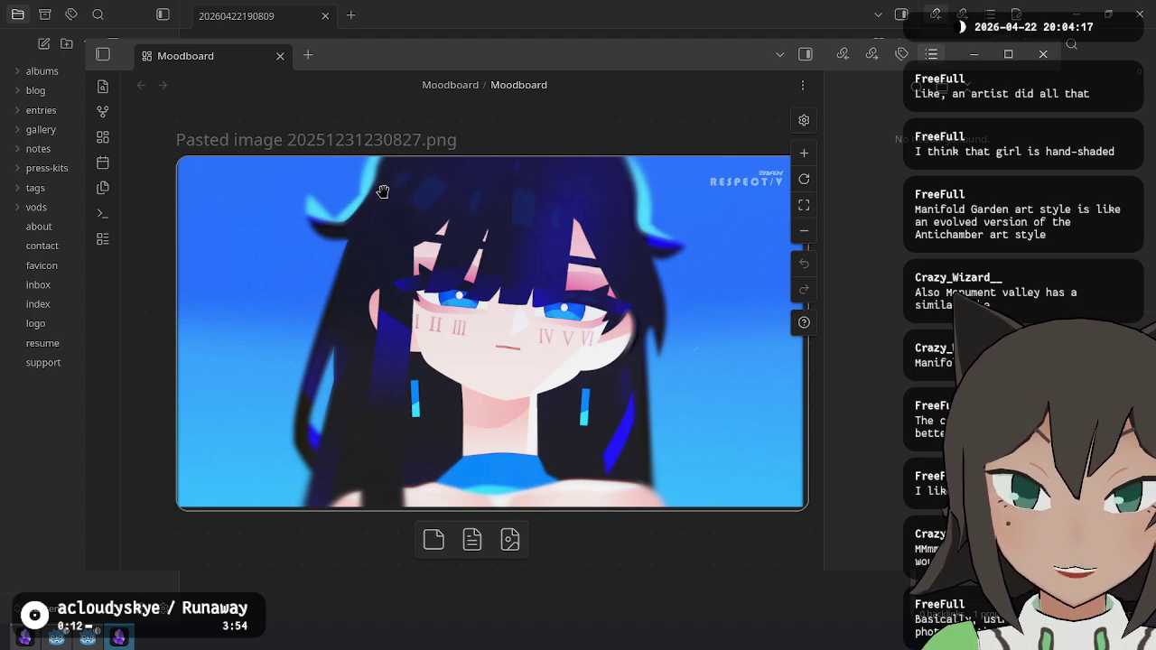
{"action": "scroll", "coordinate": [661, 294], "scroll_direction": "up", "scroll_amount": 5}
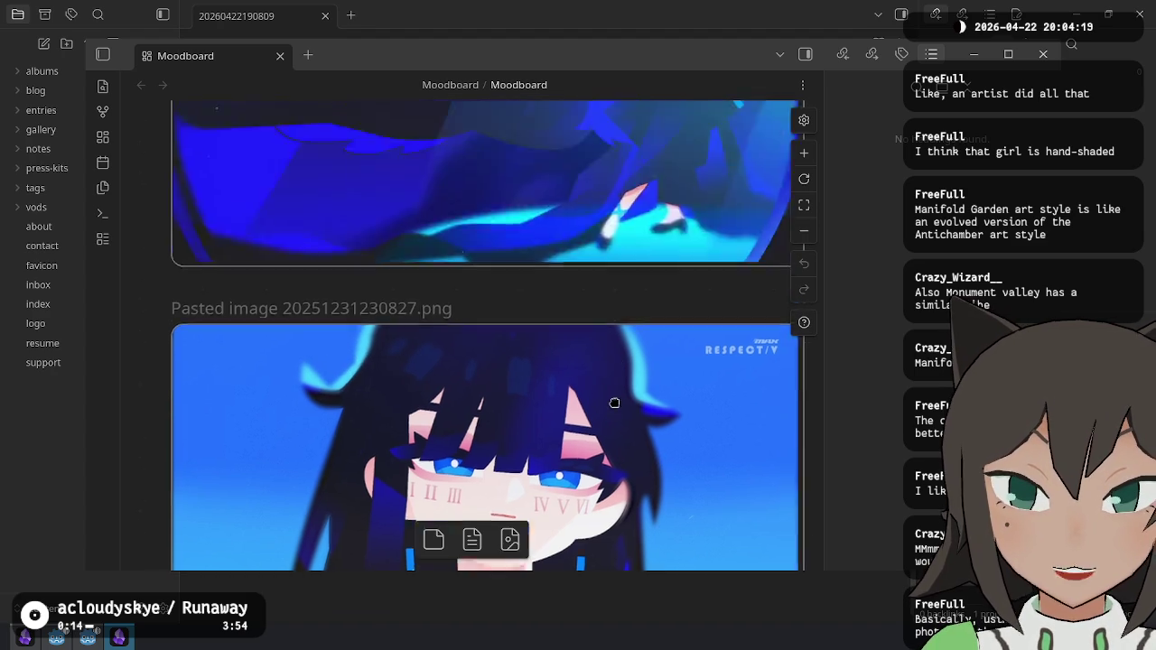
{"action": "scroll", "coordinate": [599, 421], "scroll_direction": "down", "scroll_amount": 4}
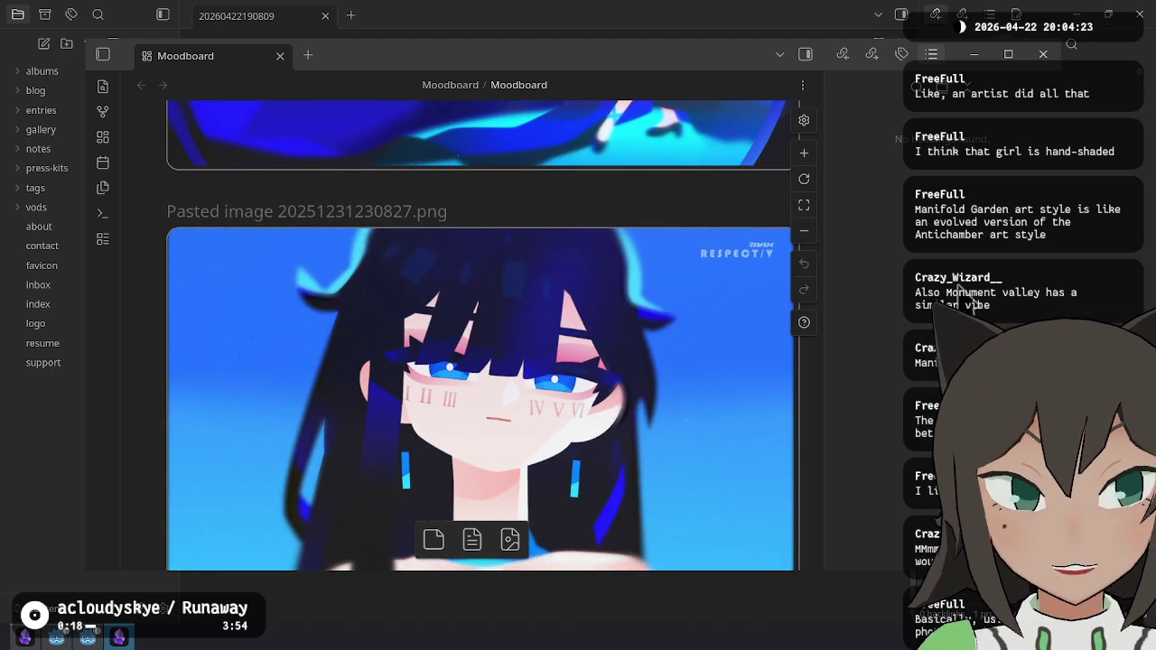
{"action": "left_click", "coordinate": [759, 11]}
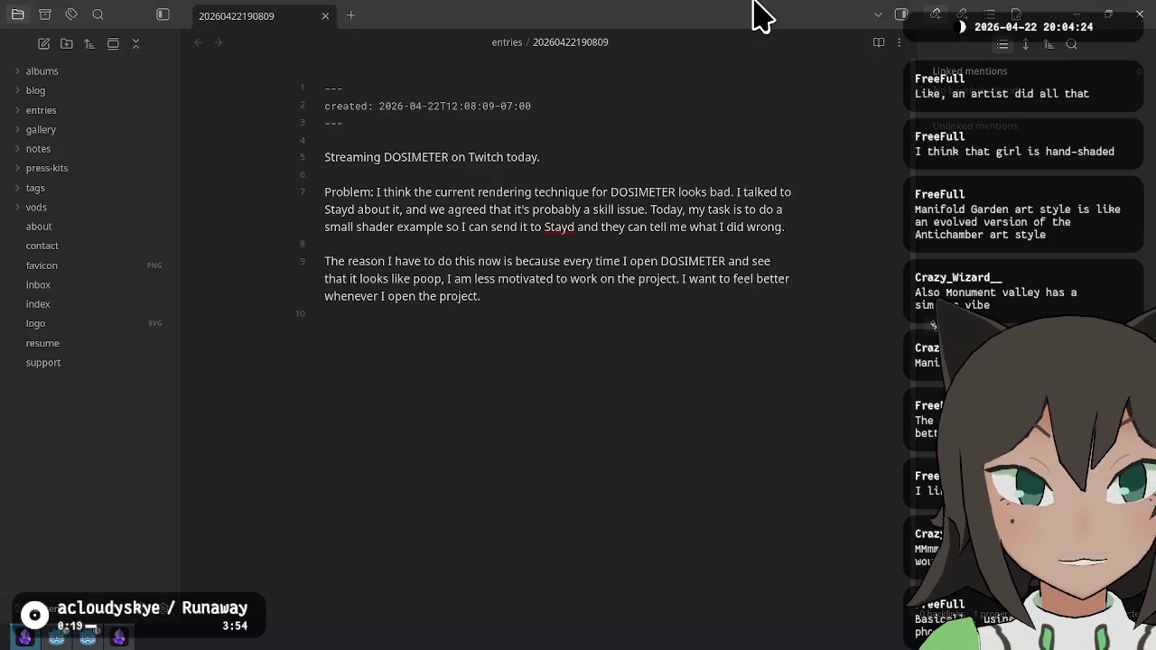
View the running Godot test scene, then bring the Moodboard canvas back in front.
{"action": "left_click", "coordinate": [87, 637]}
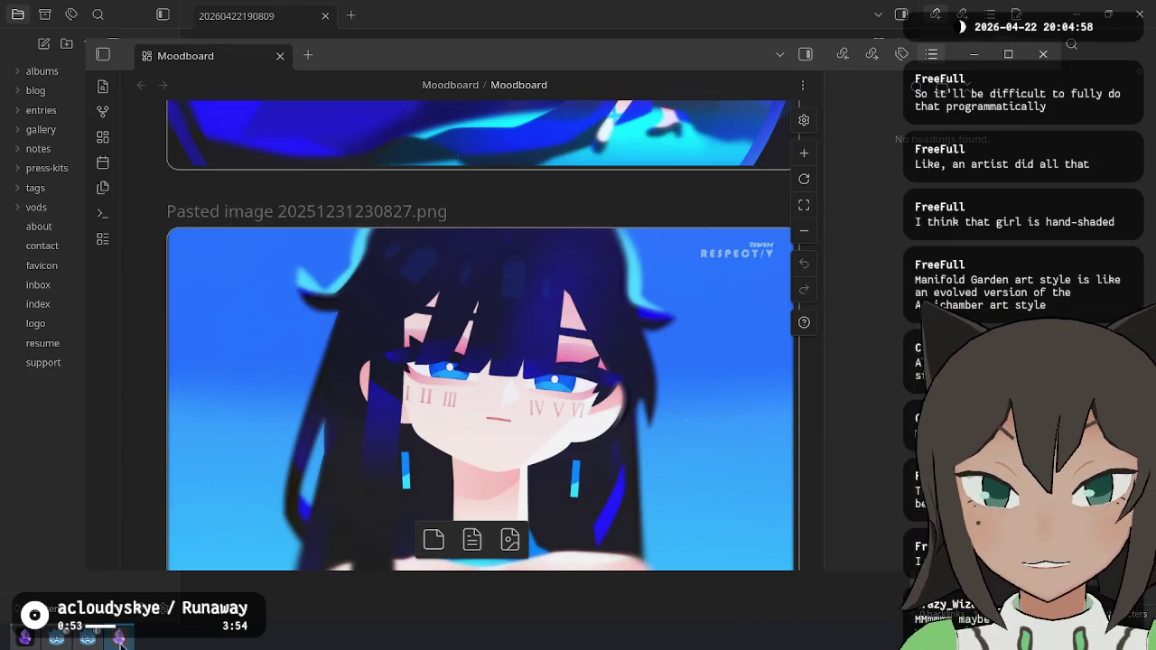
{"action": "left_click", "coordinate": [118, 638]}
{"action": "scroll", "coordinate": [446, 253], "scroll_direction": "down", "scroll_amount": 10}
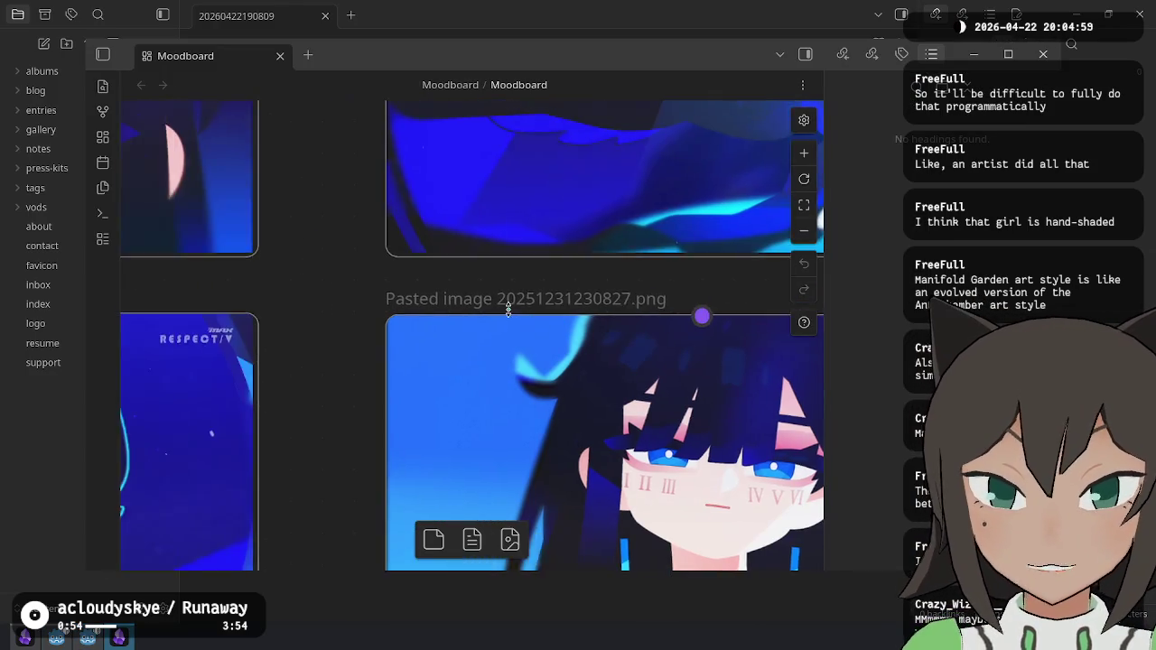
Browse the Manifold Garden and Journey reference images, then hide the Moodboard to show the journal note.
{"action": "scroll", "coordinate": [340, 271], "scroll_direction": "up", "scroll_amount": 5}
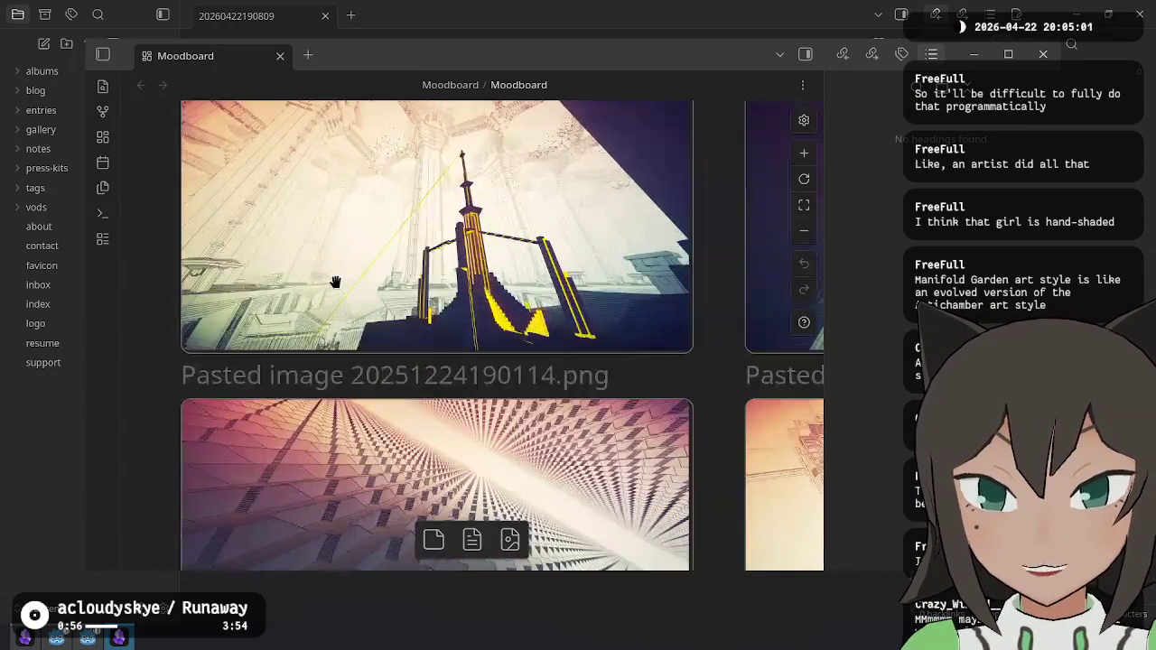
{"action": "scroll", "coordinate": [332, 286], "scroll_direction": "right", "scroll_amount": 3}
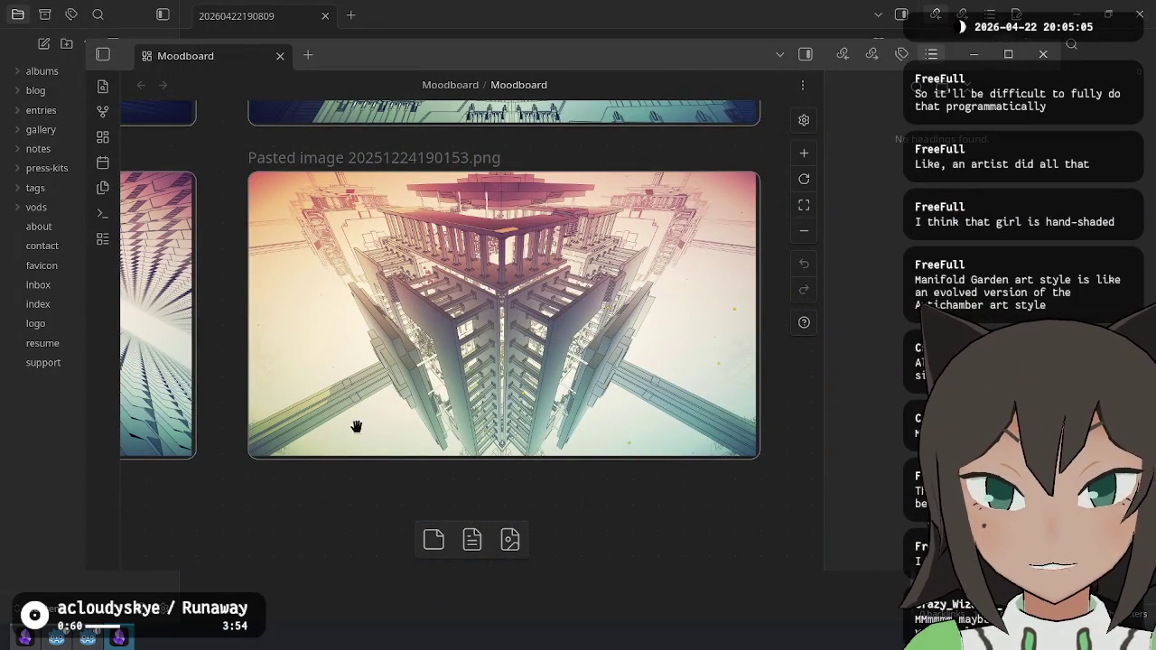
{"action": "scroll", "coordinate": [385, 304], "scroll_direction": "down", "scroll_amount": 3}
{"action": "scroll", "coordinate": [467, 443], "scroll_direction": "up", "scroll_amount": 2}
{"action": "scroll", "coordinate": [604, 217], "scroll_direction": "down", "scroll_amount": 3}
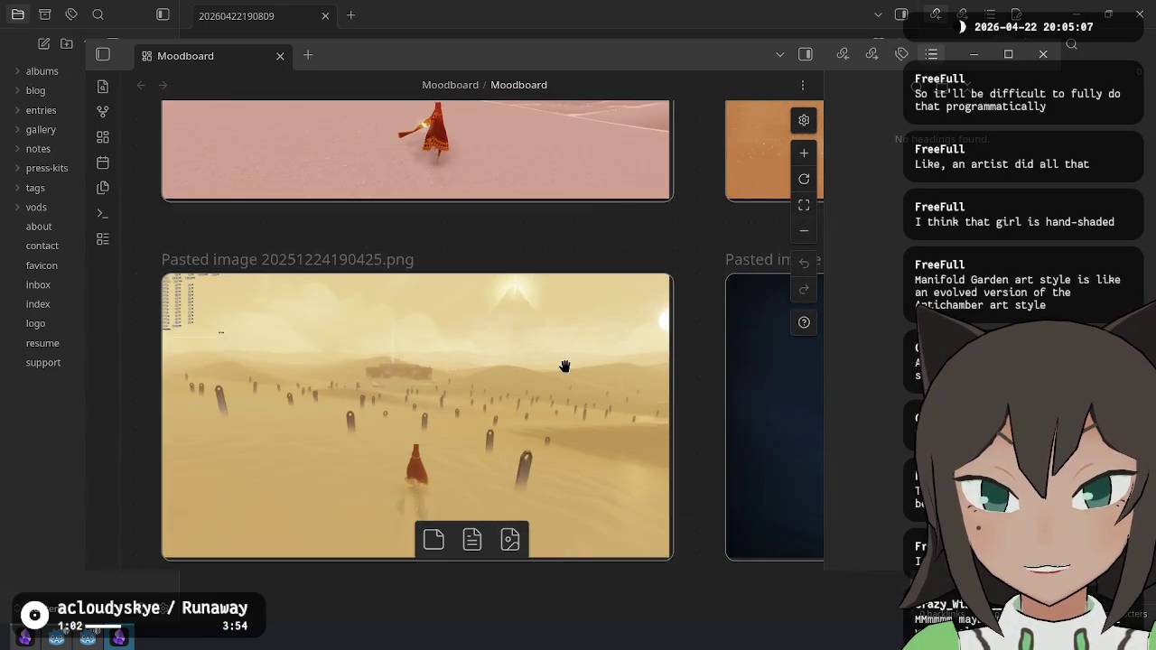
{"action": "scroll", "coordinate": [565, 366], "scroll_direction": "right", "scroll_amount": 5}
{"action": "scroll", "coordinate": [510, 375], "scroll_direction": "up", "scroll_amount": 2}
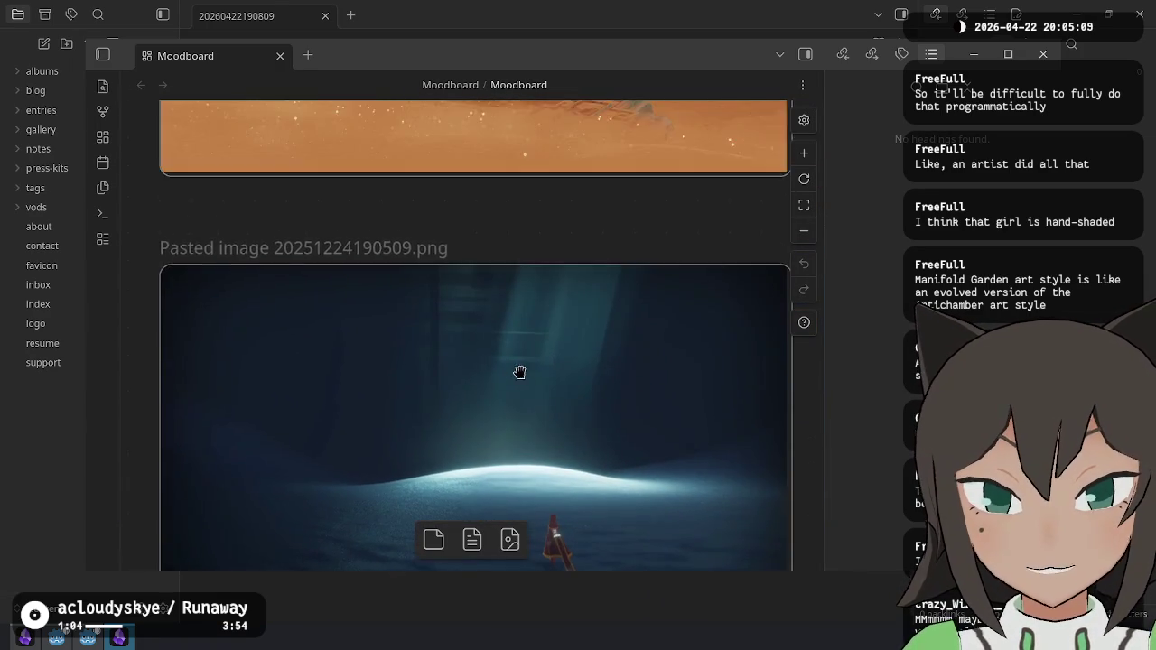
{"action": "scroll", "coordinate": [521, 262], "scroll_direction": "down", "scroll_amount": 1}
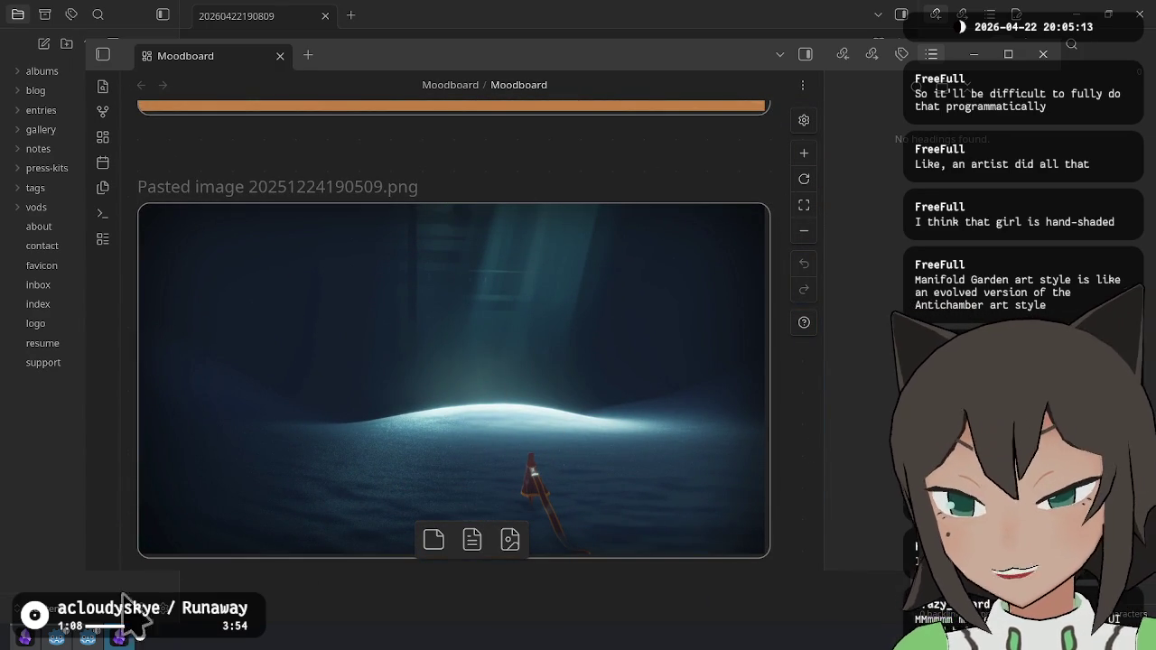
{"action": "left_click", "coordinate": [26, 637]}
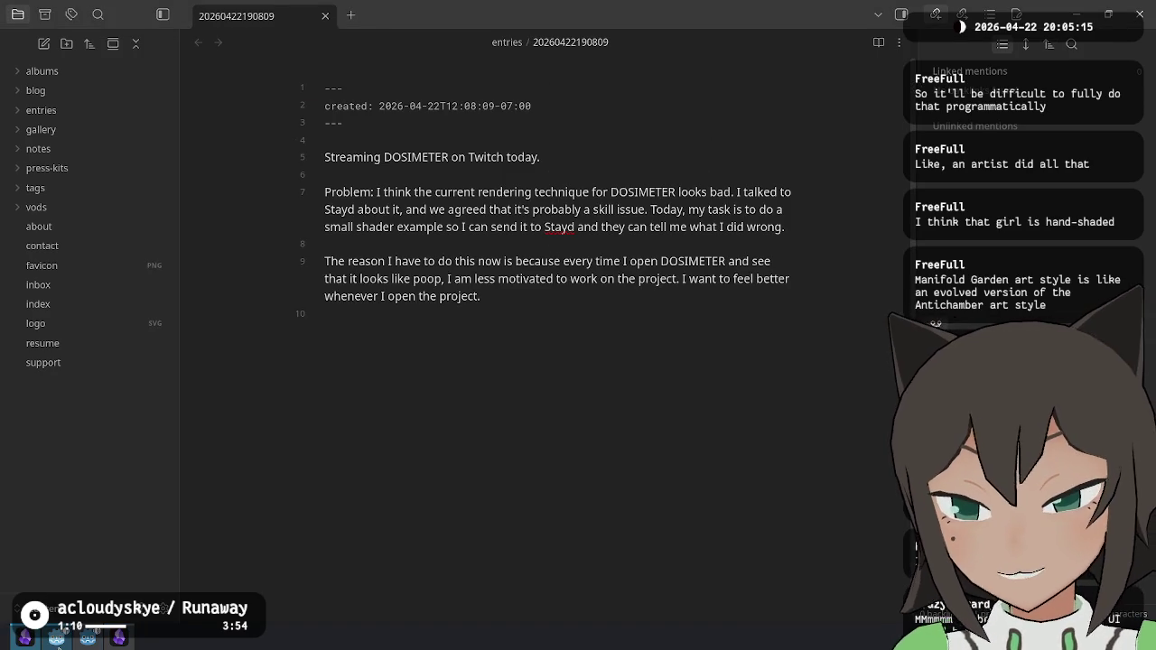
Stop the running test scene in Godot, then close the Moodboard window.
{"action": "left_click", "coordinate": [56, 638]}
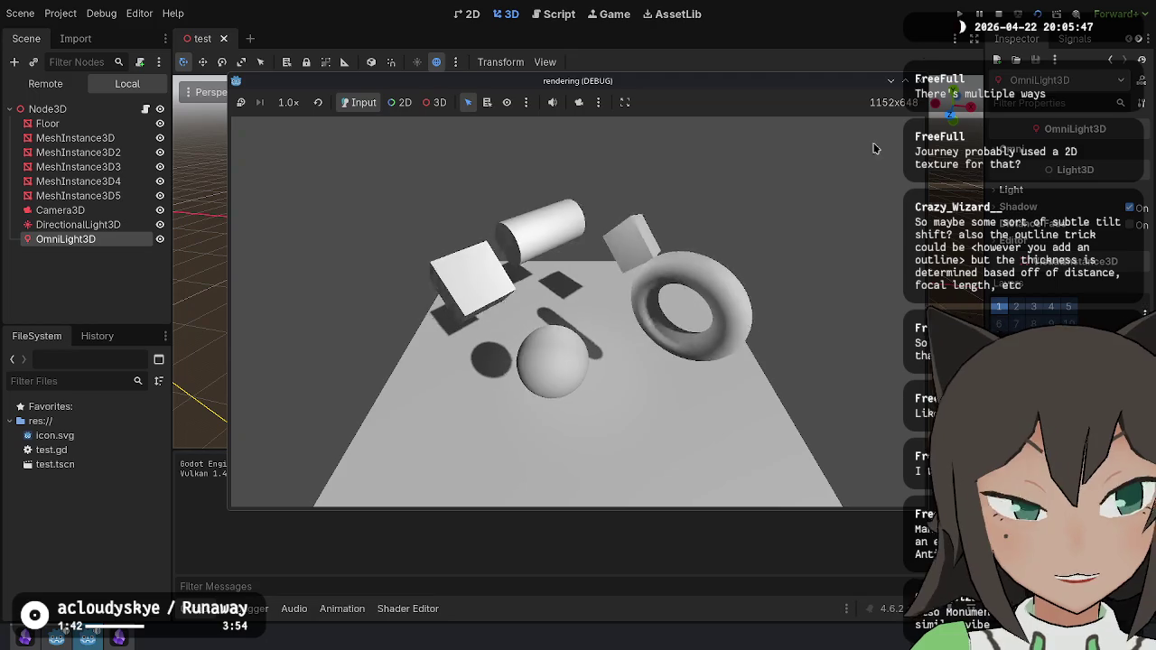
{"action": "left_click", "coordinate": [997, 14]}
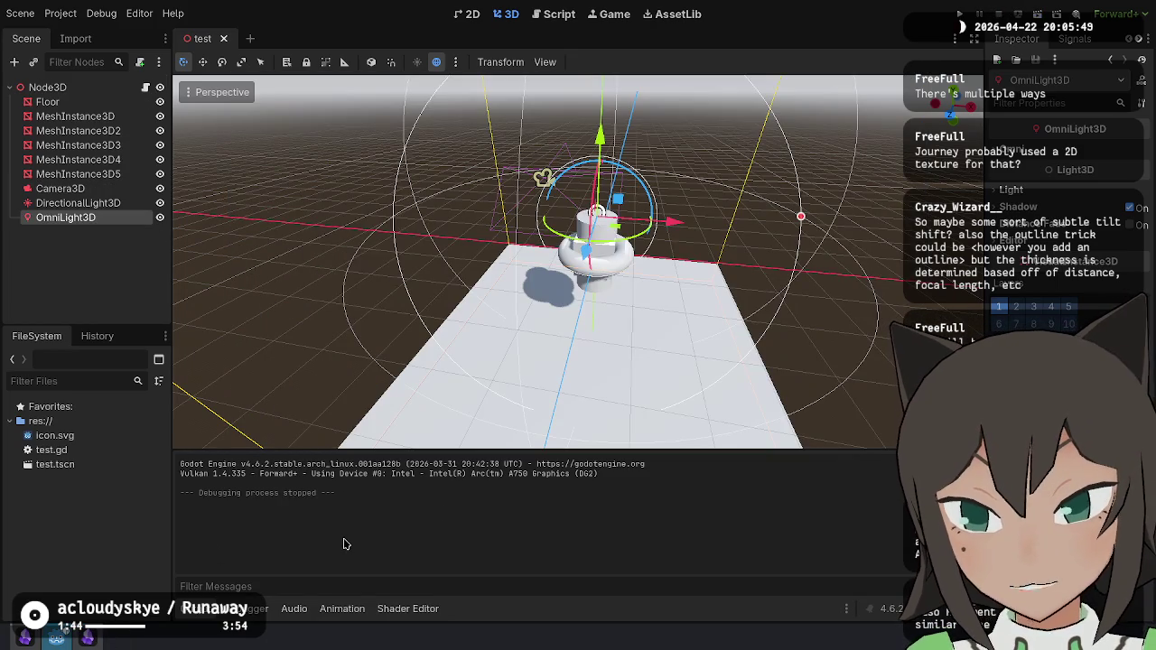
{"action": "left_click", "coordinate": [86, 638]}
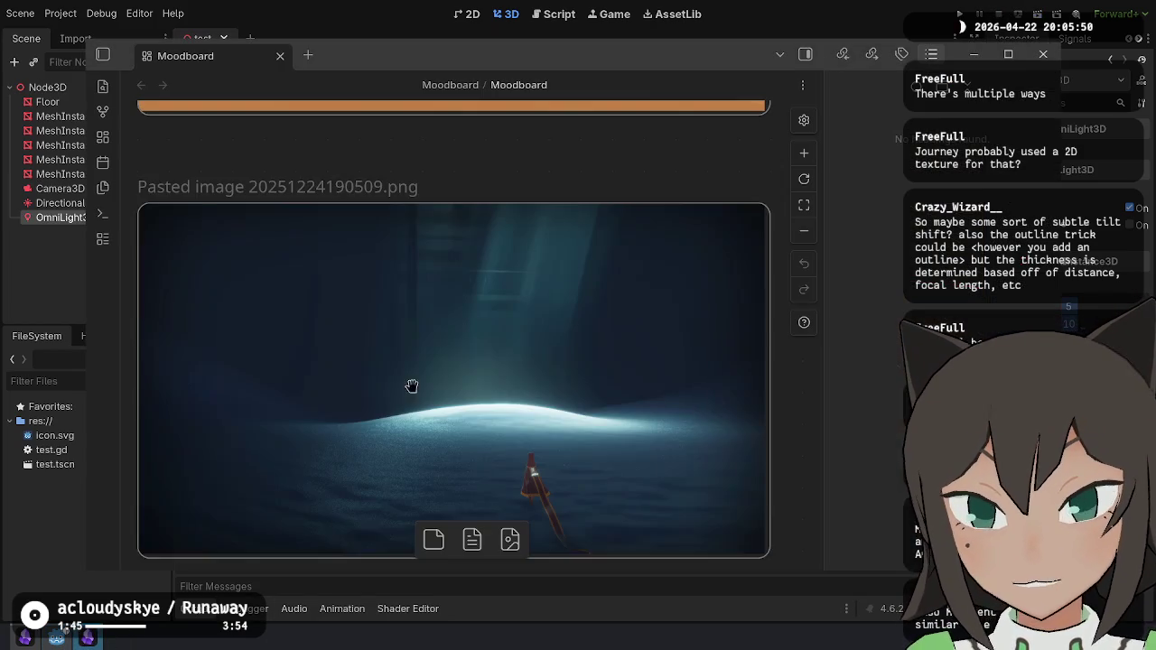
{"action": "right_click", "coordinate": [87, 639]}
{"action": "left_click", "coordinate": [253, 583]}
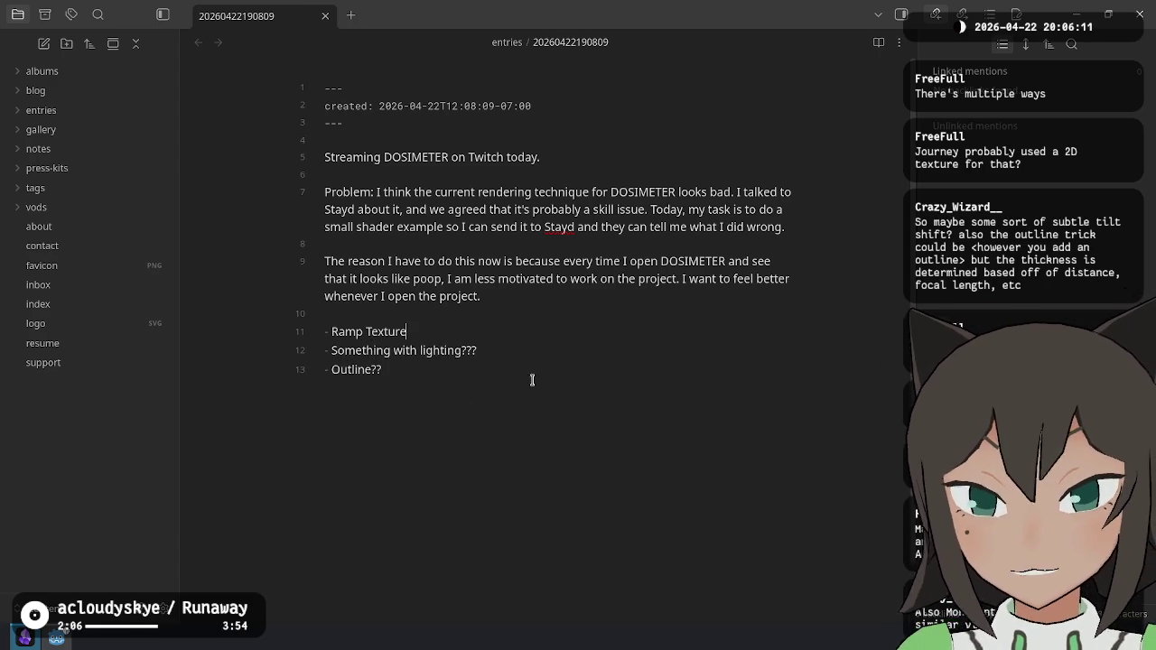
Add a blank line after 'Outline??' in the journal note, then return to the Godot editor.
{"action": "key", "text": "Return"}
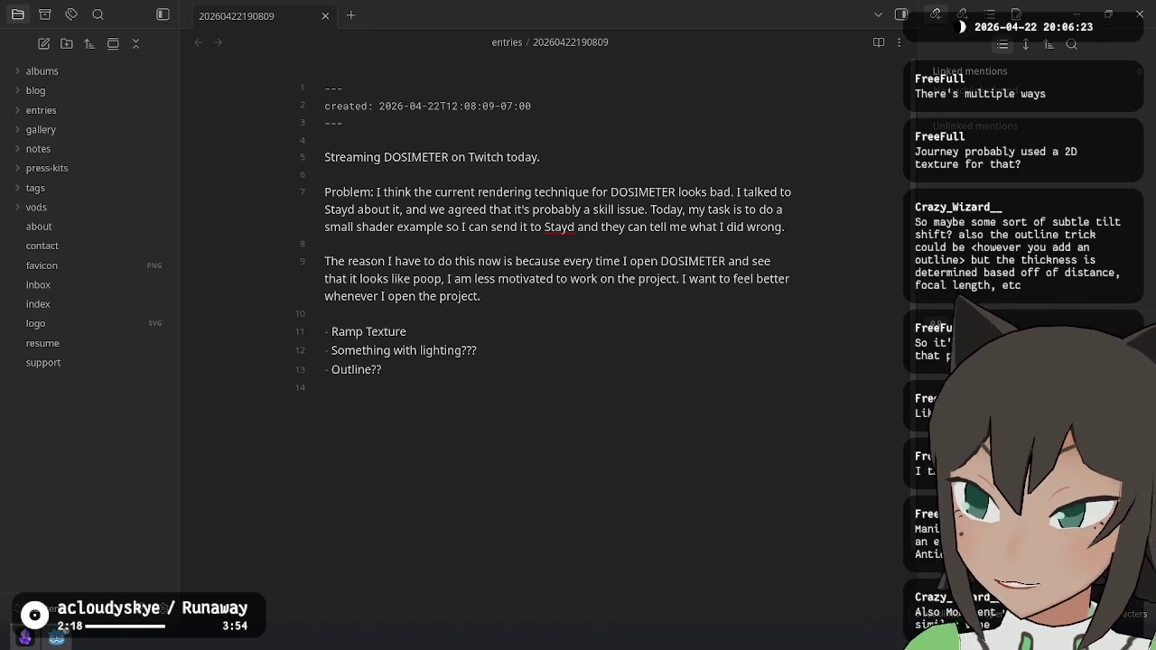
{"action": "left_click", "coordinate": [519, 402]}
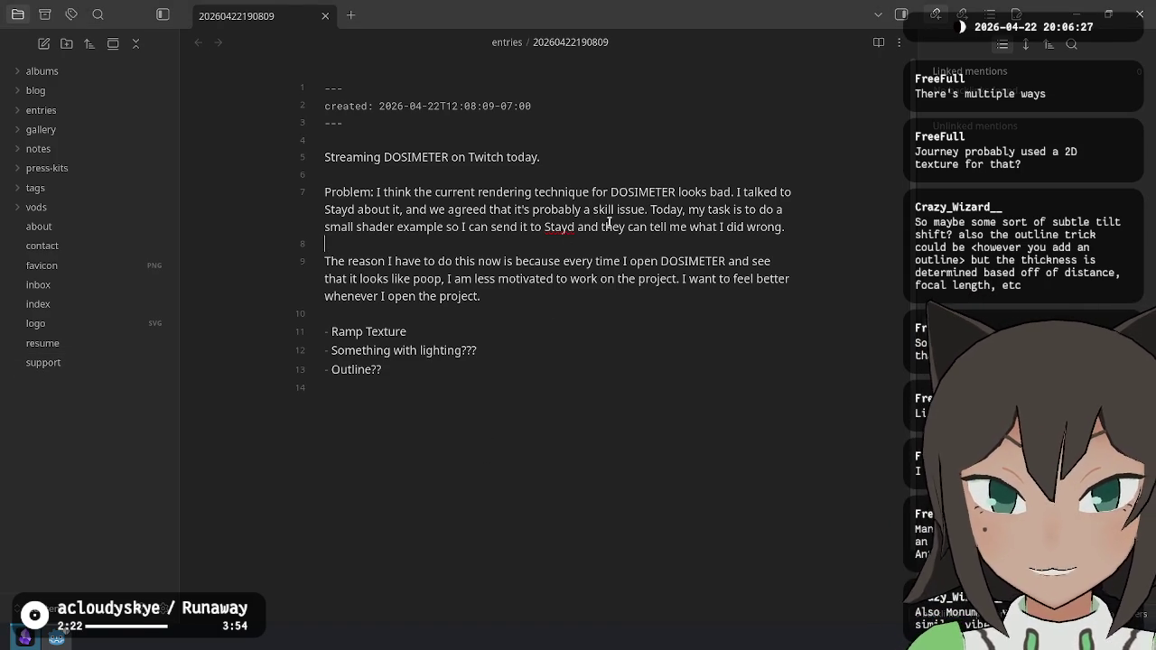
{"action": "left_click", "coordinate": [55, 645]}
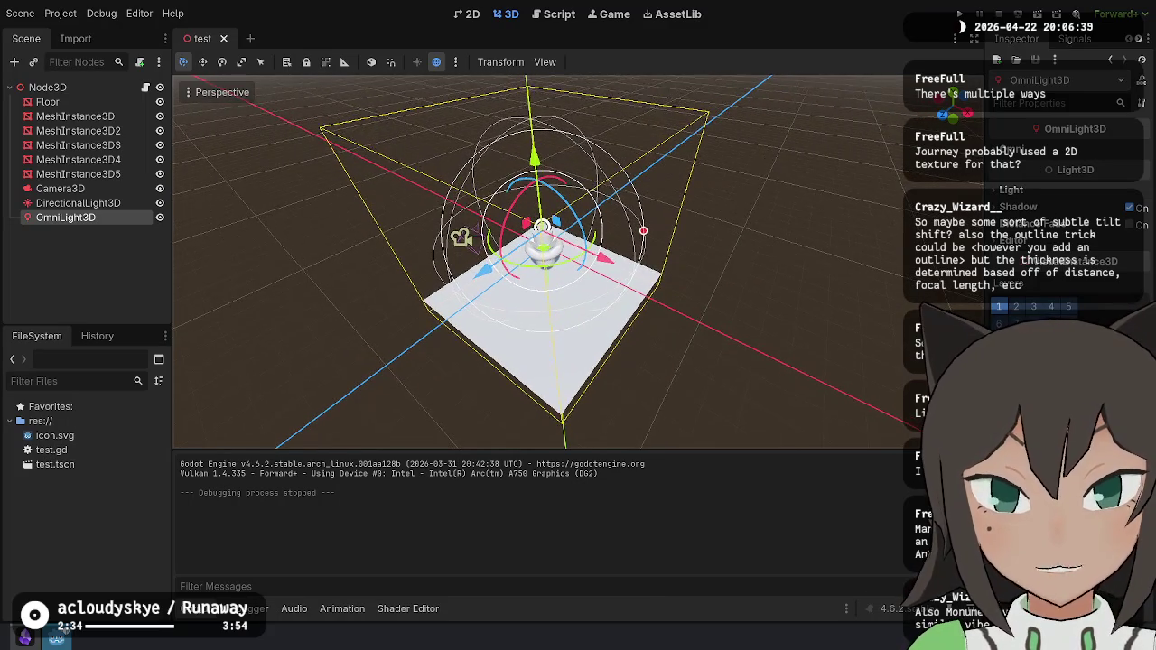
Save the test scene and start a new Shader resource in res:// through Create New > Resource.
{"action": "key", "text": "ctrl+s"}
{"action": "key", "text": "ctrl+s"}
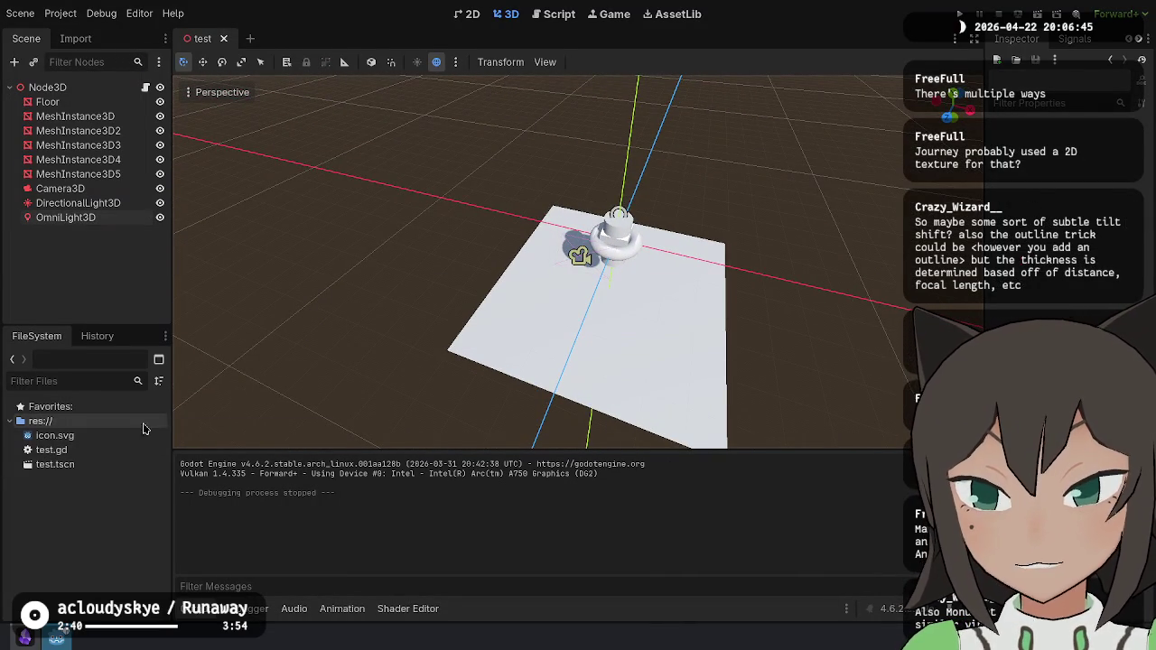
{"action": "right_click", "coordinate": [136, 426]}
{"action": "mouse_move", "coordinate": [307, 436]}
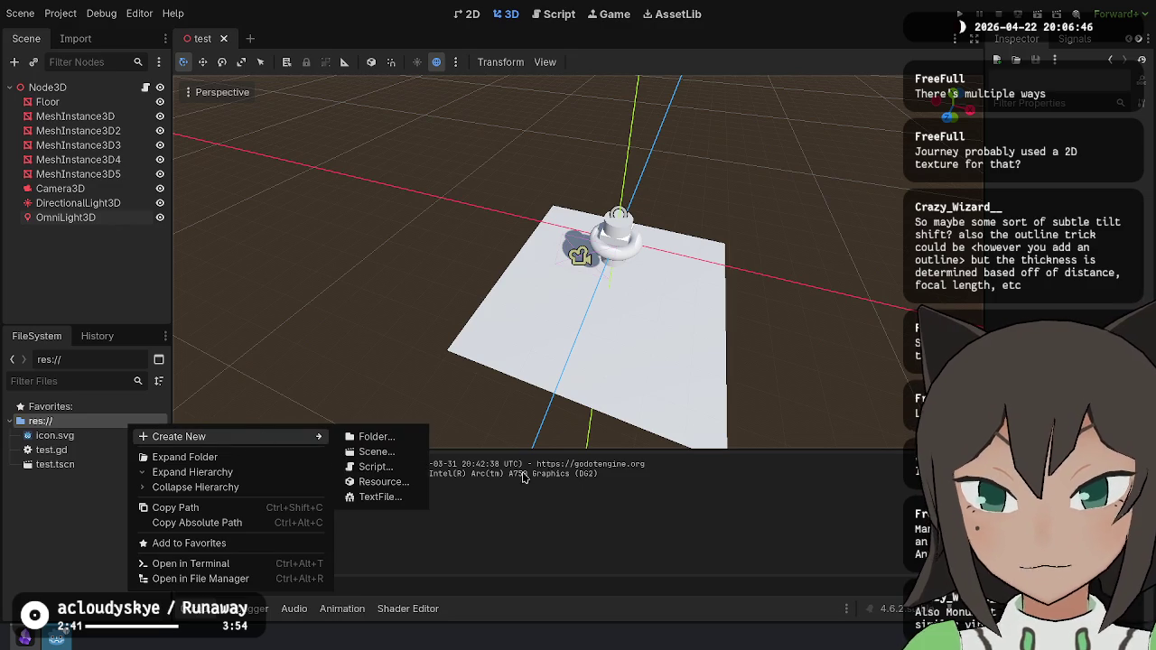
{"action": "left_click", "coordinate": [403, 486]}
{"action": "type", "text": "s"}
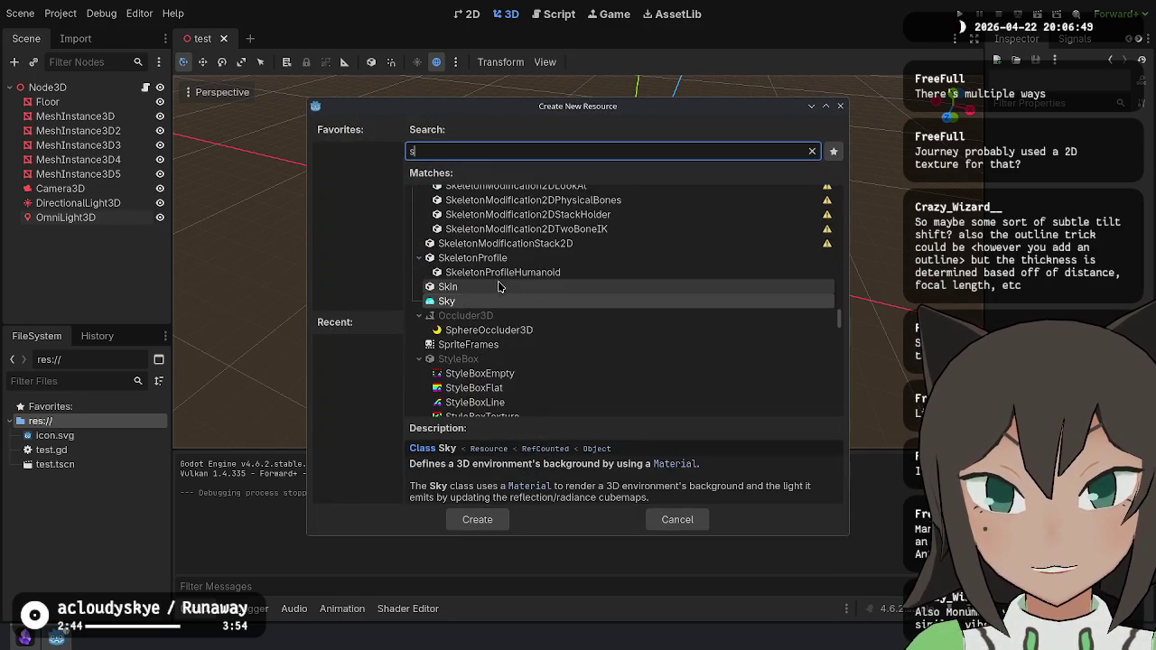
{"action": "type", "text": "hader"}
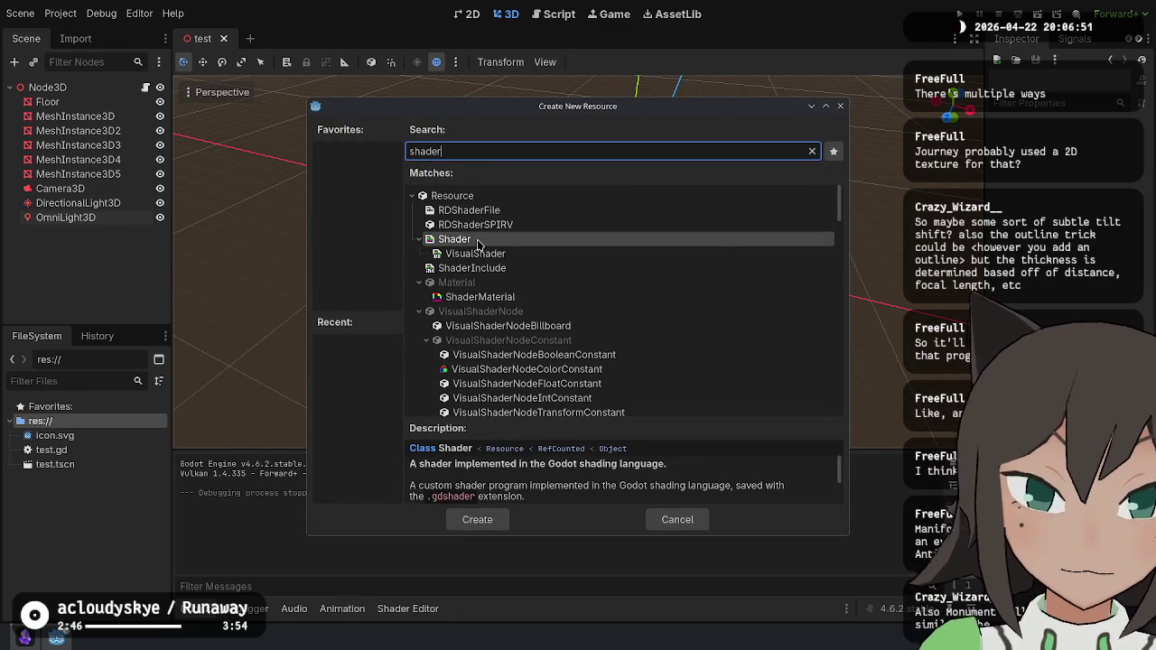
{"action": "double_click", "coordinate": [478, 240]}
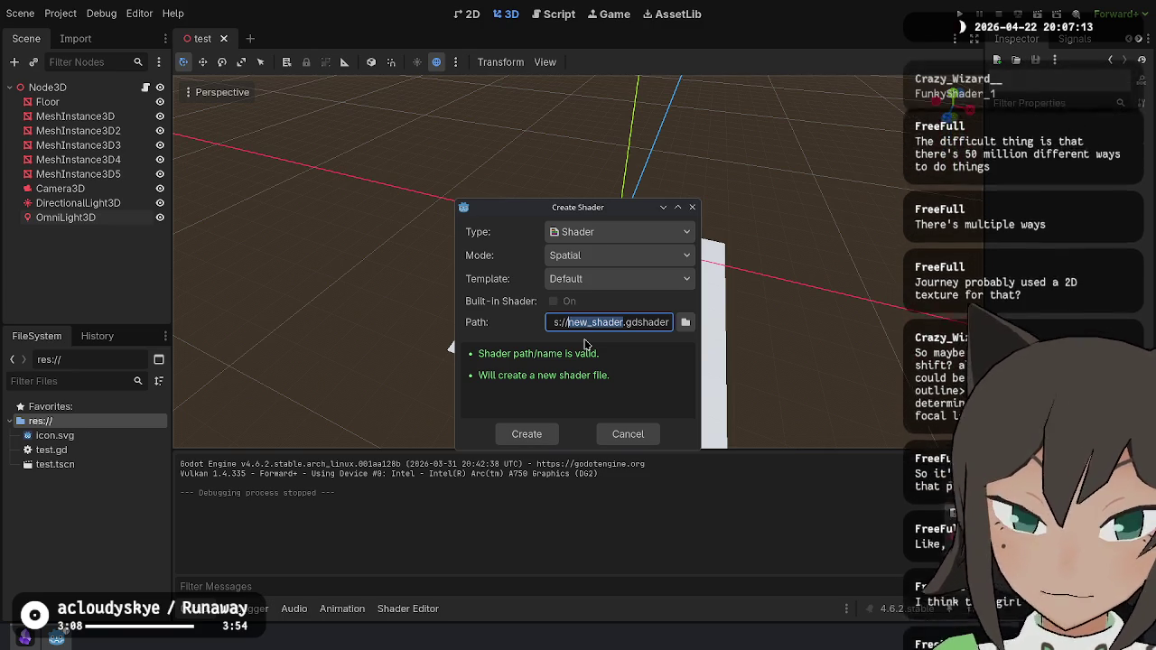
Create the shader as npr.gdshader and delete its vertex() function.
{"action": "type", "text": "n"}
{"action": "key", "text": "Return"}
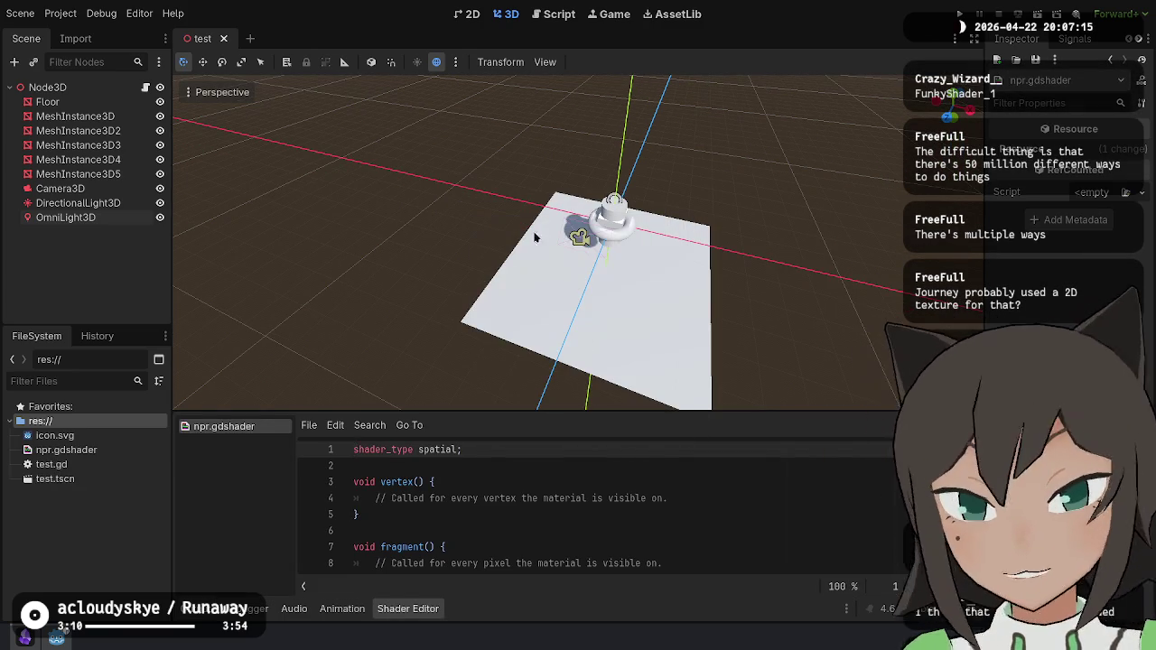
{"action": "left_click", "coordinate": [513, 516]}
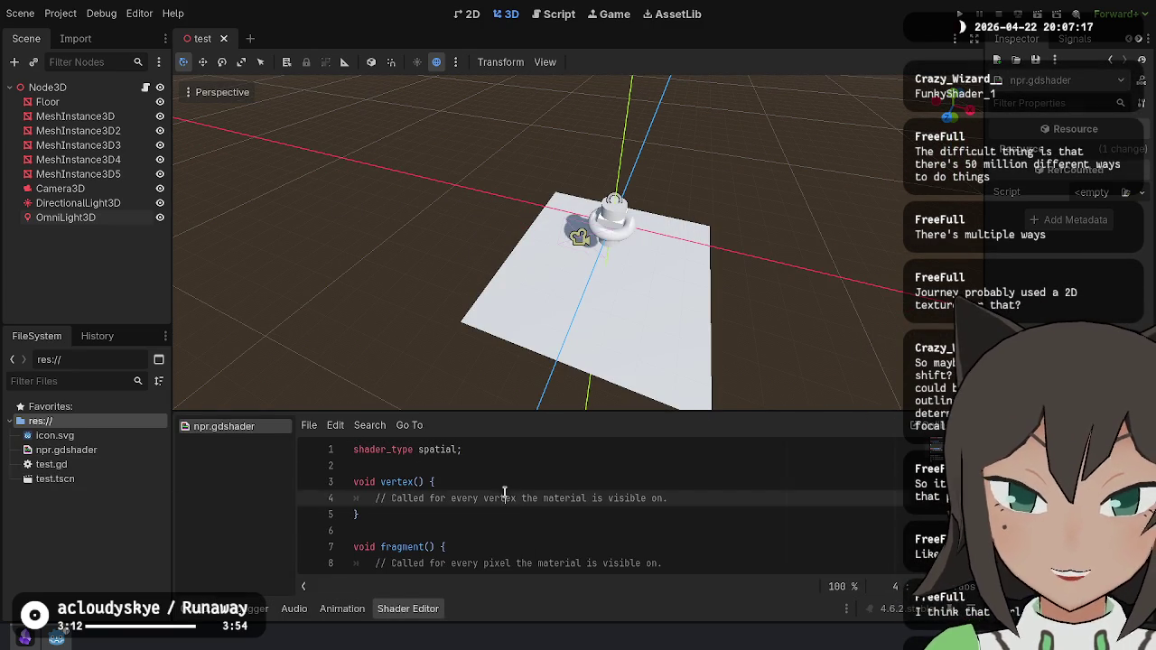
{"action": "scroll", "coordinate": [478, 488], "scroll_direction": "down", "scroll_amount": 1}
{"action": "scroll", "coordinate": [479, 488], "scroll_direction": "up", "scroll_amount": 1}
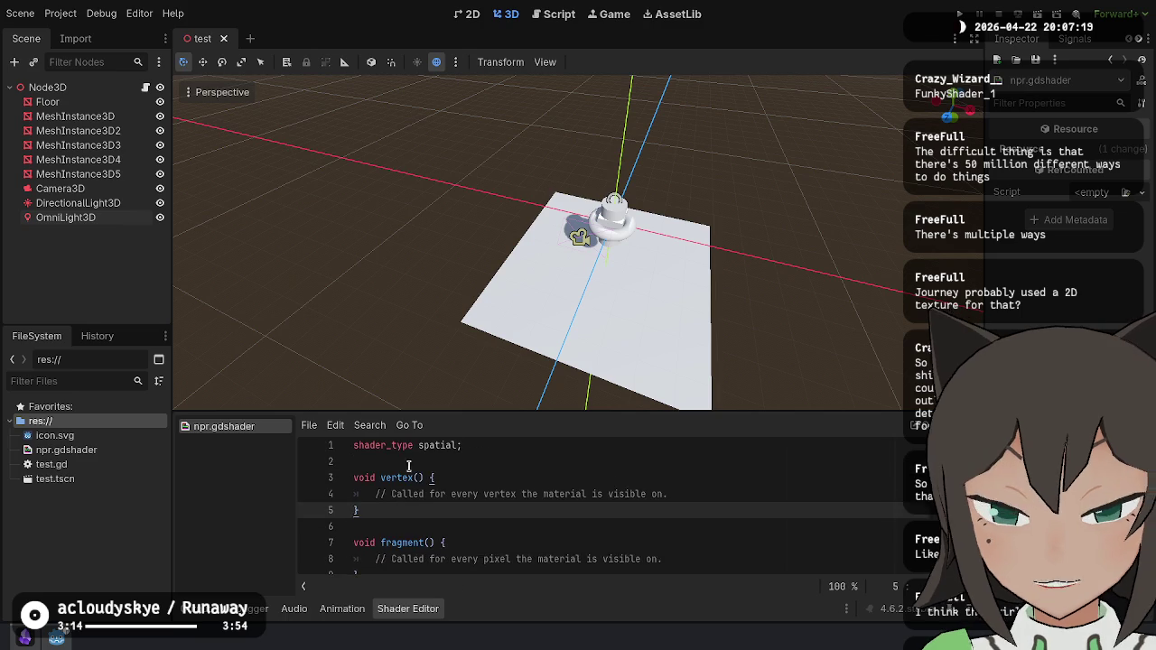
{"action": "left_click_drag", "start_coordinate": [509, 407], "coordinate": [509, 282]}
{"action": "mouse_move", "coordinate": [378, 394]}
{"action": "left_mouse_down"}
{"action": "mouse_move", "coordinate": [375, 322]}
{"action": "mouse_move", "coordinate": [373, 333]}
{"action": "left_mouse_up"}
{"action": "key", "text": "Delete"}
{"action": "key", "text": "Delete"}
Empty fragment() by deleting its comment, then bring the Obsidian notes forward.
{"action": "mouse_move", "coordinate": [353, 417]}
{"action": "left_mouse_down"}
{"action": "mouse_move", "coordinate": [397, 418]}
{"action": "mouse_move", "coordinate": [406, 481]}
{"action": "mouse_move", "coordinate": [398, 403]}
{"action": "mouse_move", "coordinate": [405, 407]}
{"action": "mouse_move", "coordinate": [409, 530]}
{"action": "left_mouse_up"}
{"action": "left_click", "coordinate": [406, 493]}
{"action": "left_click", "coordinate": [443, 411]}
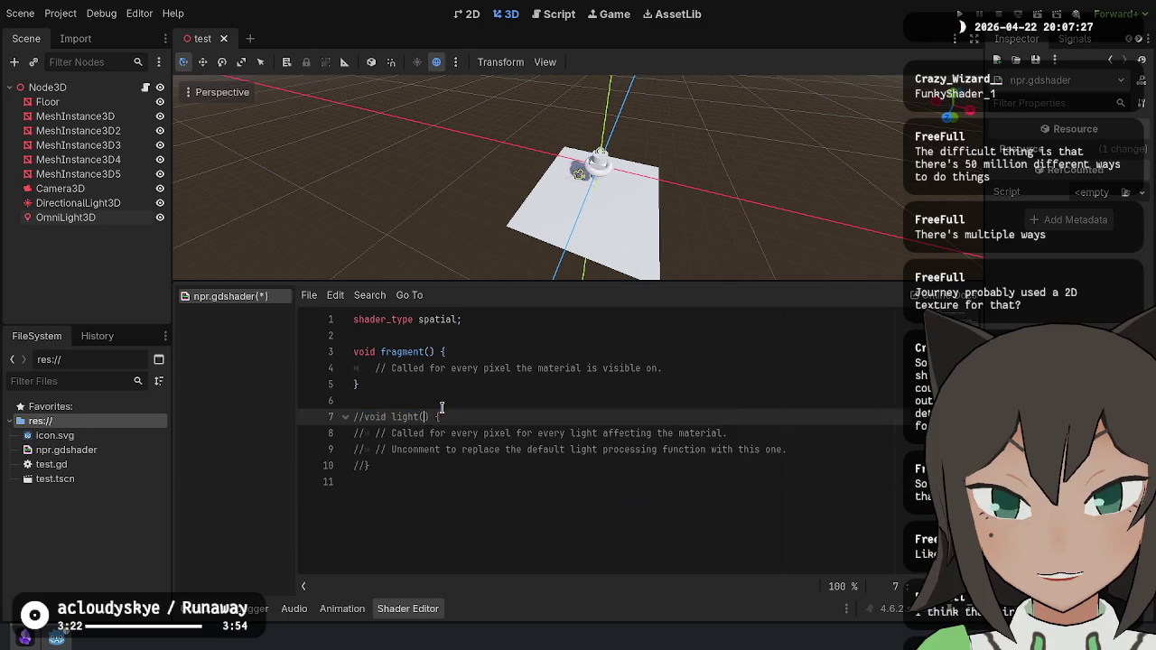
{"action": "left_click", "coordinate": [470, 368]}
{"action": "left_click_drag", "start_coordinate": [705, 368], "coordinate": [366, 368]}
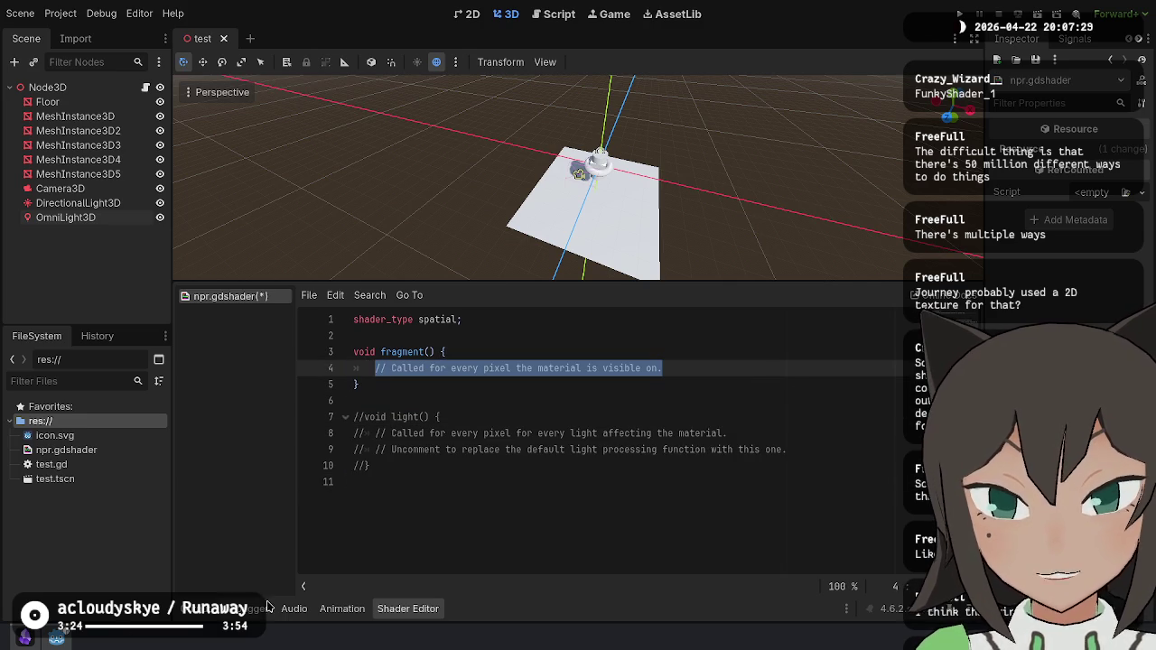
{"action": "key", "text": "Delete"}
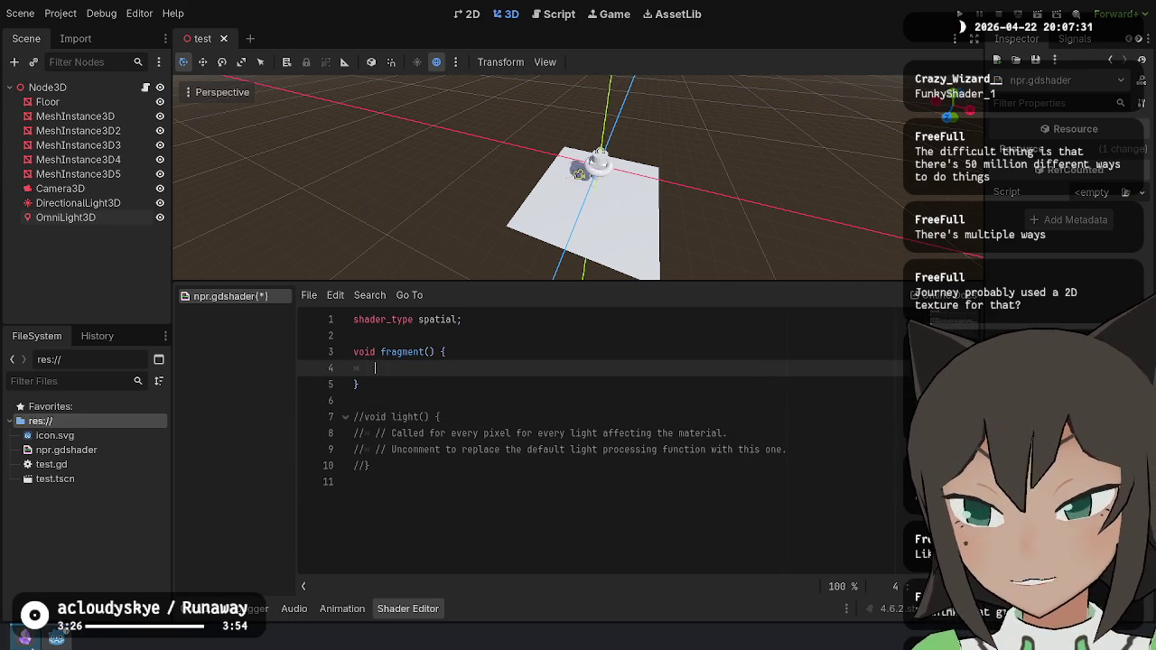
{"action": "left_click", "coordinate": [85, 560]}
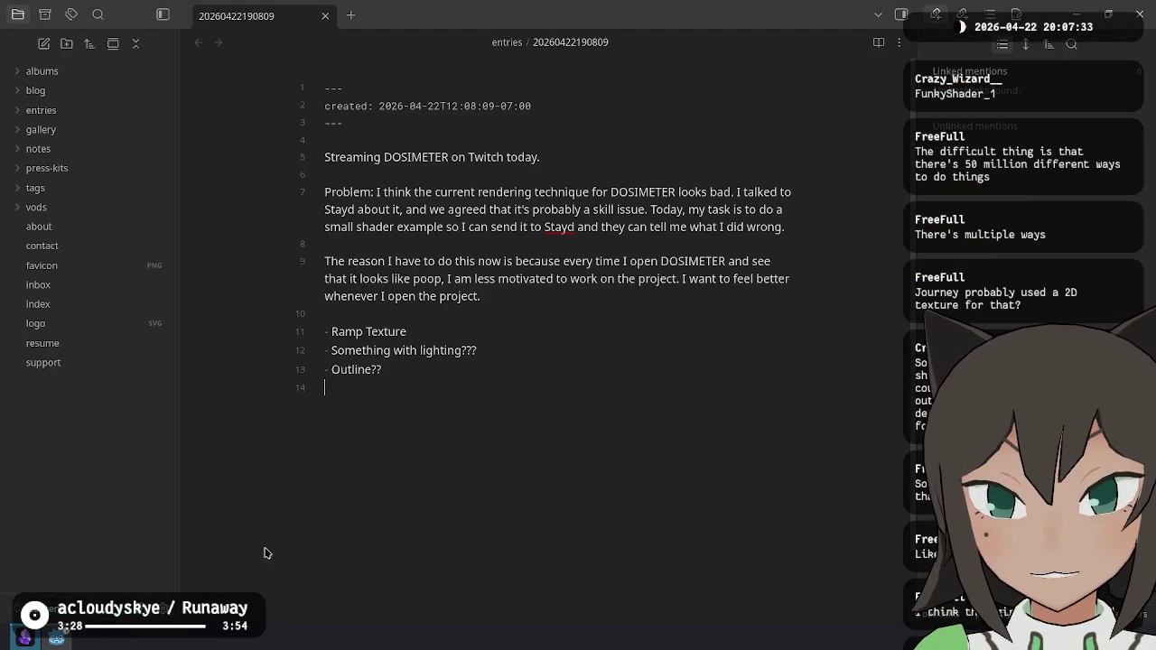
Switch to the mecha project's Godot window and open the test_level Floor's cel.gdshader.
{"action": "key", "text": "alt+Tab"}
{"action": "key", "text": "alt+space"}
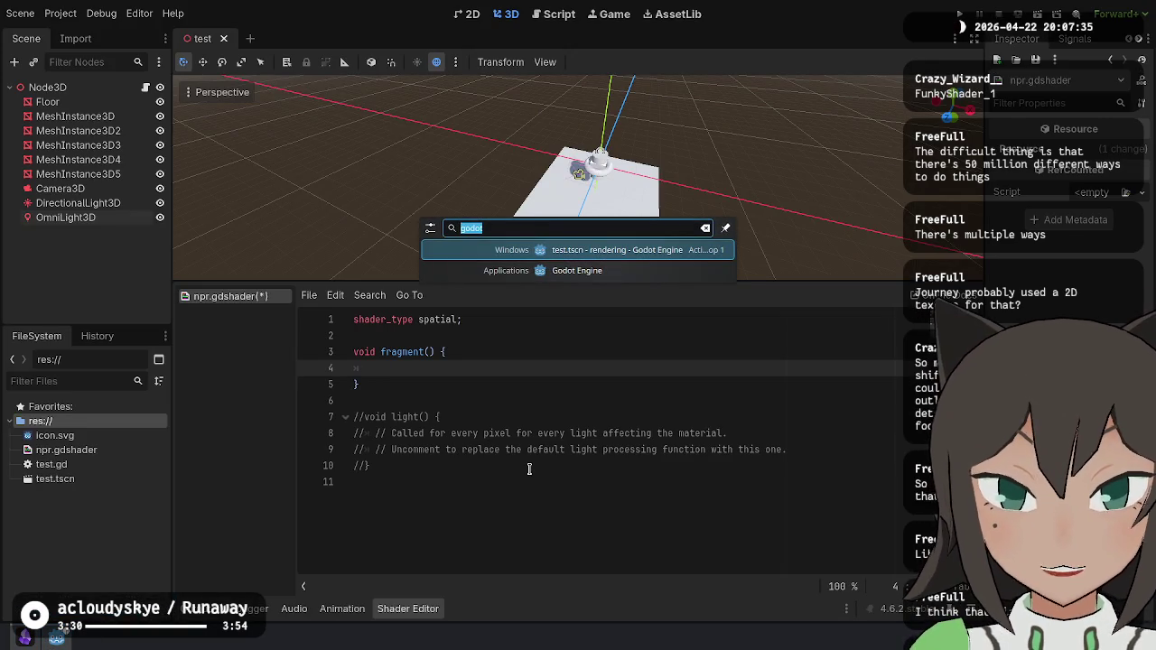
{"action": "key", "text": "Return"}
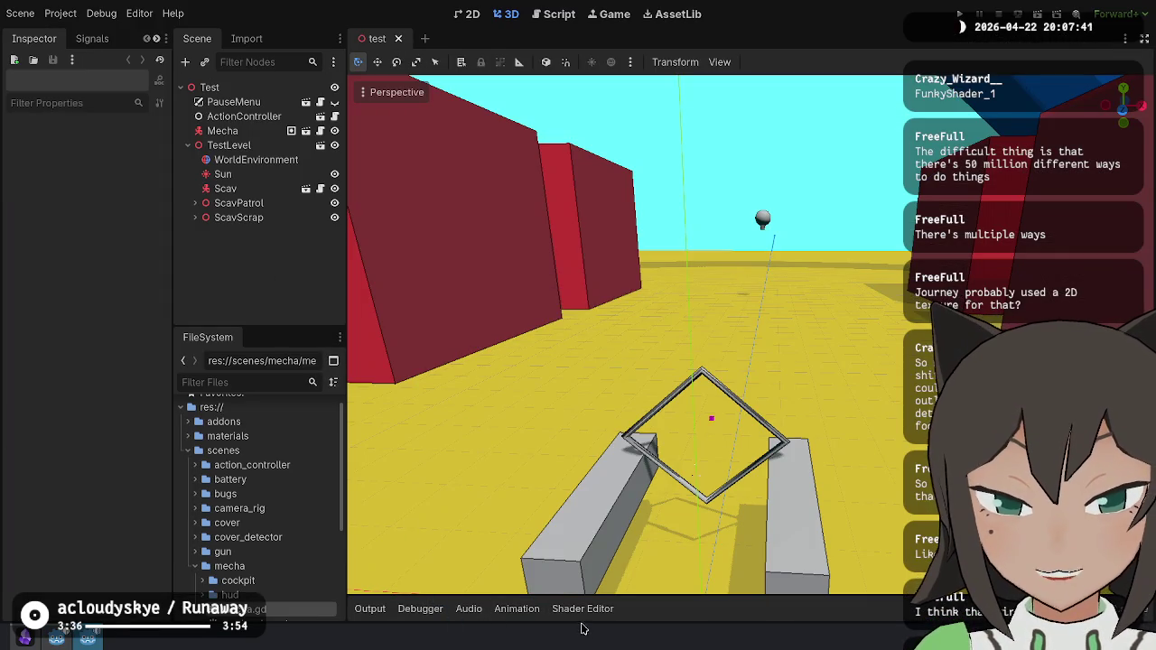
{"action": "scroll", "coordinate": [270, 564], "scroll_direction": "down", "scroll_amount": 3}
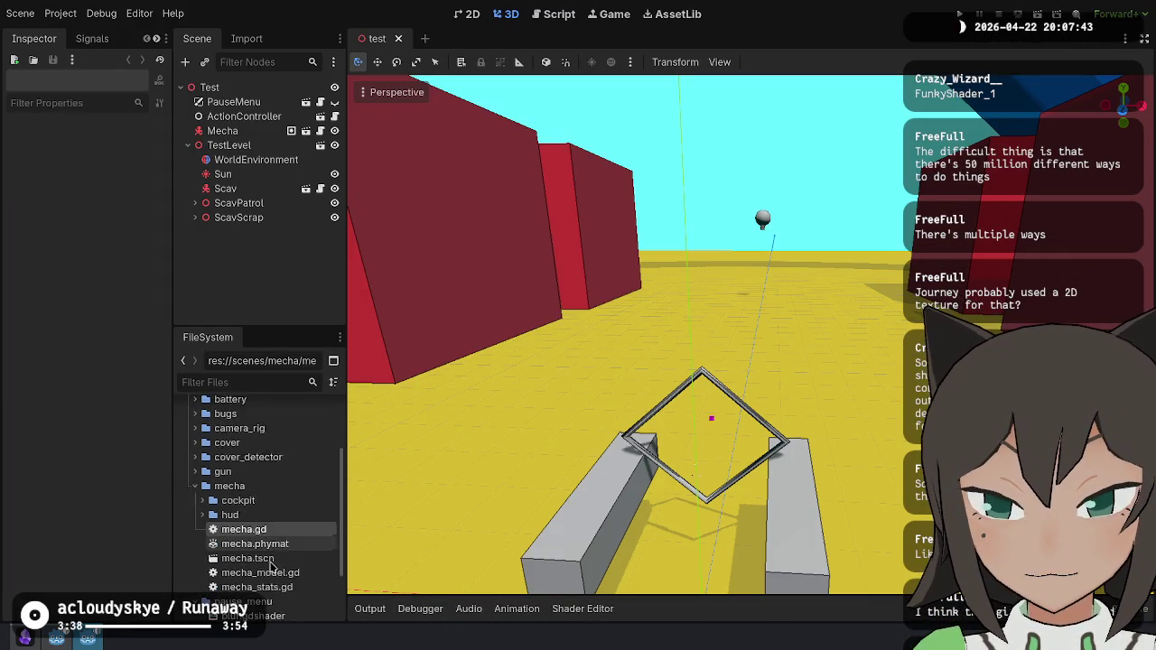
{"action": "scroll", "coordinate": [270, 565], "scroll_direction": "down", "scroll_amount": 5}
{"action": "left_click", "coordinate": [262, 536]}
{"action": "scroll", "coordinate": [262, 536], "scroll_direction": "up", "scroll_amount": 6}
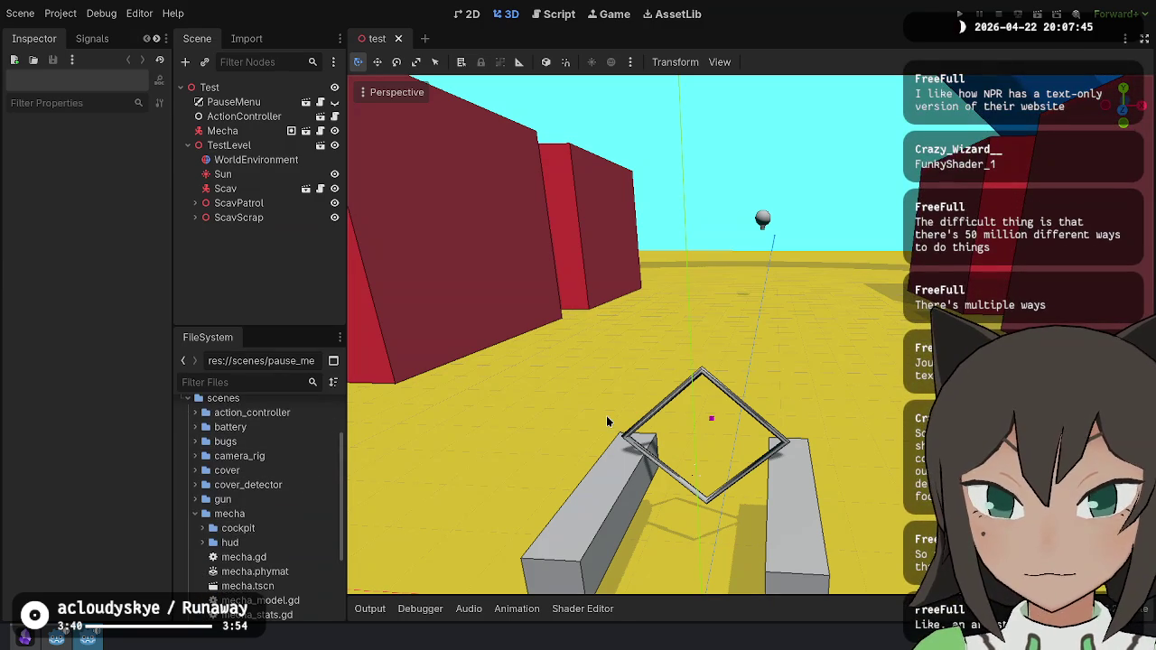
{"action": "left_click", "coordinate": [229, 146]}
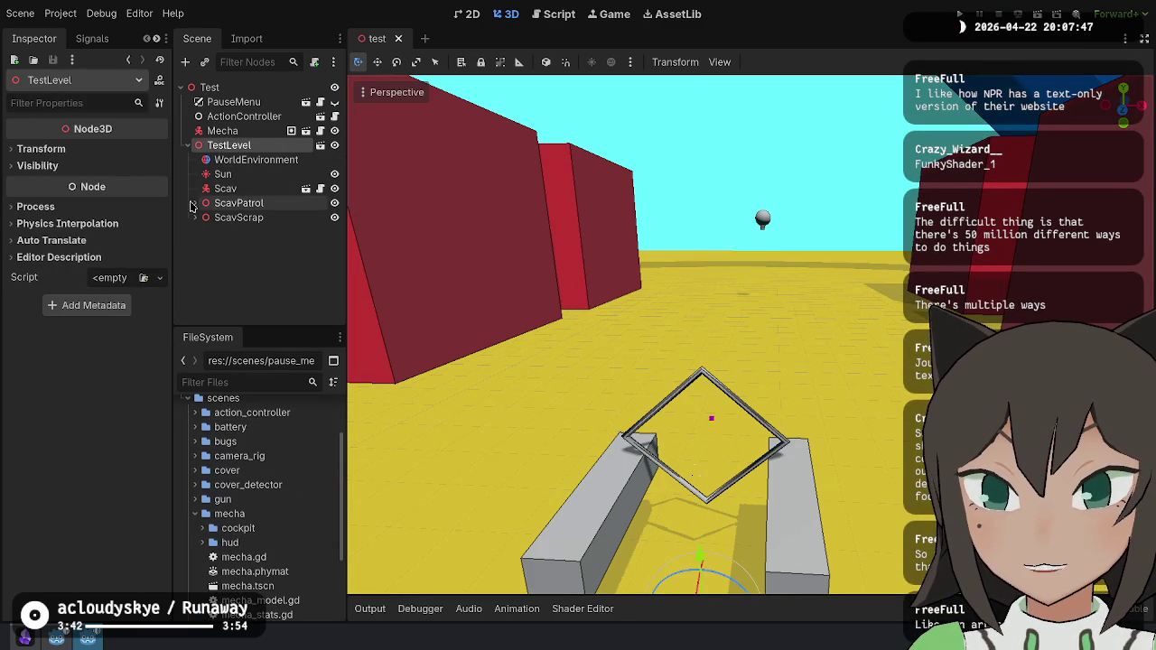
{"action": "left_click", "coordinate": [320, 145]}
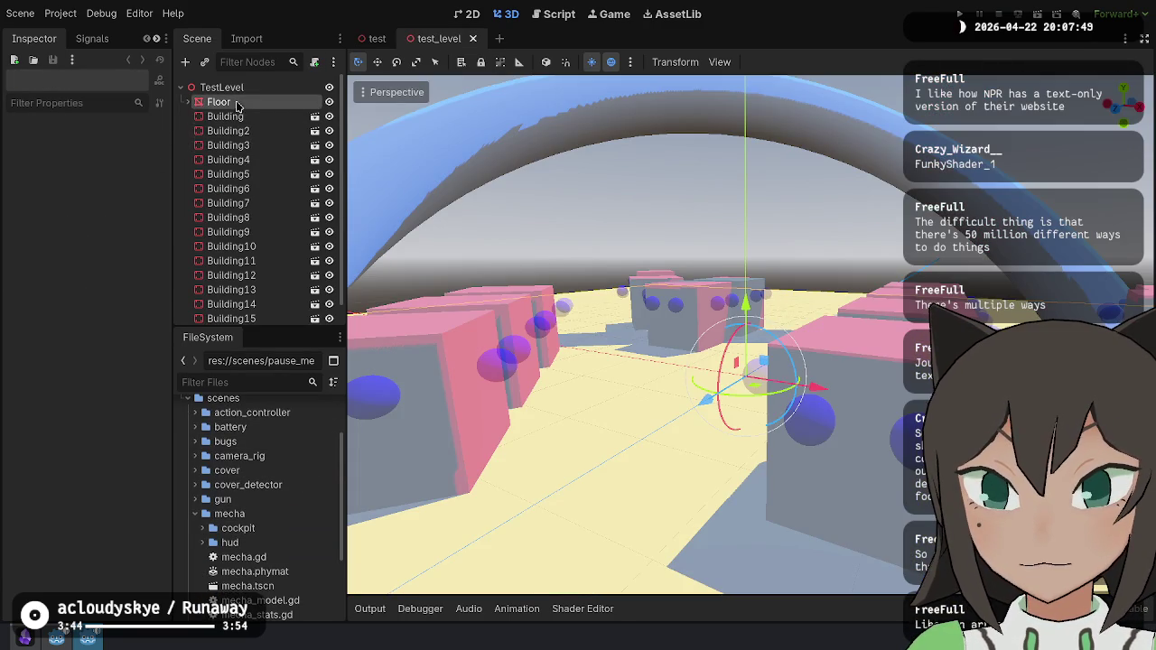
{"action": "left_click", "coordinate": [237, 106]}
{"action": "left_click", "coordinate": [129, 358]}
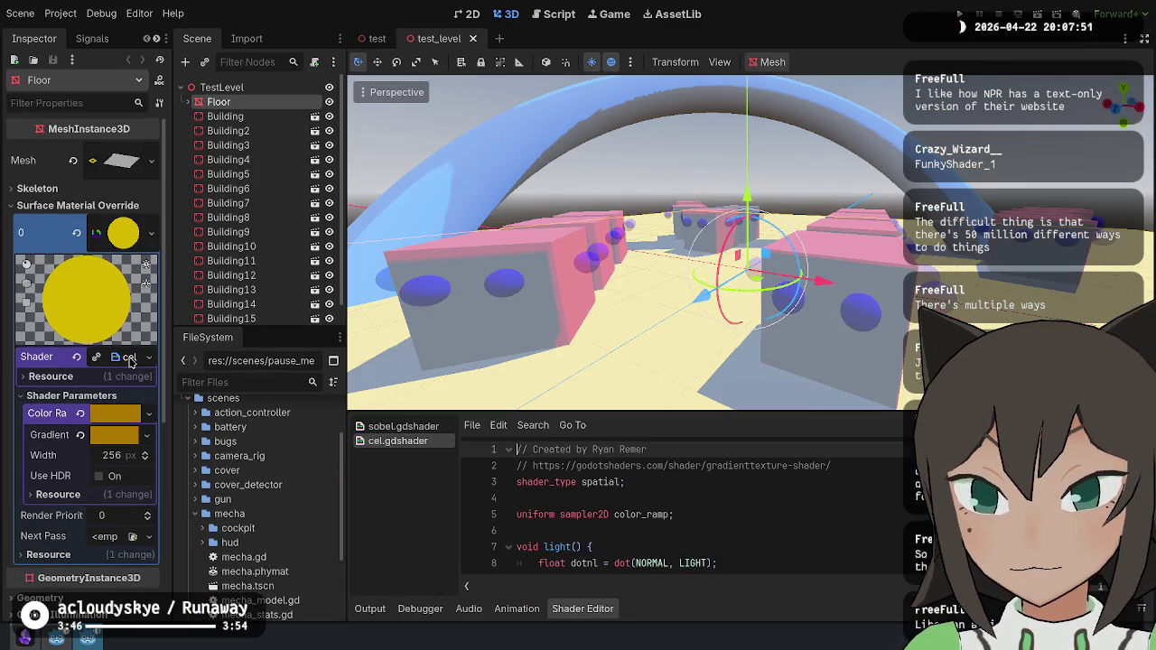
Copy the color_ramp uniform and light() code (lines 4–13) from cel.gdshader into npr.gdshader.
{"action": "mouse_move", "coordinate": [639, 413]}
{"action": "left_mouse_down"}
{"action": "mouse_move", "coordinate": [635, 129]}
{"action": "mouse_move", "coordinate": [632, 277]}
{"action": "left_mouse_up"}
{"action": "mouse_move", "coordinate": [517, 389]}
{"action": "left_mouse_down"}
{"action": "mouse_move", "coordinate": [813, 470]}
{"action": "mouse_move", "coordinate": [524, 407]}
{"action": "mouse_move", "coordinate": [522, 390]}
{"action": "left_mouse_up"}
{"action": "left_click", "coordinate": [865, 470]}
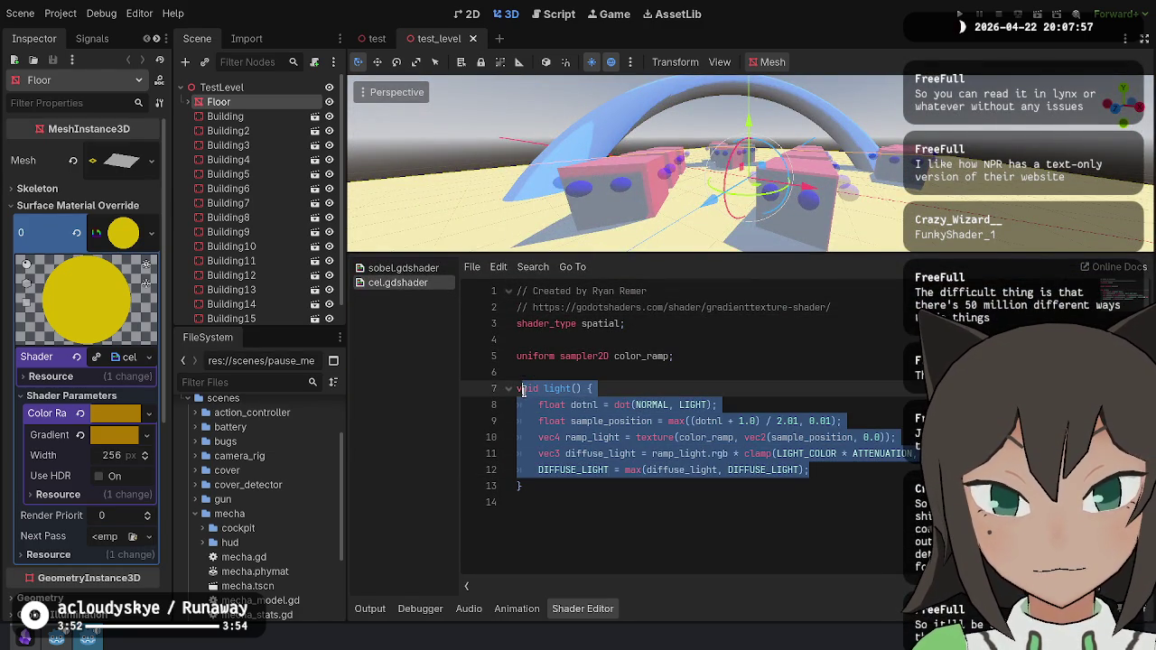
{"action": "left_click", "coordinate": [456, 395]}
{"action": "left_click", "coordinate": [693, 437]}
{"action": "left_click", "coordinate": [679, 406]}
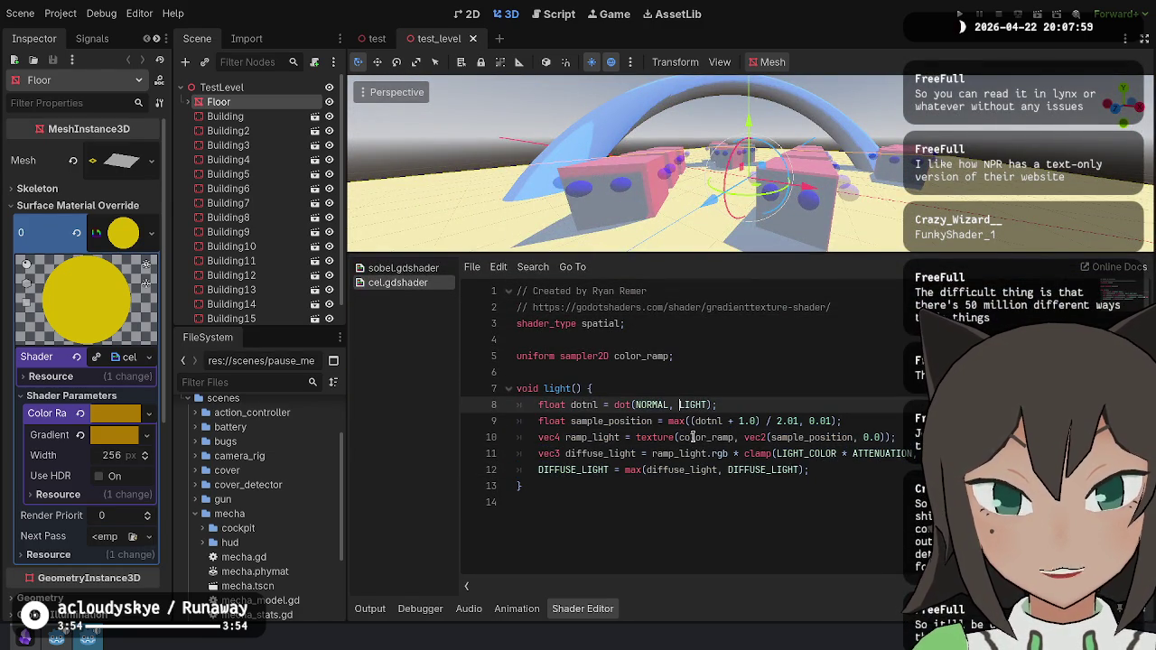
{"action": "left_click", "coordinate": [694, 438]}
{"action": "mouse_move", "coordinate": [524, 486]}
{"action": "left_mouse_down"}
{"action": "mouse_move", "coordinate": [508, 330]}
{"action": "mouse_move", "coordinate": [506, 347]}
{"action": "left_mouse_up"}
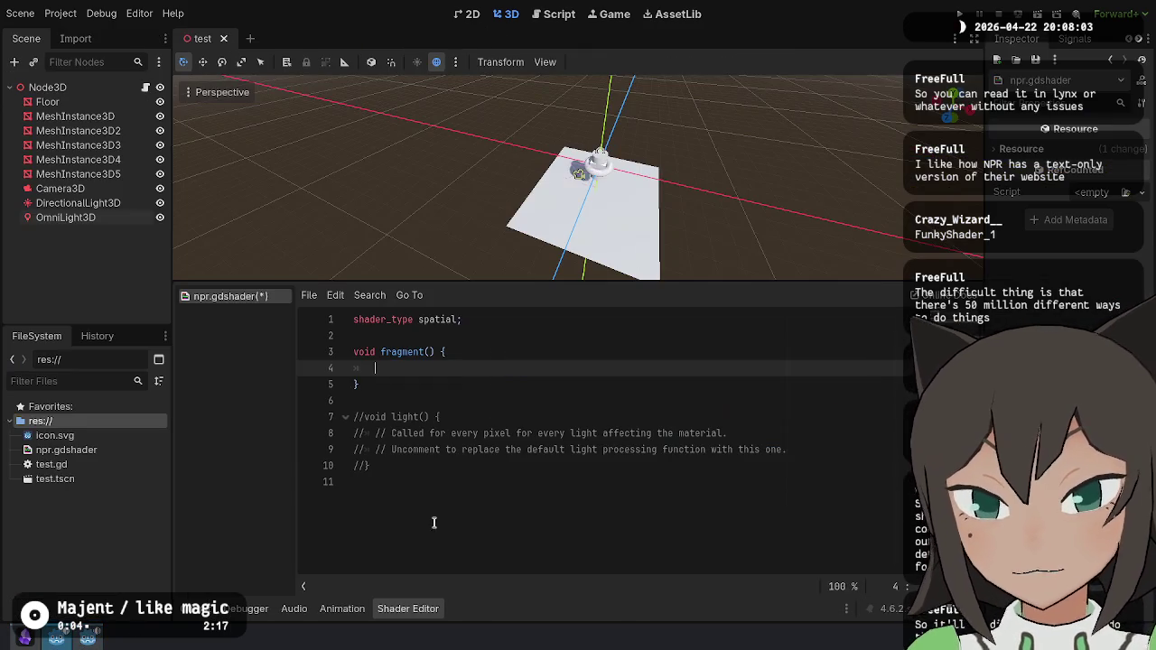
{"action": "key", "text": "alt+Tab"}
{"action": "key", "text": "shift+Up"}
{"action": "key", "text": "shift+Up"}
{"action": "key", "text": "shift+Up"}
{"action": "type", "text": "uniform sampler2D color_ramp;  void light() { \tfloat dotnl = dot(NORMAL, LIGHT); \tfloat sample_position = max((dotnl + 1.0) / 2.01, 0.01); \tvec4 ramp_light = texture(color_ramp, vec2(sample_position, 0.0)); \tvec3 diffuse_light = ramp_light.rgb * clamp(LIGHT_COLOR * ATTENUATION, vec3(0), vec3(1)); \tDIFFUSE_LIGHT = max(diffuse_light, DIFFUSE_LIGHT); }"}
{"action": "left_click", "coordinate": [504, 362]}
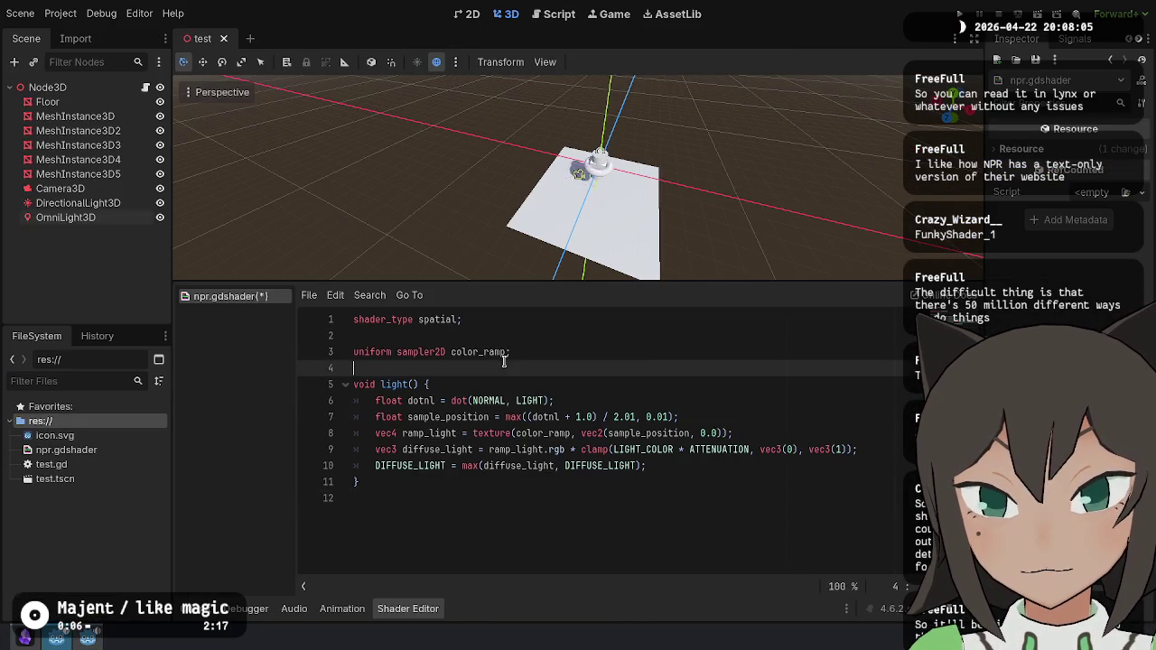
{"action": "left_click", "coordinate": [682, 400]}
{"action": "left_click", "coordinate": [555, 524]}
Paste the two credit comment lines above shader_type in npr.gdshader and save.
{"action": "key", "text": "alt+Tab"}
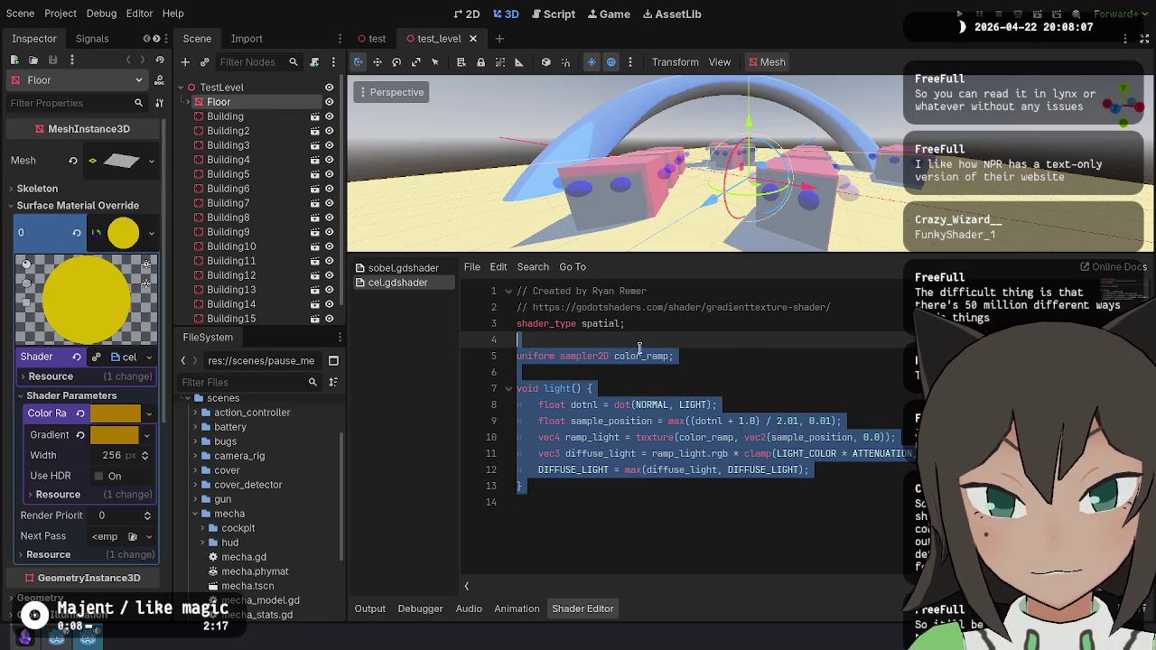
{"action": "left_click", "coordinate": [844, 307]}
{"action": "key", "text": "alt+Tab"}
{"action": "key", "text": "alt+Tab"}
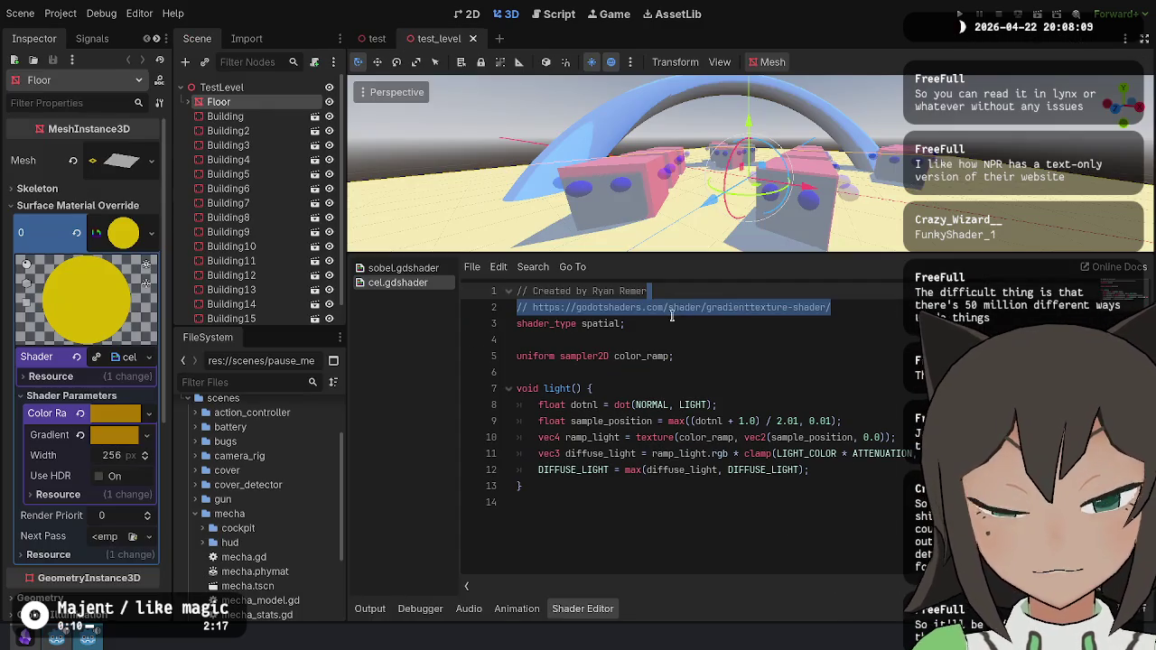
{"action": "mouse_move", "coordinate": [844, 307]}
{"action": "left_mouse_down"}
{"action": "mouse_move", "coordinate": [517, 307]}
{"action": "mouse_move", "coordinate": [517, 291]}
{"action": "left_mouse_up"}
{"action": "key", "text": "ctrl+c"}
{"action": "key", "text": "alt+Tab"}
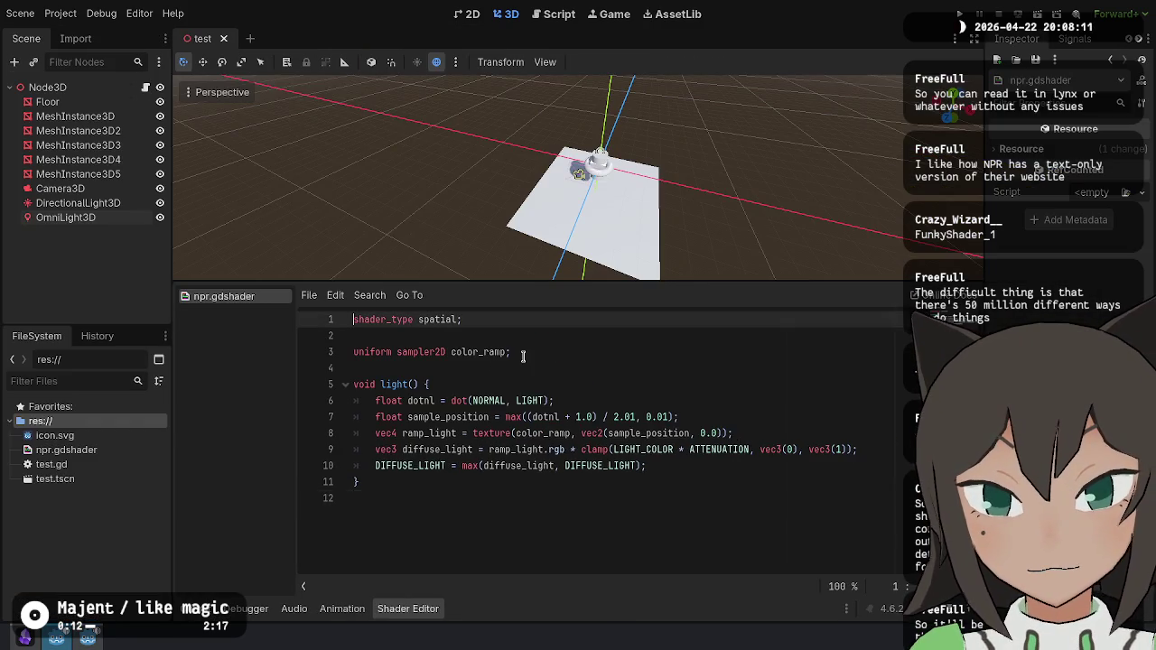
{"action": "key", "text": "Return"}
{"action": "key", "text": "Up"}
{"action": "key", "text": "ctrl+v"}
{"action": "key", "text": "ctrl+s"}
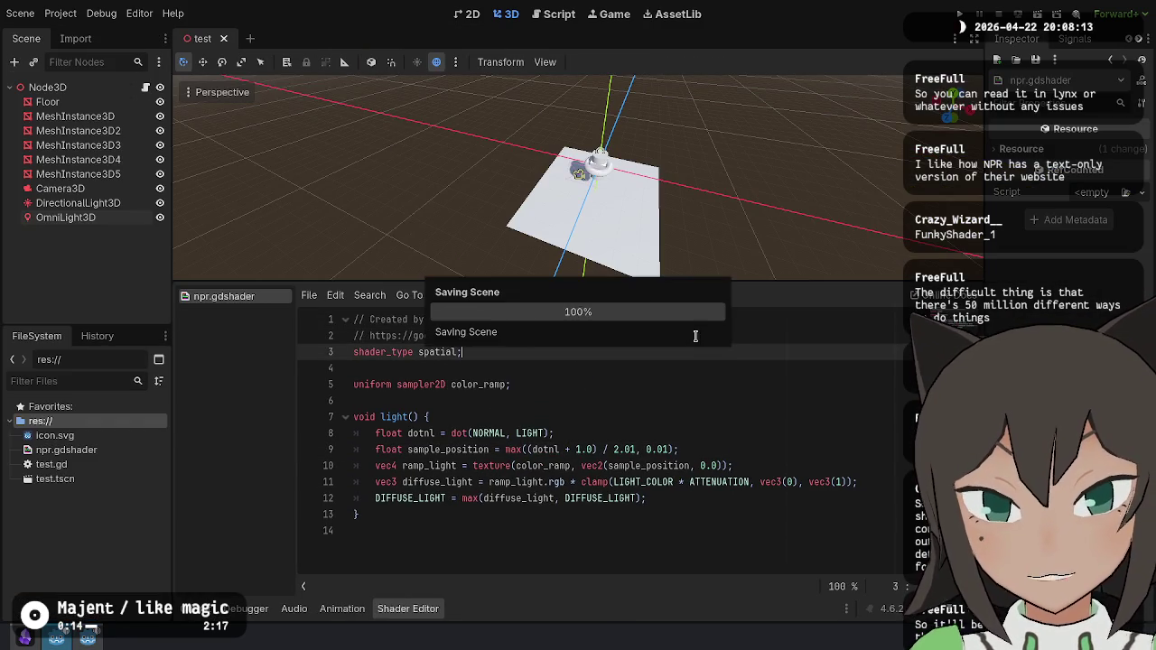
{"action": "left_click", "coordinate": [596, 468]}
Walk through light()'s dotnl, sample_position, ramp_light, color_ramp and DIFFUSE_LIGHT, then select MeshInstance3D.
{"action": "left_click_drag", "start_coordinate": [402, 433], "coordinate": [635, 426]}
{"action": "double_click", "coordinate": [468, 450]}
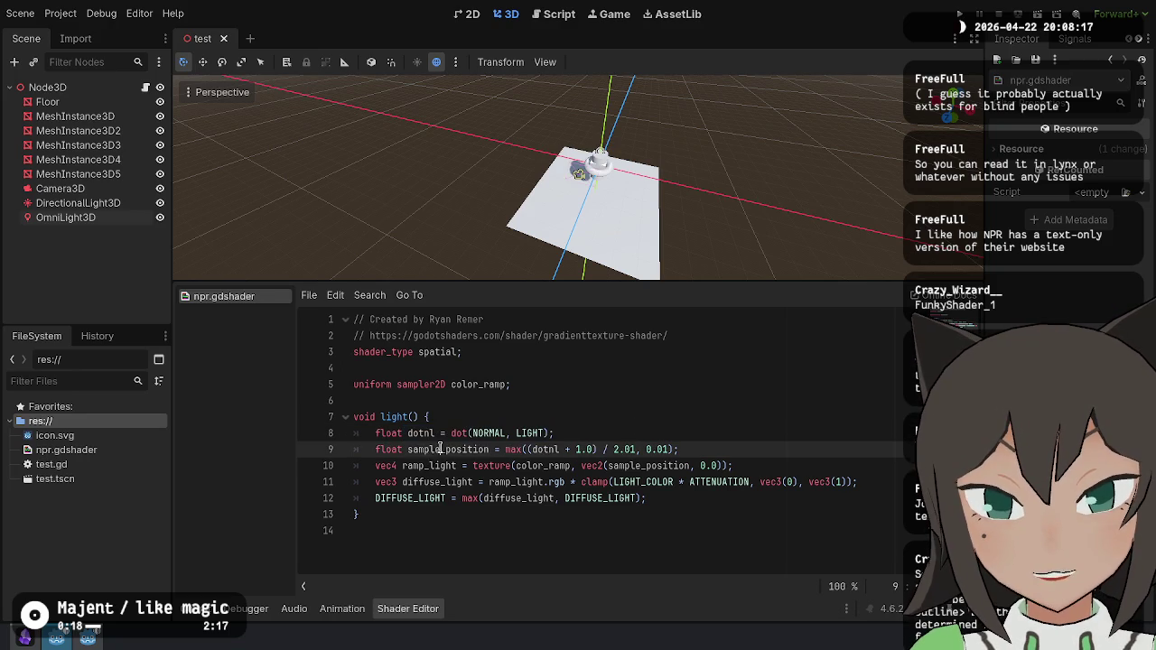
{"action": "double_click", "coordinate": [419, 466]}
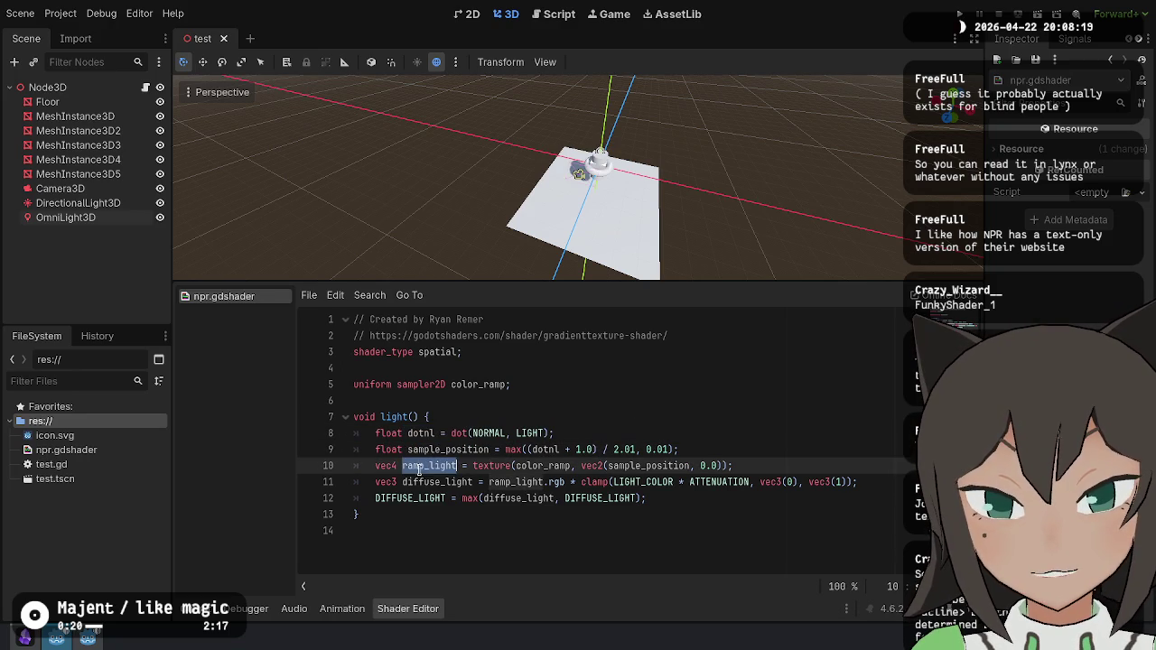
{"action": "double_click", "coordinate": [443, 483]}
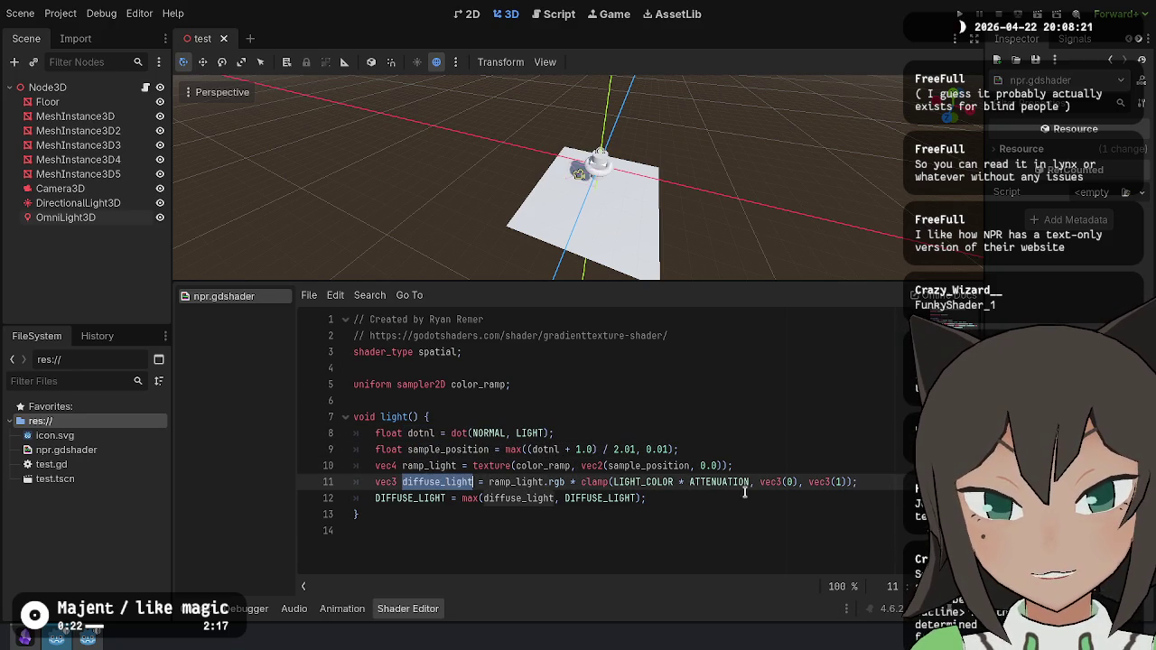
{"action": "left_click", "coordinate": [630, 498]}
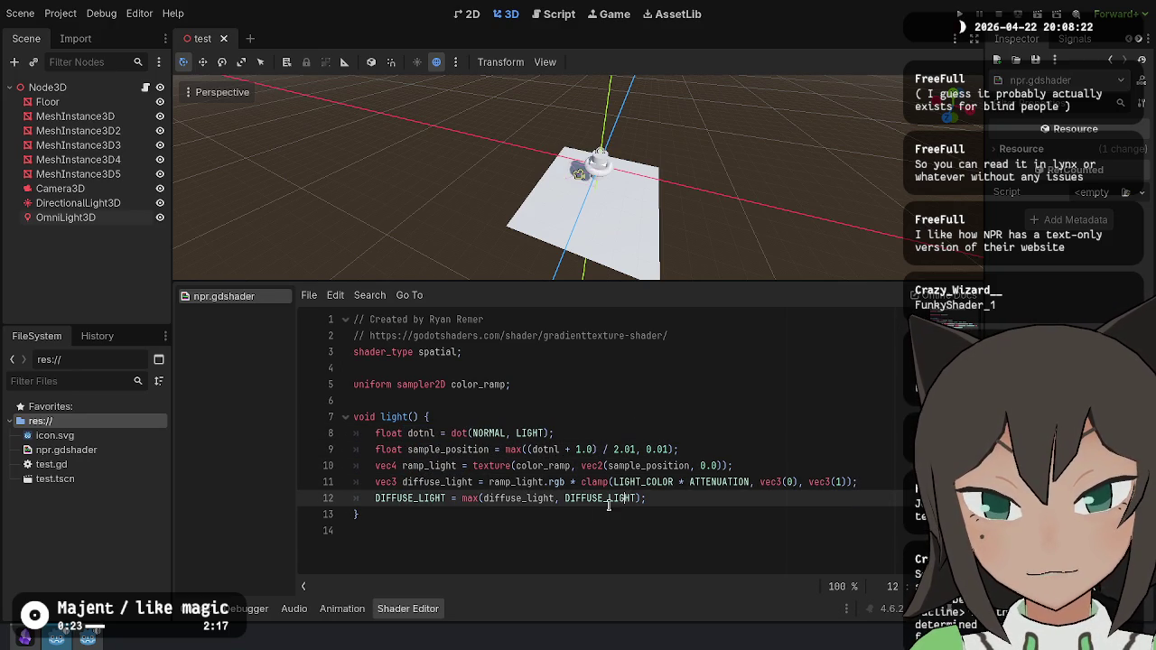
{"action": "double_click", "coordinate": [519, 467]}
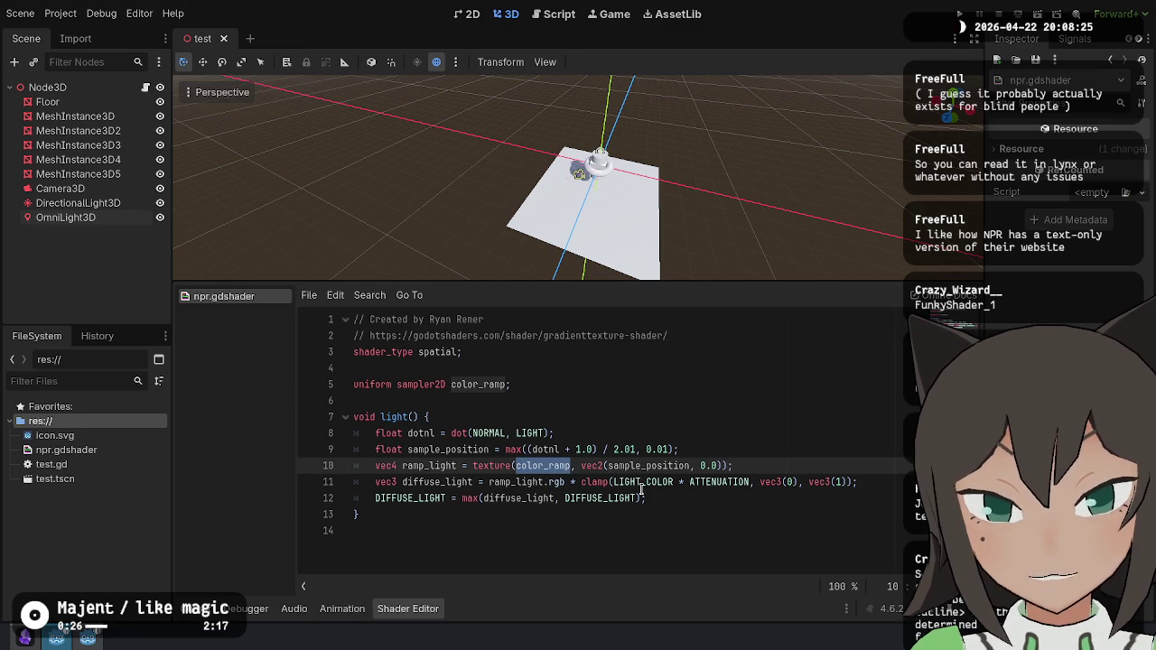
{"action": "left_click", "coordinate": [600, 482]}
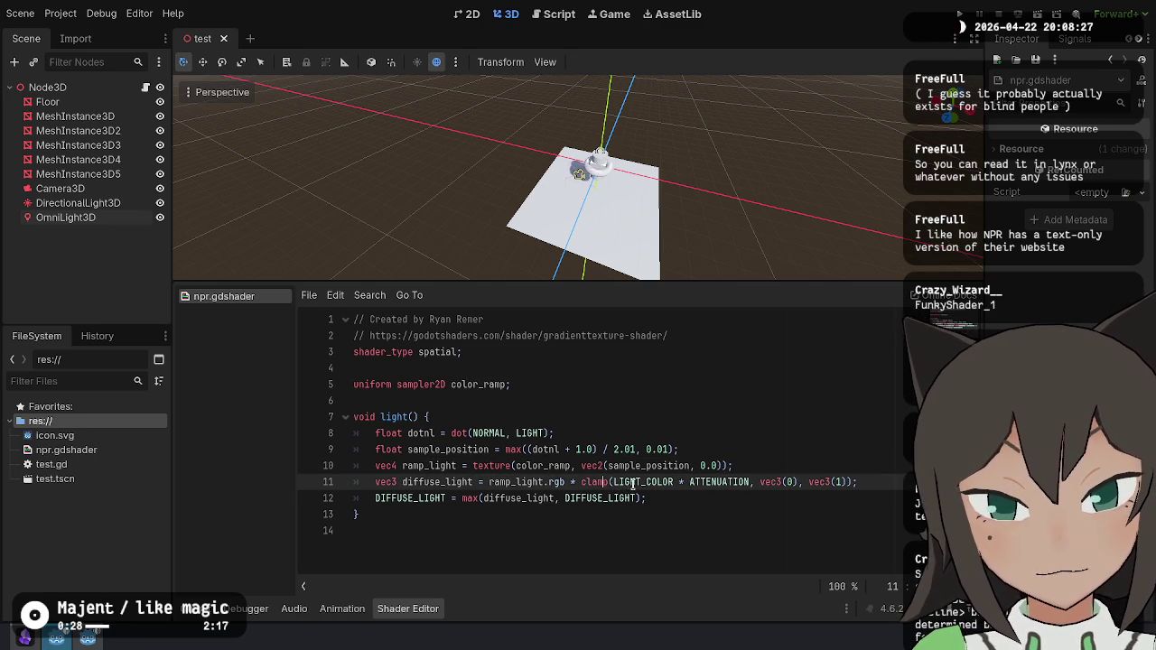
{"action": "double_click", "coordinate": [620, 484]}
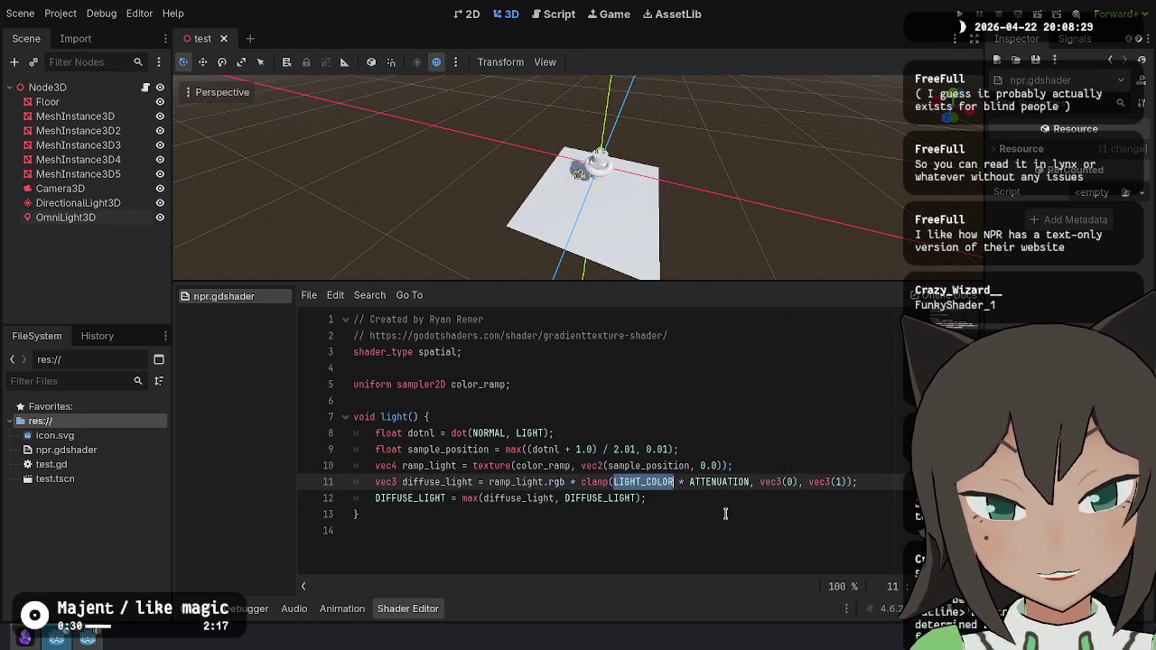
{"action": "left_click", "coordinate": [452, 498]}
{"action": "double_click", "coordinate": [425, 499]}
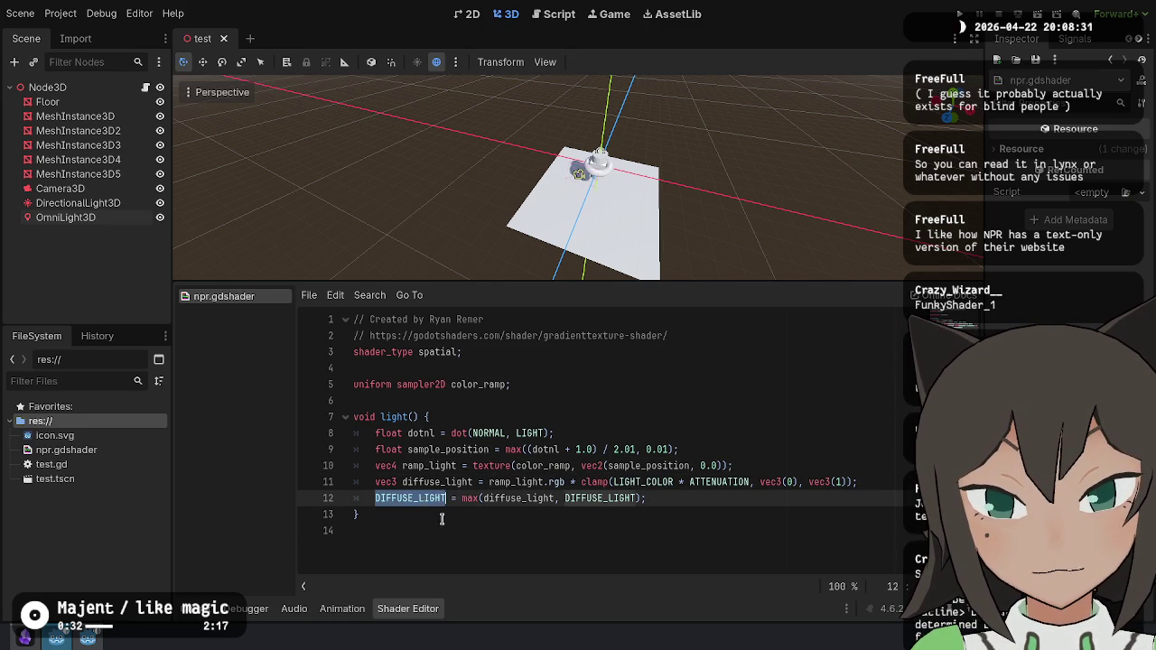
{"action": "left_click", "coordinate": [510, 544]}
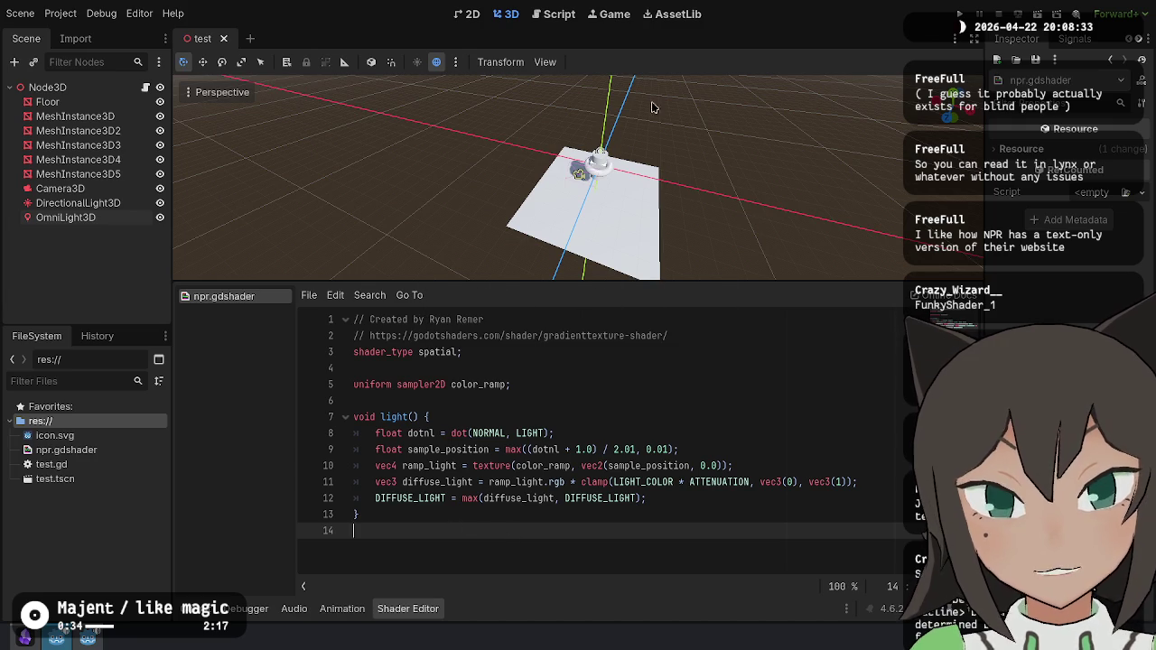
{"action": "left_click", "coordinate": [486, 400]}
{"action": "left_click", "coordinate": [90, 118]}
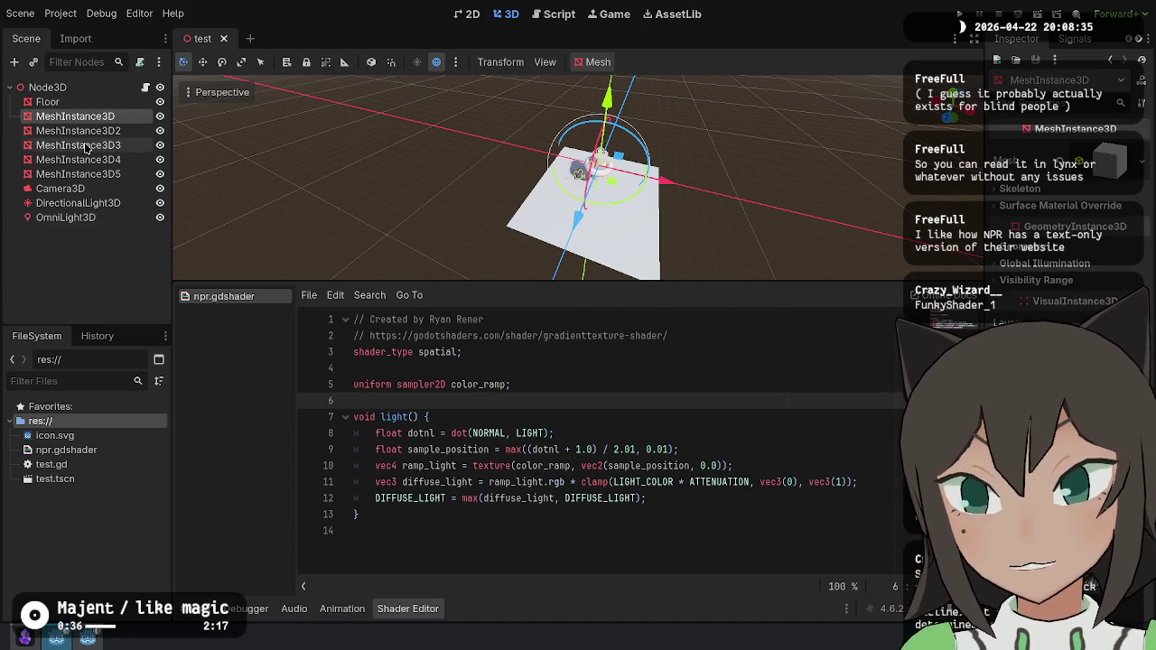
Create a ShaderMaterial saved as npr.tres and assign npr.gdshader as its shader.
{"action": "left_click", "coordinate": [65, 450]}
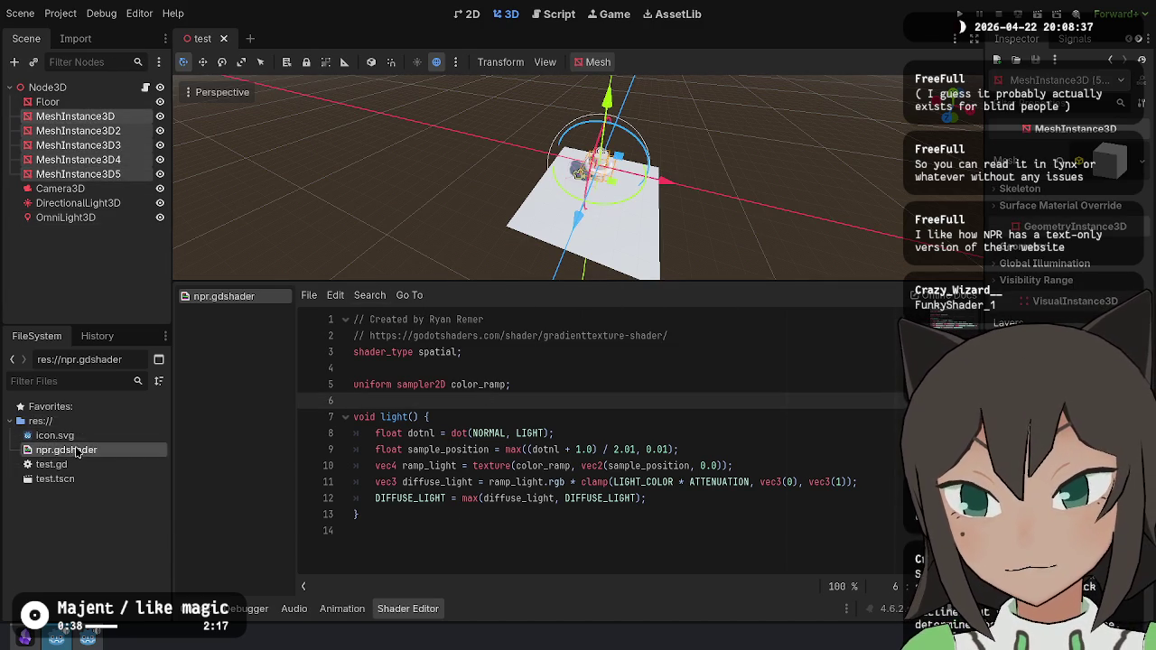
{"action": "right_click", "coordinate": [80, 450]}
{"action": "mouse_move", "coordinate": [216, 432]}
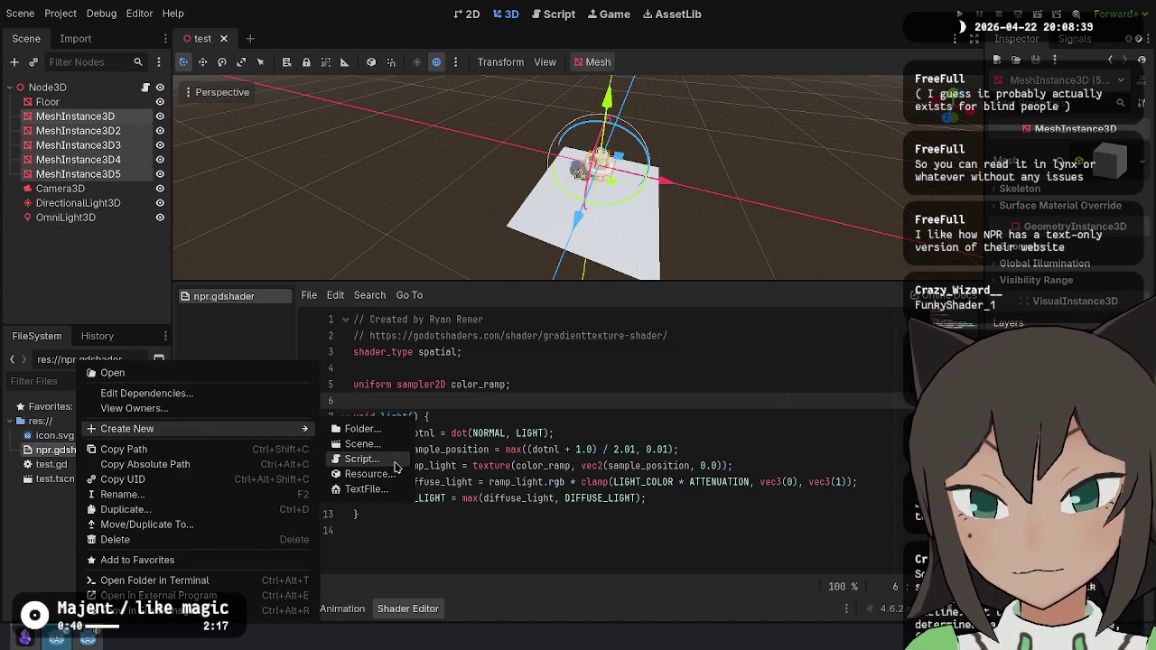
{"action": "left_click", "coordinate": [398, 474]}
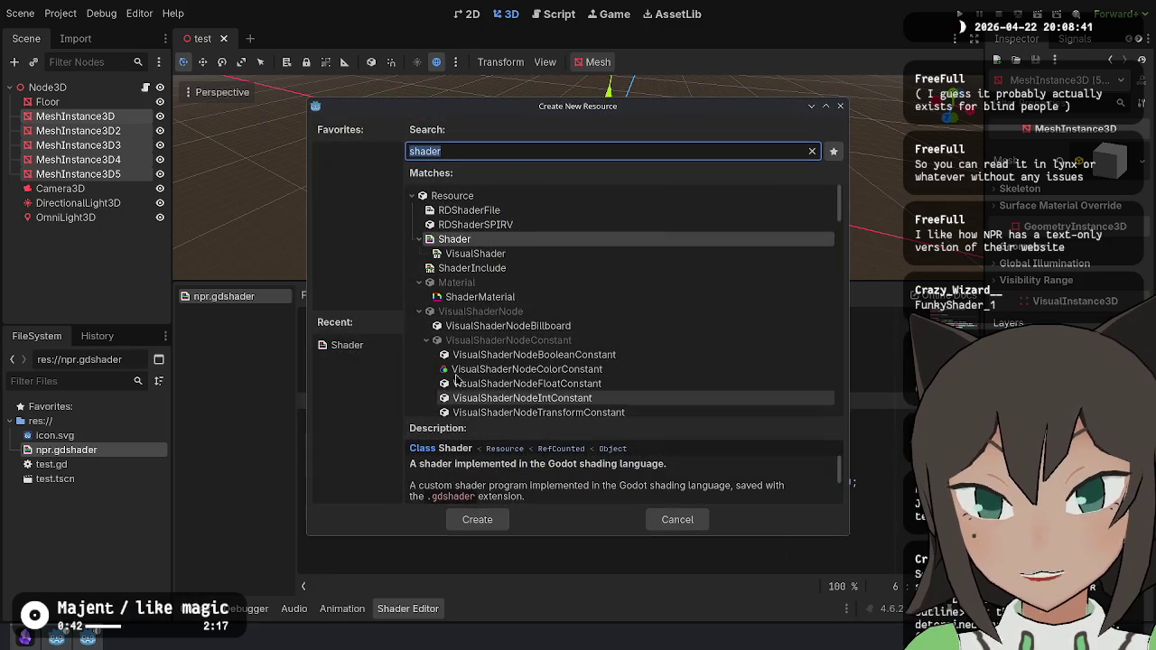
{"action": "type", "text": "materia"}
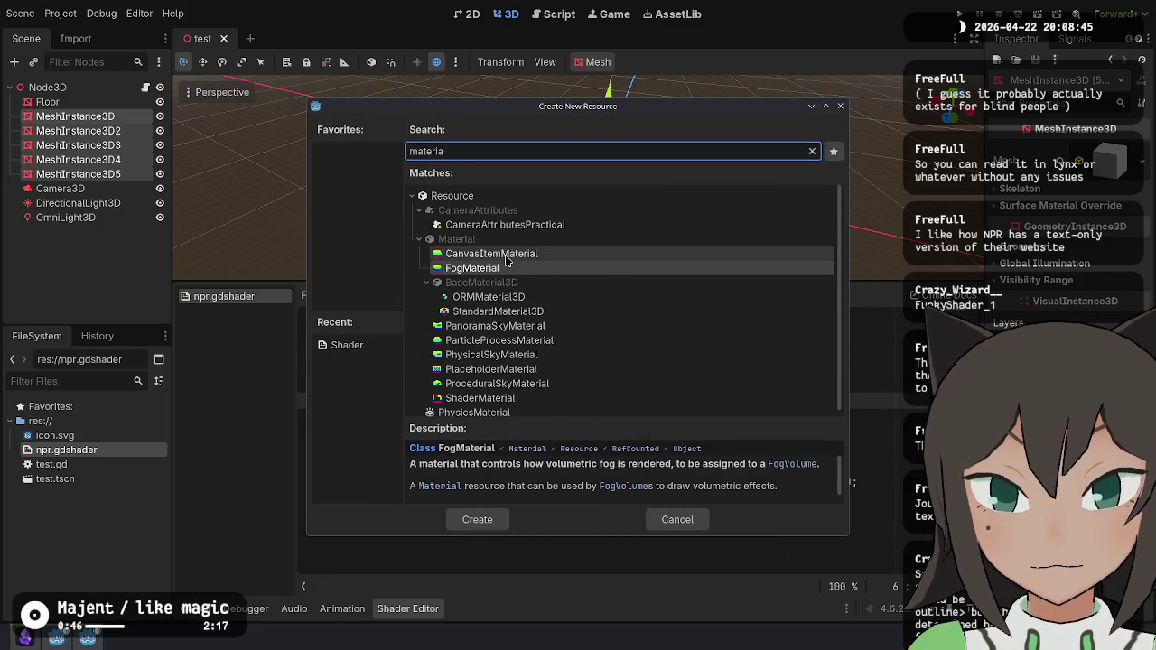
{"action": "scroll", "coordinate": [506, 334], "scroll_direction": "down", "scroll_amount": 1}
{"action": "double_click", "coordinate": [510, 392]}
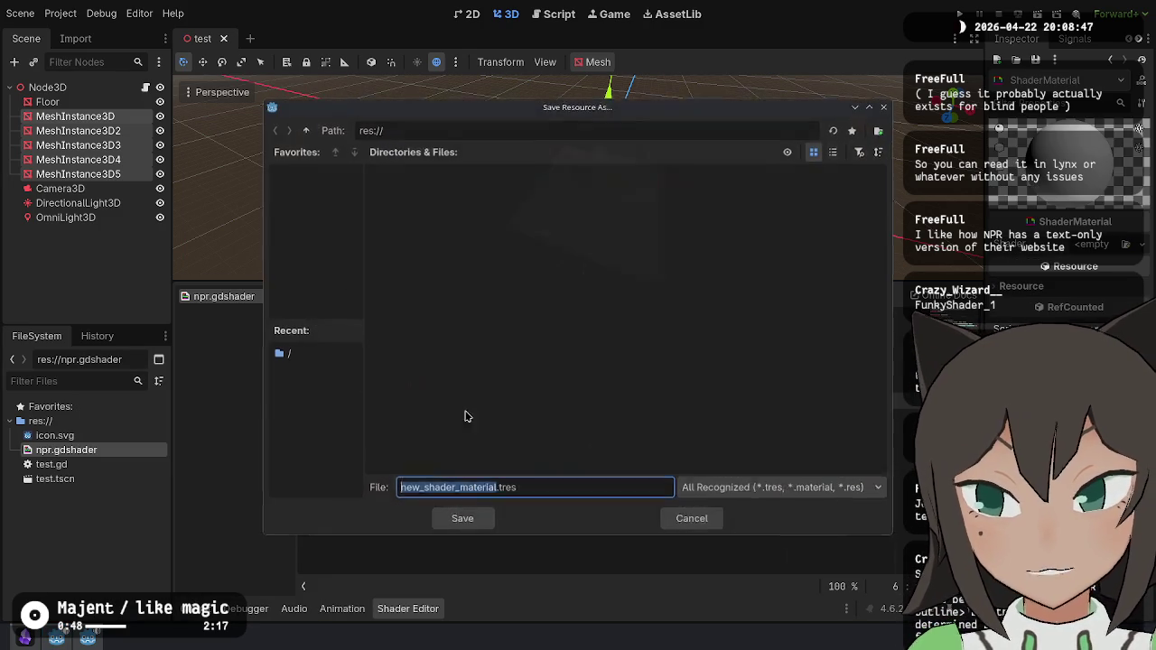
{"action": "type", "text": "npr"}
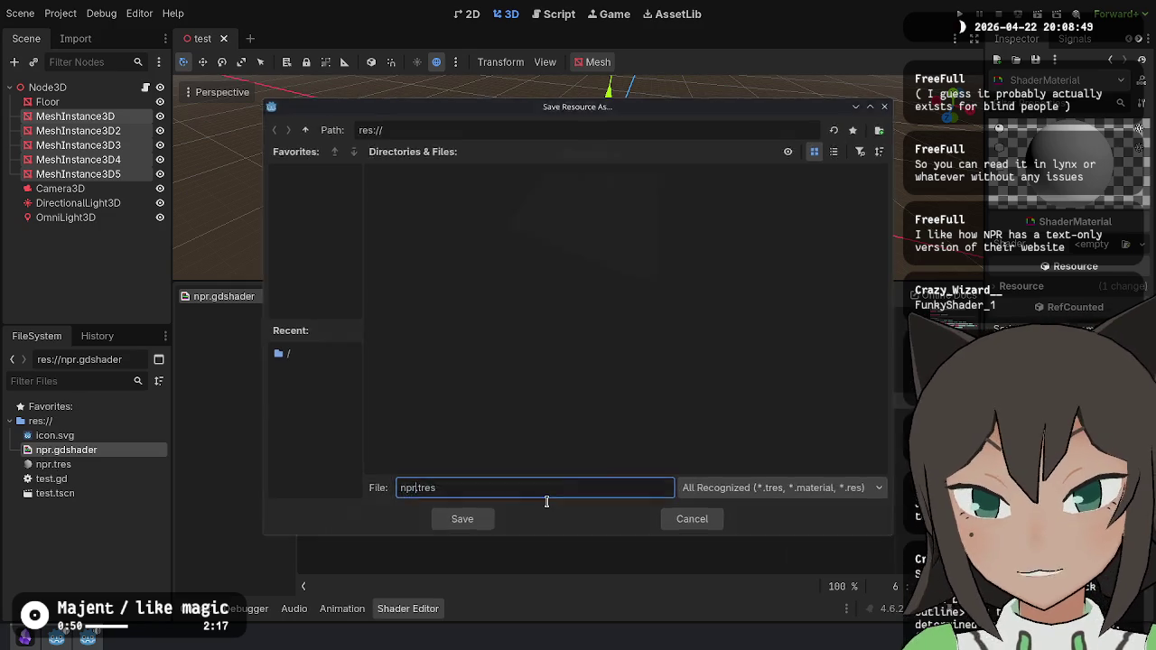
{"action": "key", "text": "Return"}
{"action": "mouse_move", "coordinate": [66, 450]}
{"action": "left_mouse_down"}
{"action": "mouse_move", "coordinate": [45, 458]}
{"action": "mouse_move", "coordinate": [1120, 231]}
{"action": "mouse_move", "coordinate": [1115, 242]}
{"action": "left_mouse_up"}
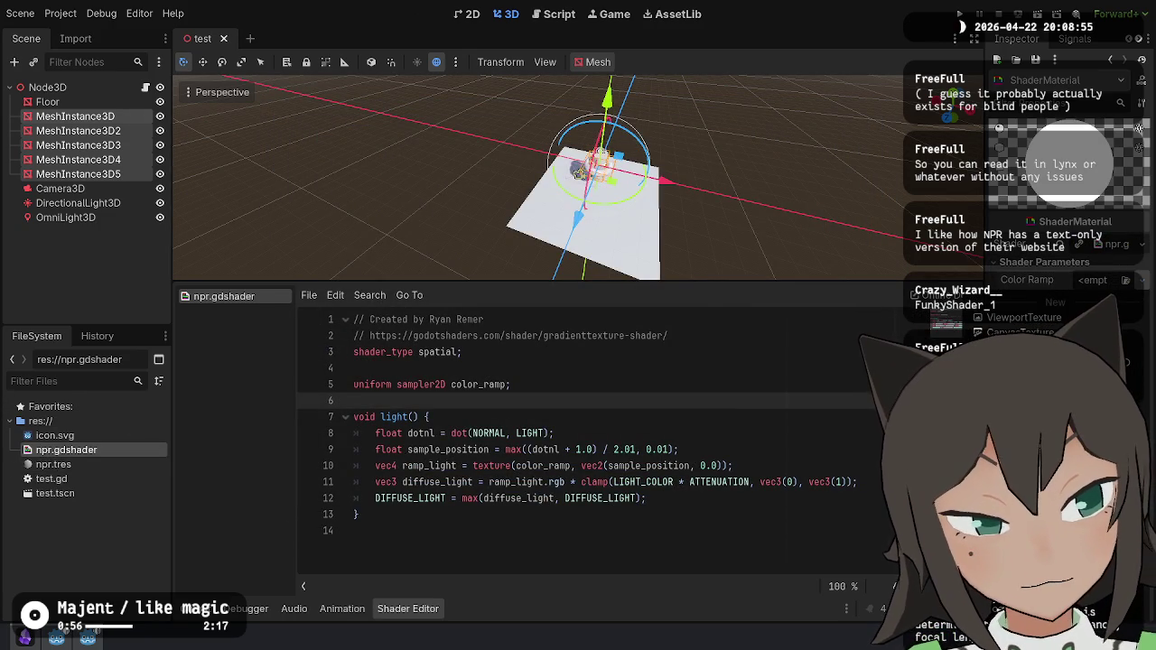
Give the Color Ramp a new GradientTexture1D and expand its Gradient for editing.
{"action": "left_click", "coordinate": [1030, 388]}
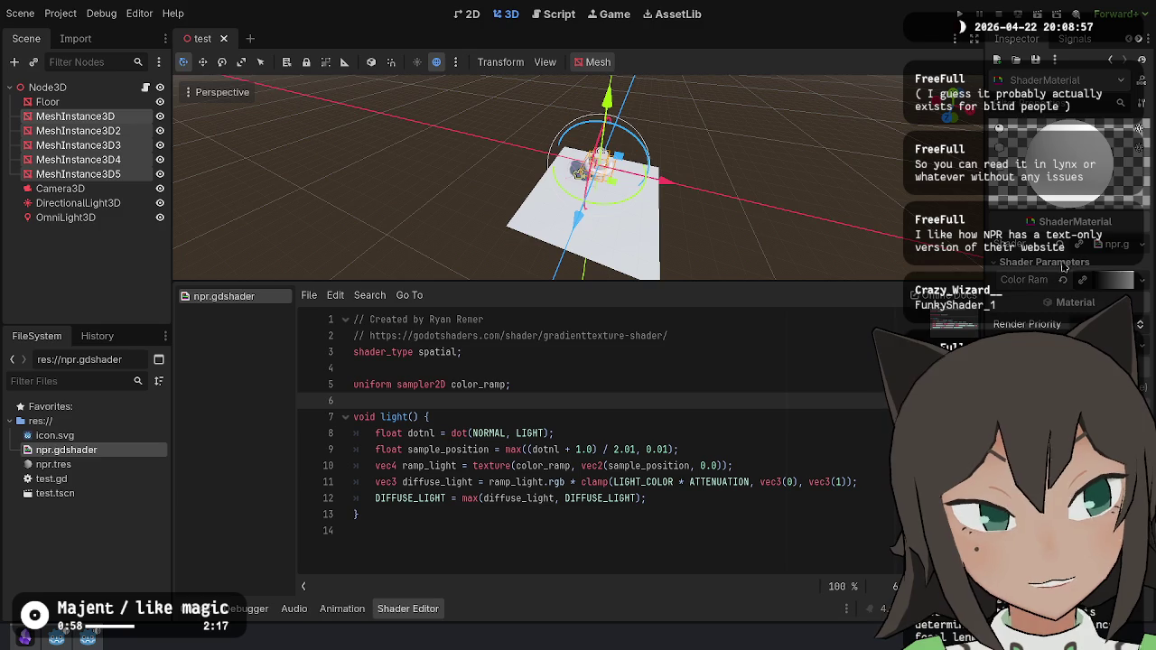
{"action": "left_click", "coordinate": [1117, 286]}
{"action": "left_click", "coordinate": [1105, 301]}
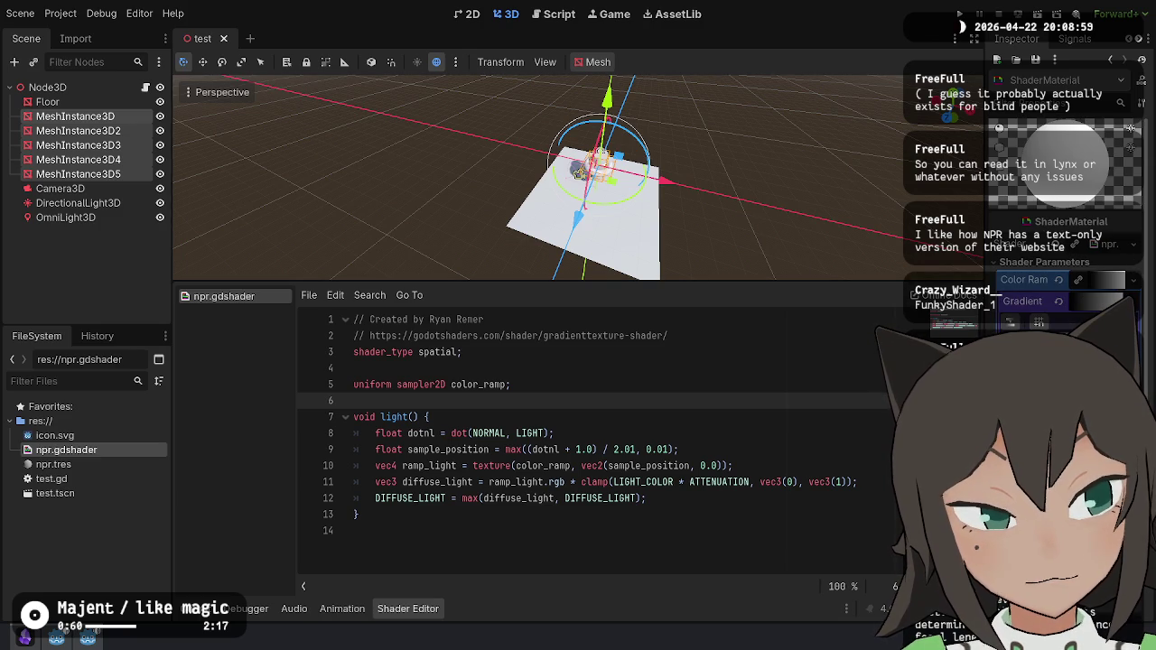
Set a gradient stop to blue RGB 0,102,255 (0066ff) and save the scene.
{"action": "left_click", "coordinate": [1038, 323]}
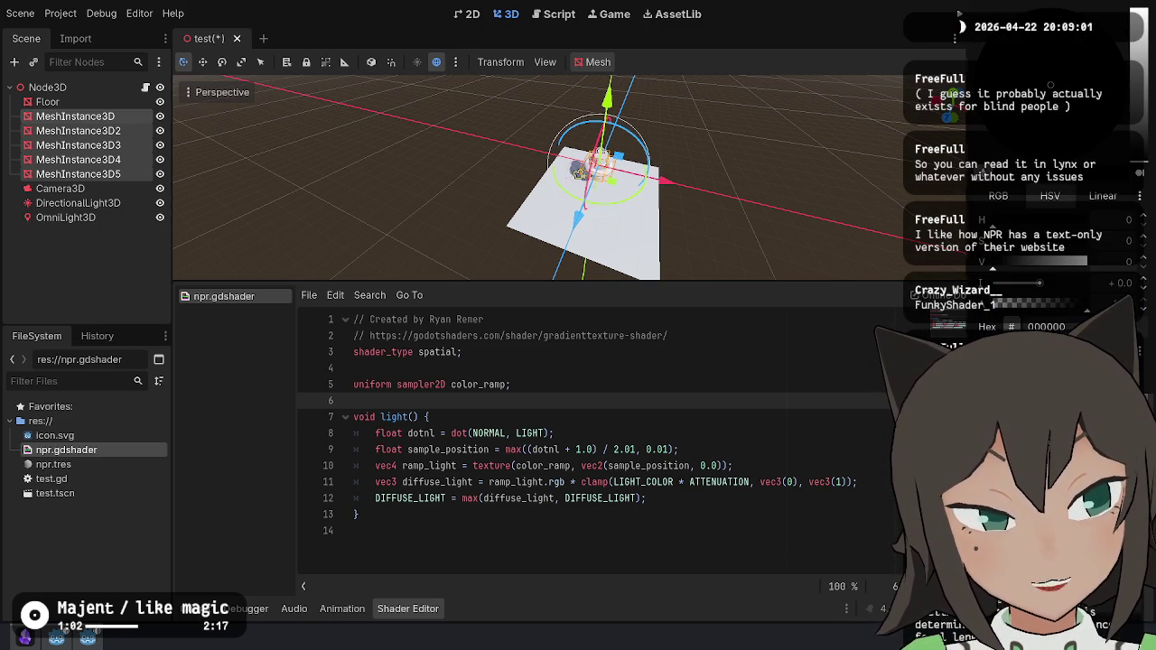
{"action": "left_click", "coordinate": [998, 196]}
{"action": "left_click", "coordinate": [1077, 258]}
{"action": "left_click", "coordinate": [1036, 242]}
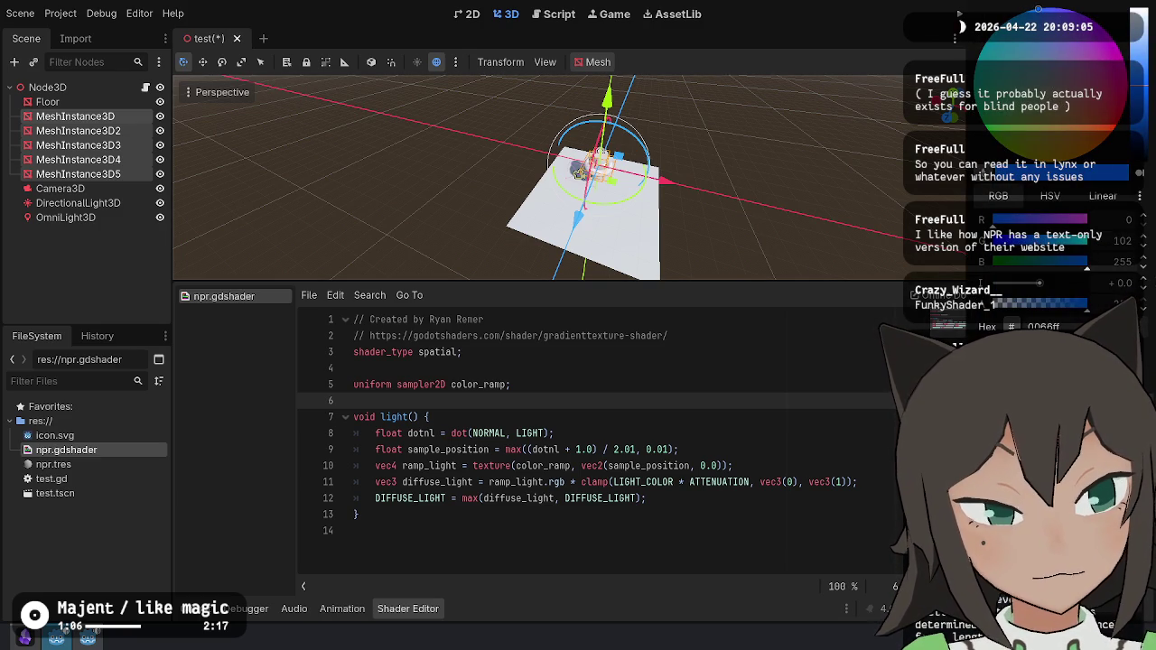
{"action": "key", "text": "Escape"}
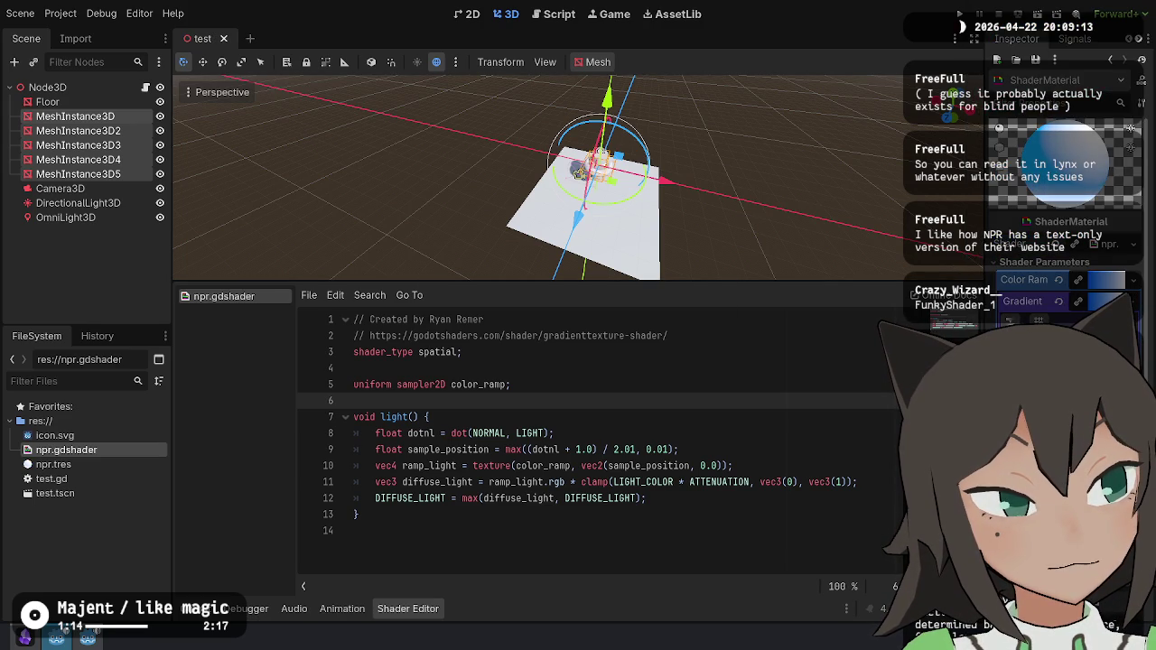
{"action": "key", "text": "ctrl+s"}
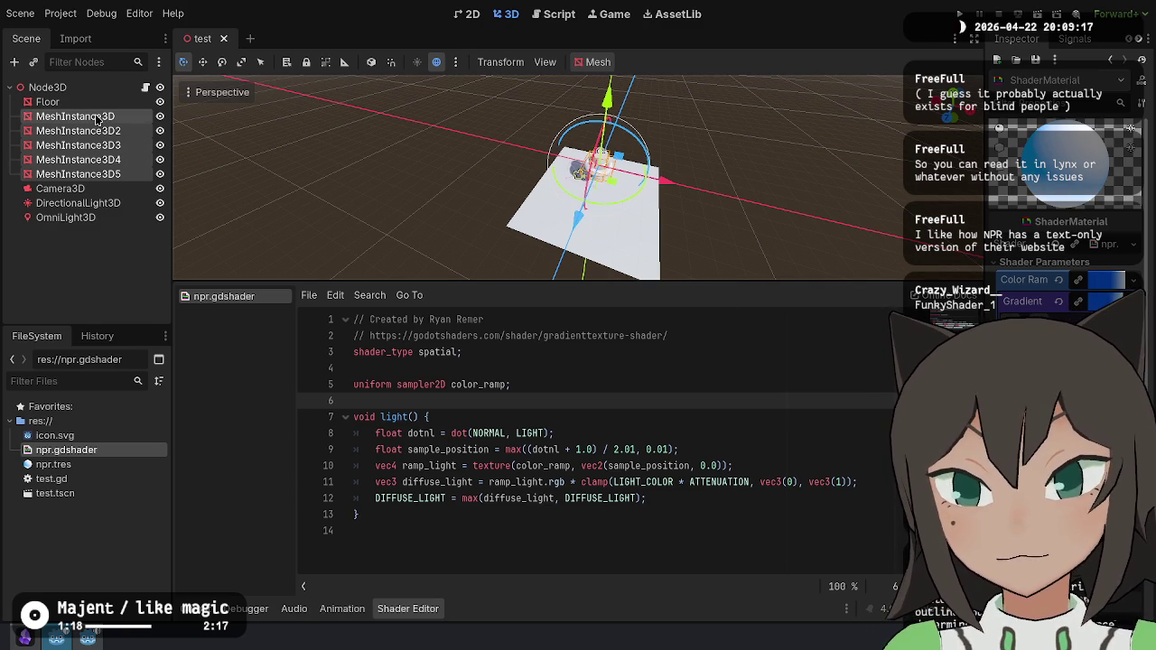
{"action": "left_click", "coordinate": [50, 102]}
Apply npr.tres as Surface Material Override on Floor through MeshInstance3D5, then run the scene.
{"action": "left_click", "coordinate": [78, 173], "text": "shift"}
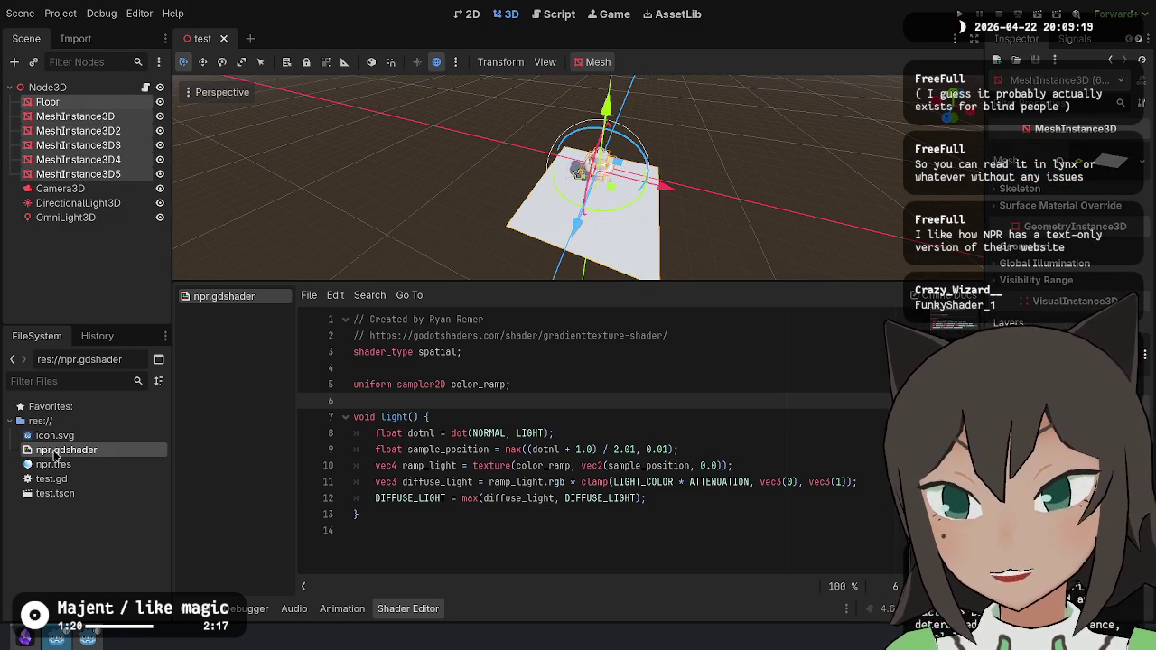
{"action": "left_click", "coordinate": [56, 466]}
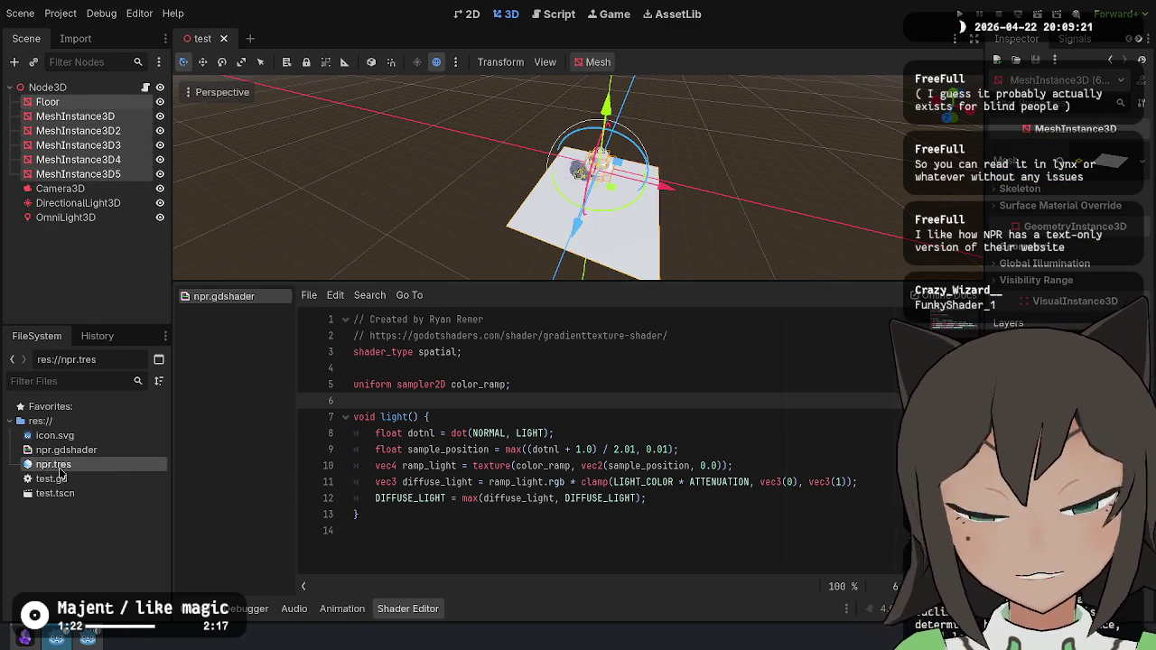
{"action": "mouse_move", "coordinate": [54, 464]}
{"action": "left_mouse_down"}
{"action": "mouse_move", "coordinate": [136, 379]}
{"action": "mouse_move", "coordinate": [452, 262]}
{"action": "mouse_move", "coordinate": [1097, 228]}
{"action": "left_mouse_up"}
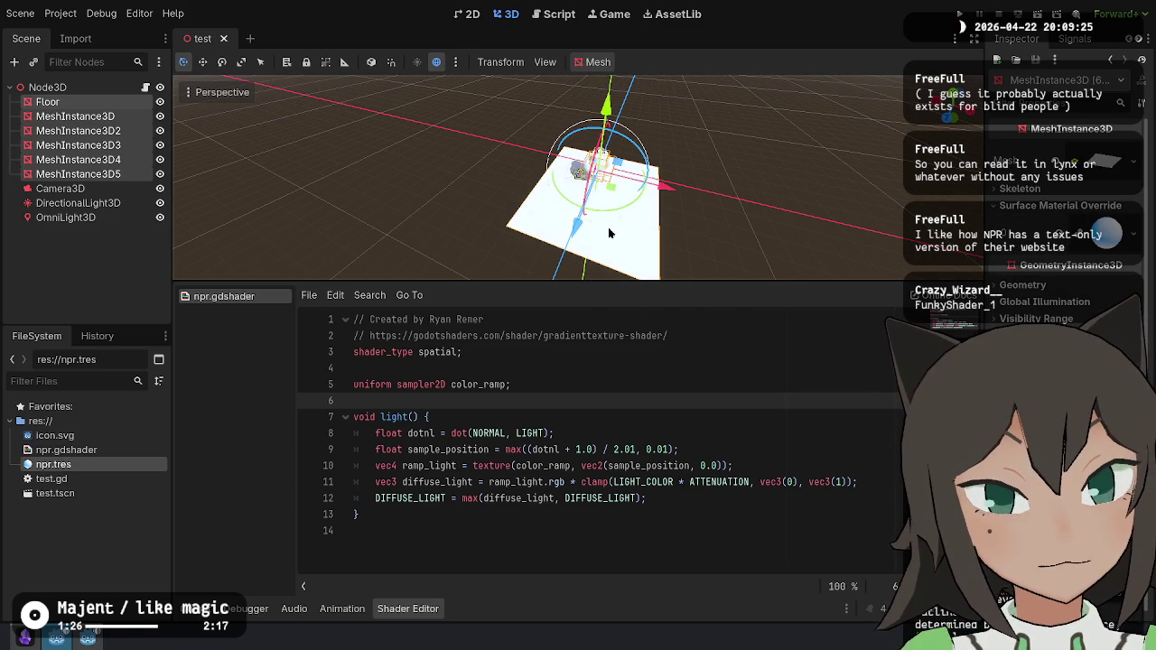
{"action": "scroll", "coordinate": [609, 233], "scroll_direction": "up", "scroll_amount": 4}
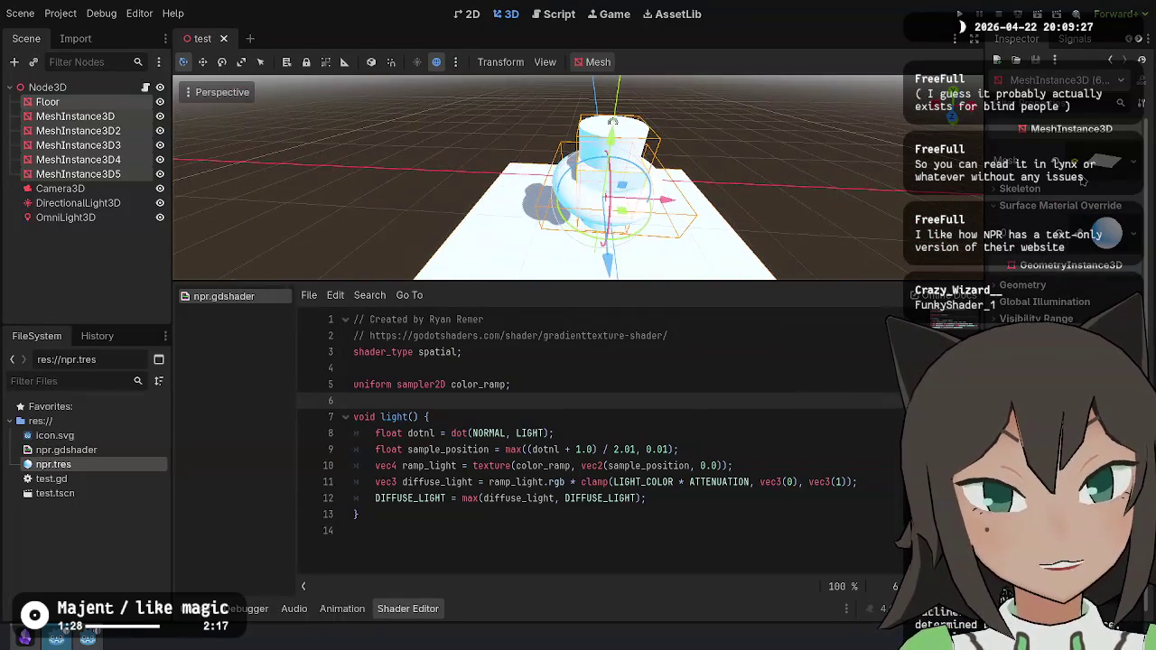
{"action": "left_click", "coordinate": [1111, 232]}
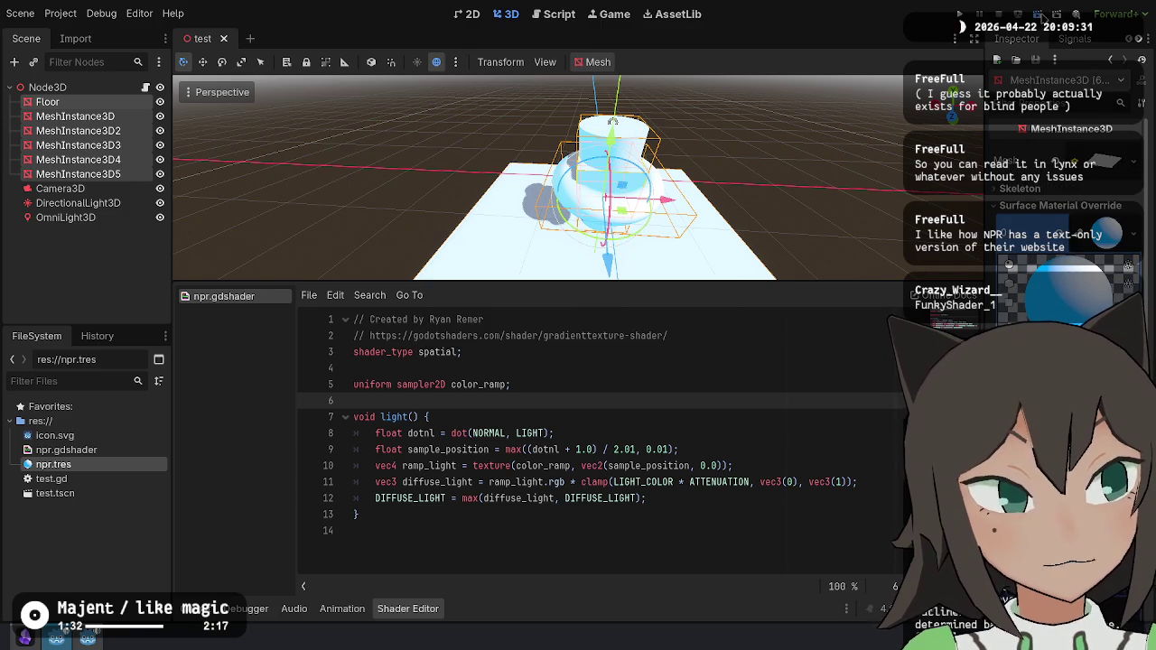
{"action": "key", "text": "F5"}
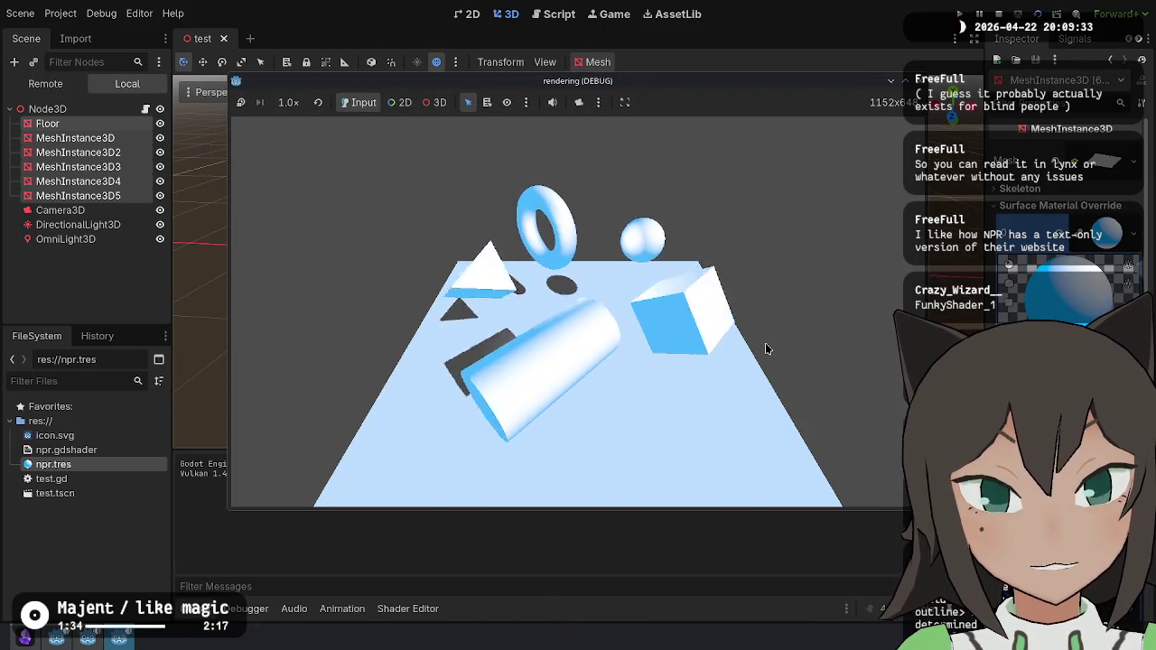
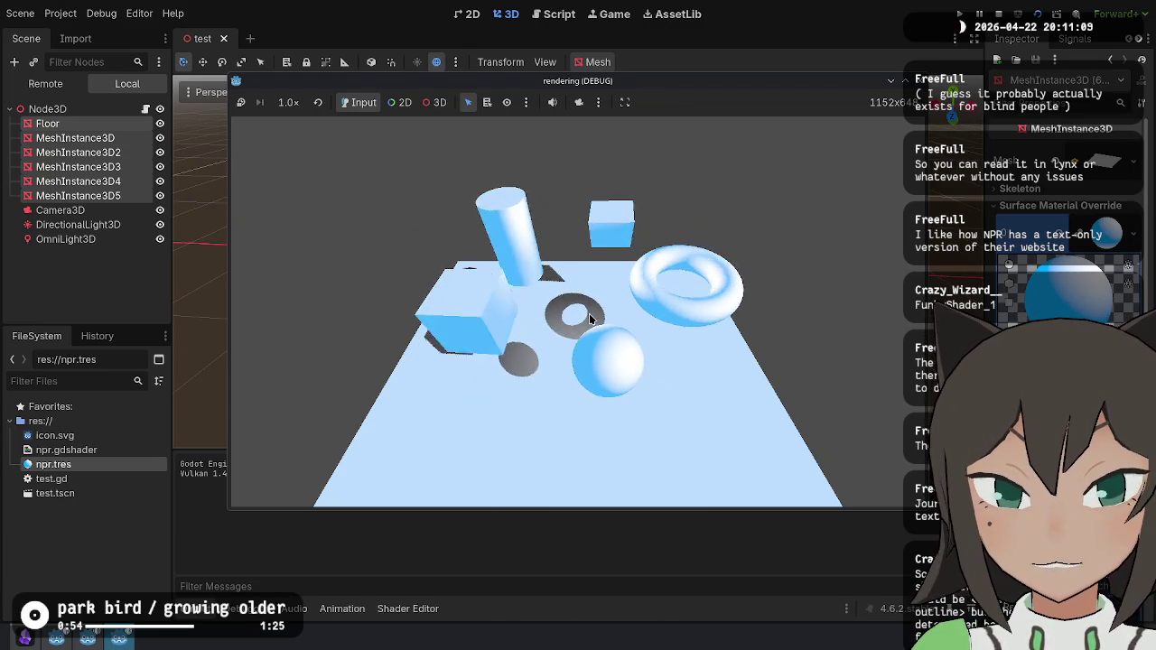
Move the running debug game window left so it sits beside the editor.
{"action": "left_click_drag", "start_coordinate": [610, 274], "coordinate": [425, 238]}
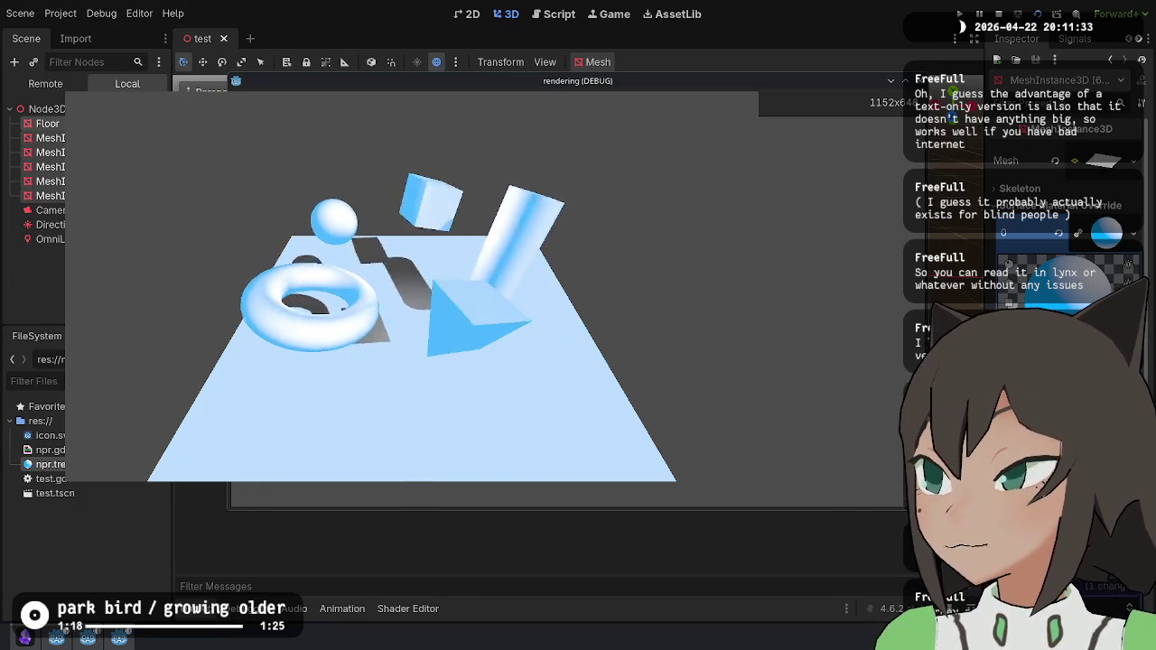
Stop the game and switch to the exodrifter.space page in Firefox.
{"action": "key", "text": "F8"}
{"action": "key", "text": "alt+Tab"}
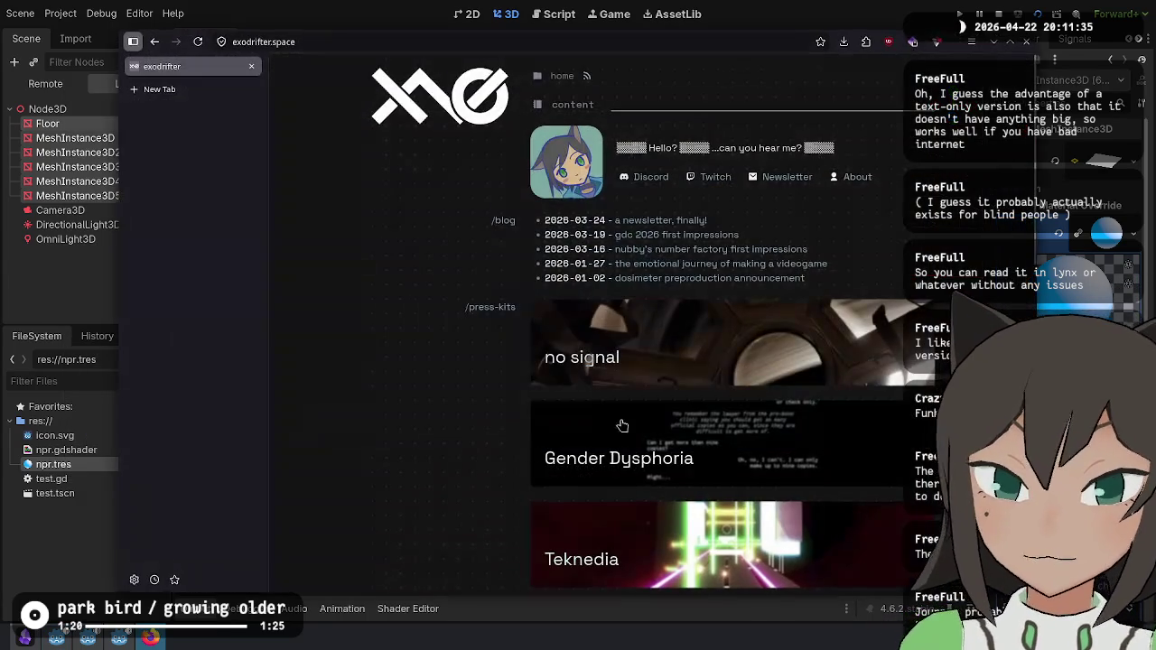
{"action": "scroll", "coordinate": [723, 235], "scroll_direction": "down", "scroll_amount": 3}
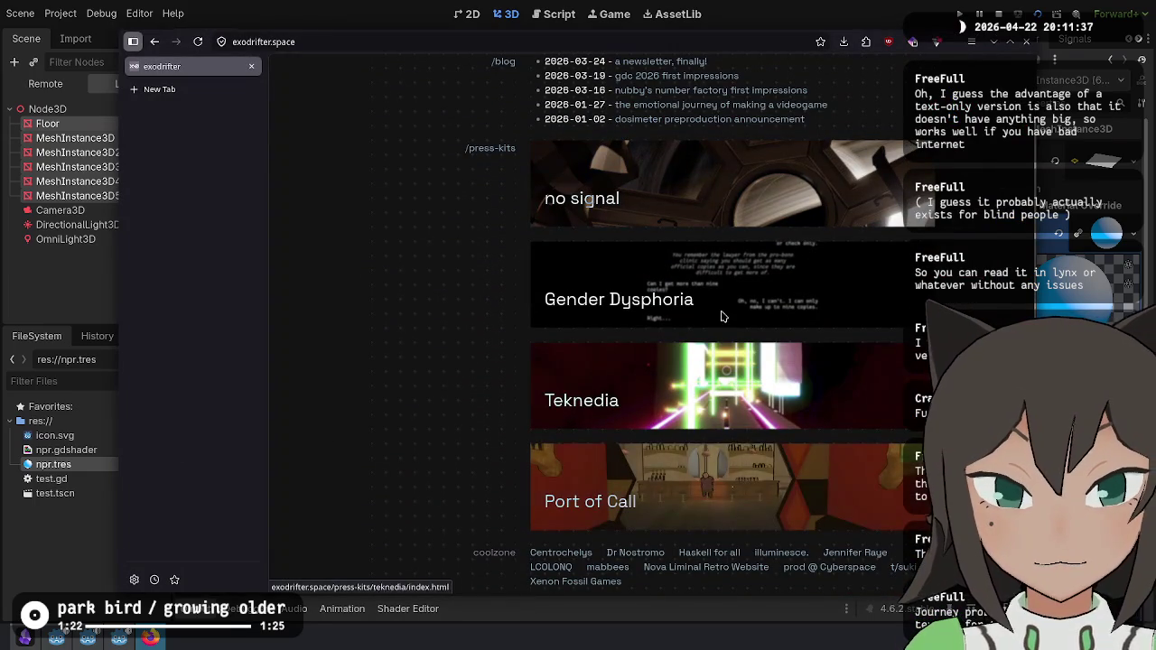
{"action": "scroll", "coordinate": [570, 271], "scroll_direction": "up", "scroll_amount": 3}
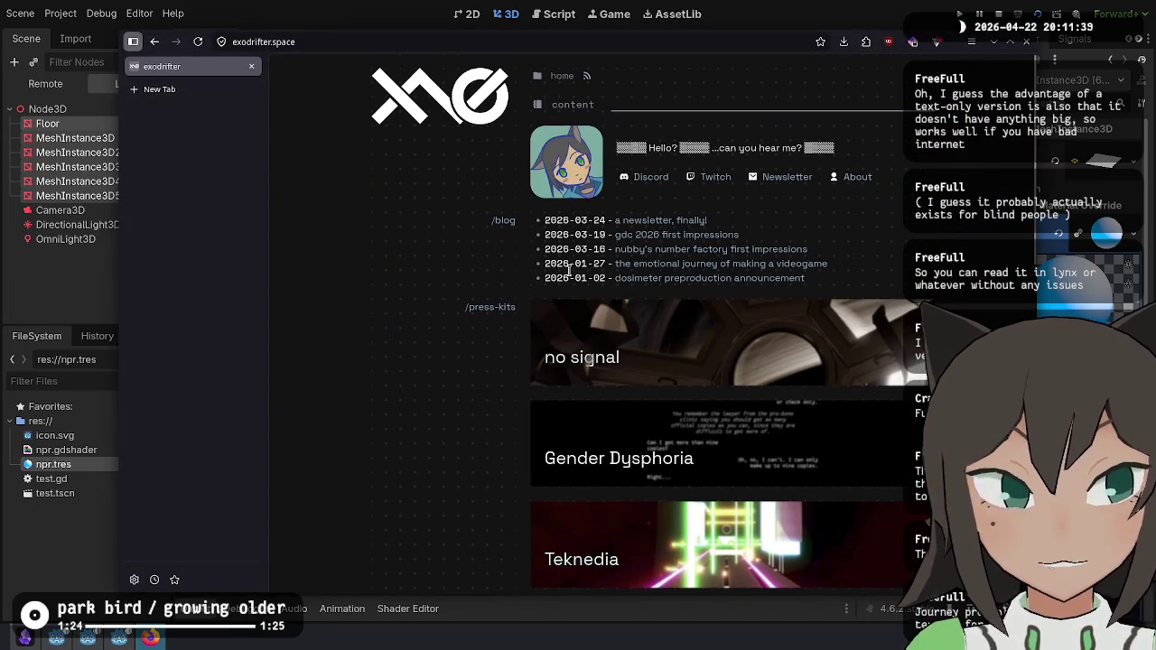
Throttle the network to GPRS in DevTools' Network panel and reload exodrifter.space.
{"action": "key", "text": "F12"}
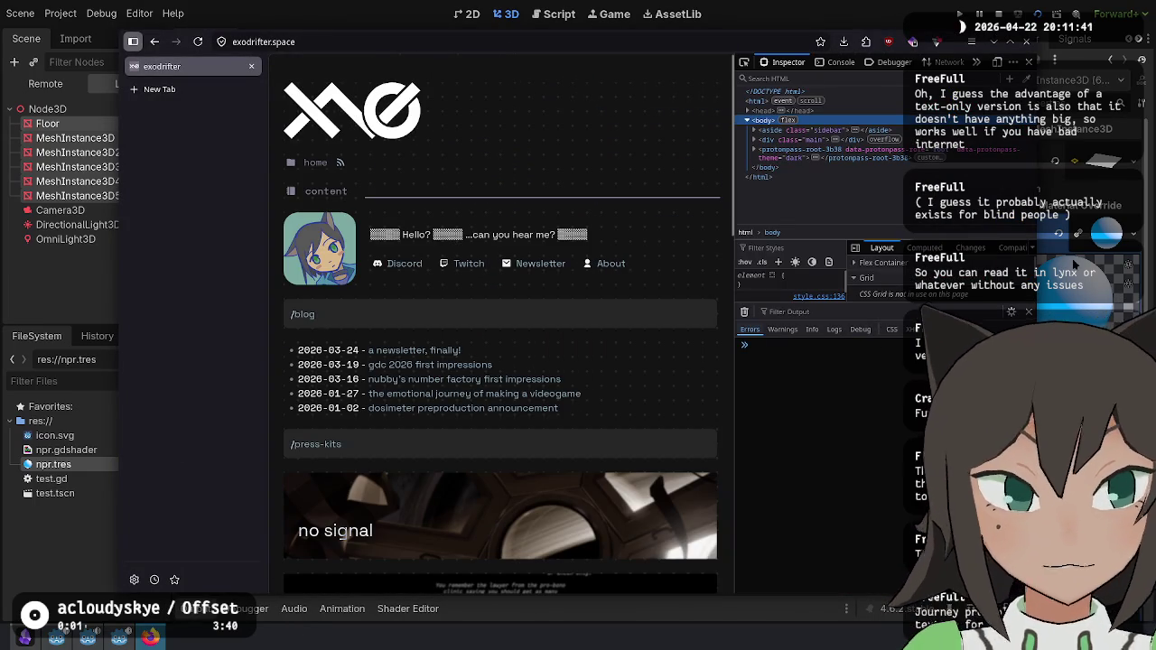
{"action": "left_click", "coordinate": [948, 61]}
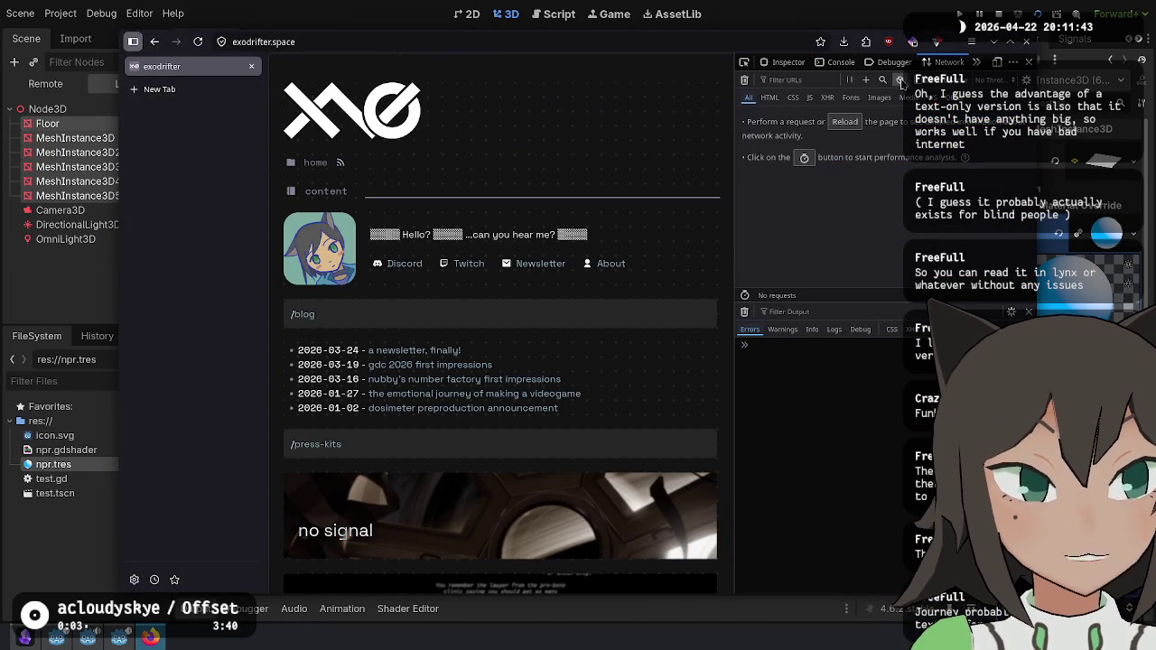
{"action": "left_click", "coordinate": [993, 80]}
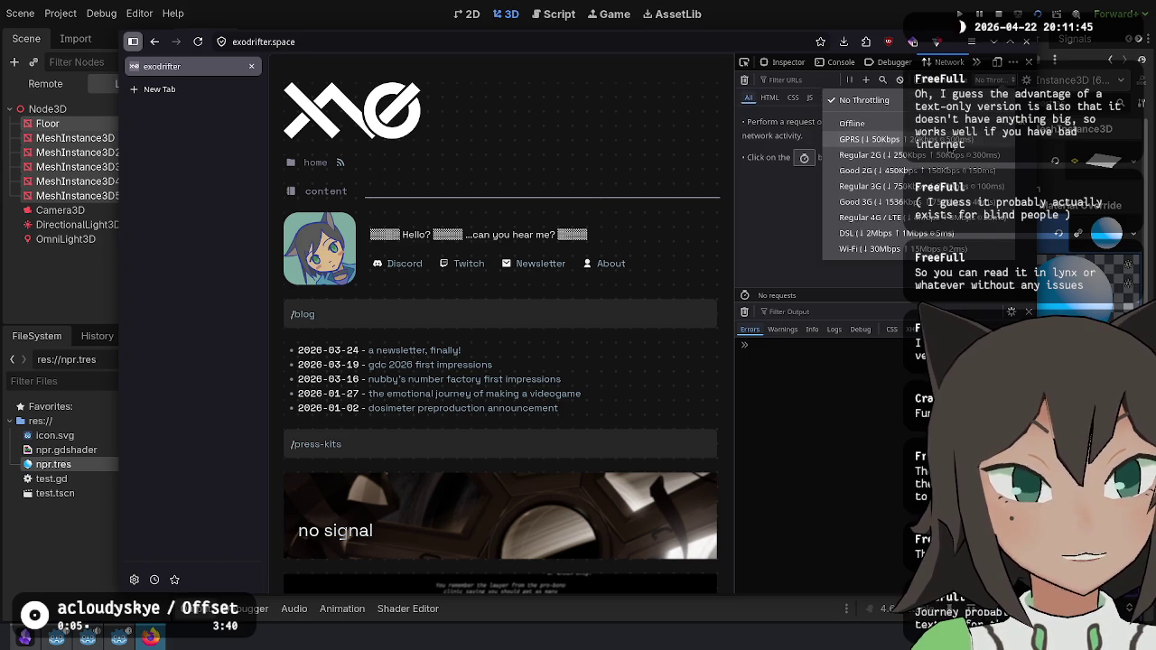
{"action": "left_click", "coordinate": [869, 139]}
{"action": "key", "text": "F5"}
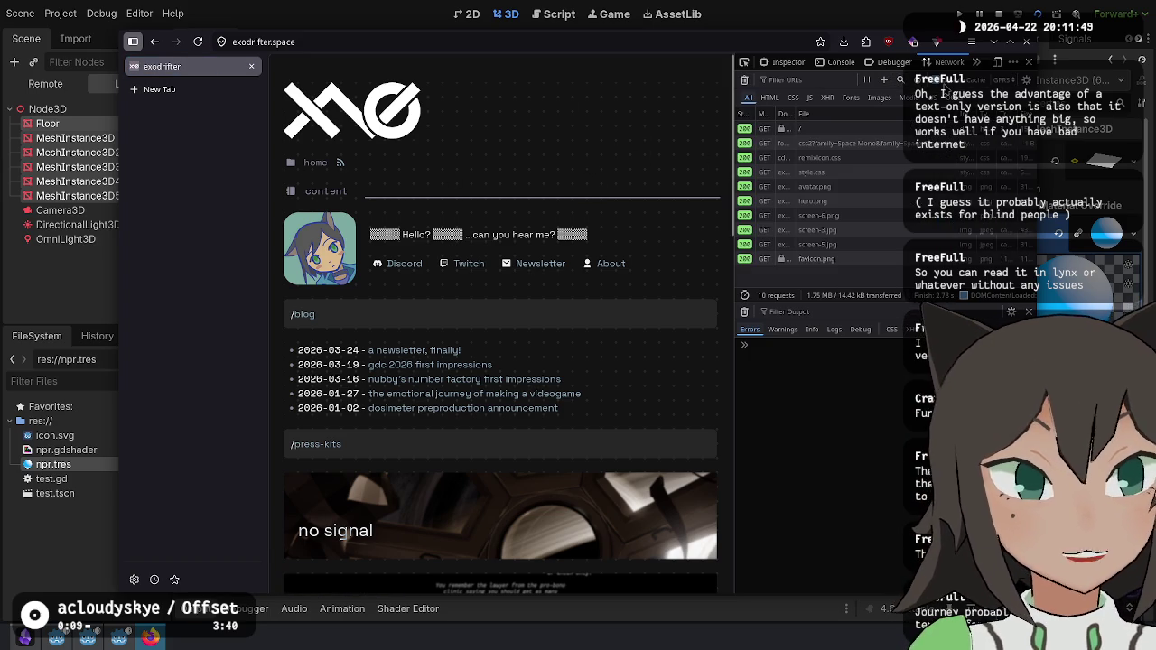
{"action": "key", "text": "F5"}
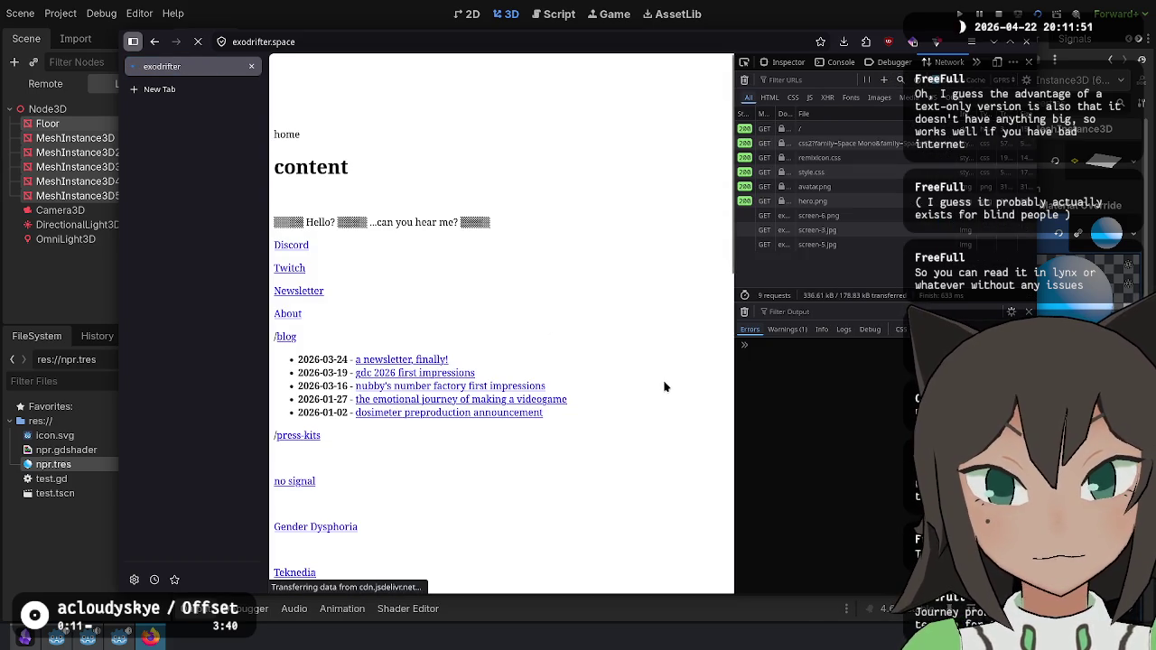
Scroll up and down the slowly loading exodrifter.space page, then close the browser tab.
{"action": "scroll", "coordinate": [643, 366], "scroll_direction": "down", "scroll_amount": 8}
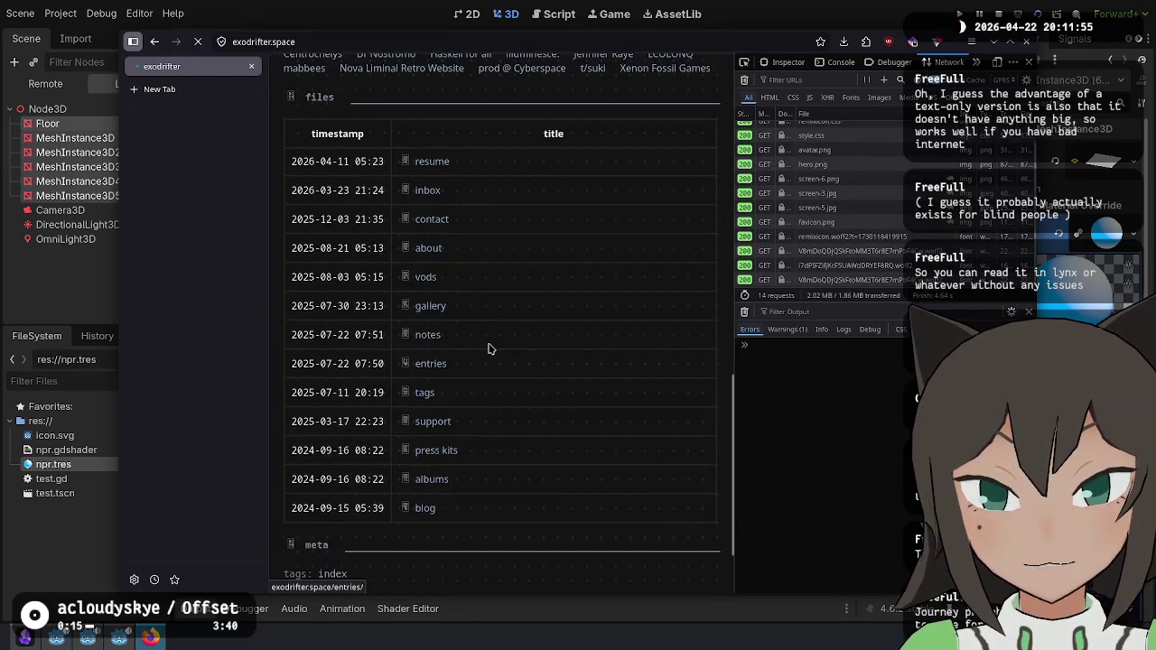
{"action": "scroll", "coordinate": [489, 350], "scroll_direction": "up", "scroll_amount": 5}
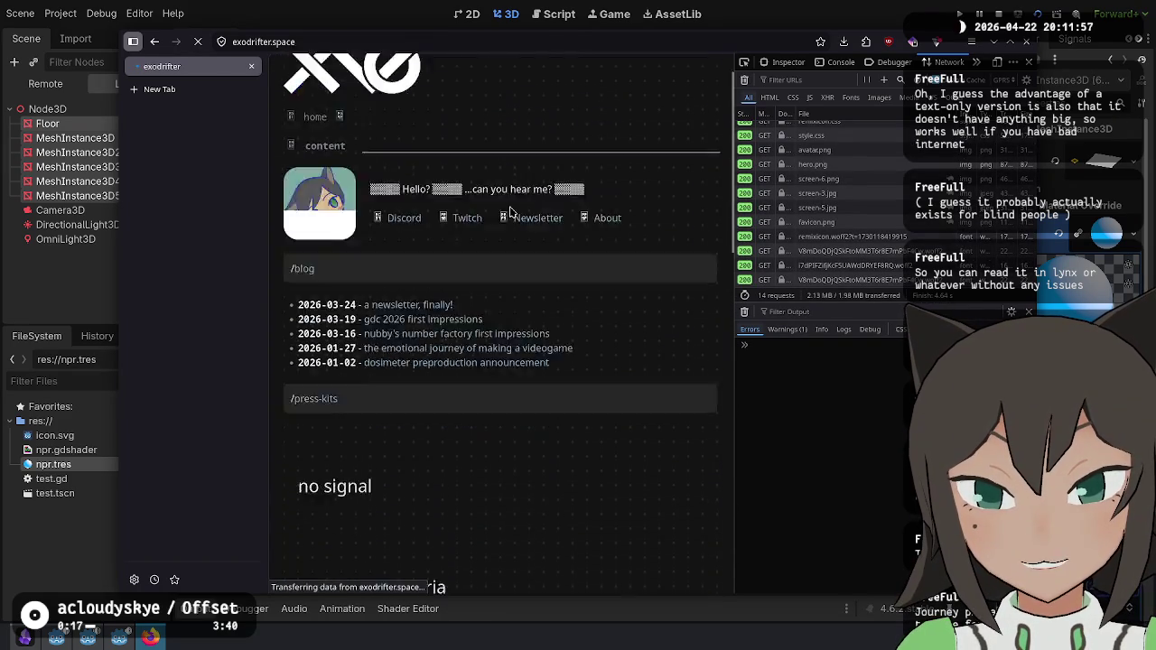
{"action": "scroll", "coordinate": [385, 209], "scroll_direction": "down", "scroll_amount": 3}
{"action": "scroll", "coordinate": [443, 226], "scroll_direction": "down", "scroll_amount": 1}
{"action": "scroll", "coordinate": [505, 242], "scroll_direction": "up", "scroll_amount": 1}
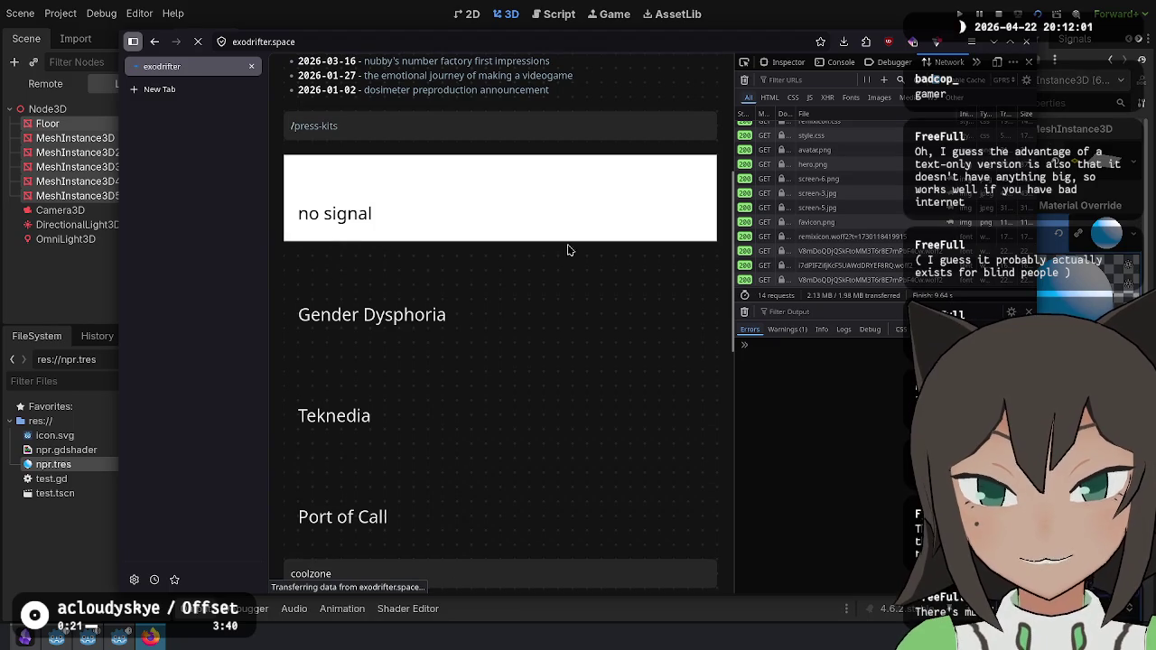
{"action": "scroll", "coordinate": [568, 250], "scroll_direction": "up", "scroll_amount": 4}
{"action": "scroll", "coordinate": [459, 285], "scroll_direction": "down", "scroll_amount": 3}
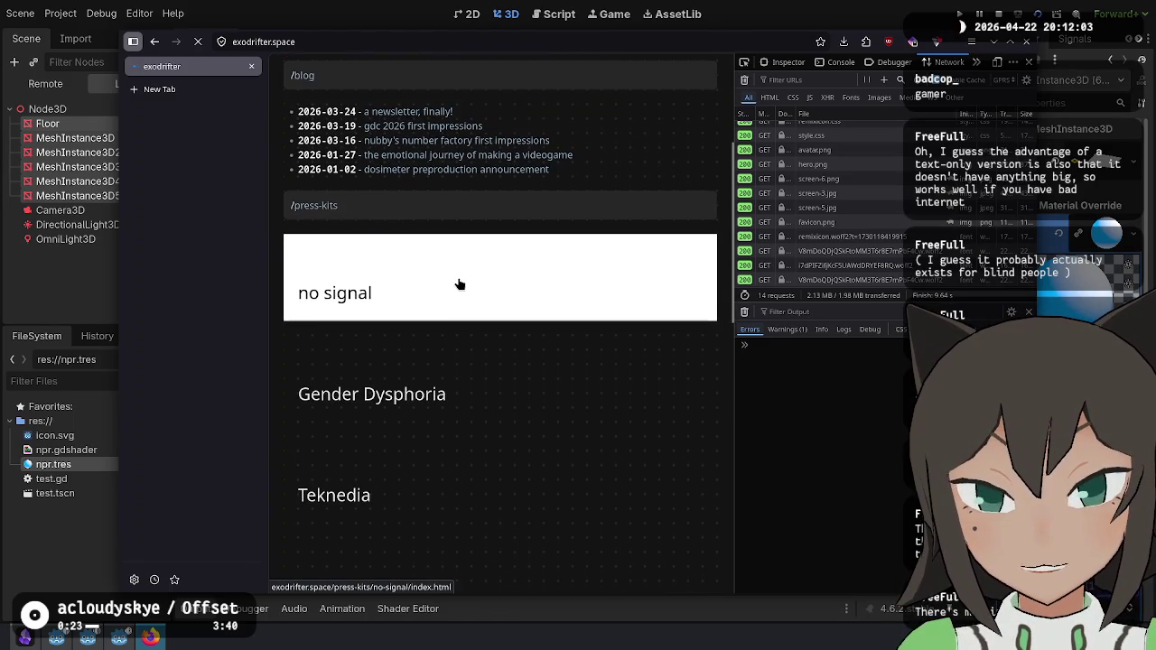
{"action": "scroll", "coordinate": [459, 284], "scroll_direction": "down", "scroll_amount": 4}
{"action": "scroll", "coordinate": [457, 284], "scroll_direction": "up", "scroll_amount": 3}
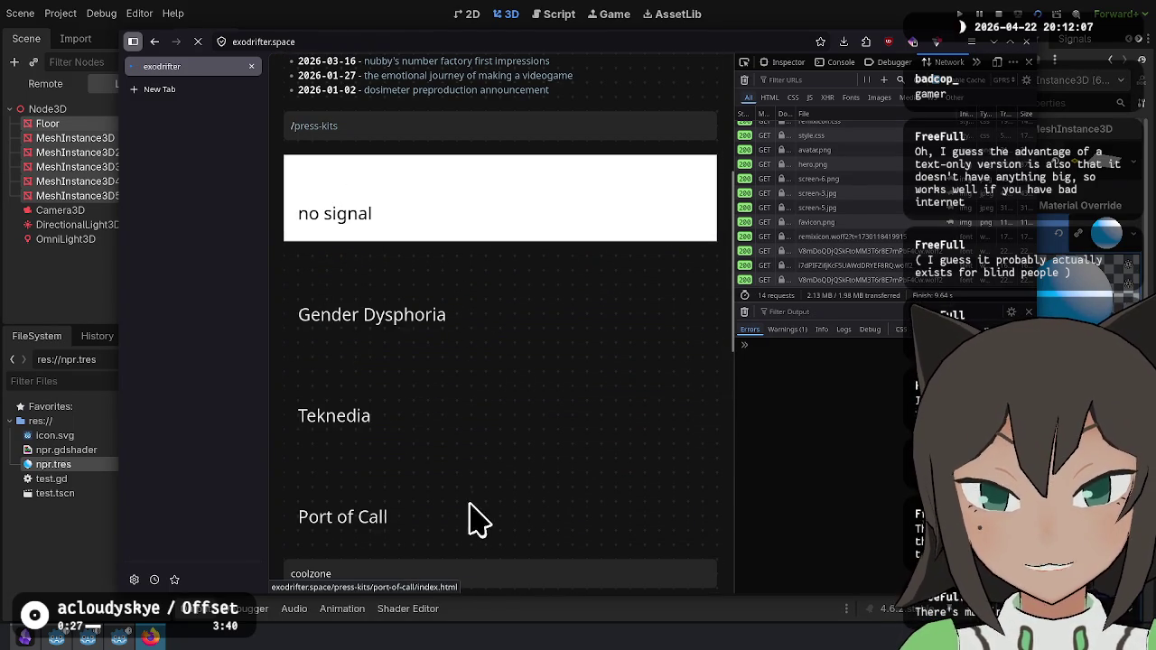
{"action": "scroll", "coordinate": [453, 380], "scroll_direction": "down", "scroll_amount": 3}
{"action": "scroll", "coordinate": [434, 216], "scroll_direction": "up", "scroll_amount": 3}
{"action": "scroll", "coordinate": [457, 390], "scroll_direction": "down", "scroll_amount": 9}
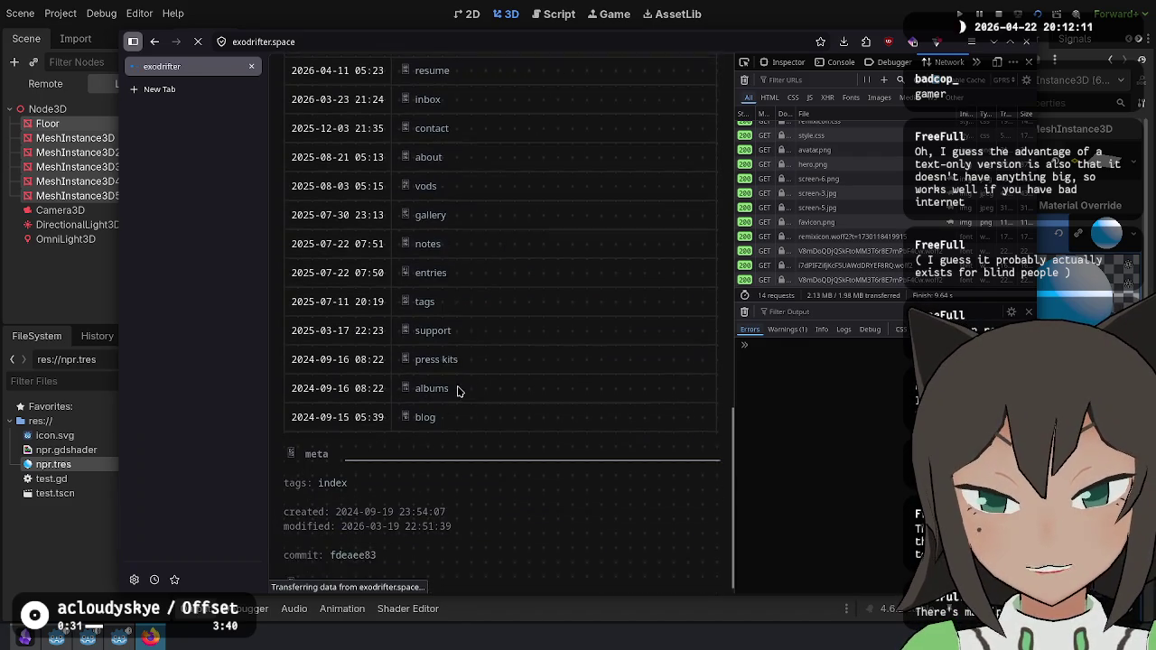
{"action": "scroll", "coordinate": [433, 539], "scroll_direction": "up", "scroll_amount": 15}
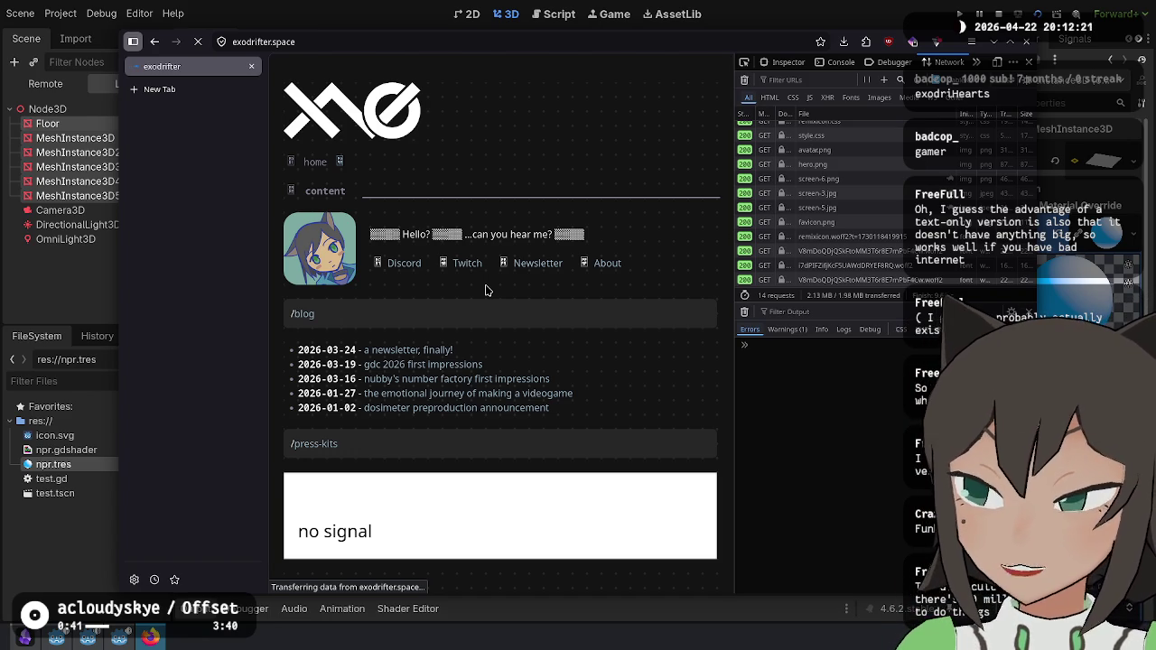
{"action": "key", "text": "ctrl+w"}
Select the DirectionalLight3D, frame it, and orbit to inspect the mushroom's shadowed underside.
{"action": "mouse_move", "coordinate": [542, 271]}
{"action": "left_mouse_down"}
{"action": "mouse_move", "coordinate": [596, 216]}
{"action": "mouse_move", "coordinate": [579, 289]}
{"action": "mouse_move", "coordinate": [551, 235]}
{"action": "mouse_move", "coordinate": [583, 189]}
{"action": "mouse_move", "coordinate": [560, 226]}
{"action": "mouse_move", "coordinate": [587, 249]}
{"action": "left_mouse_up"}
{"action": "left_click_drag", "start_coordinate": [508, 166], "coordinate": [547, 203]}
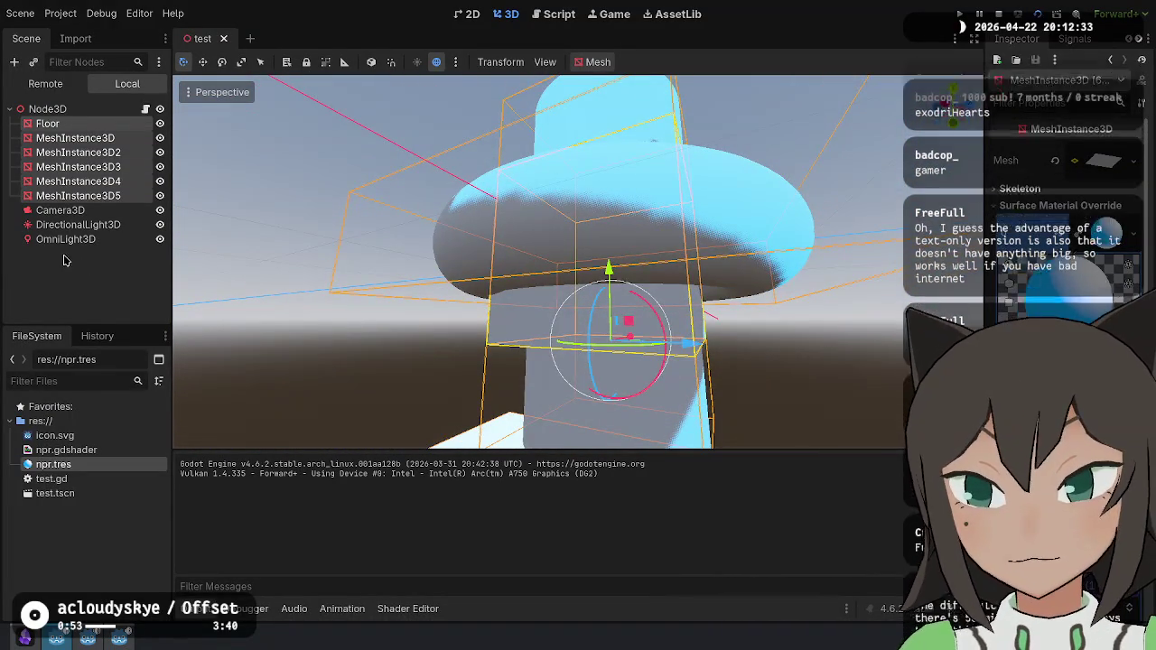
{"action": "left_click", "coordinate": [67, 242]}
{"action": "left_click", "coordinate": [117, 226]}
{"action": "key", "text": "f"}
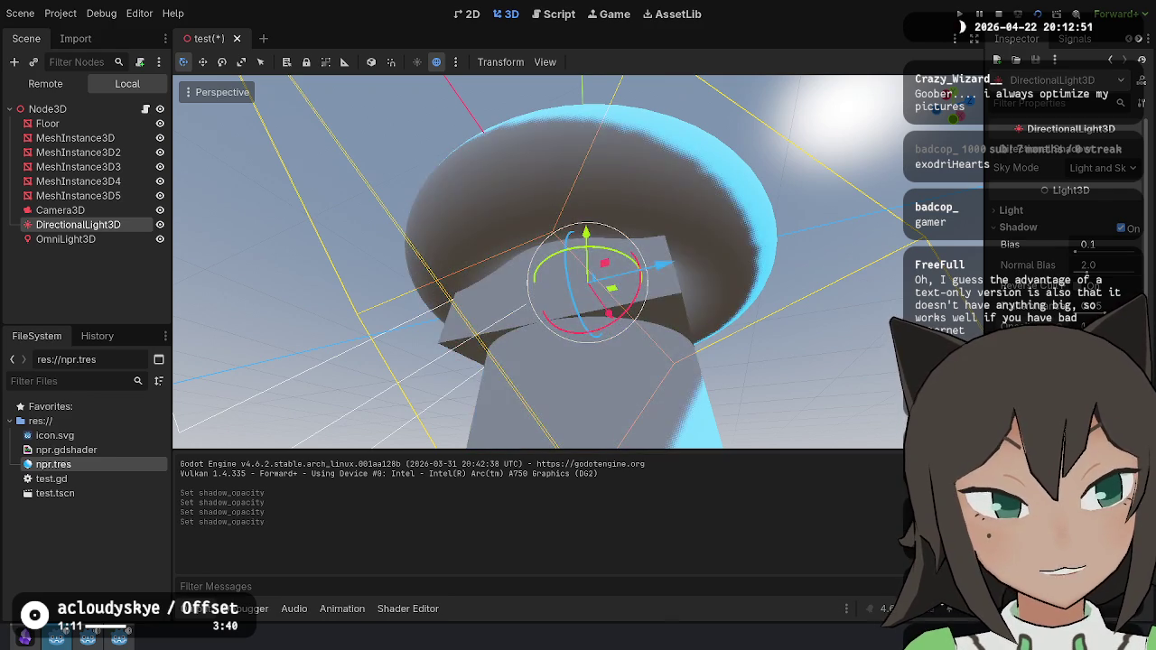
{"action": "mouse_move", "coordinate": [906, 262]}
{"action": "left_mouse_down"}
{"action": "mouse_move", "coordinate": [522, 318]}
{"action": "mouse_move", "coordinate": [547, 307]}
{"action": "left_mouse_up"}
{"action": "left_click_drag", "start_coordinate": [739, 237], "coordinate": [723, 269]}
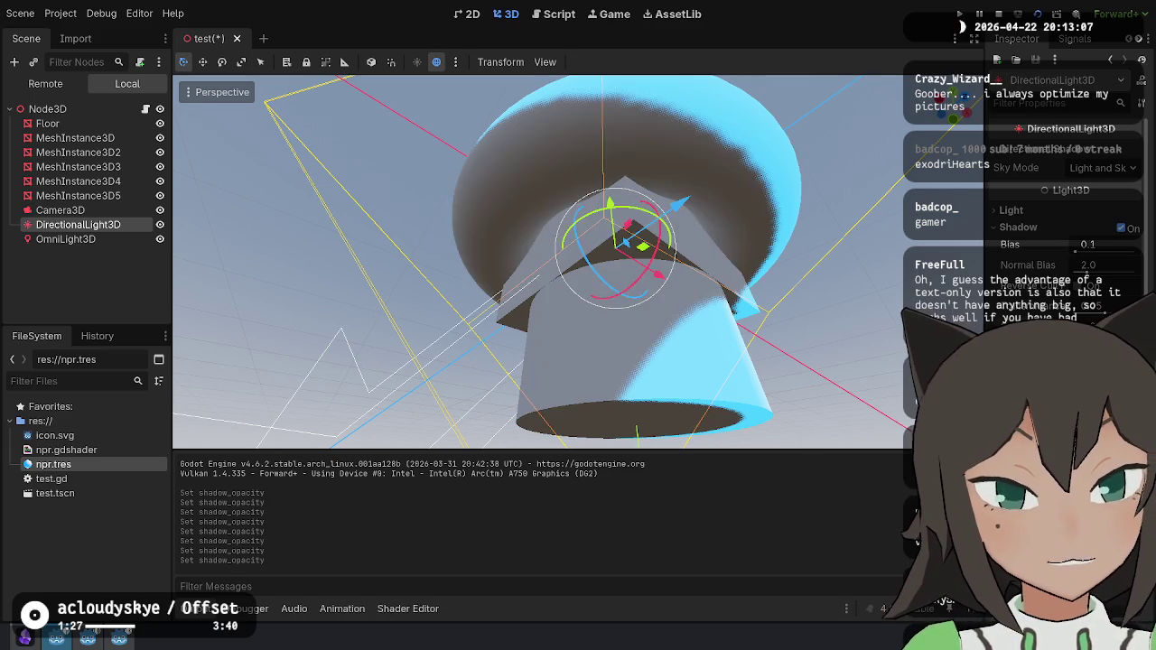
Add a WorldEnvironment child under Node3D and assign it a new Environment.
{"action": "left_click", "coordinate": [90, 109]}
{"action": "right_click", "coordinate": [99, 111]}
{"action": "left_click", "coordinate": [158, 144]}
{"action": "type", "text": "world"}
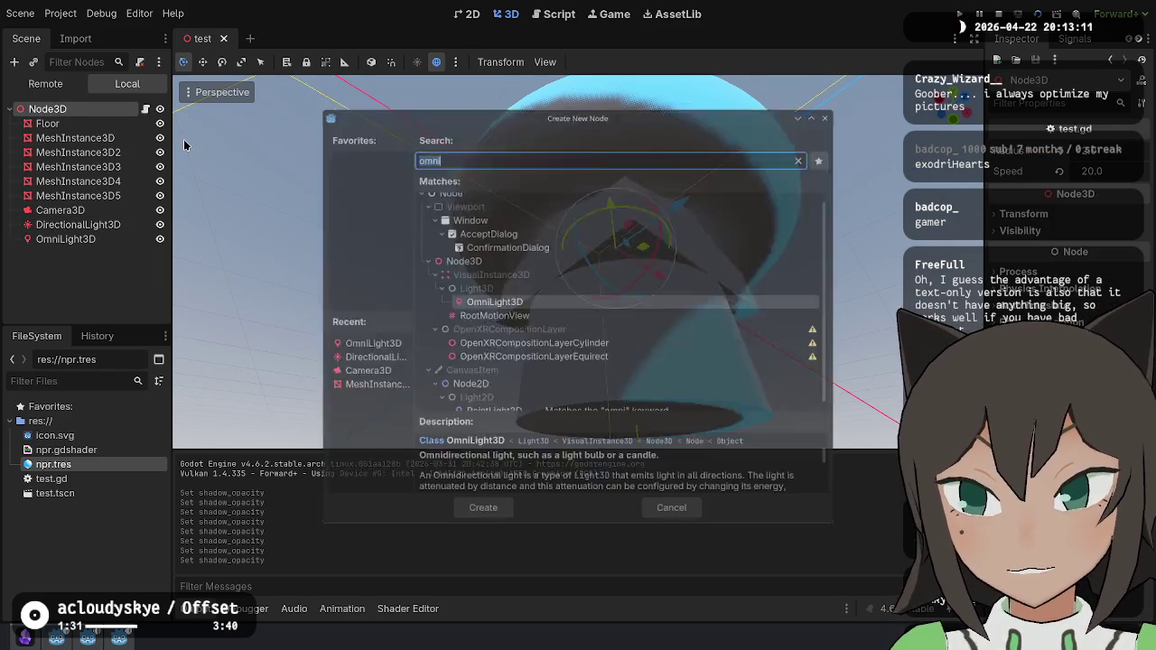
{"action": "key", "text": "Return"}
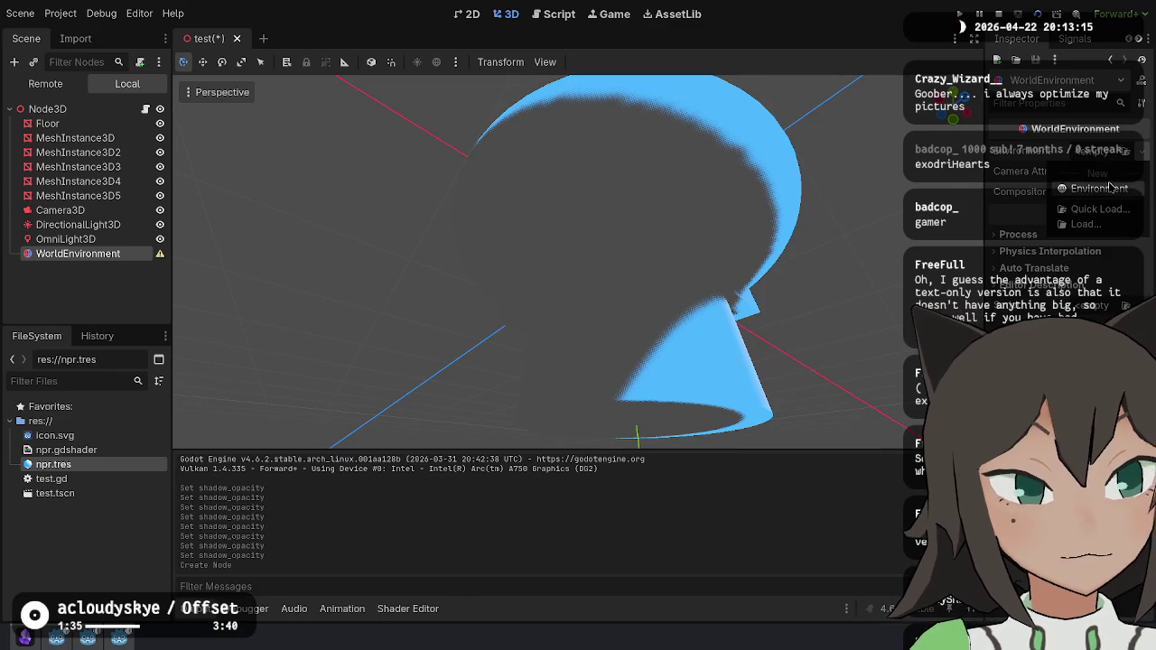
{"action": "left_click", "coordinate": [1111, 187]}
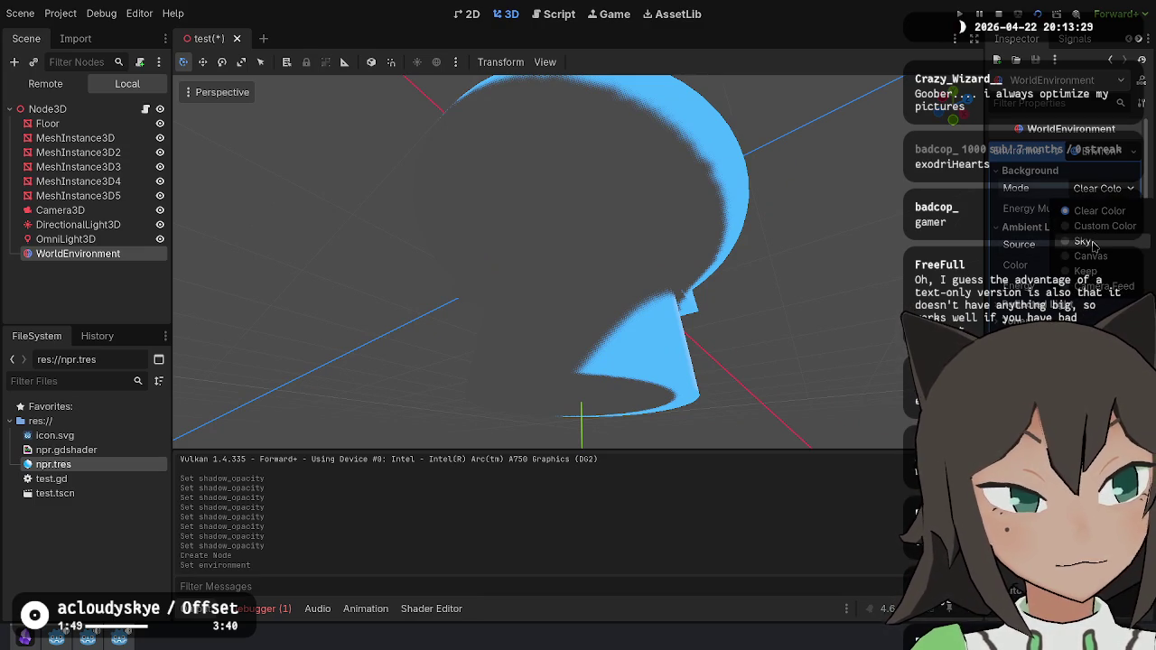
Set the Environment's Background Mode to Sky.
{"action": "left_click", "coordinate": [1089, 242]}
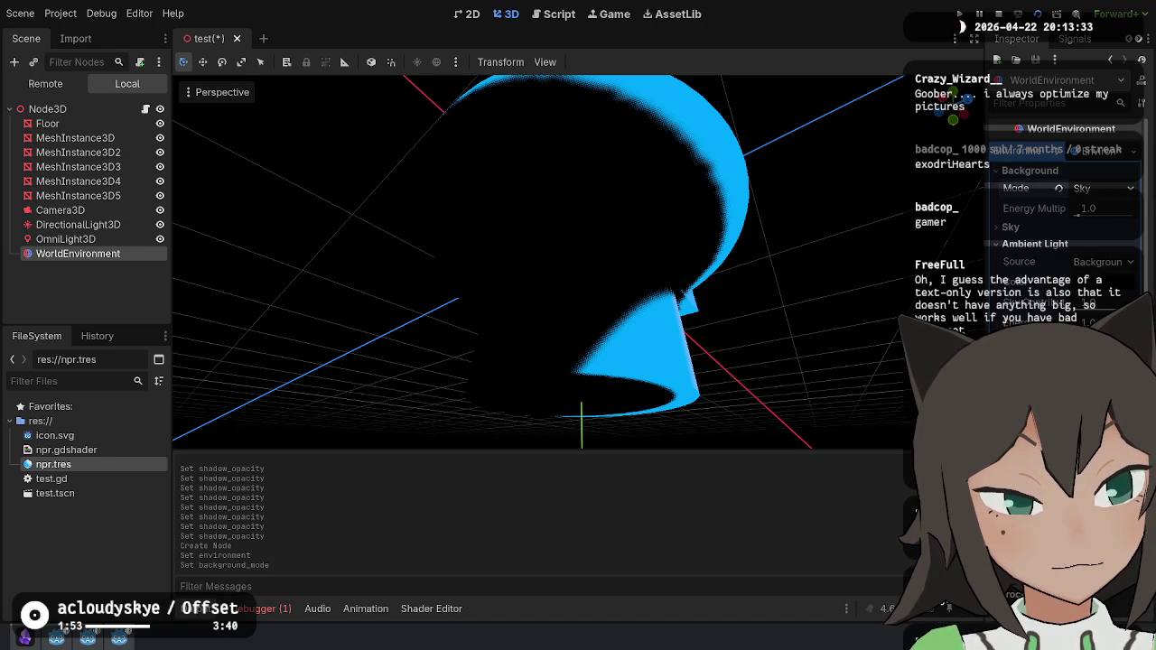
{"action": "left_click_drag", "start_coordinate": [799, 248], "coordinate": [800, 249]}
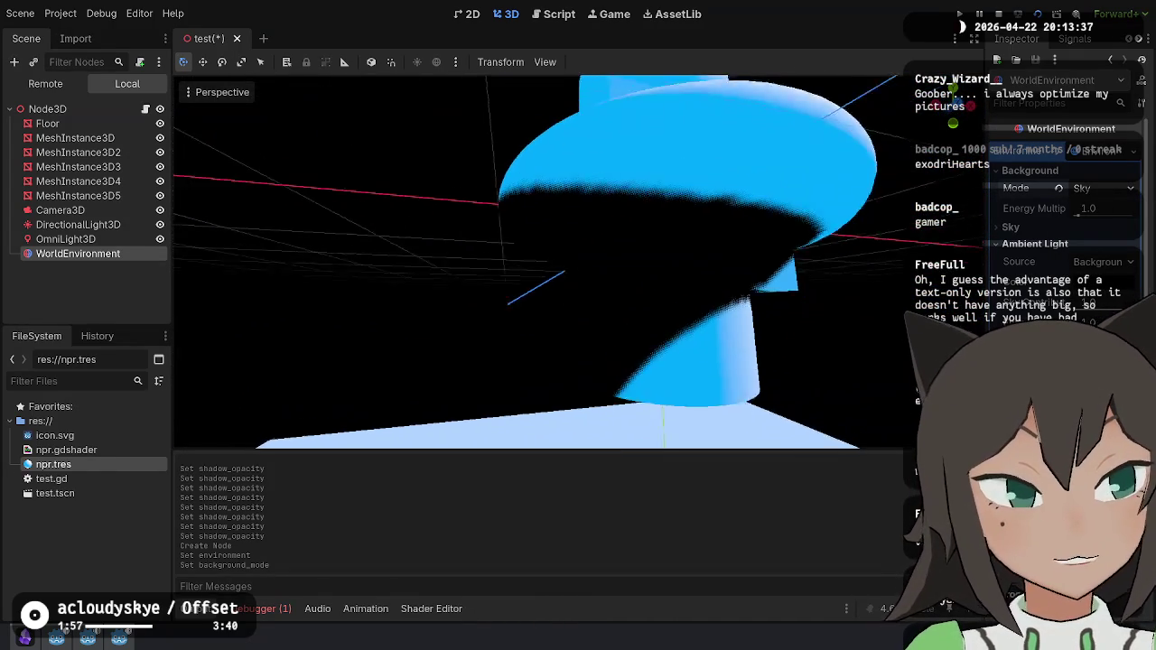
{"action": "left_click", "coordinate": [1115, 191]}
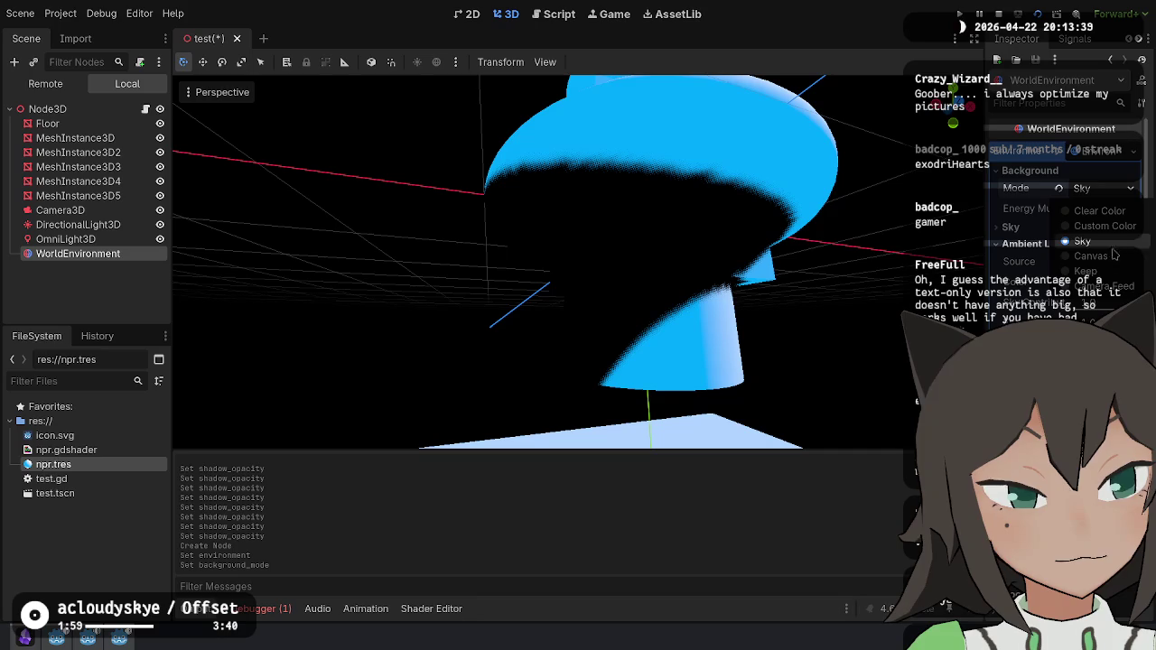
{"action": "left_click", "coordinate": [1082, 241]}
Create a new Sky resource with a procedural sky material, then collapse its properties.
{"action": "left_click", "coordinate": [1037, 230]}
{"action": "left_click", "coordinate": [1088, 246]}
{"action": "left_click", "coordinate": [1095, 260]}
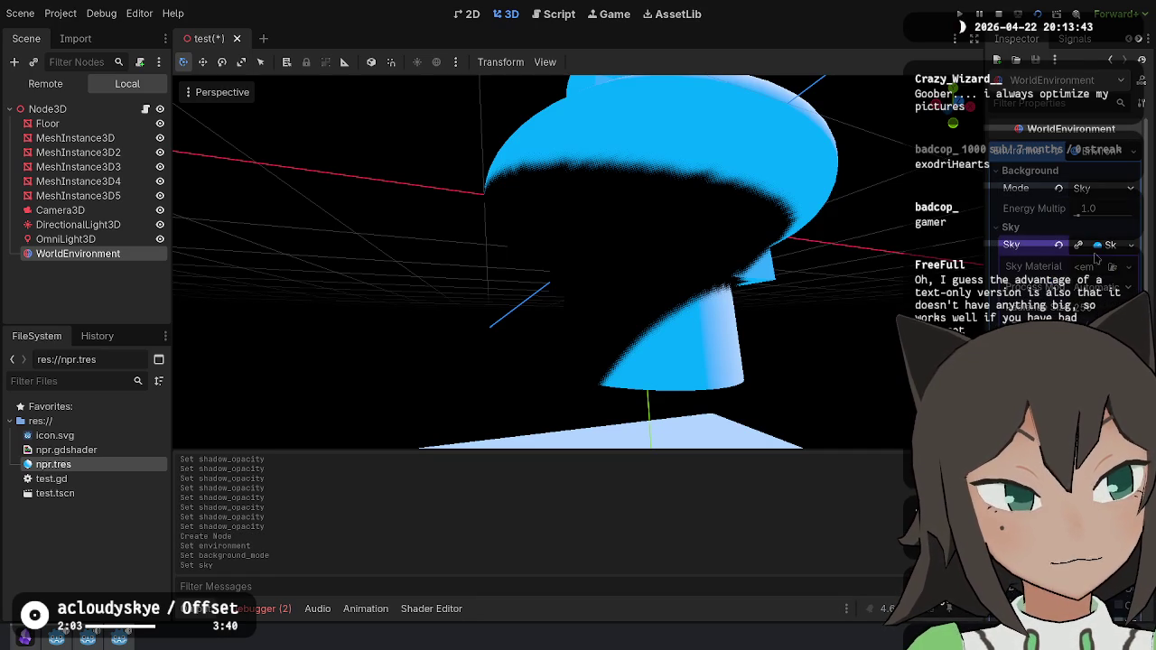
{"action": "left_click", "coordinate": [1093, 269]}
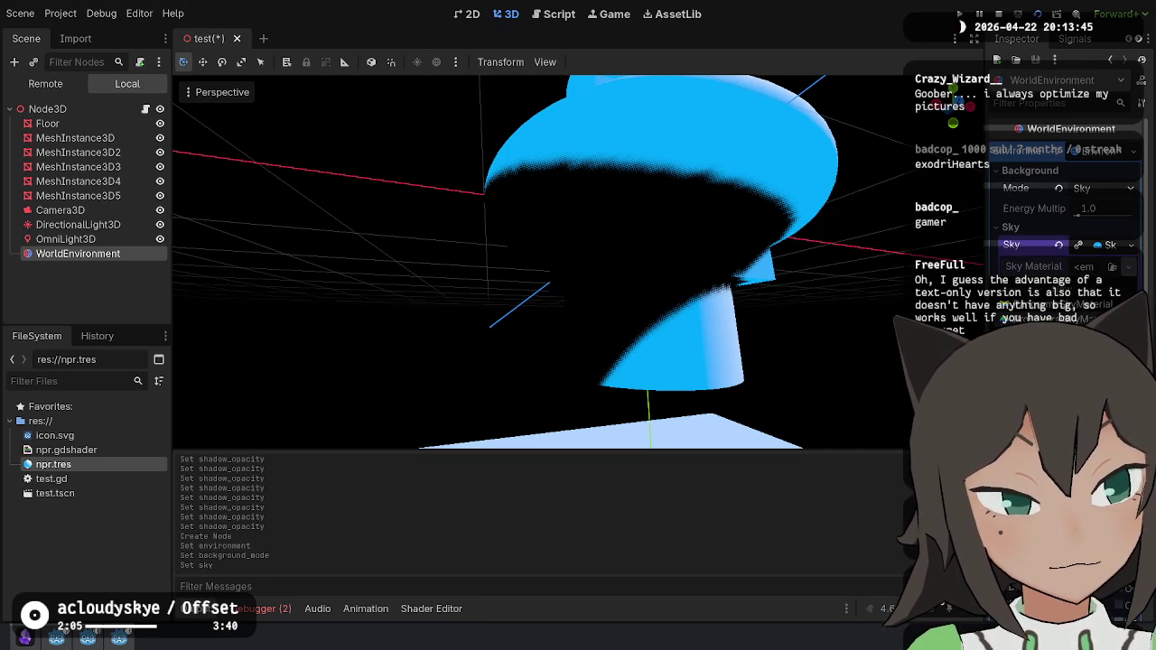
{"action": "left_click", "coordinate": [1084, 305]}
{"action": "scroll", "coordinate": [717, 249], "scroll_direction": "down", "scroll_amount": 5}
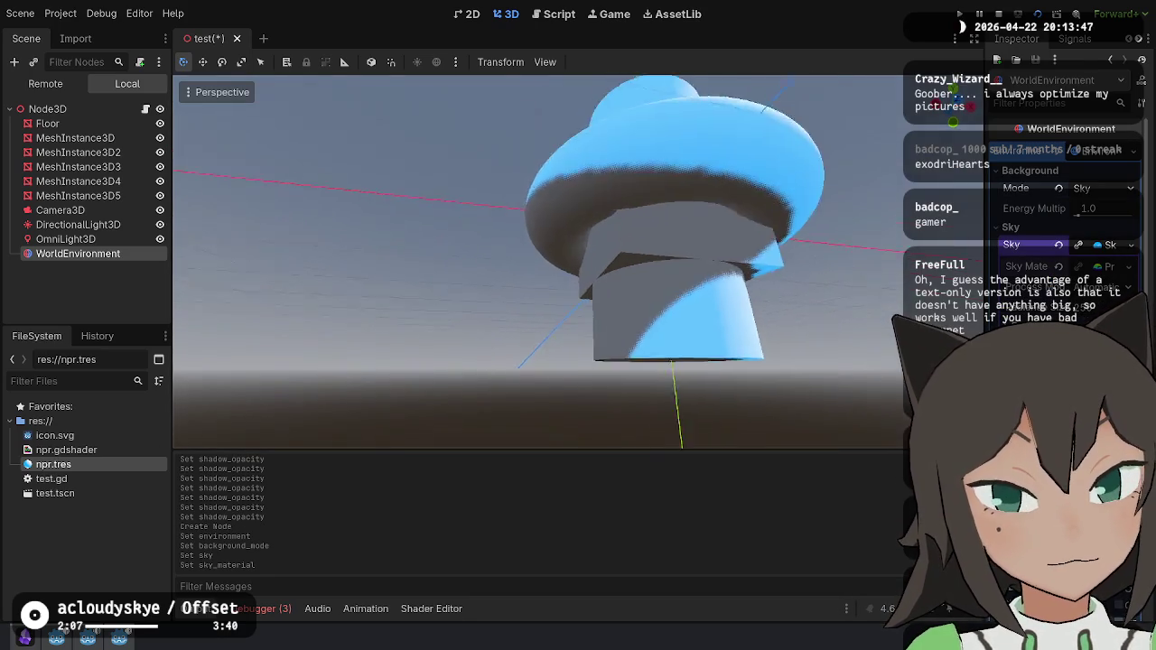
{"action": "scroll", "coordinate": [538, 262], "scroll_direction": "up", "scroll_amount": 5}
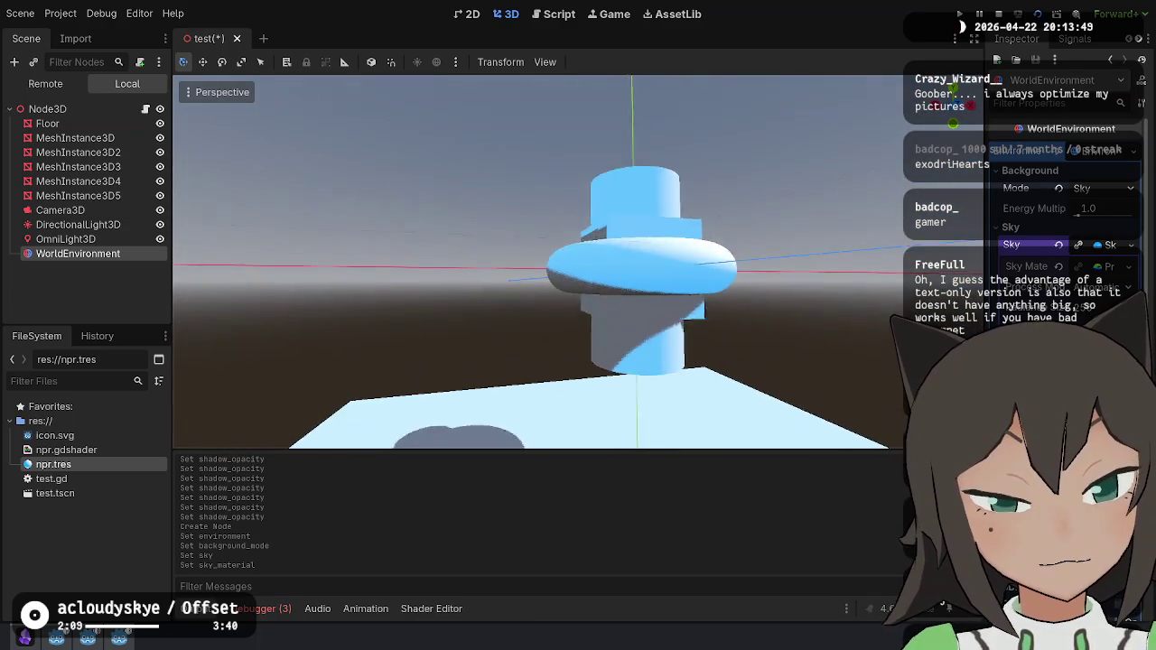
{"action": "scroll", "coordinate": [614, 261], "scroll_direction": "up", "scroll_amount": 3}
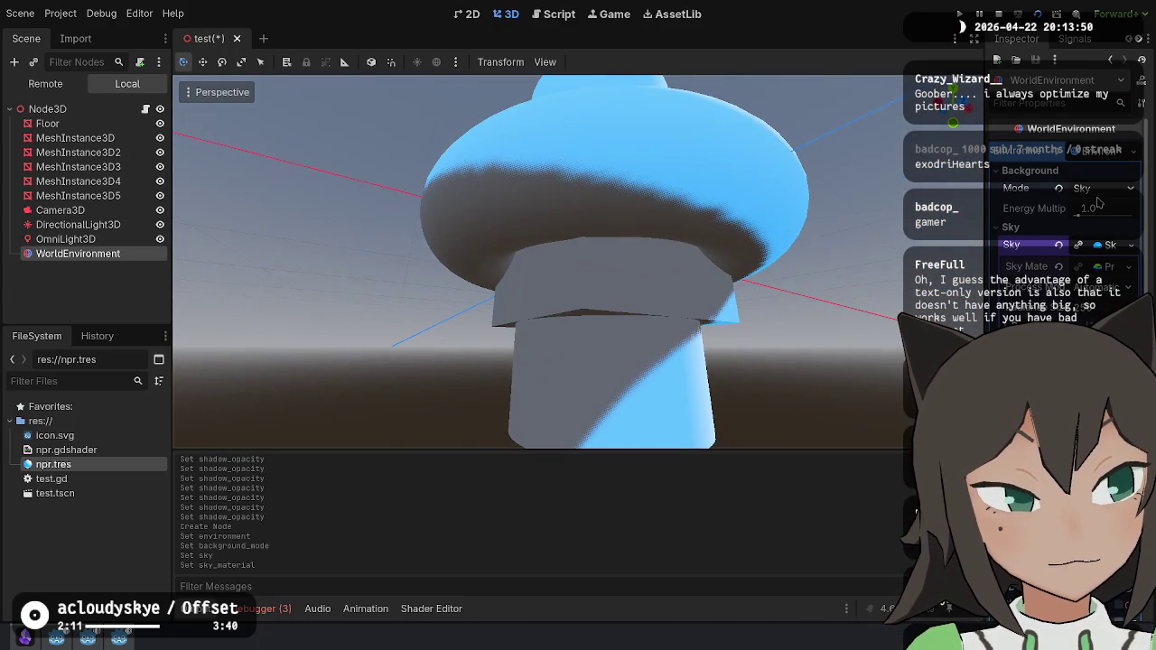
{"action": "left_click", "coordinate": [1116, 245]}
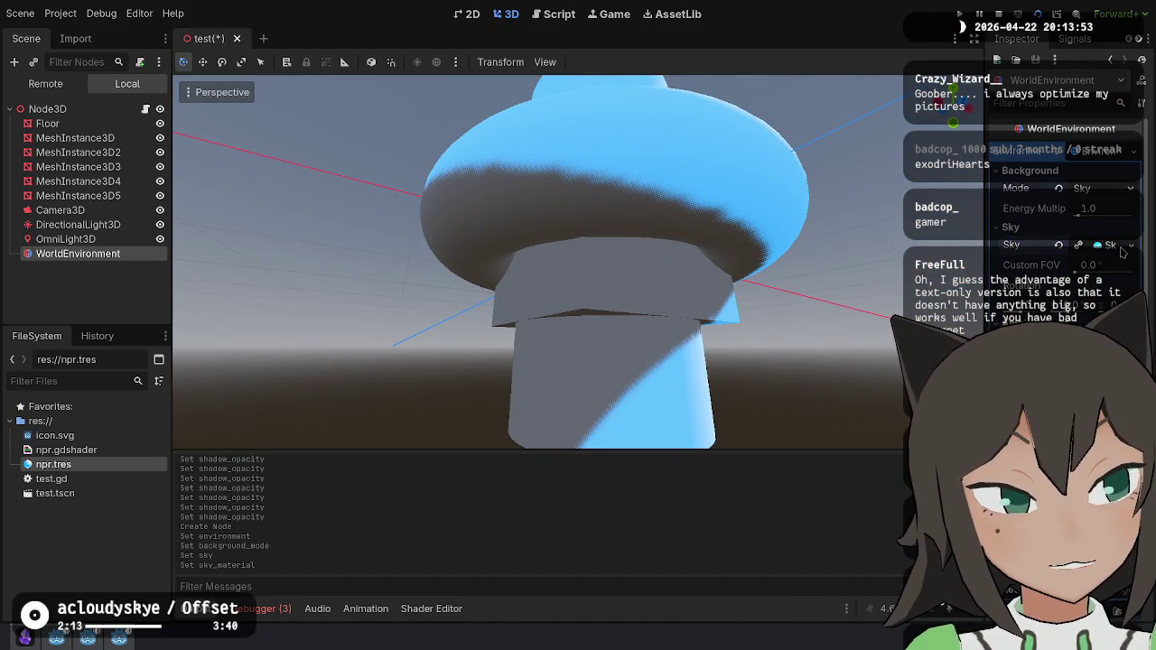
Remove the sky, switch the background to Custom Color in light cyan, and save.
{"action": "left_click", "coordinate": [1059, 245]}
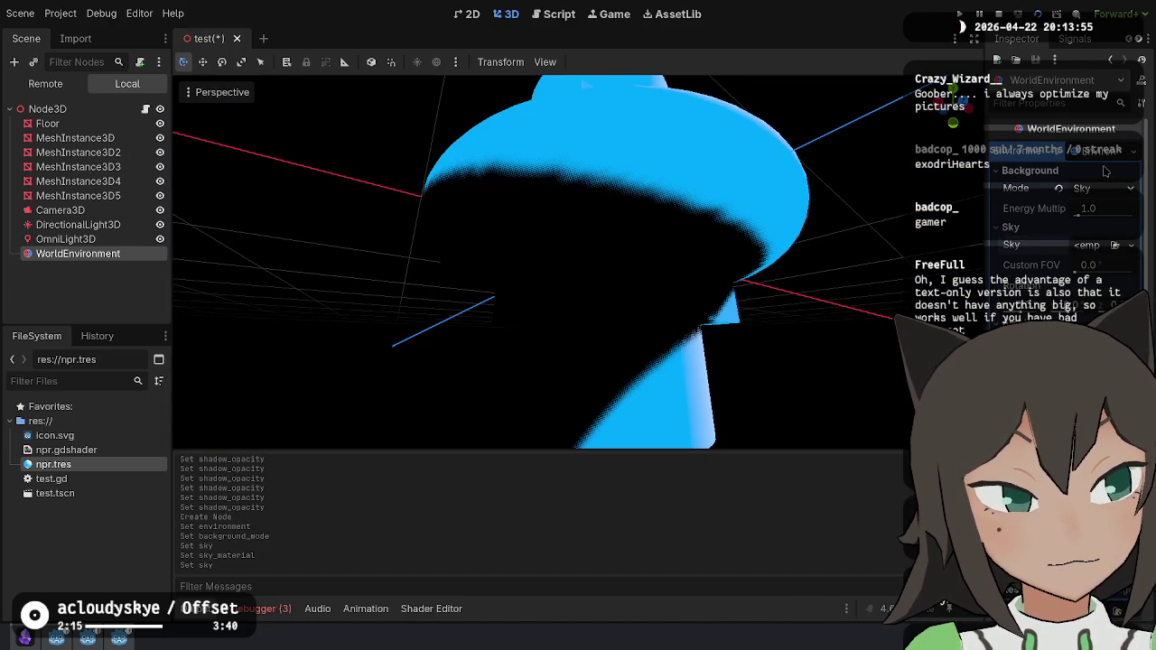
{"action": "left_click", "coordinate": [1059, 189]}
{"action": "left_click", "coordinate": [1117, 192]}
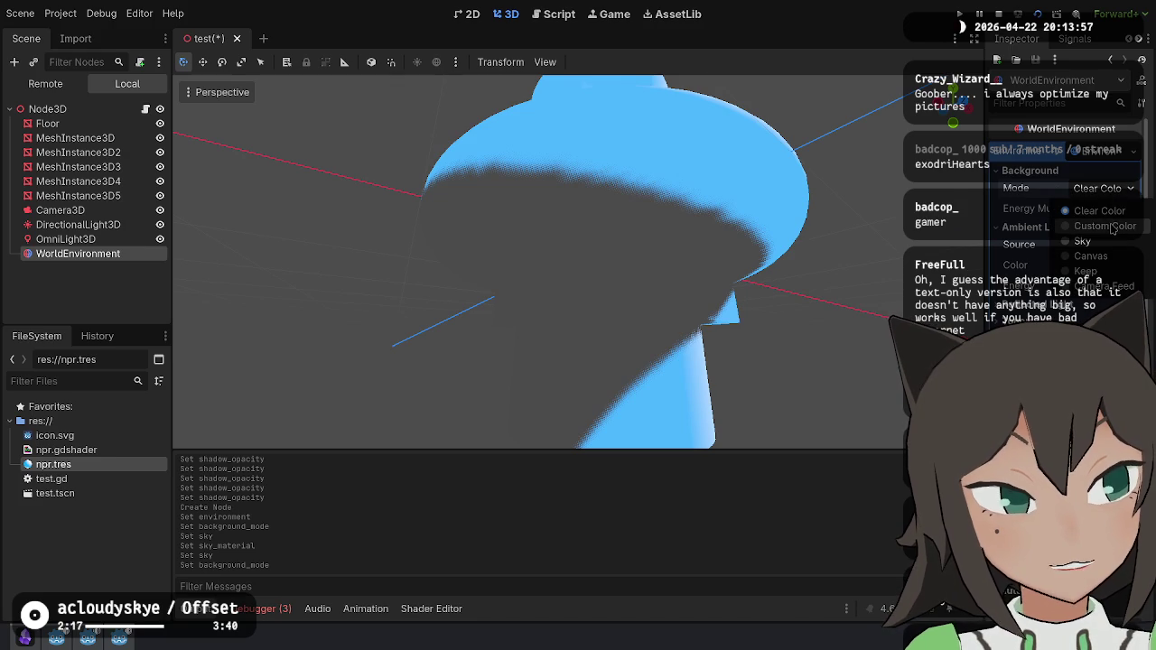
{"action": "left_click", "coordinate": [1105, 226]}
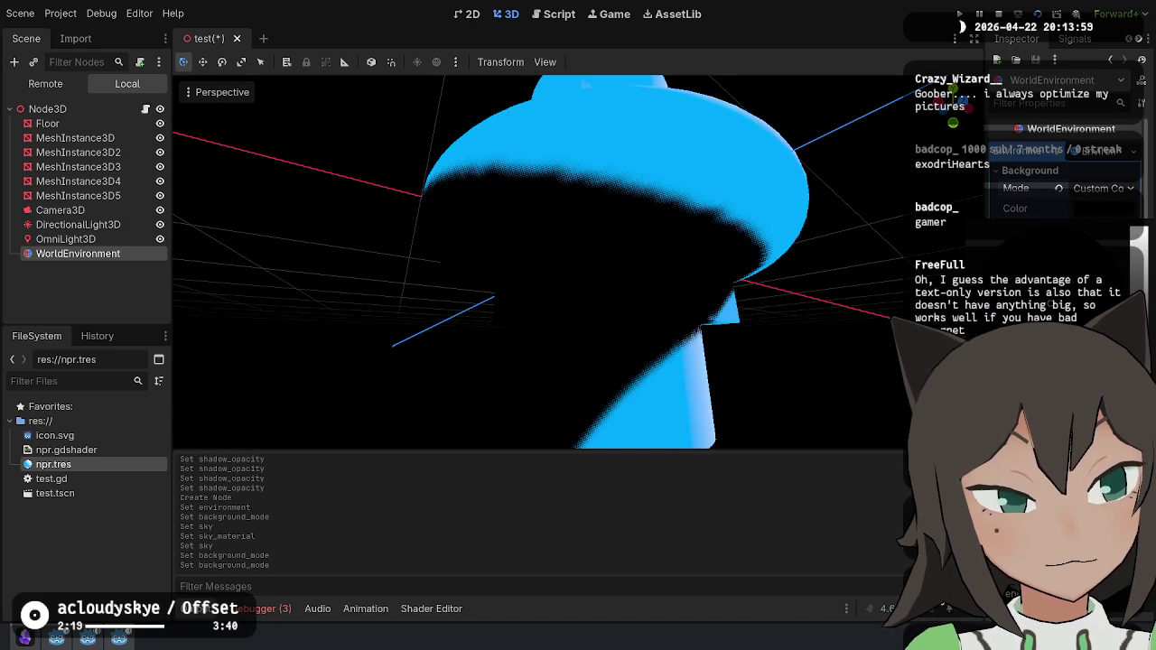
{"action": "left_click", "coordinate": [1104, 208]}
{"action": "left_click", "coordinate": [1042, 227]}
{"action": "left_click_drag", "start_coordinate": [1042, 226], "coordinate": [997, 249]}
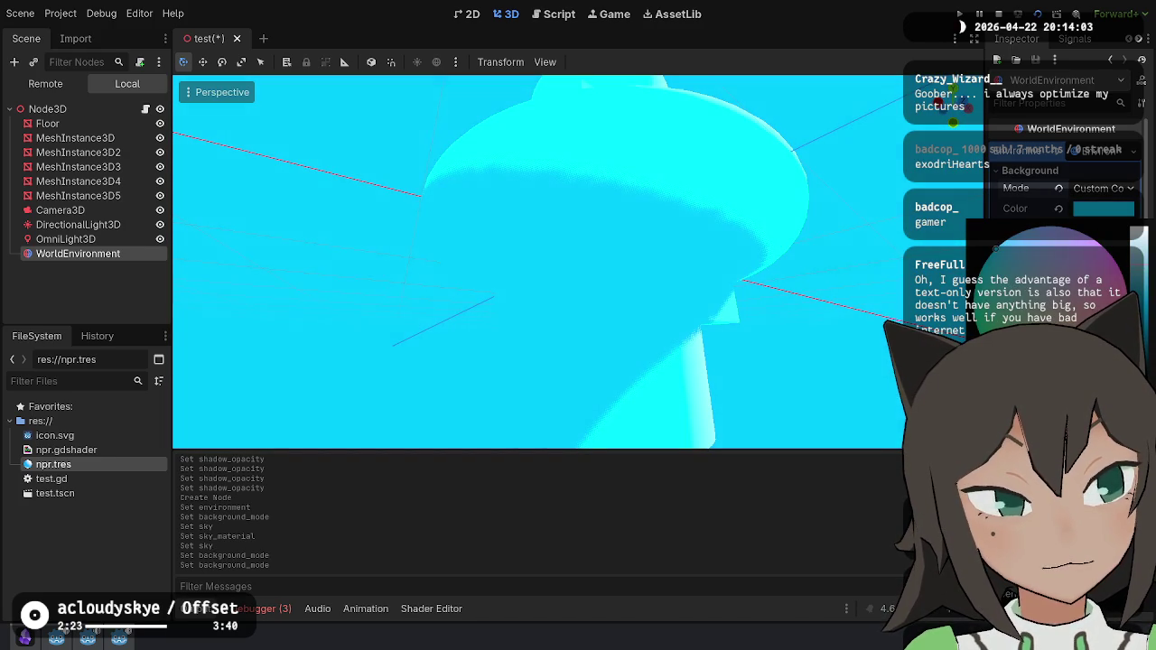
{"action": "left_click", "coordinate": [677, 289]}
{"action": "scroll", "coordinate": [677, 289], "scroll_direction": "down", "scroll_amount": 5}
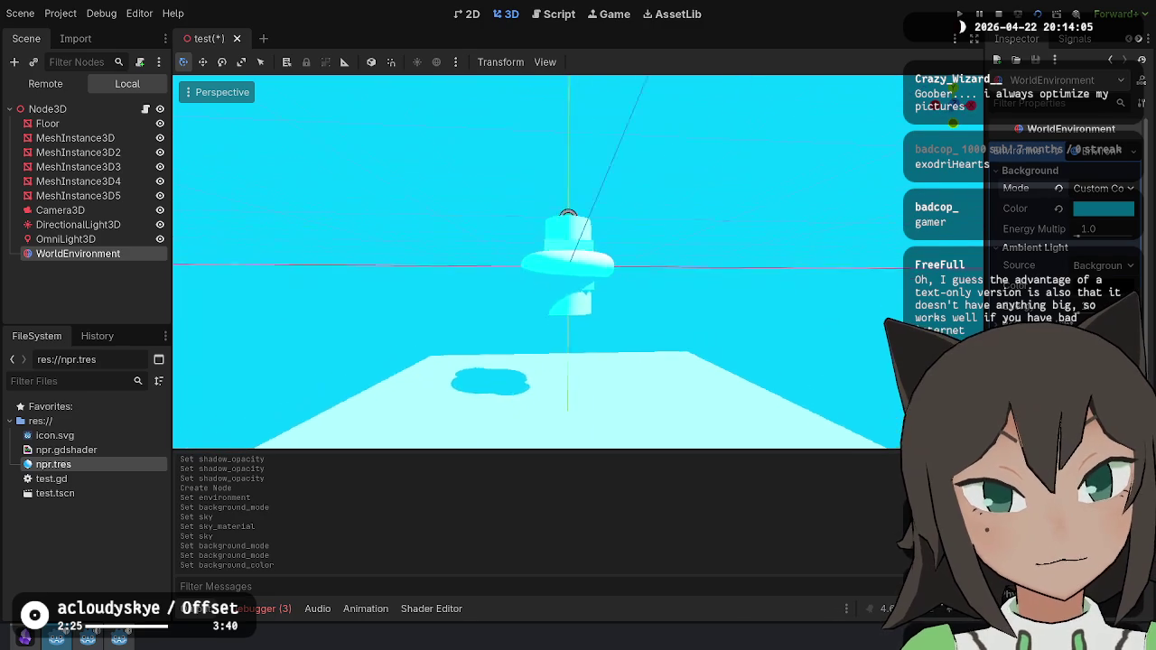
{"action": "scroll", "coordinate": [676, 284], "scroll_direction": "up", "scroll_amount": 3}
{"action": "key", "text": "ctrl+s"}
Change the background colour to a paler sky blue, viewing the scene from below.
{"action": "scroll", "coordinate": [676, 284], "scroll_direction": "up", "scroll_amount": 3}
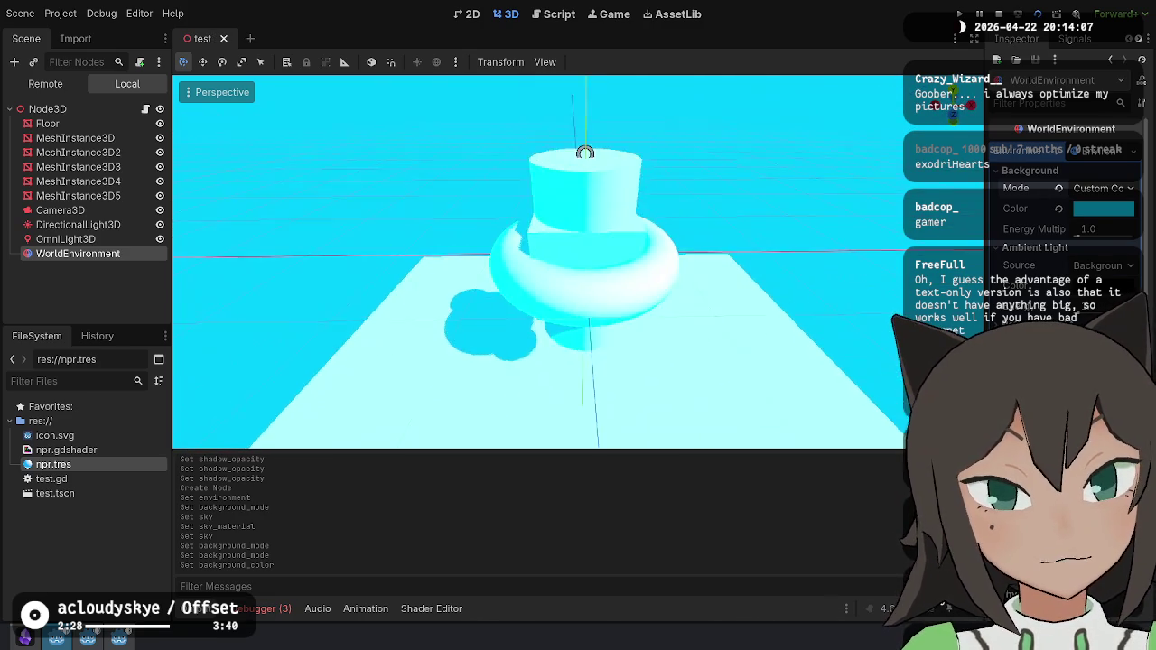
{"action": "left_click_drag", "start_coordinate": [677, 283], "coordinate": [657, 262]}
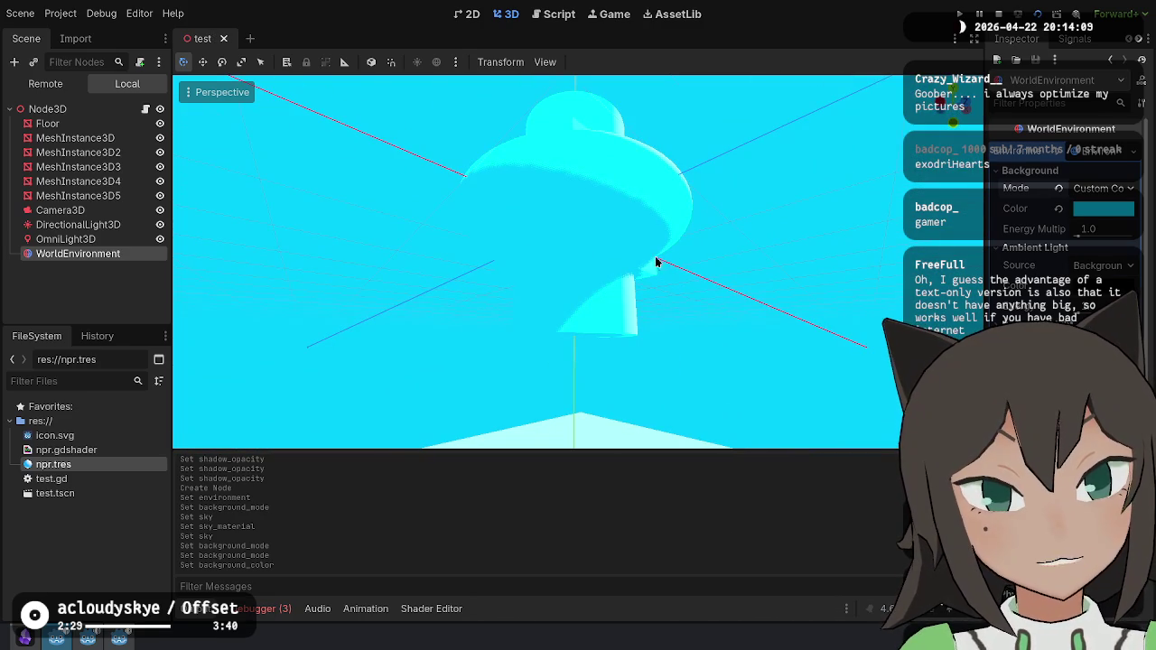
{"action": "scroll", "coordinate": [659, 221], "scroll_direction": "up", "scroll_amount": 2}
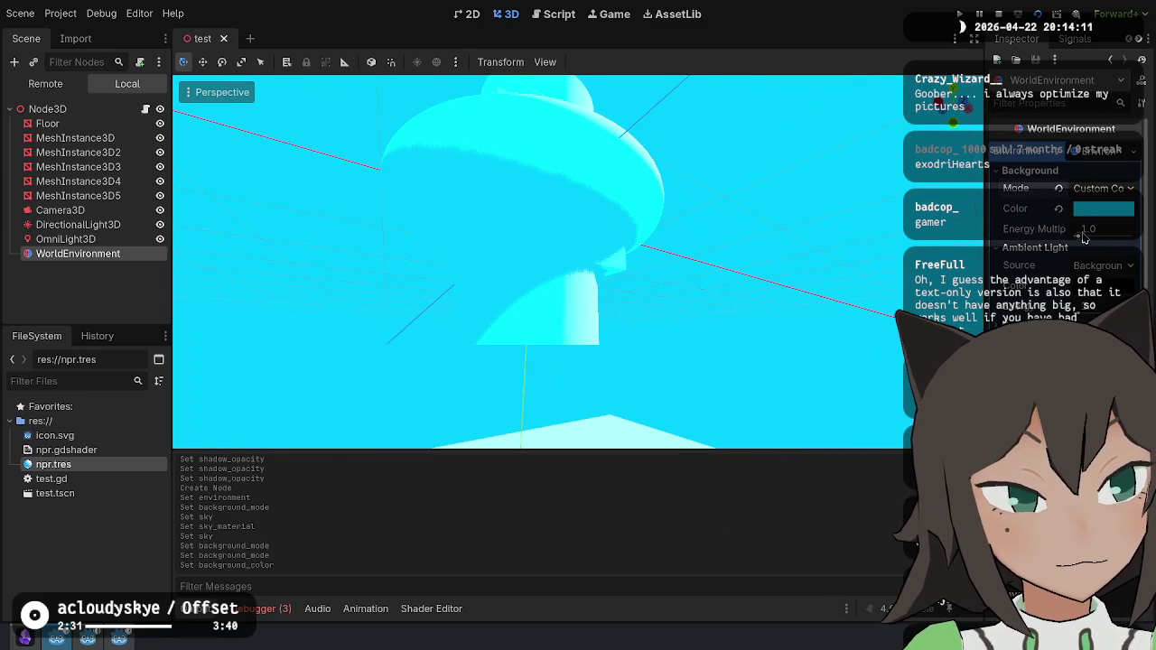
{"action": "left_click", "coordinate": [1104, 208]}
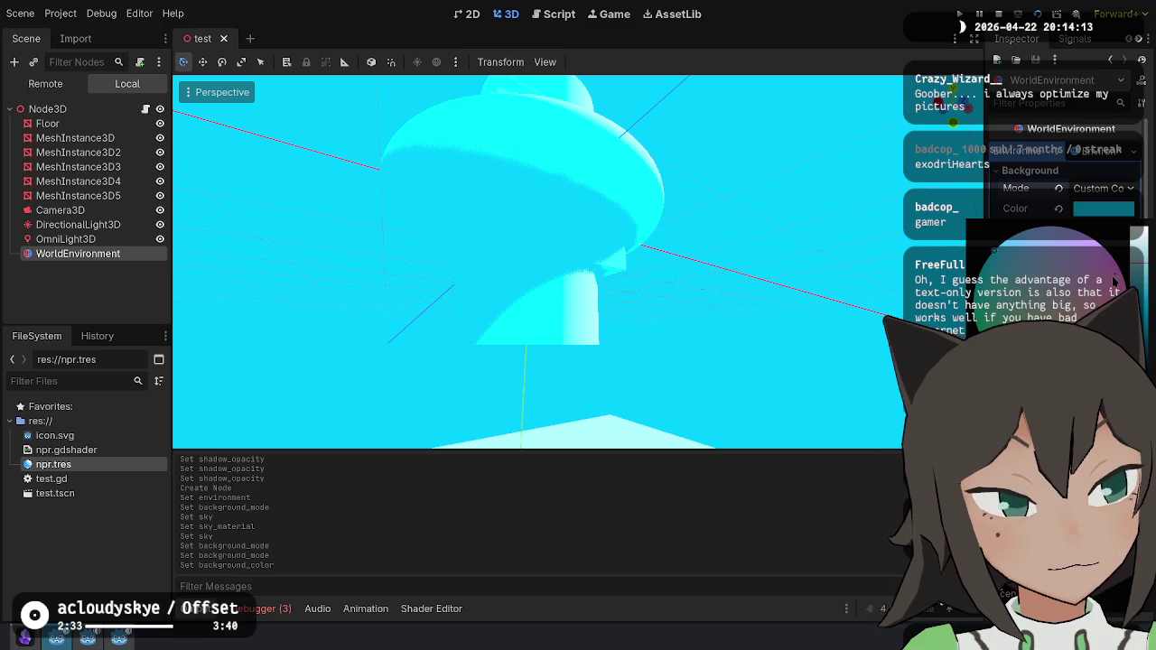
{"action": "left_click_drag", "start_coordinate": [1131, 271], "coordinate": [1141, 261]}
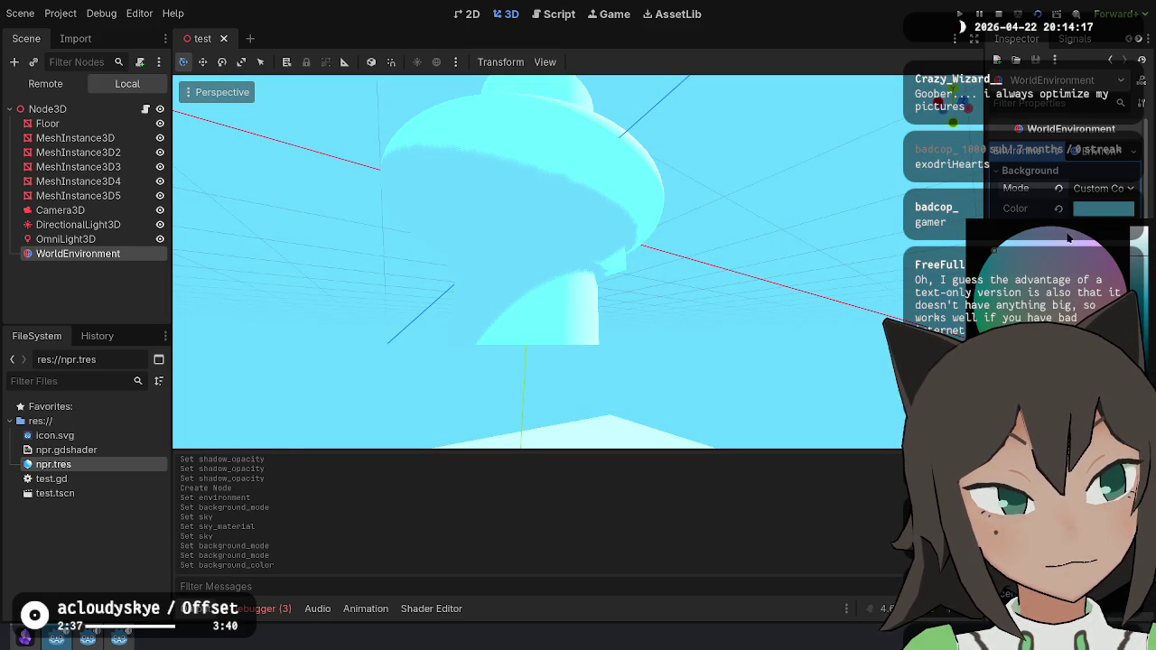
{"action": "key", "text": "Escape"}
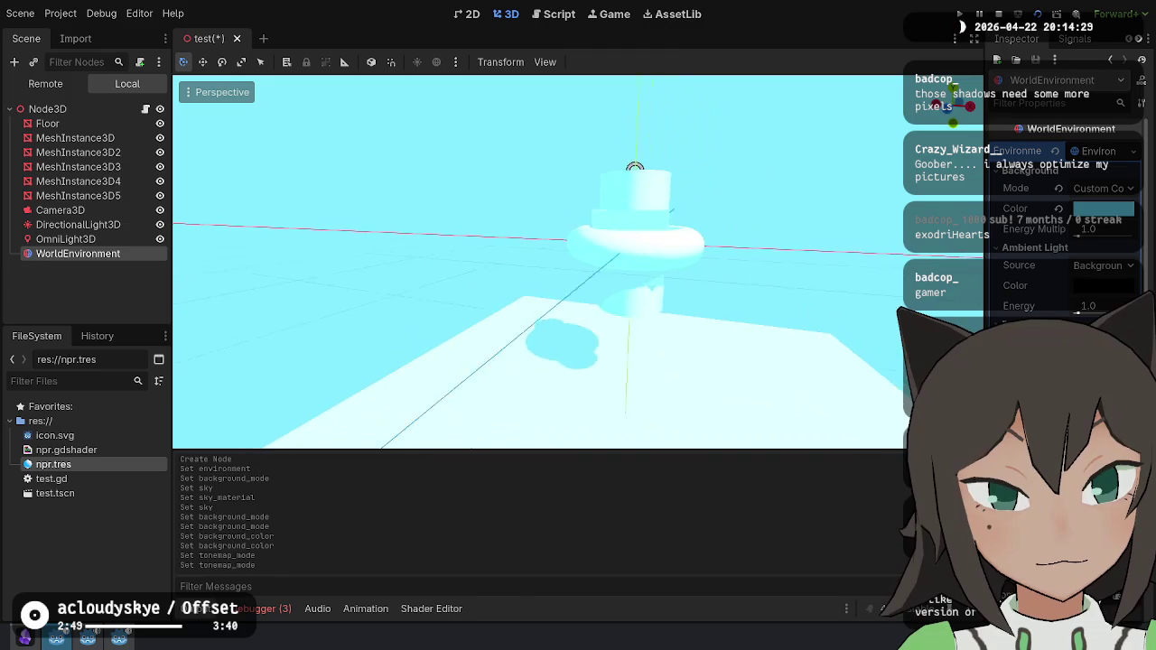
Save the scene and test-run the game, then close it.
{"action": "key", "text": "ctrl+s"}
{"action": "left_click", "coordinate": [1057, 13]}
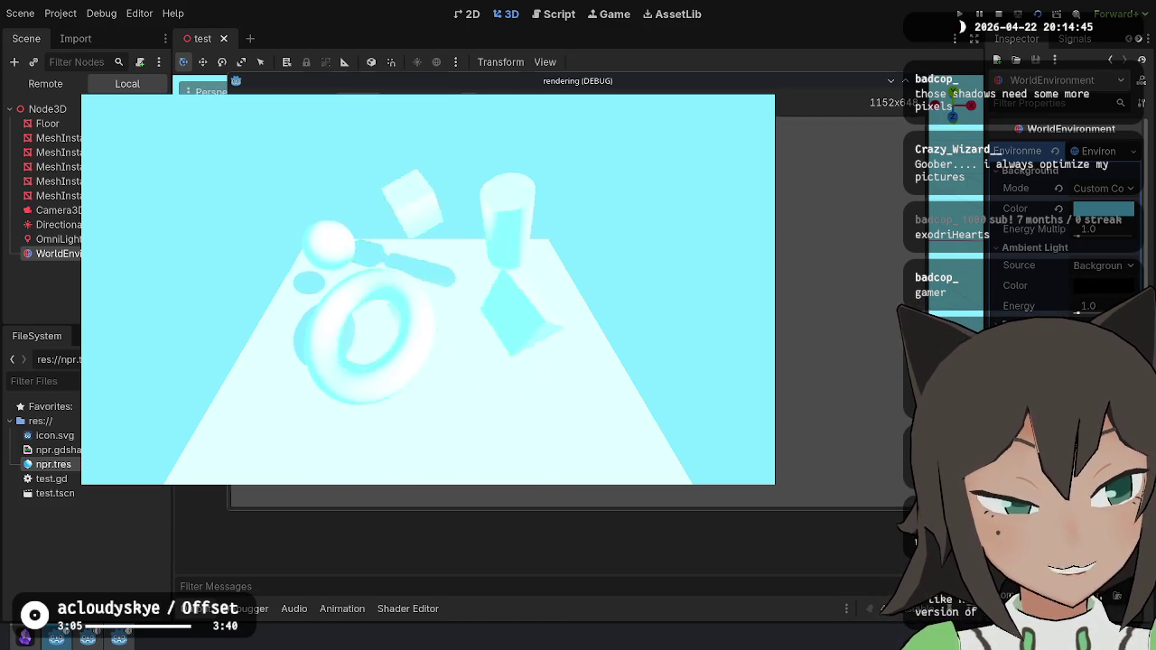
{"action": "key", "text": "F8"}
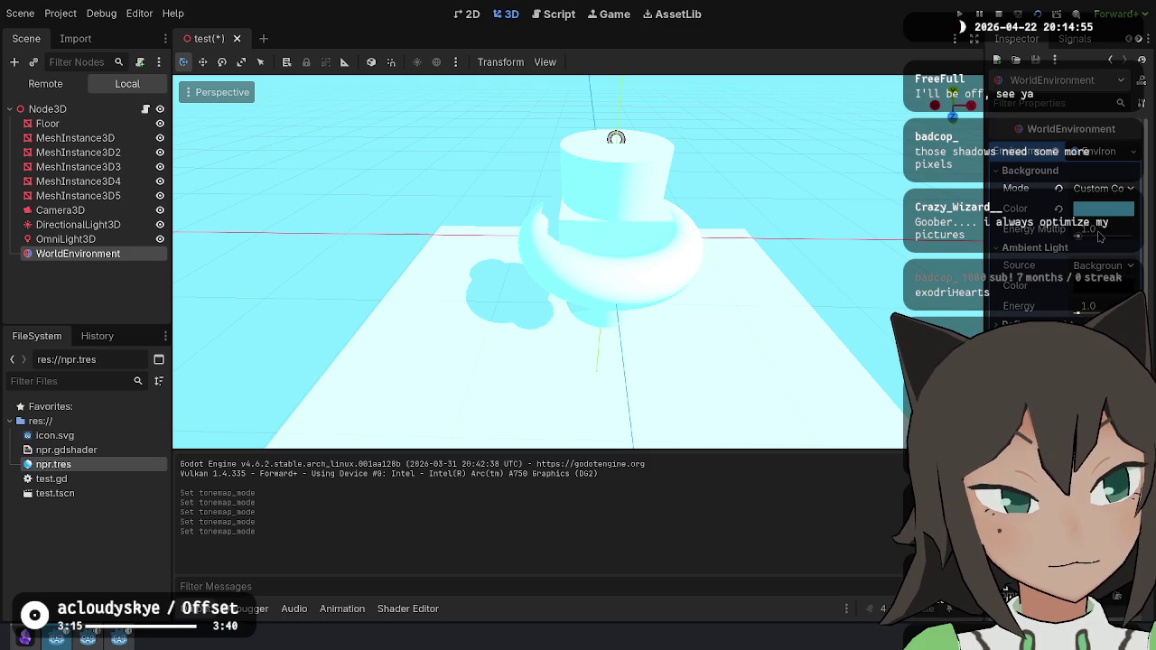
Make the background a more saturated cyan, test-run it again, and save.
{"action": "left_click", "coordinate": [1111, 211]}
{"action": "left_click_drag", "start_coordinate": [1134, 263], "coordinate": [1139, 269]}
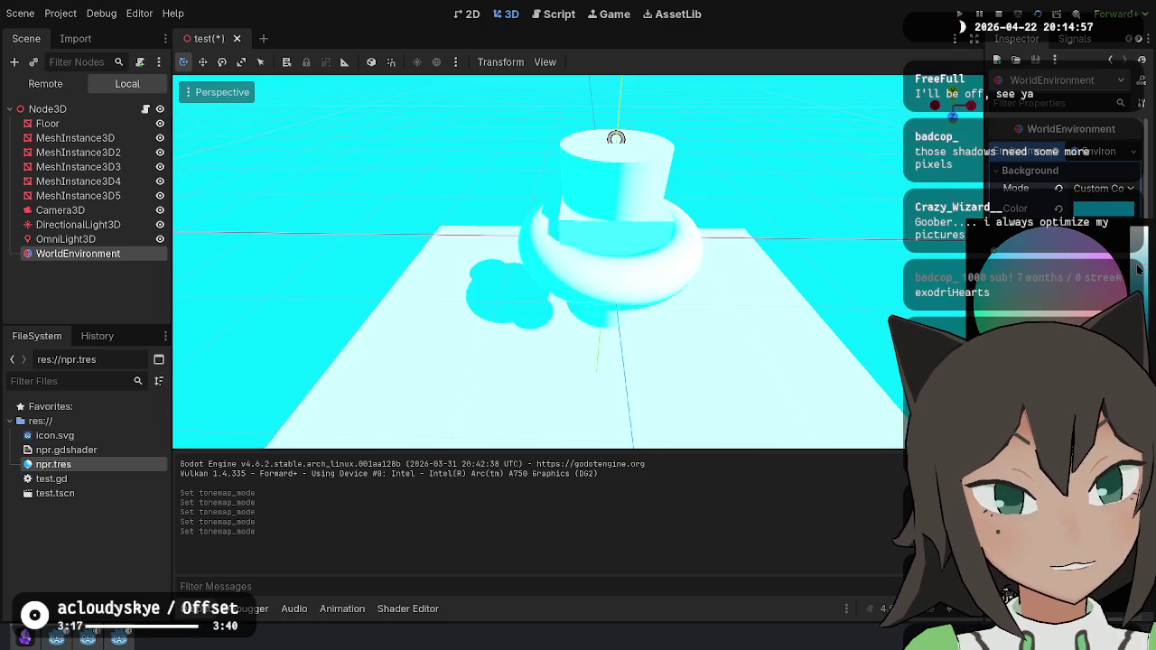
{"action": "key", "text": "F5"}
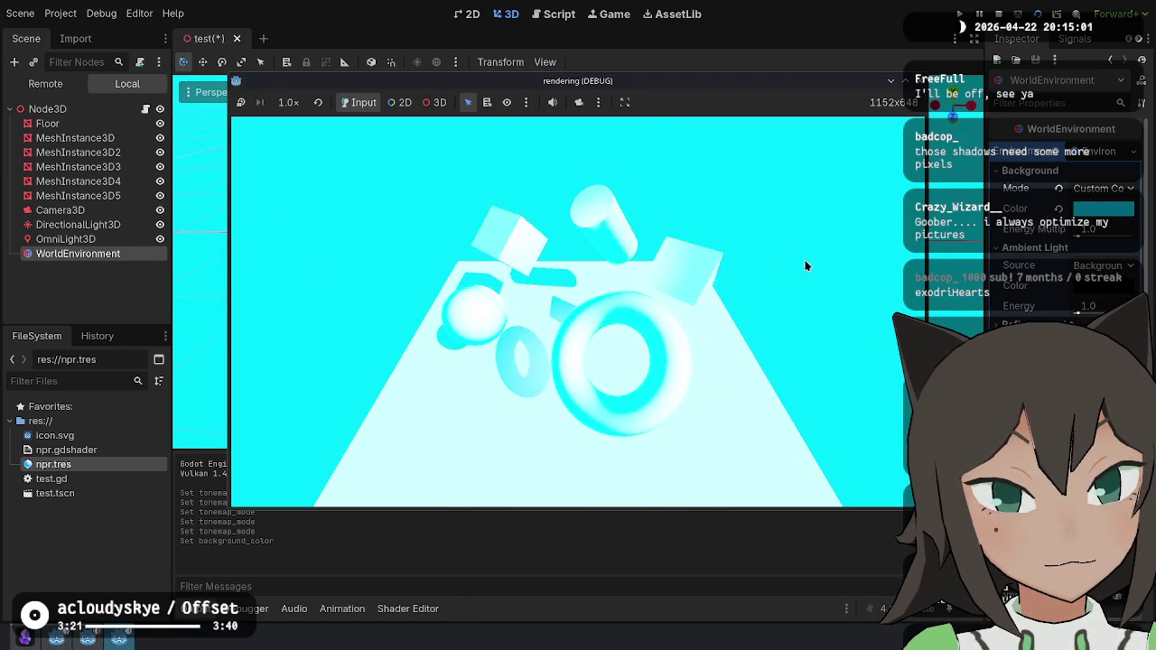
{"action": "key", "text": "F8"}
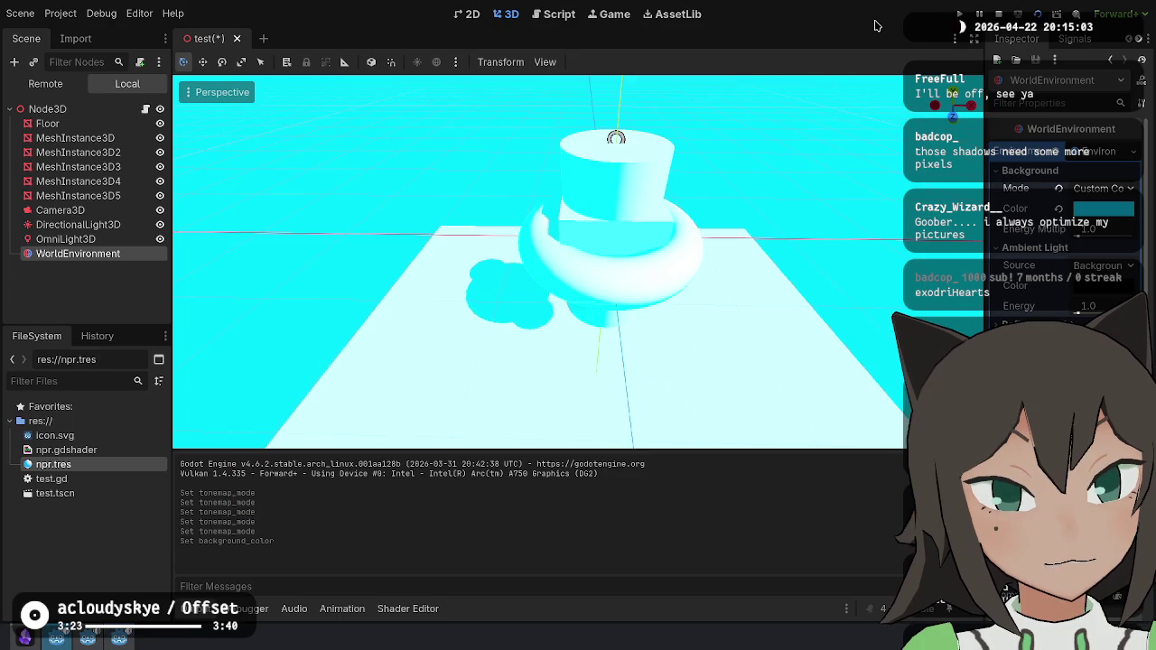
{"action": "key", "text": "ctrl+s"}
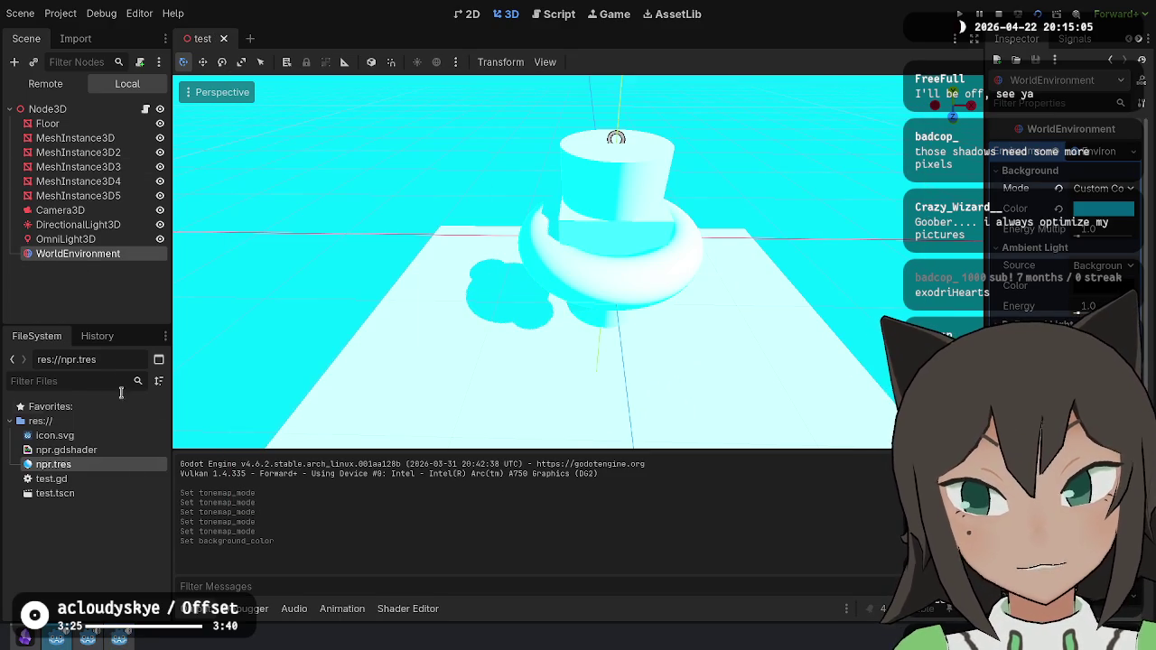
{"action": "left_click", "coordinate": [99, 452]}
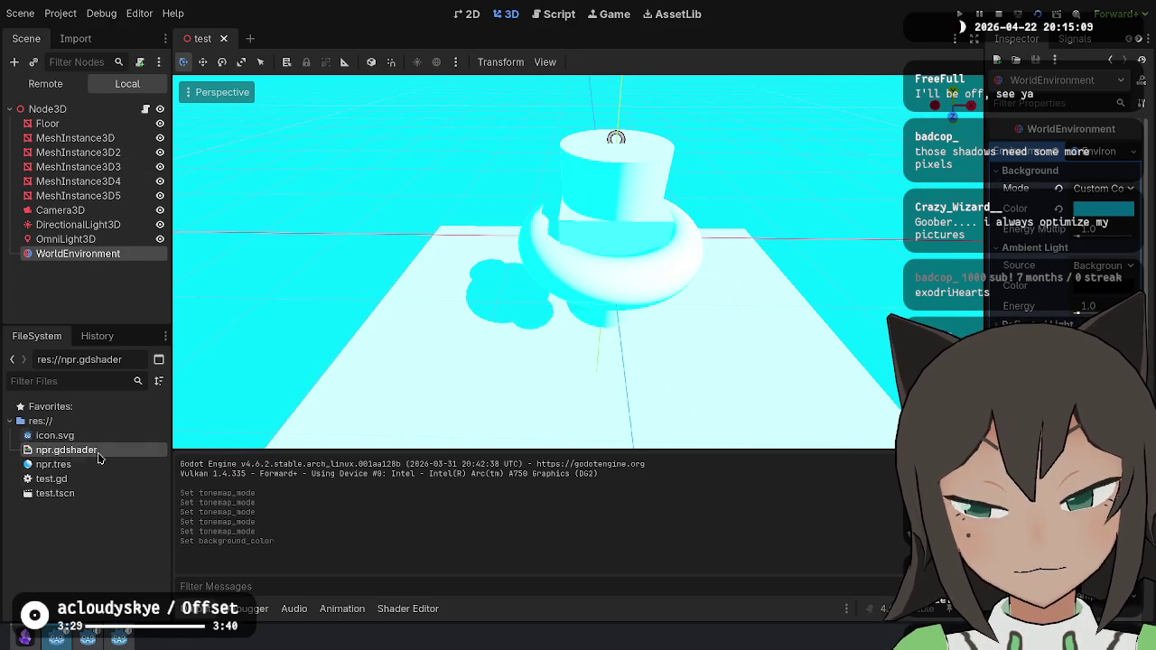
View the npr.gdshader code, then change an npr.tres gradient stop from blue to red.
{"action": "double_click", "coordinate": [91, 454]}
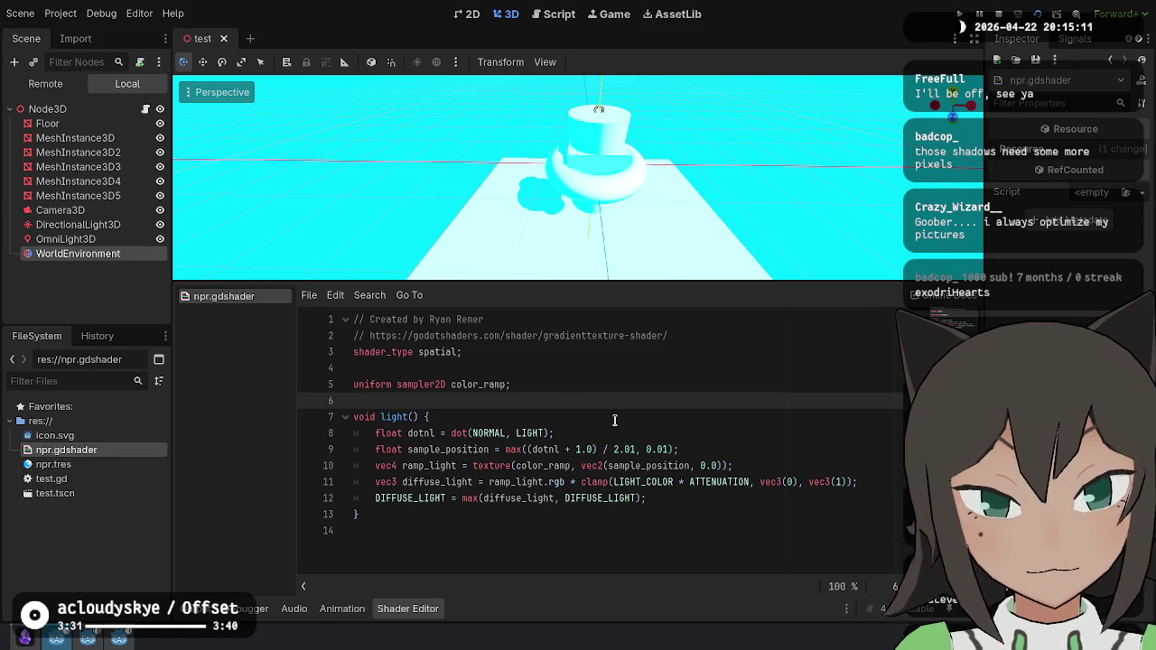
{"action": "left_click", "coordinate": [662, 552]}
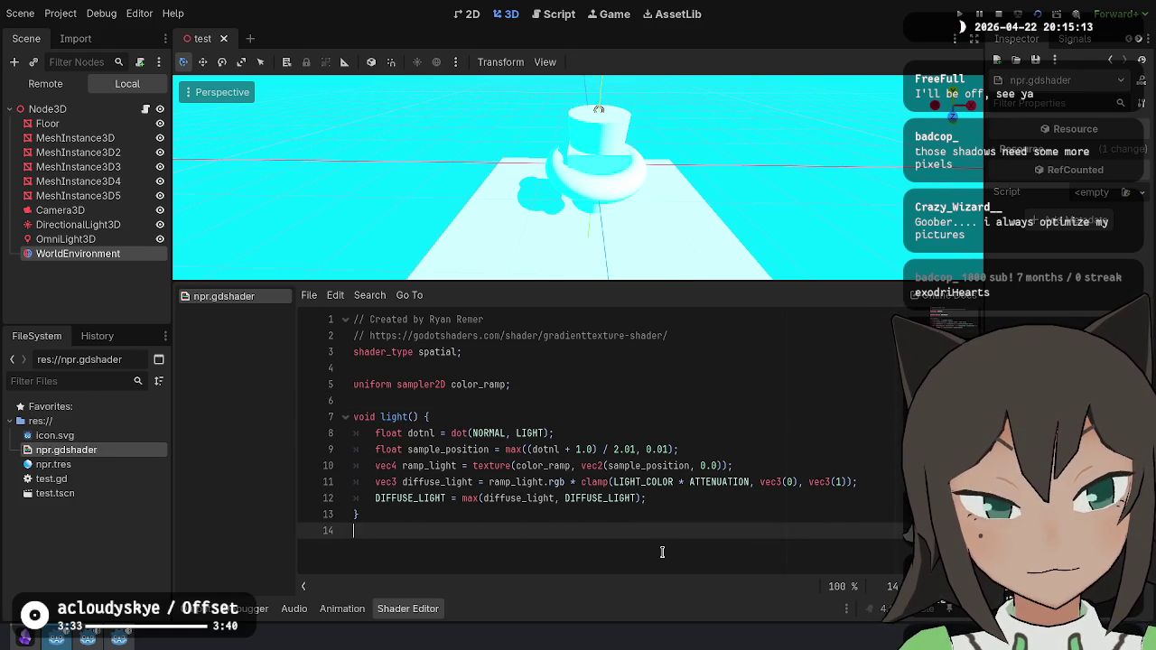
{"action": "left_click", "coordinate": [85, 464]}
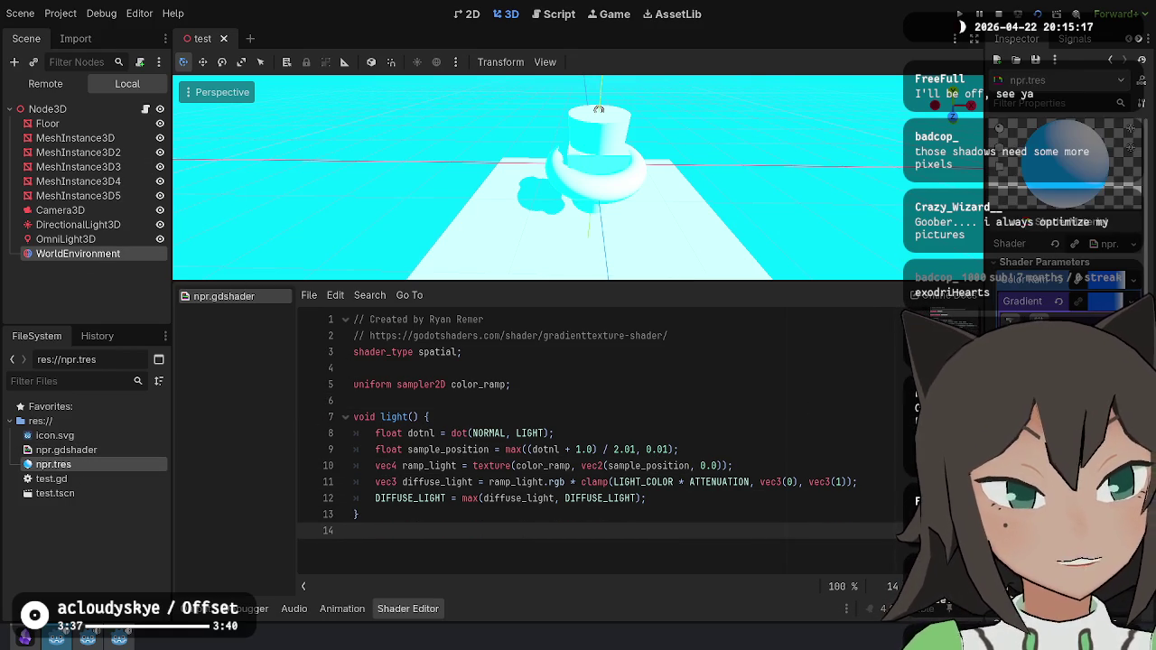
{"action": "left_click", "coordinate": [1039, 318]}
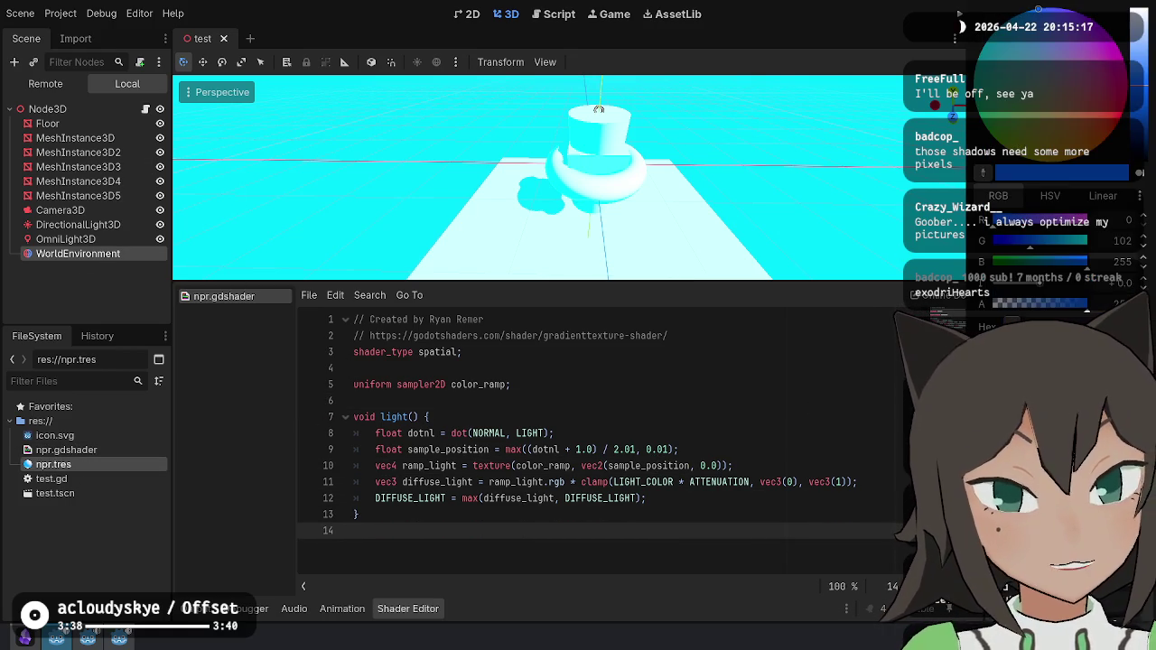
{"action": "left_click", "coordinate": [1122, 93]}
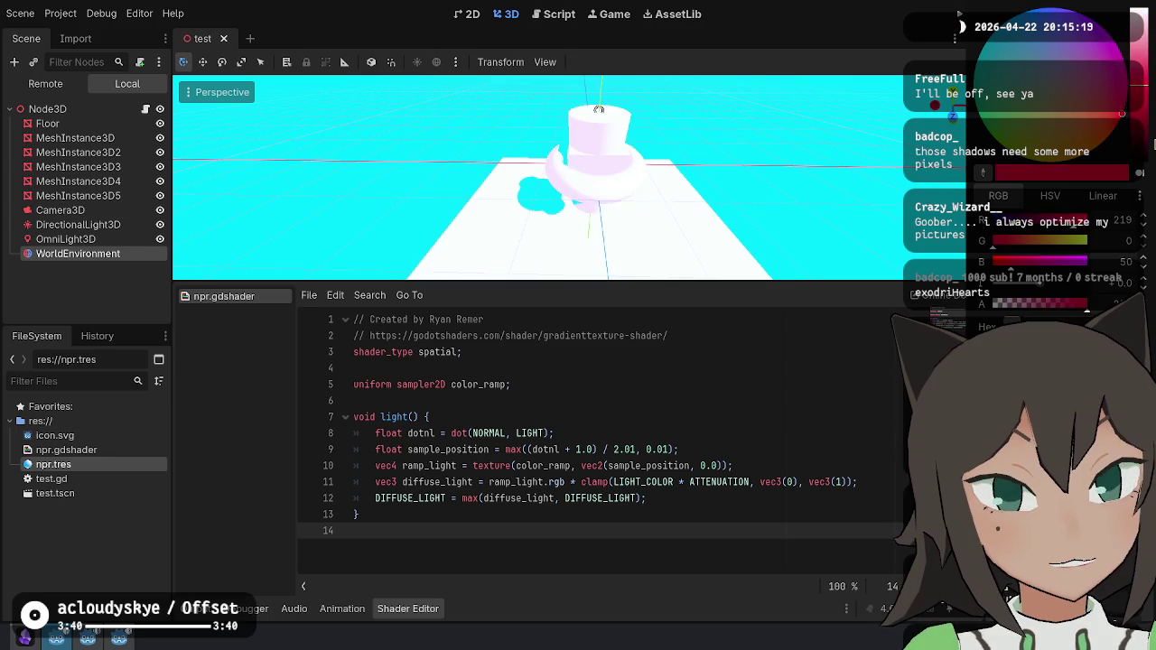
{"action": "left_click", "coordinate": [1092, 223]}
{"action": "key", "text": "Escape"}
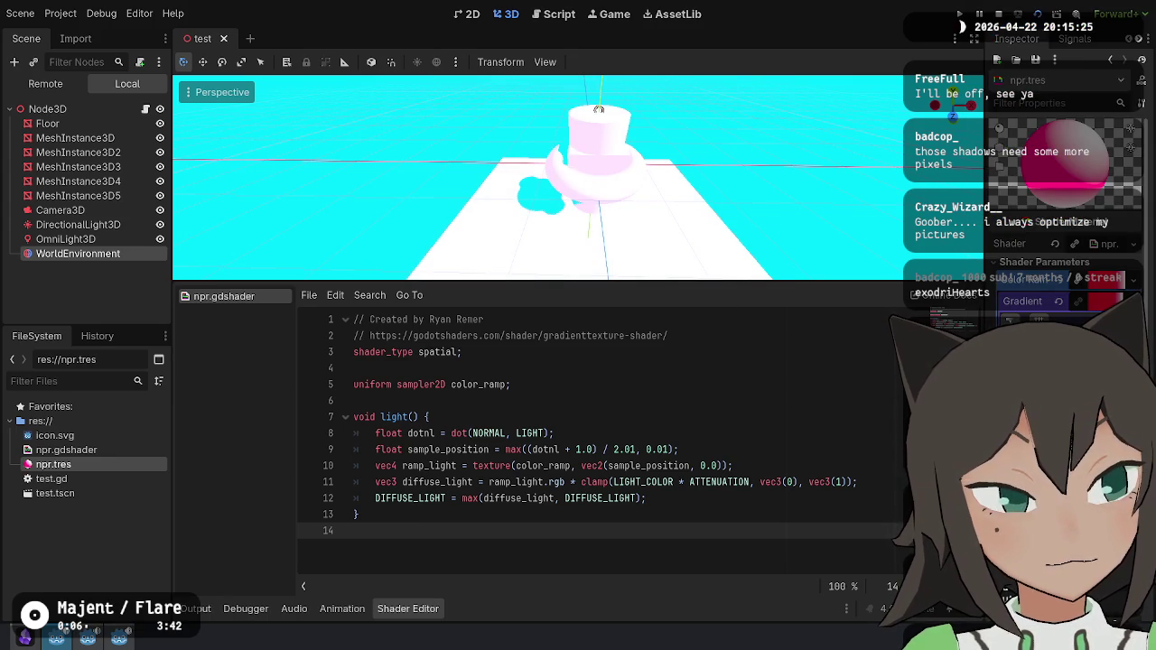
Make the other gradient stop pure red by removing its blue and green.
{"action": "double_click", "coordinate": [1037, 319]}
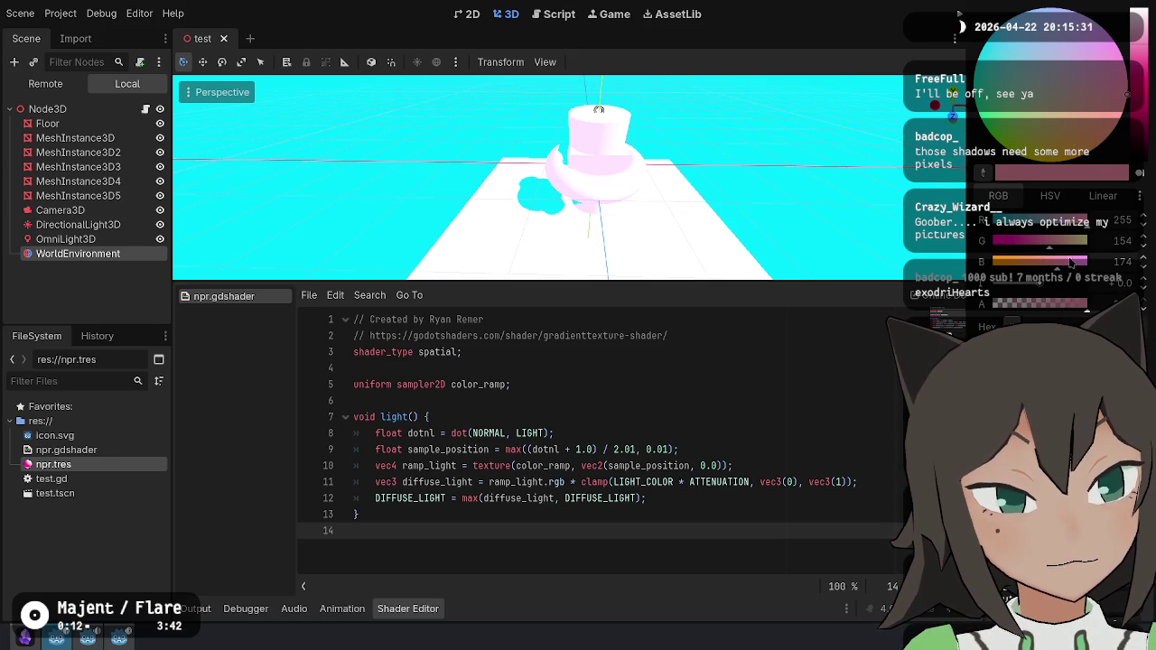
{"action": "left_click_drag", "start_coordinate": [1071, 262], "coordinate": [857, 254]}
{"action": "left_click_drag", "start_coordinate": [997, 234], "coordinate": [666, 235]}
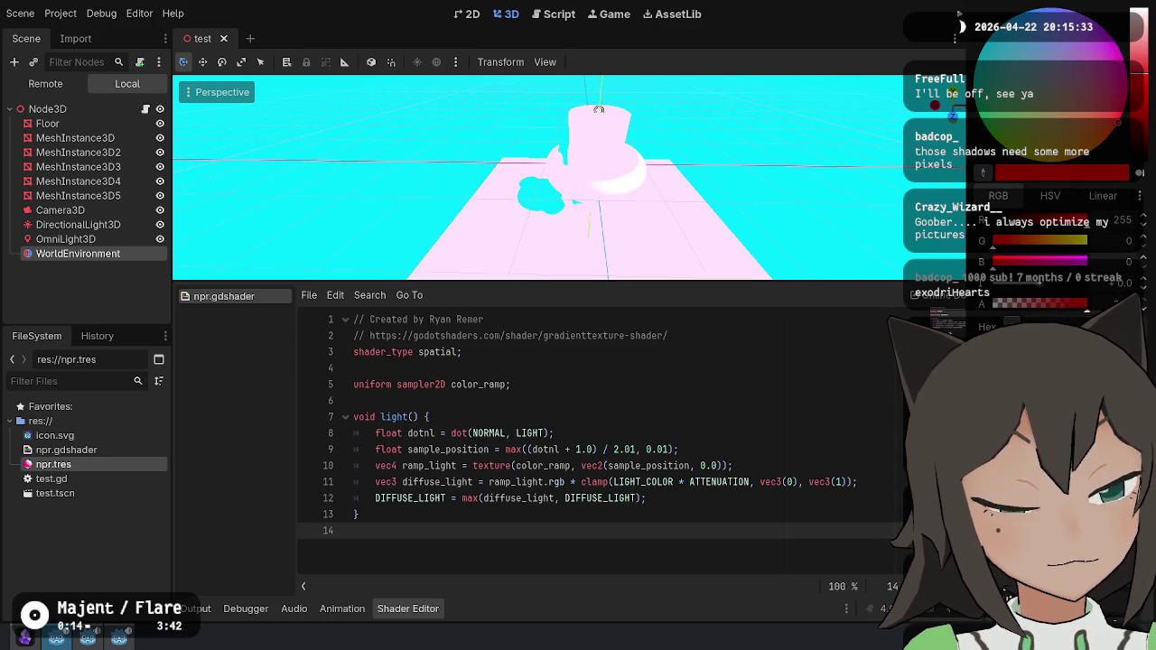
{"action": "key", "text": "Escape"}
{"action": "left_click", "coordinate": [1021, 321]}
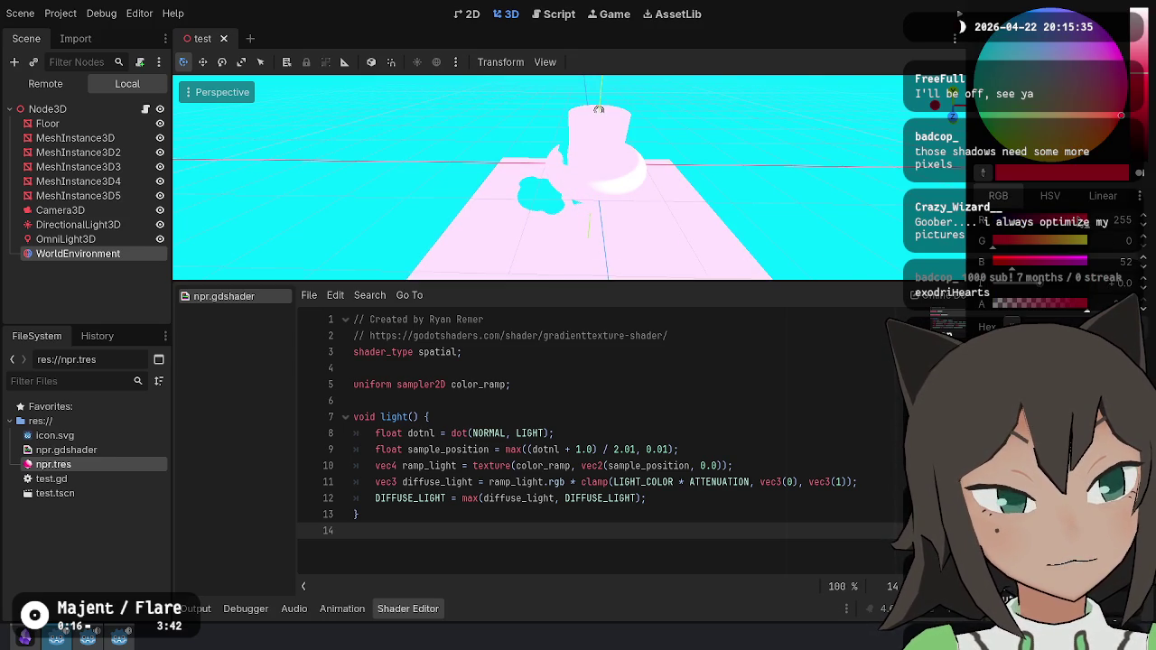
{"action": "key", "text": "Escape"}
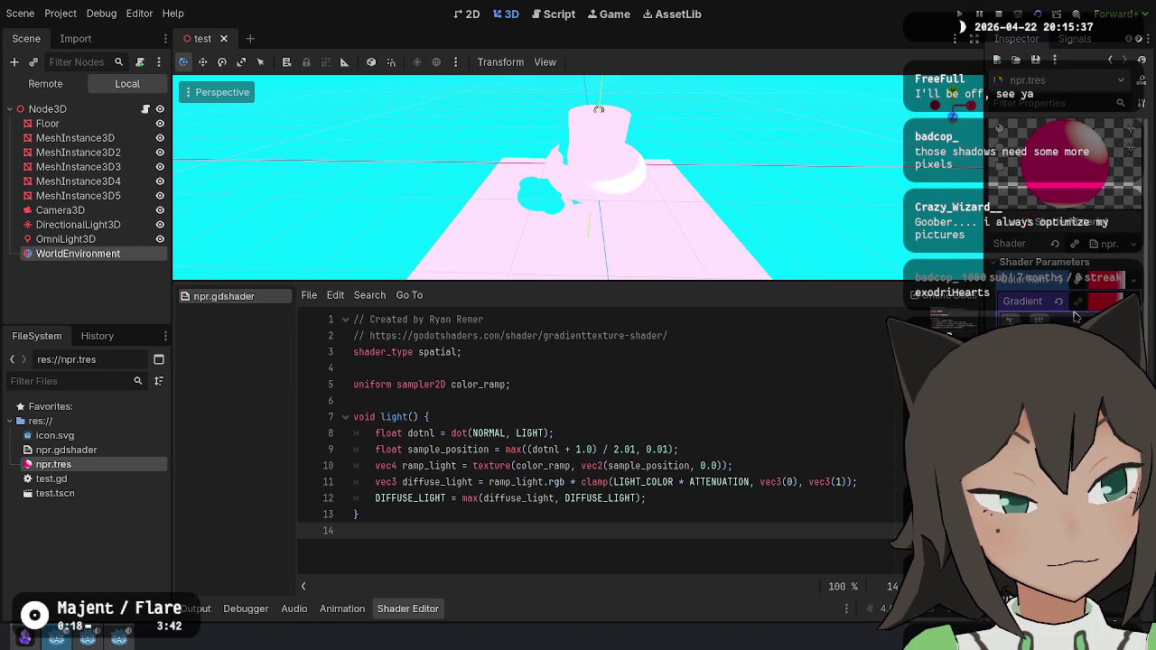
Give the ramp stop a paler pink (231, 73, 84) and run the scene.
{"action": "left_click", "coordinate": [1021, 321]}
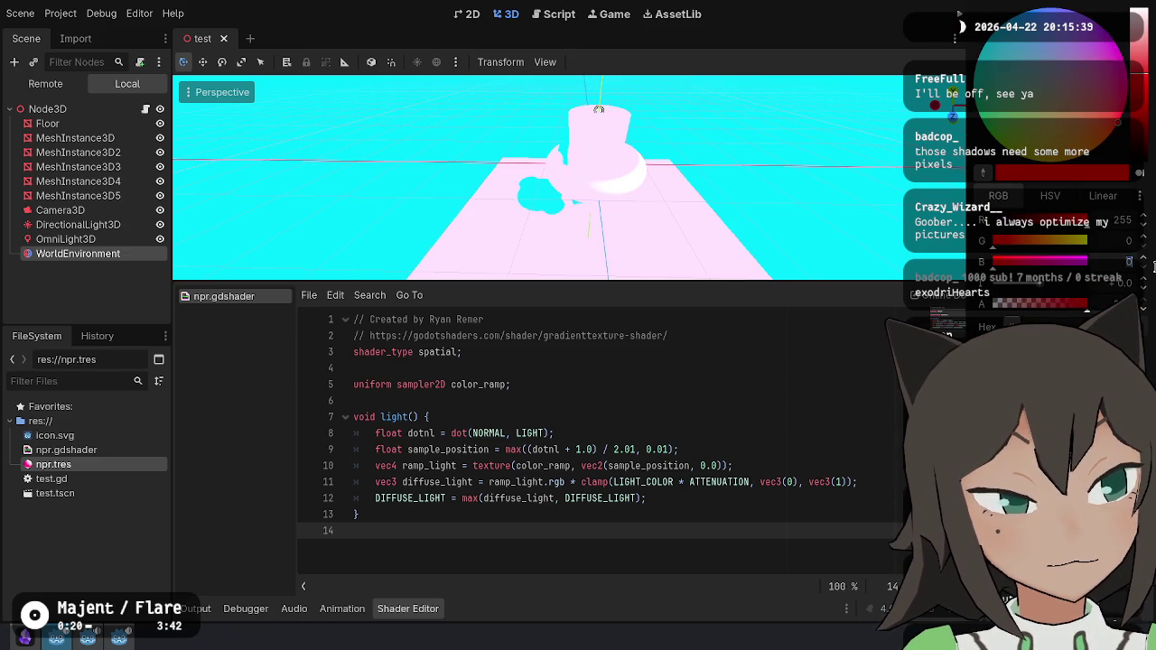
{"action": "left_click", "coordinate": [1117, 107]}
{"action": "left_click_drag", "start_coordinate": [1115, 109], "coordinate": [1114, 113]}
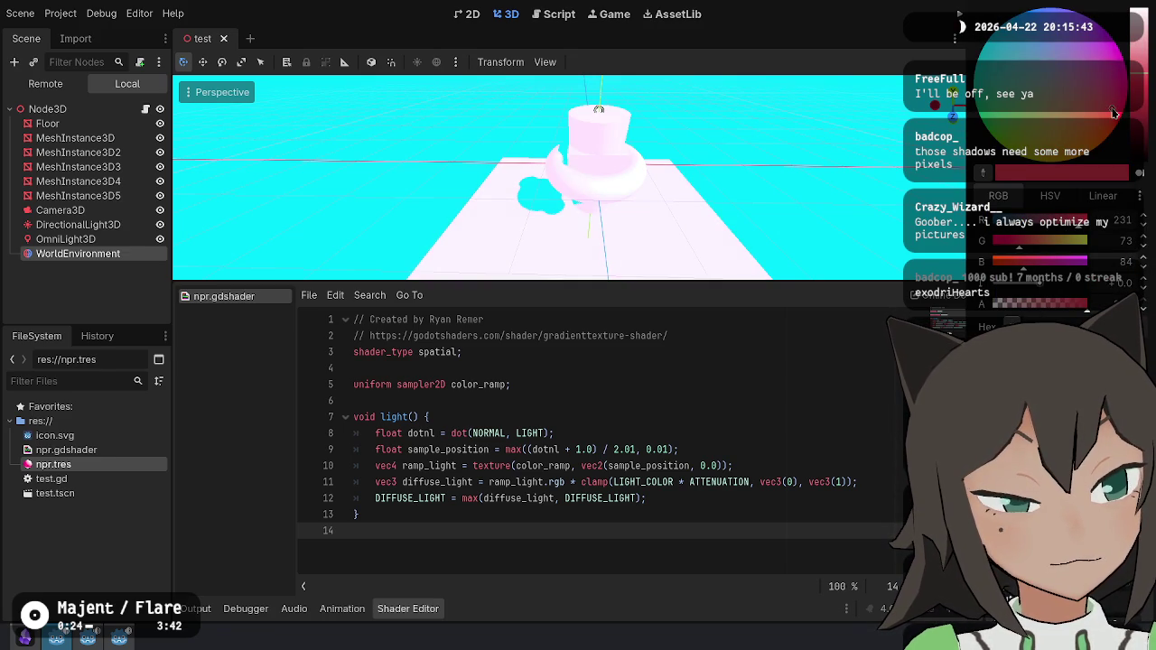
{"action": "key", "text": "Escape"}
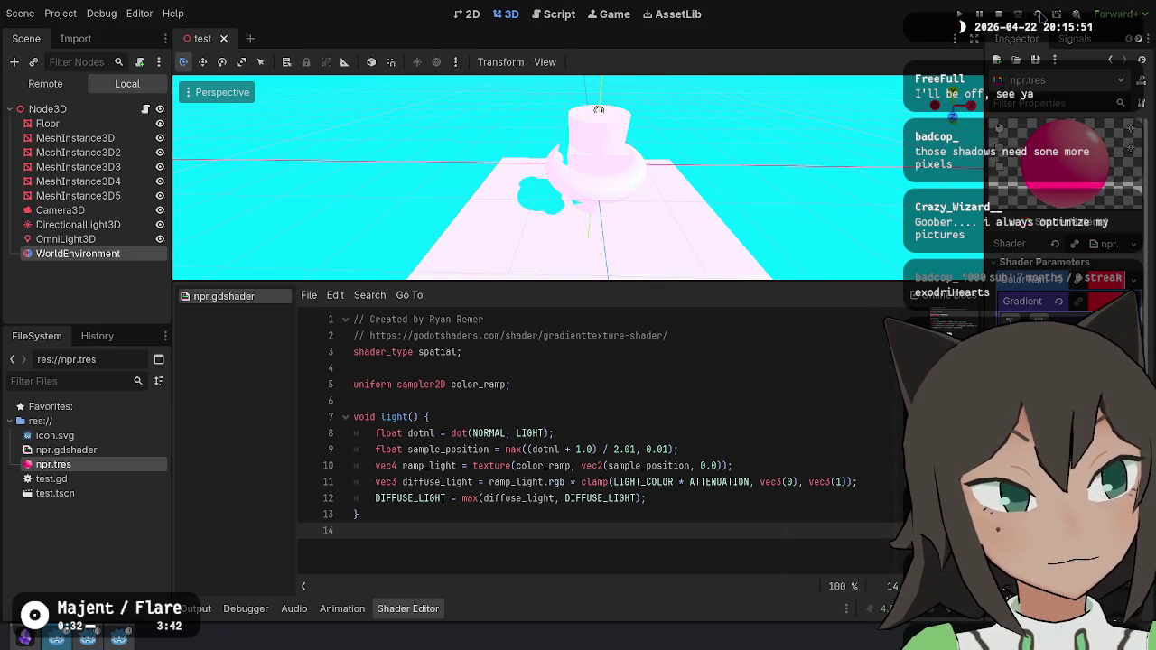
{"action": "left_click", "coordinate": [1038, 15]}
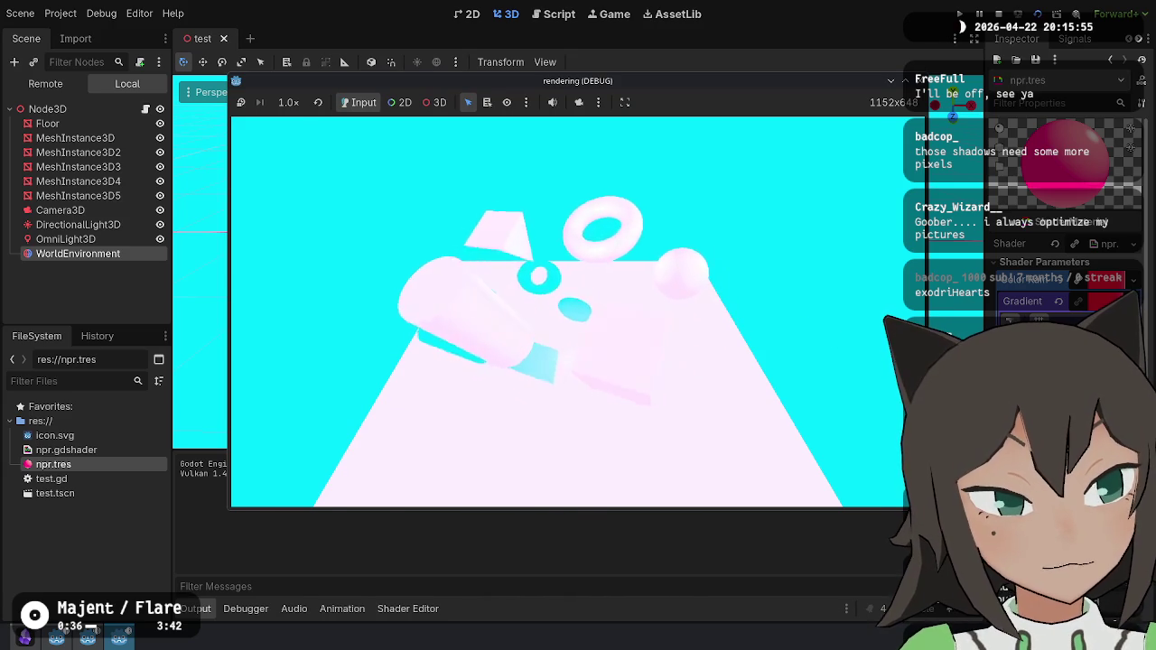
Stop the game and cut a ramp stop's red so the objects turn white.
{"action": "key", "text": "F8"}
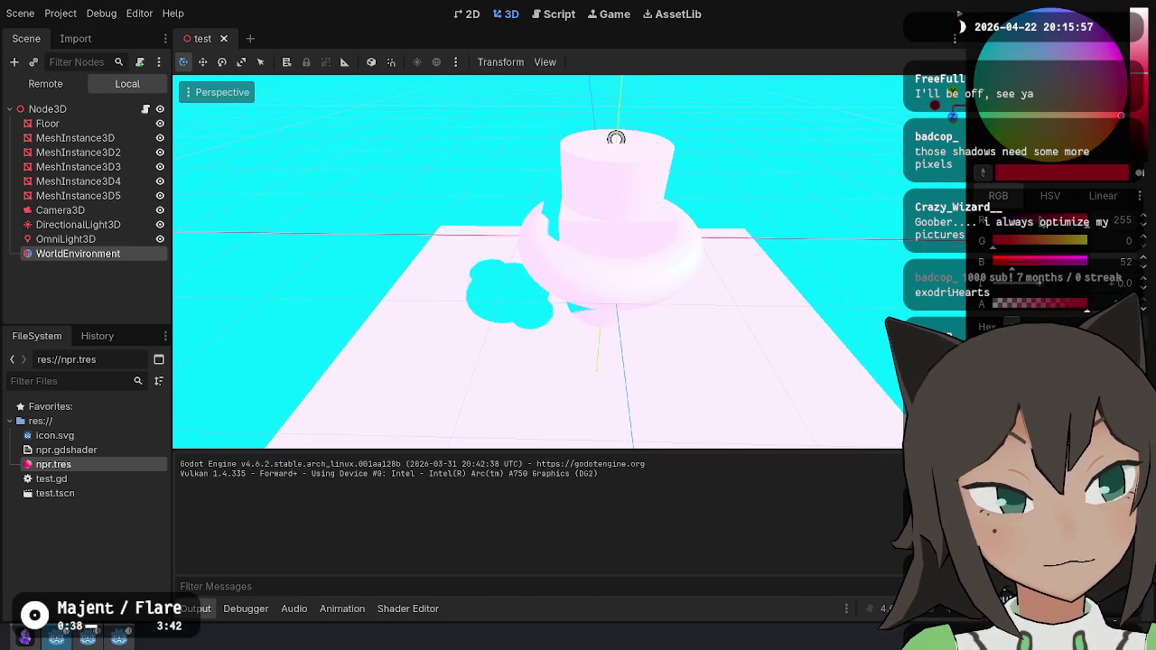
{"action": "left_click", "coordinate": [1039, 221]}
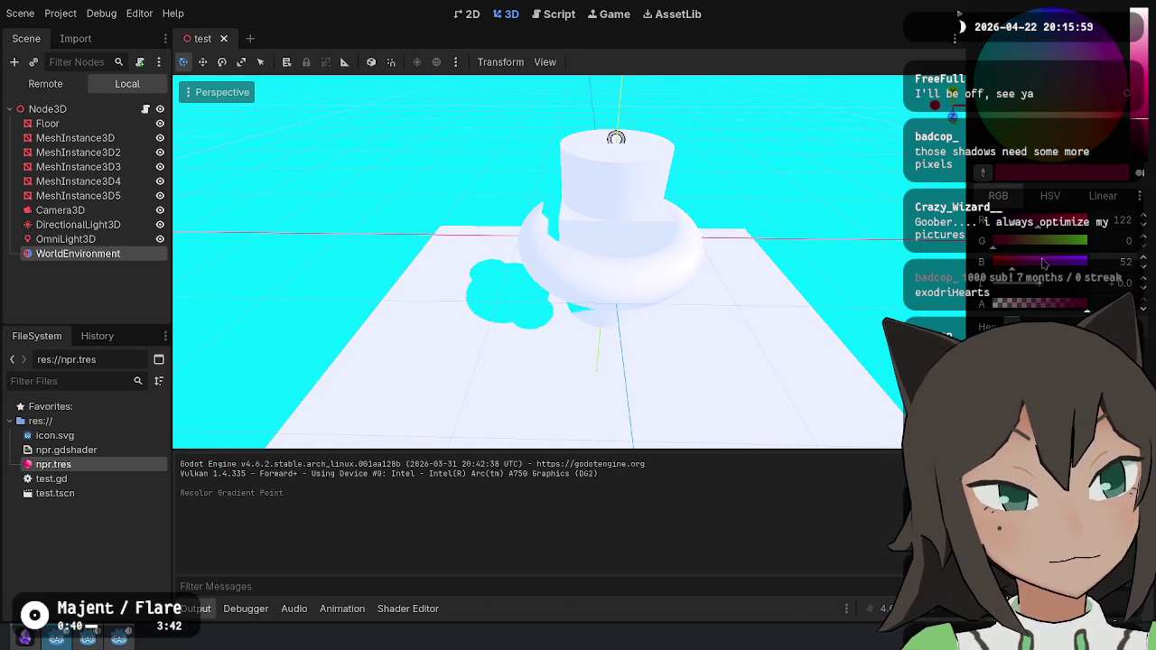
{"action": "key", "text": "Escape"}
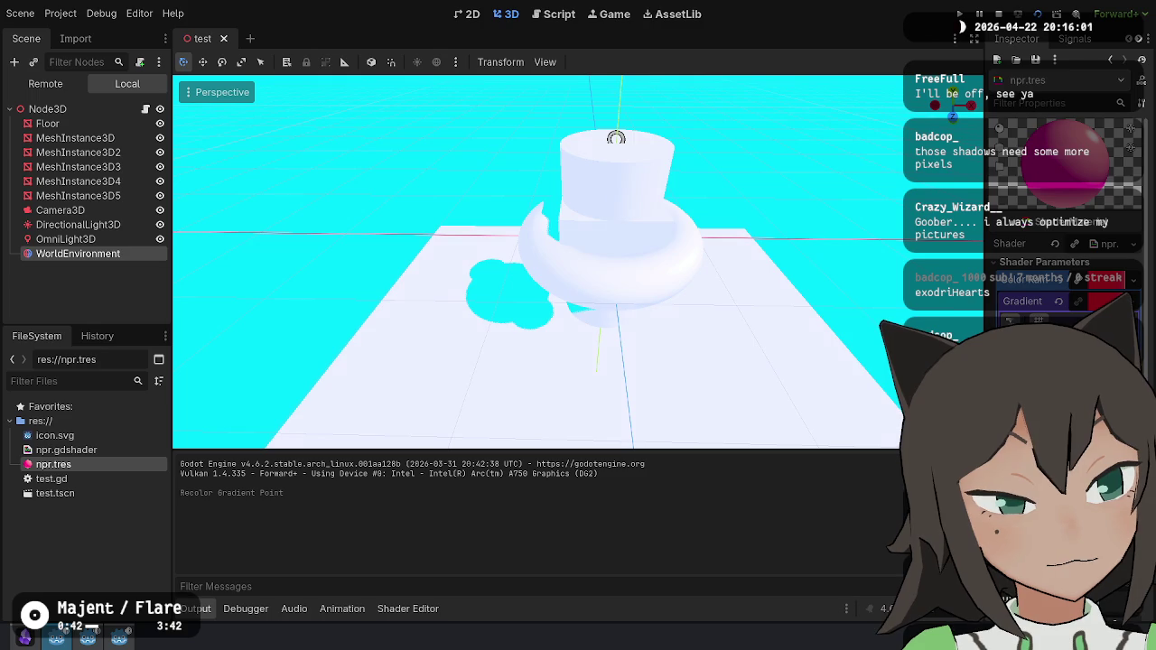
Add a pink point to the colour ramp, reposition it, and preview it in a game run.
{"action": "double_click", "coordinate": [1084, 301]}
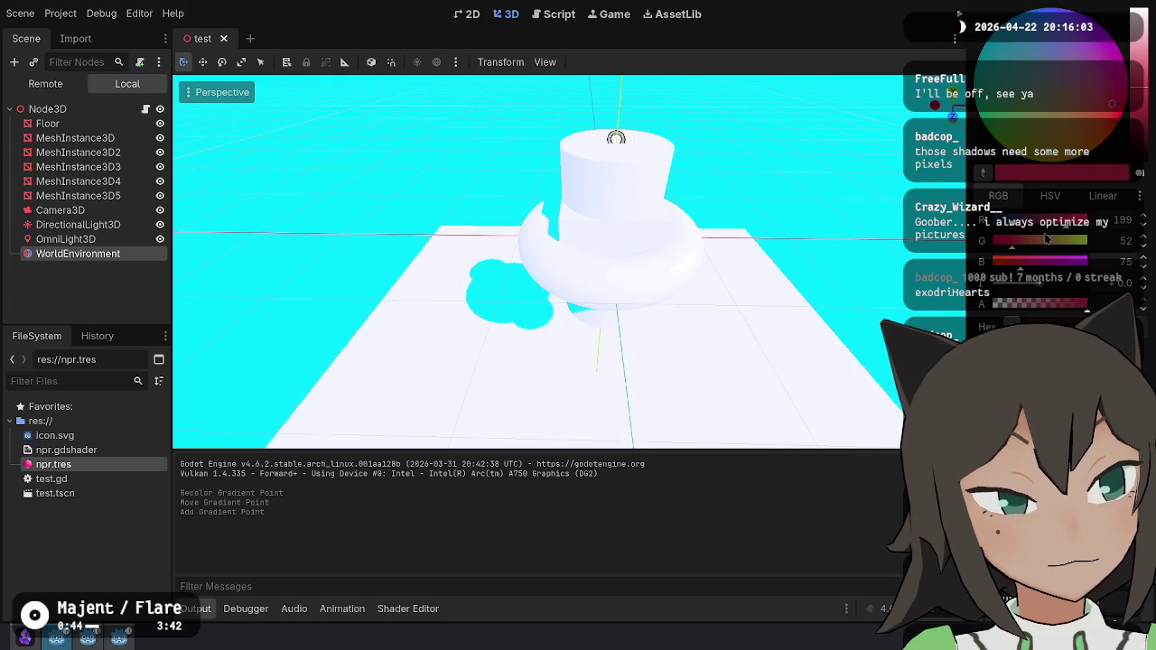
{"action": "left_click_drag", "start_coordinate": [1046, 238], "coordinate": [915, 240]}
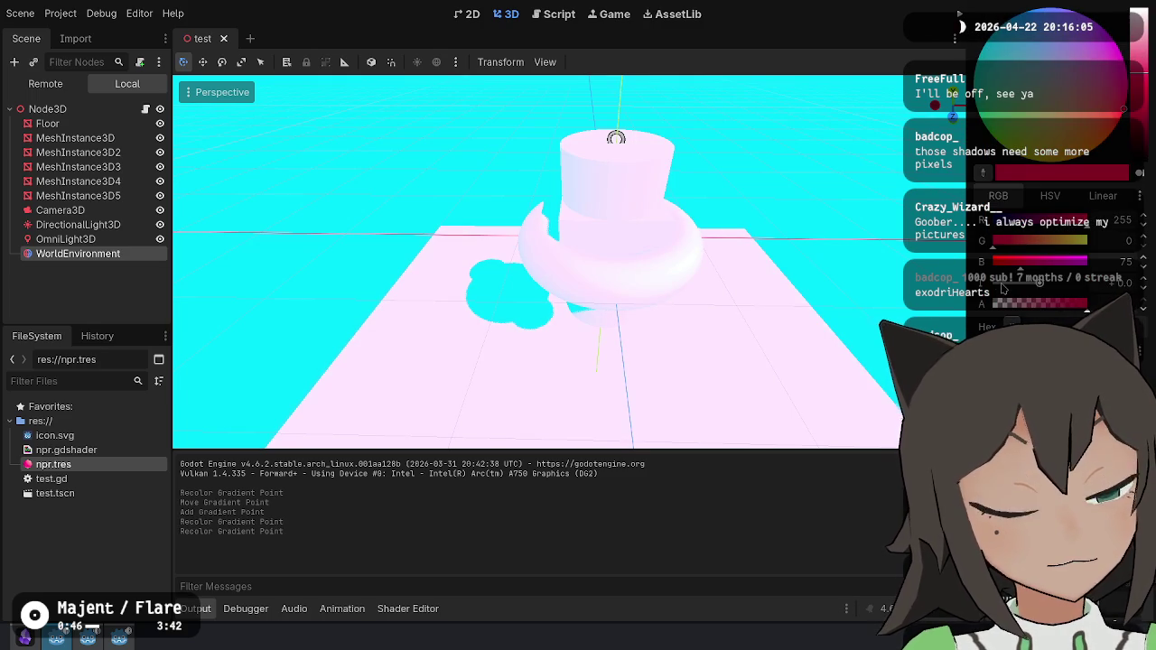
{"action": "key", "text": "Escape"}
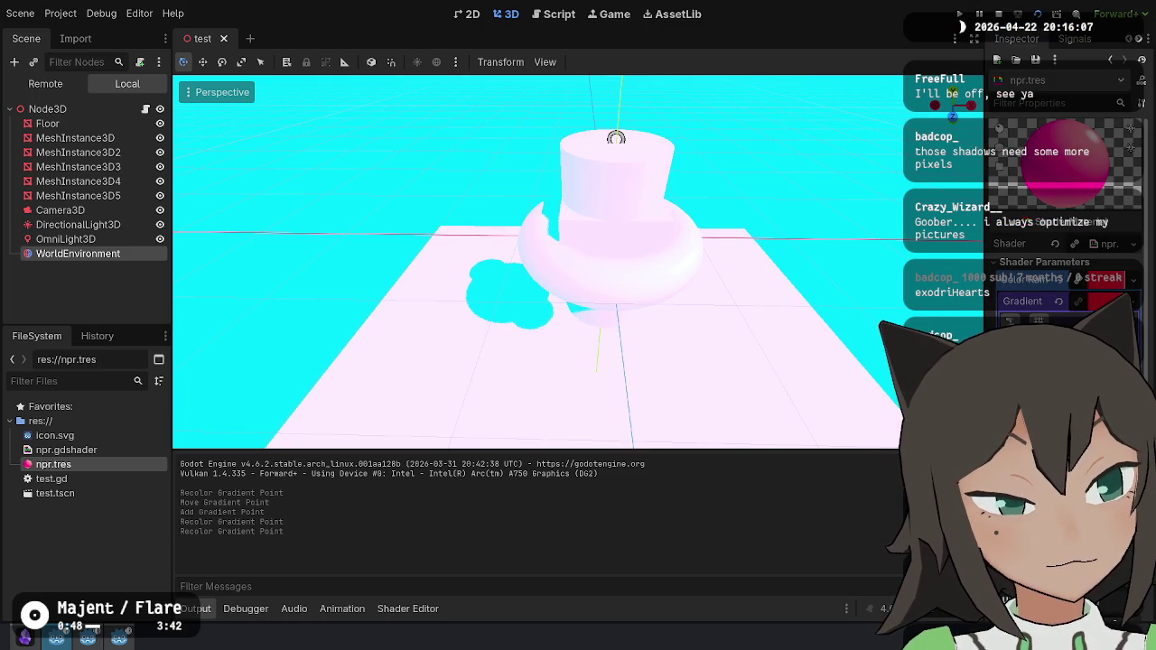
{"action": "left_click", "coordinate": [1084, 301]}
{"action": "key", "text": "F5"}
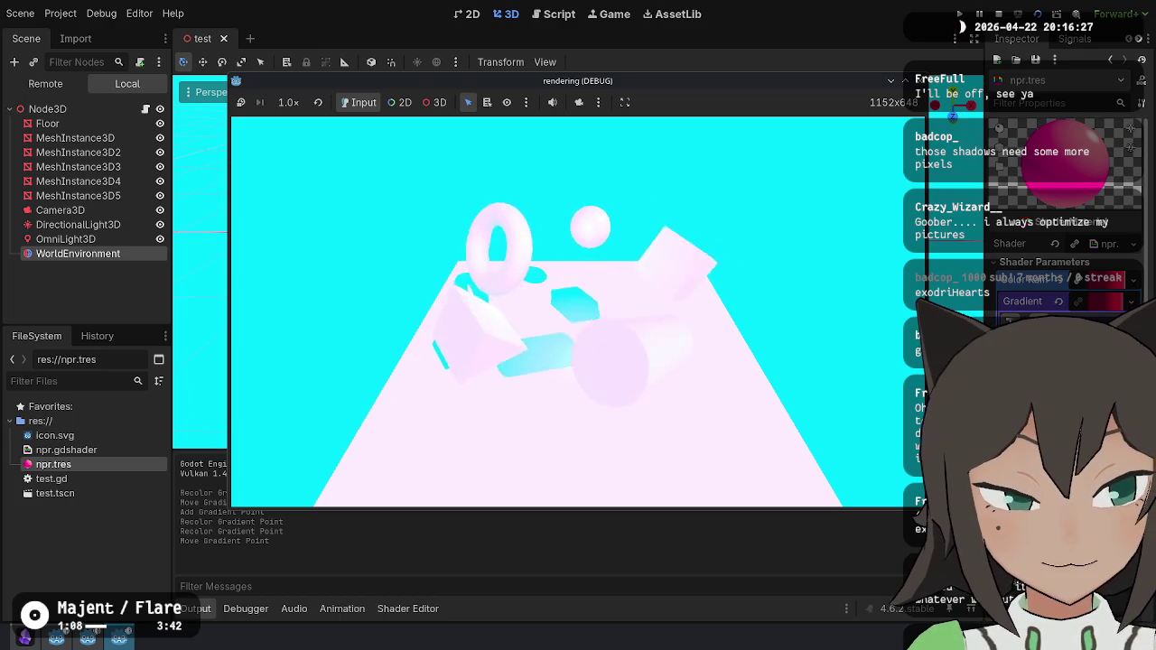
{"action": "key", "text": "F8"}
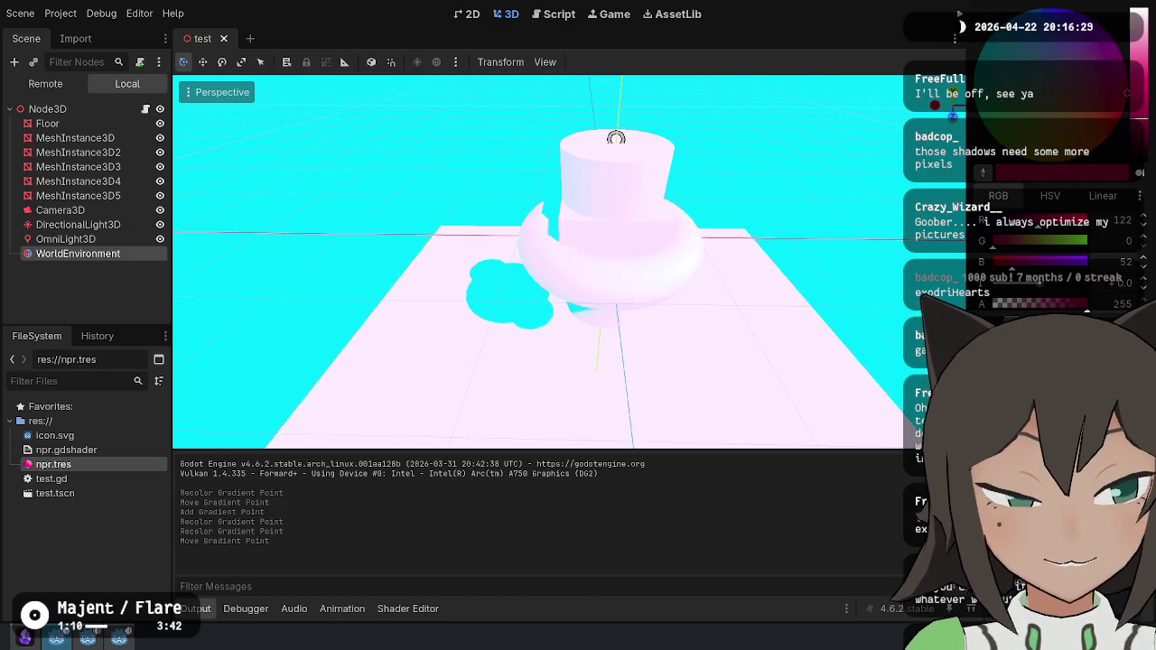
Retune the npr colour ramp stops toward purple-pink, raising one stop's blue to 255 and another's green.
{"action": "left_click_drag", "start_coordinate": [1062, 264], "coordinate": [1152, 271]}
{"action": "key", "text": "Escape"}
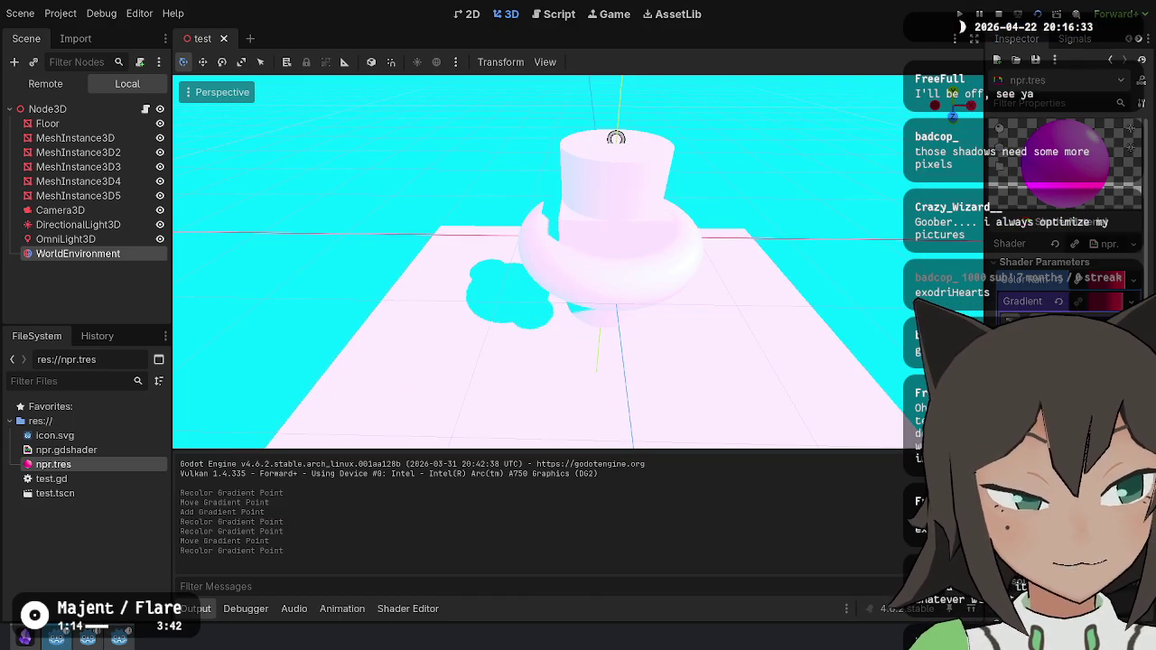
{"action": "double_click", "coordinate": [1097, 303]}
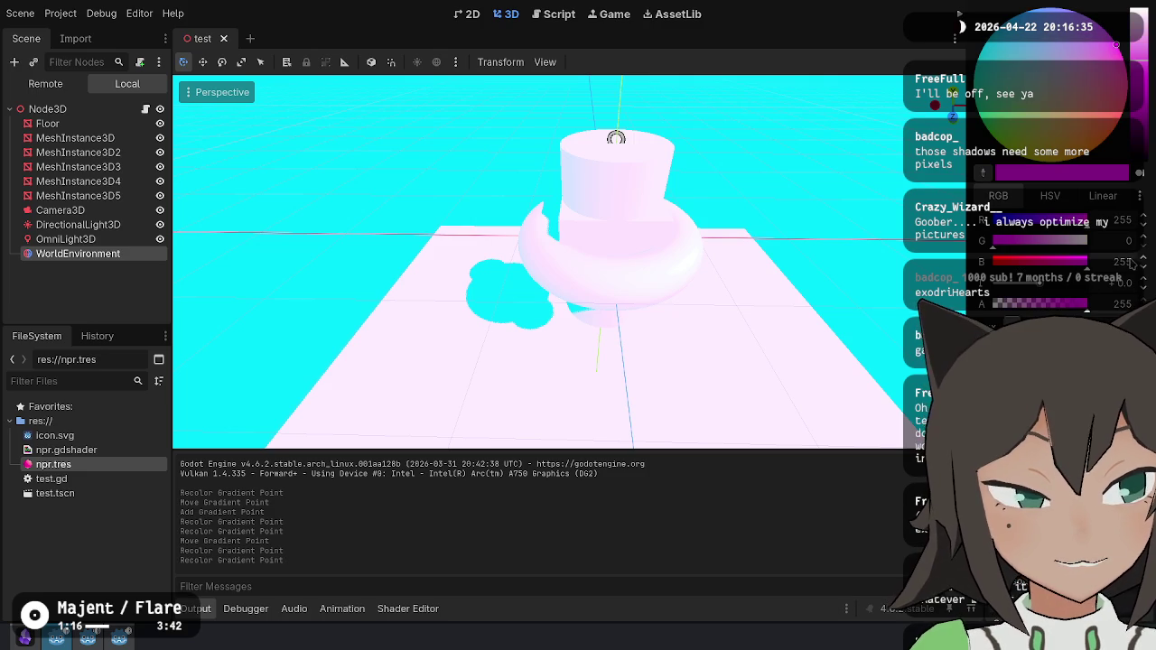
{"action": "key", "text": "Escape"}
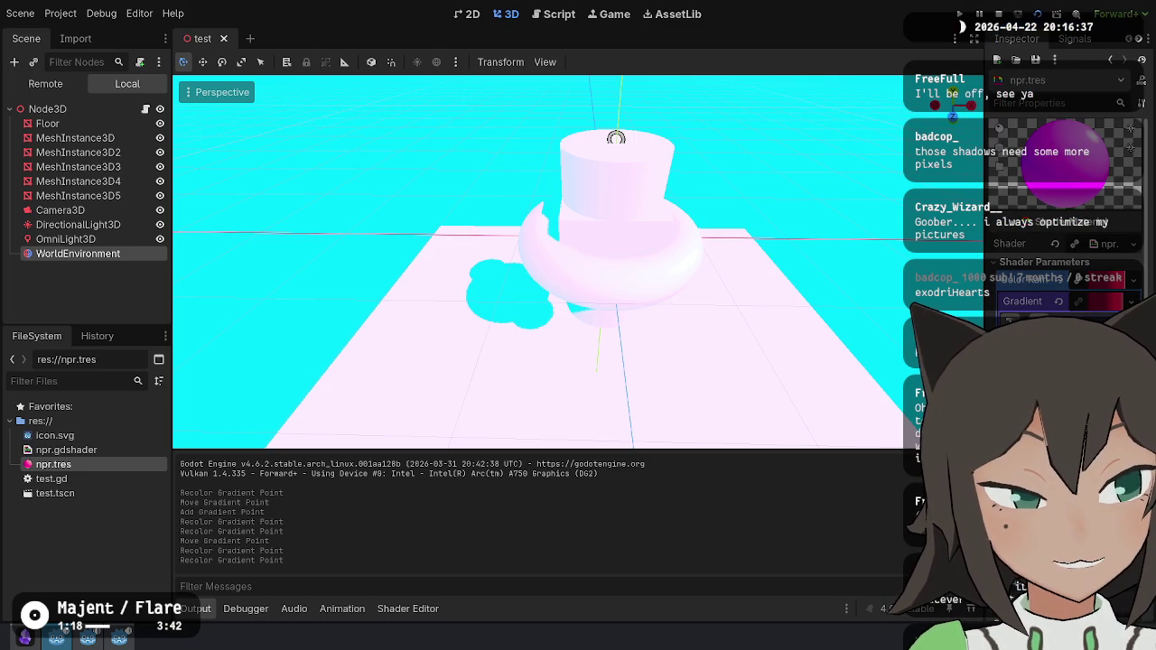
{"action": "double_click", "coordinate": [1097, 303]}
{"action": "key", "text": "Escape"}
{"action": "double_click", "coordinate": [1079, 303]}
{"action": "left_click_drag", "start_coordinate": [1010, 250], "coordinate": [1054, 250]}
{"action": "key", "text": "Escape"}
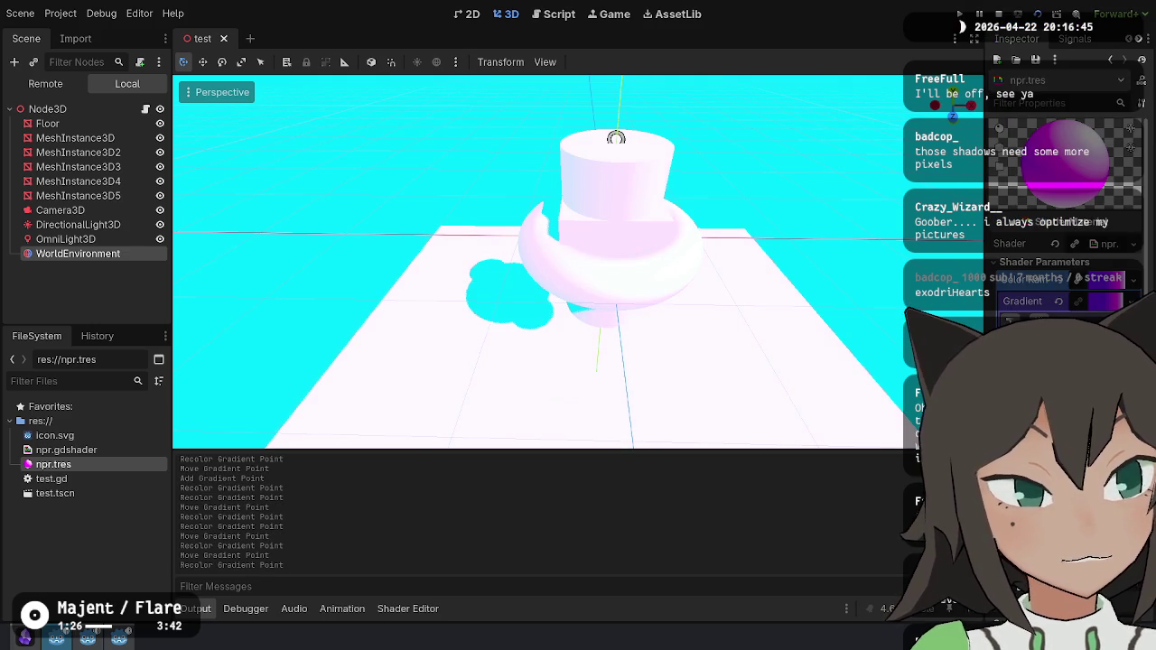
Delete one colour ramp point, add a new point, and select the WorldEnvironment node.
{"action": "double_click", "coordinate": [1079, 303]}
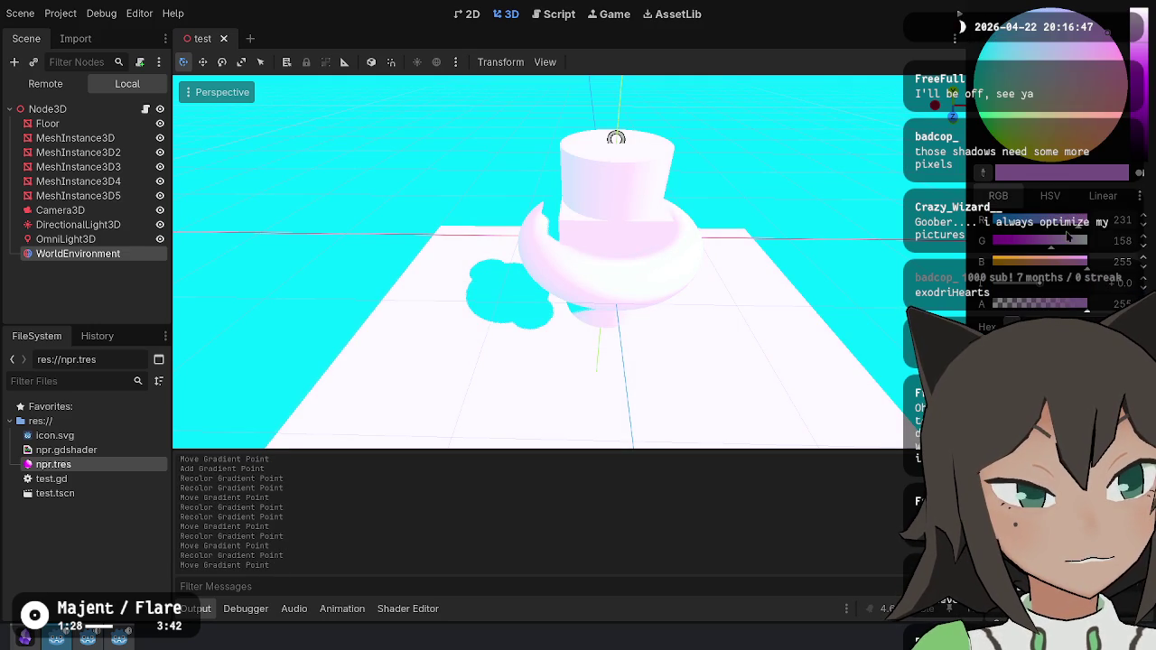
{"action": "key", "text": "Escape"}
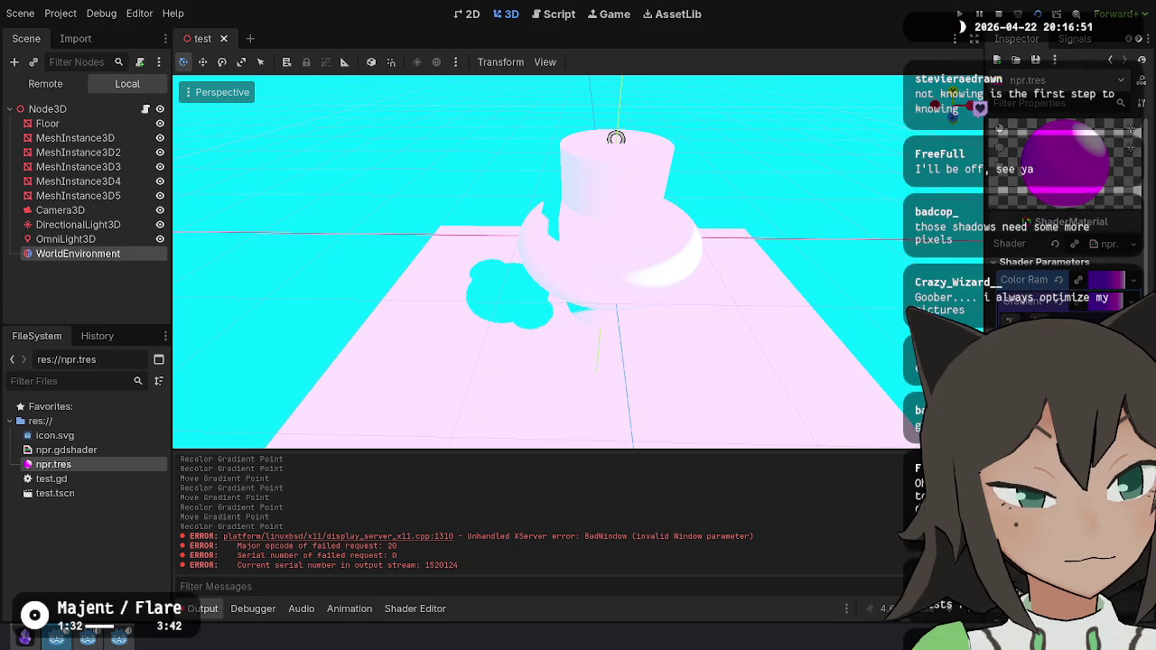
{"action": "key", "text": "Delete"}
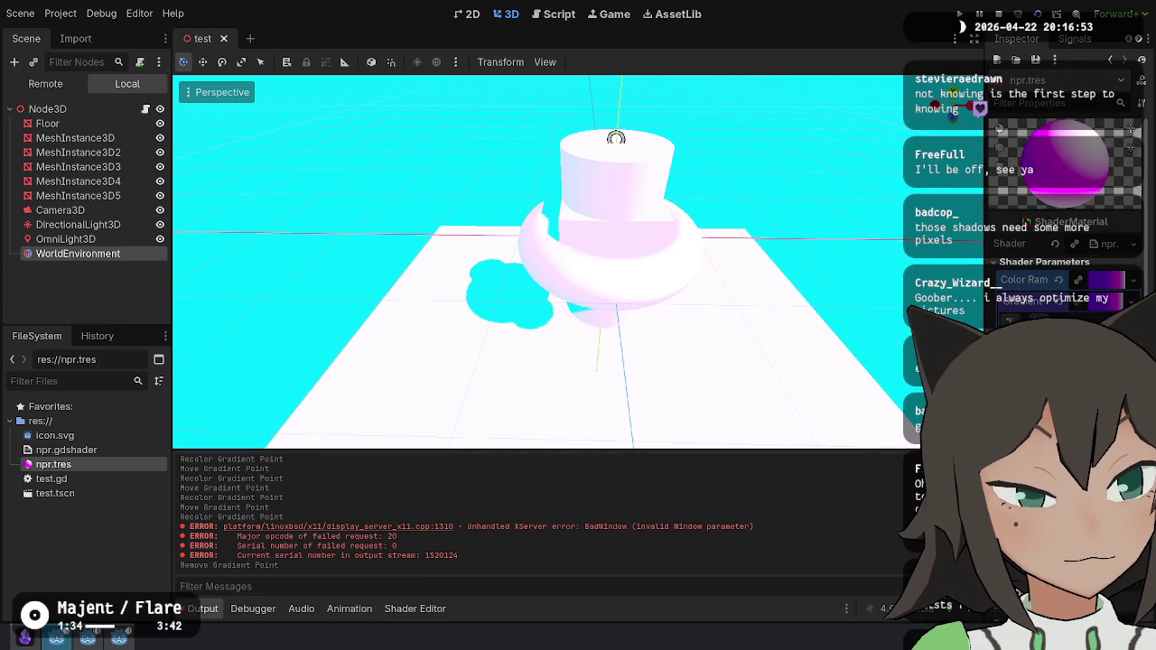
{"action": "left_click", "coordinate": [1084, 301]}
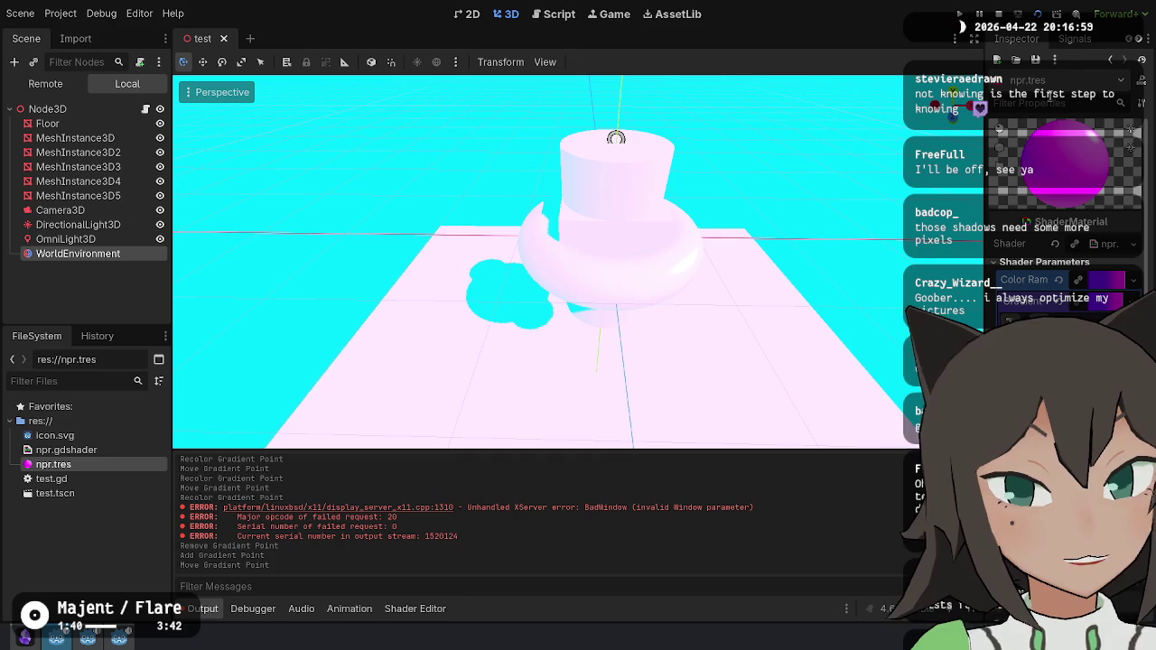
{"action": "left_click", "coordinate": [115, 256]}
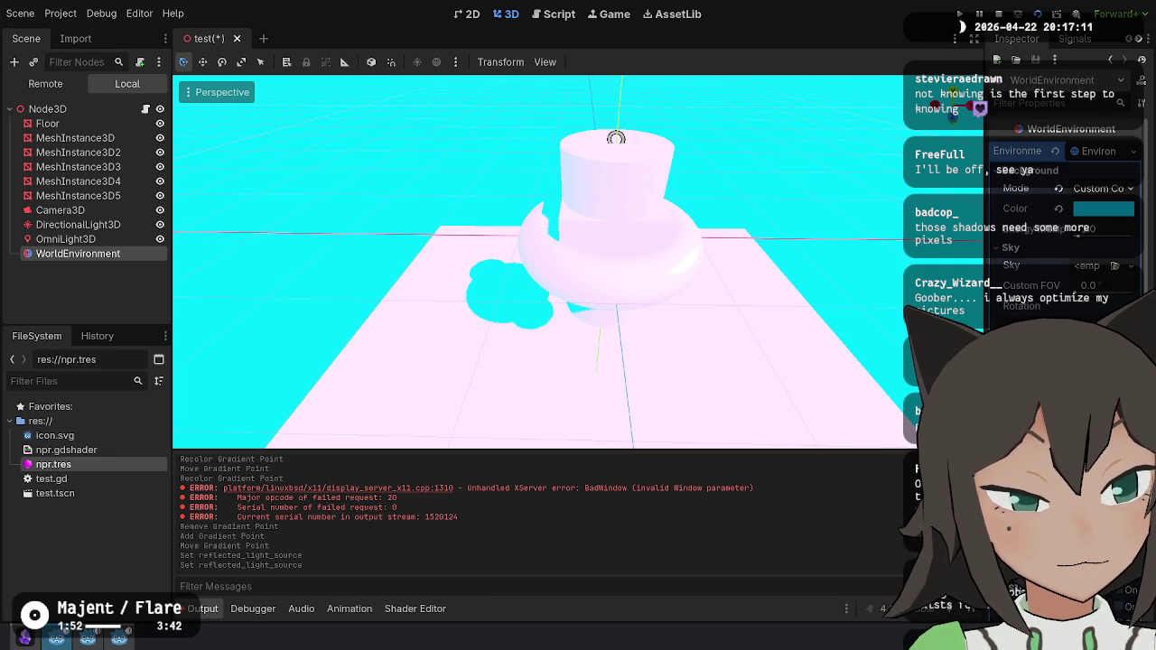
Save, try ambient source Disabled then Background, and drop energy to 0.1 before resetting it to 1.0.
{"action": "key", "text": "ctrl+s"}
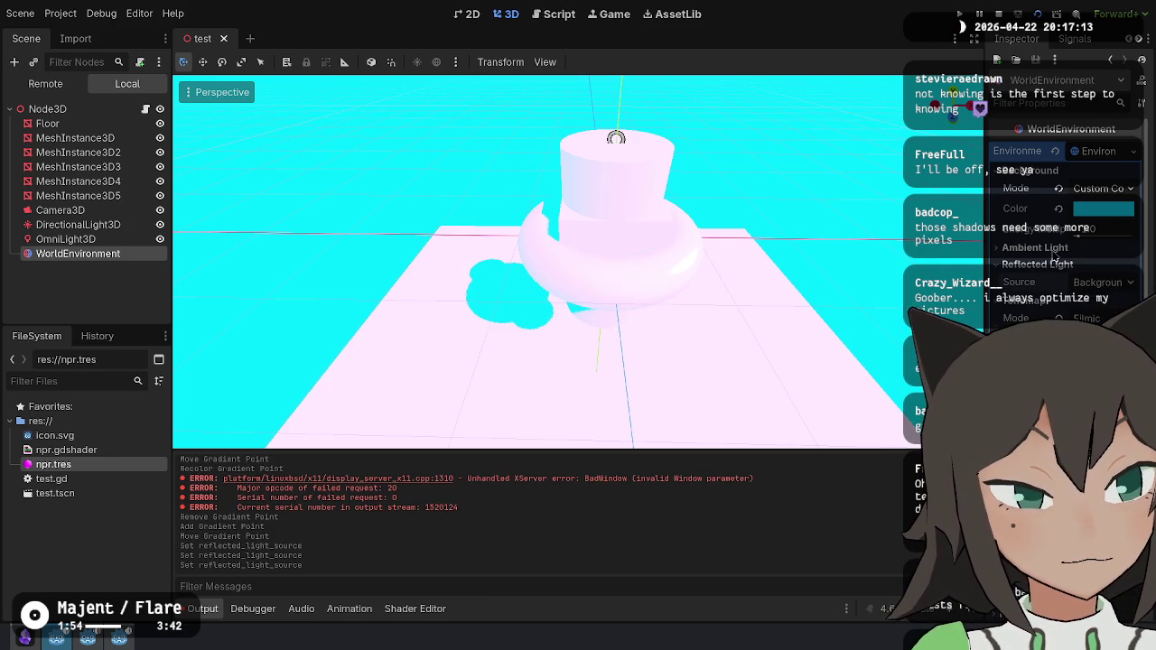
{"action": "left_click", "coordinate": [1097, 264]}
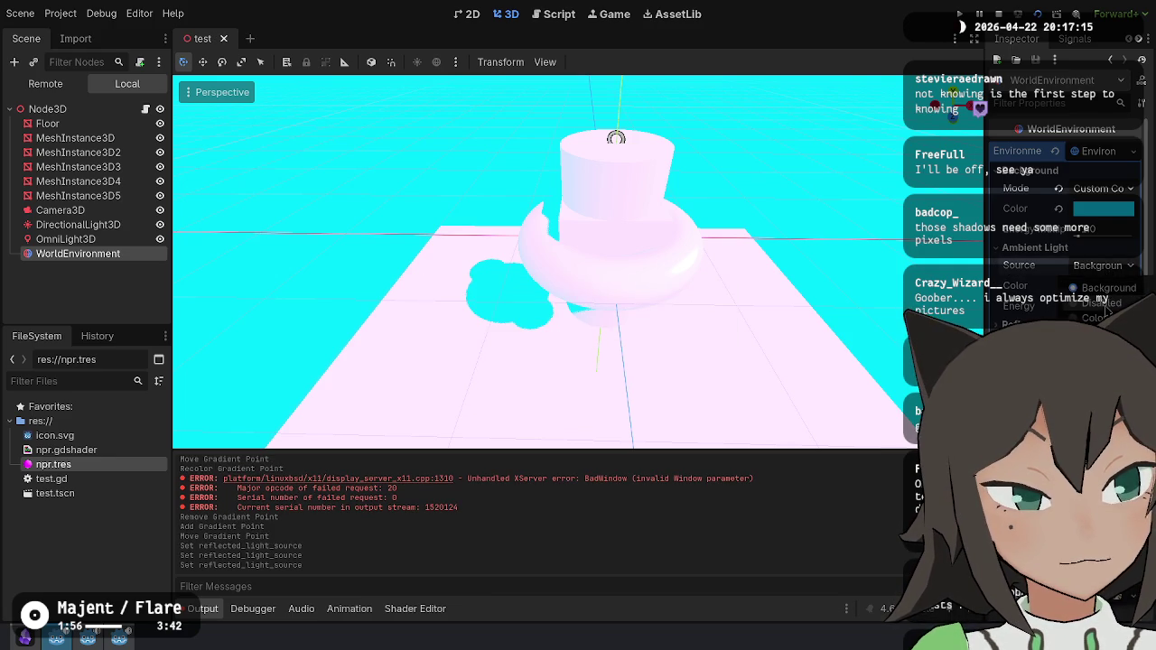
{"action": "left_click", "coordinate": [1100, 303]}
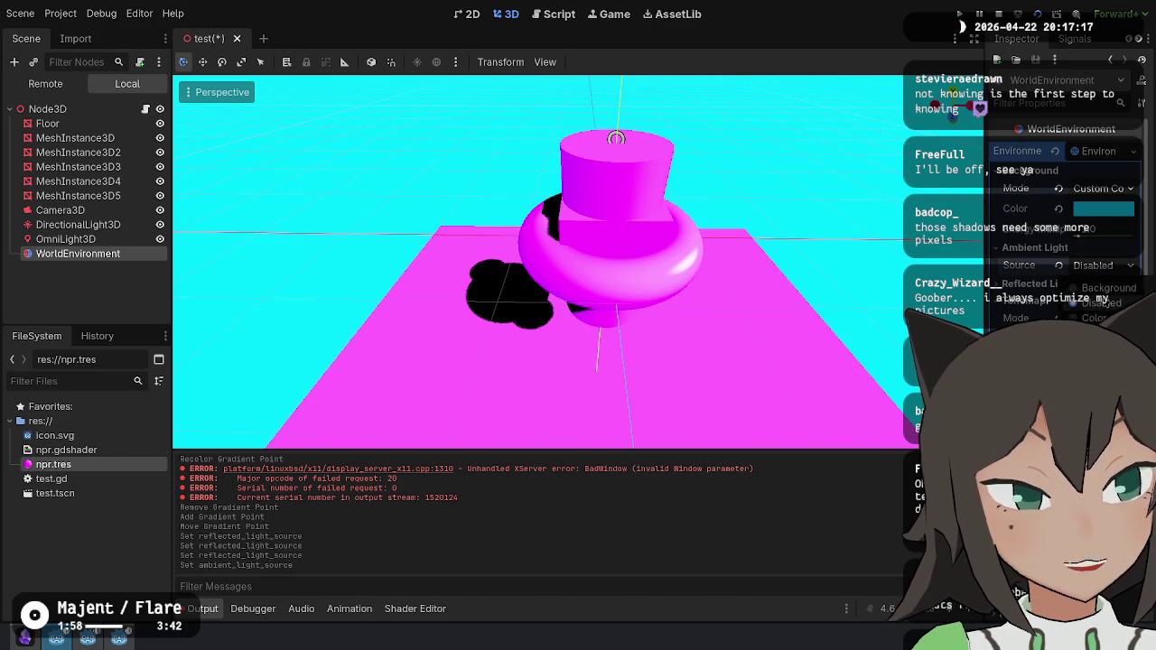
{"action": "left_click", "coordinate": [1110, 287]}
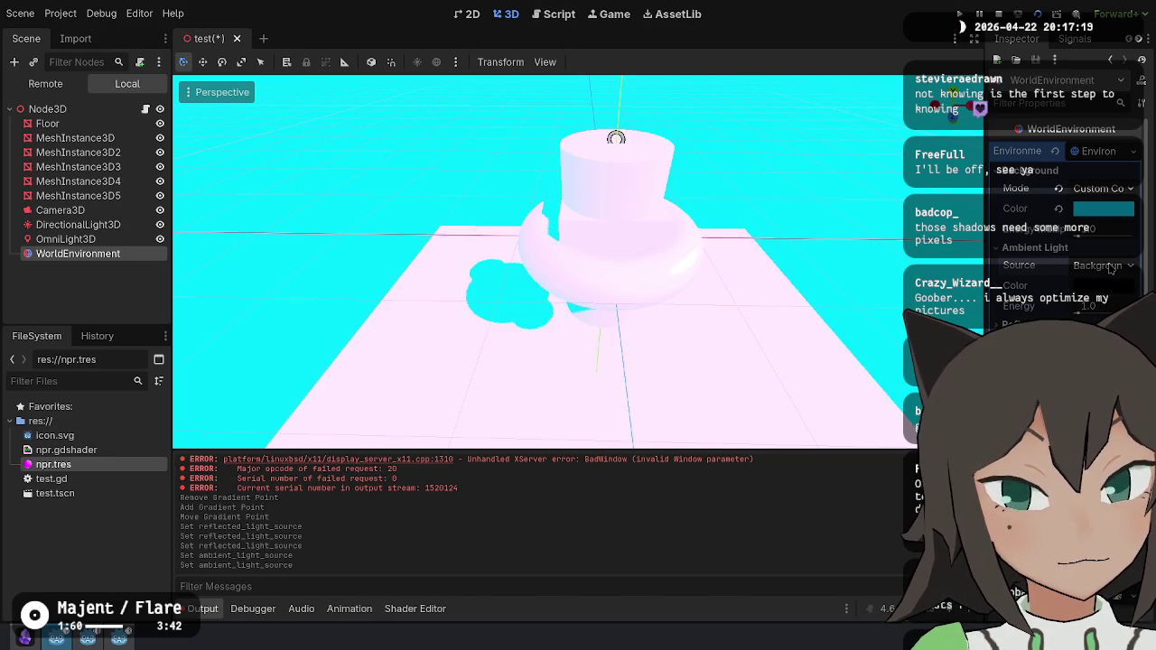
{"action": "mouse_move", "coordinate": [1088, 306]}
{"action": "left_mouse_down"}
{"action": "mouse_move", "coordinate": [1057, 306]}
{"action": "mouse_move", "coordinate": [1080, 314]}
{"action": "left_mouse_up"}
{"action": "left_click", "coordinate": [1060, 308]}
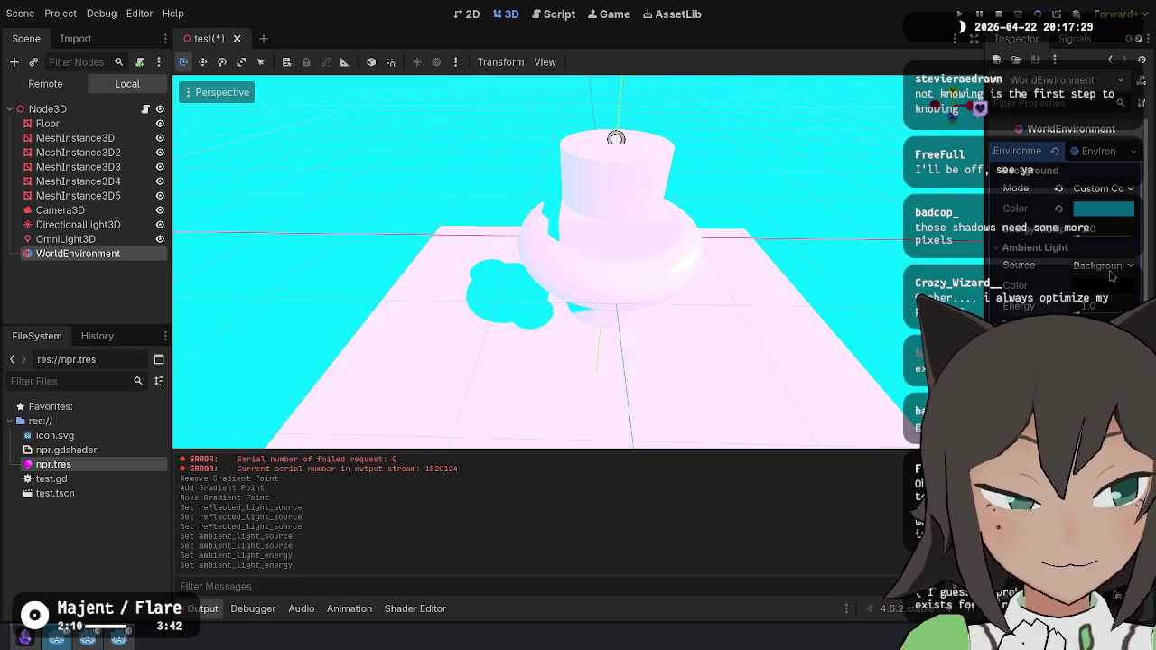
Keep Background as the ambient light source and save the test scene.
{"action": "left_click", "coordinate": [1111, 271]}
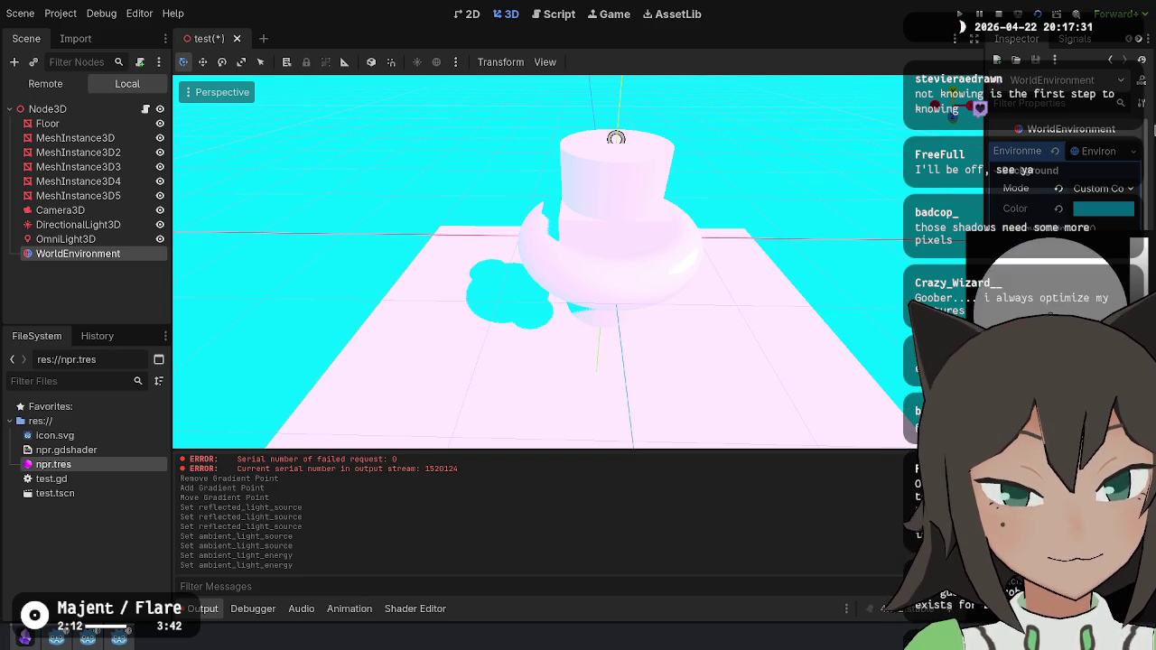
{"action": "left_click", "coordinate": [1120, 156]}
{"action": "key", "text": "ctrl+s"}
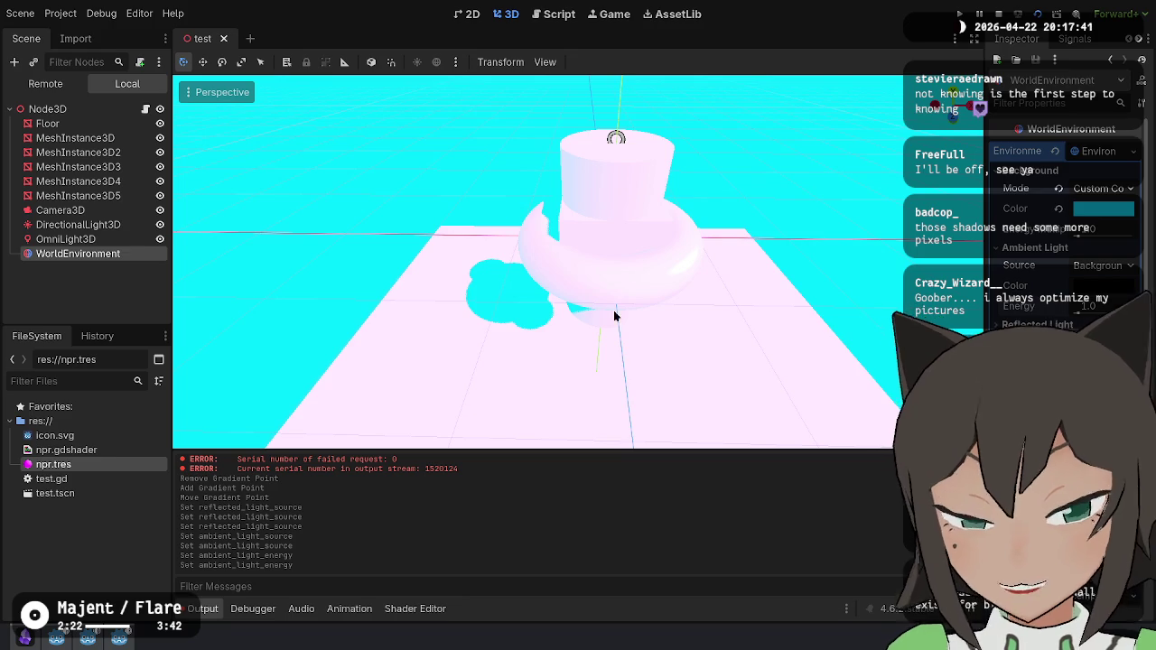
{"action": "scroll", "coordinate": [618, 316], "scroll_direction": "down", "scroll_amount": 5}
{"action": "scroll", "coordinate": [537, 262], "scroll_direction": "up", "scroll_amount": 5}
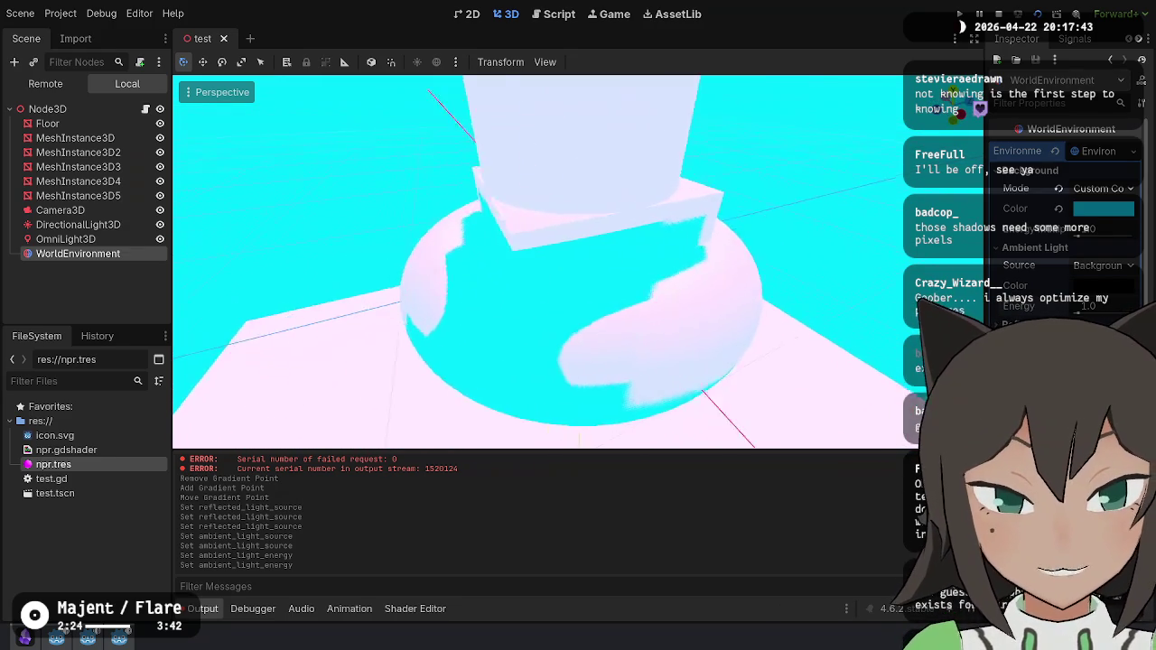
{"action": "scroll", "coordinate": [537, 262], "scroll_direction": "down", "scroll_amount": 5}
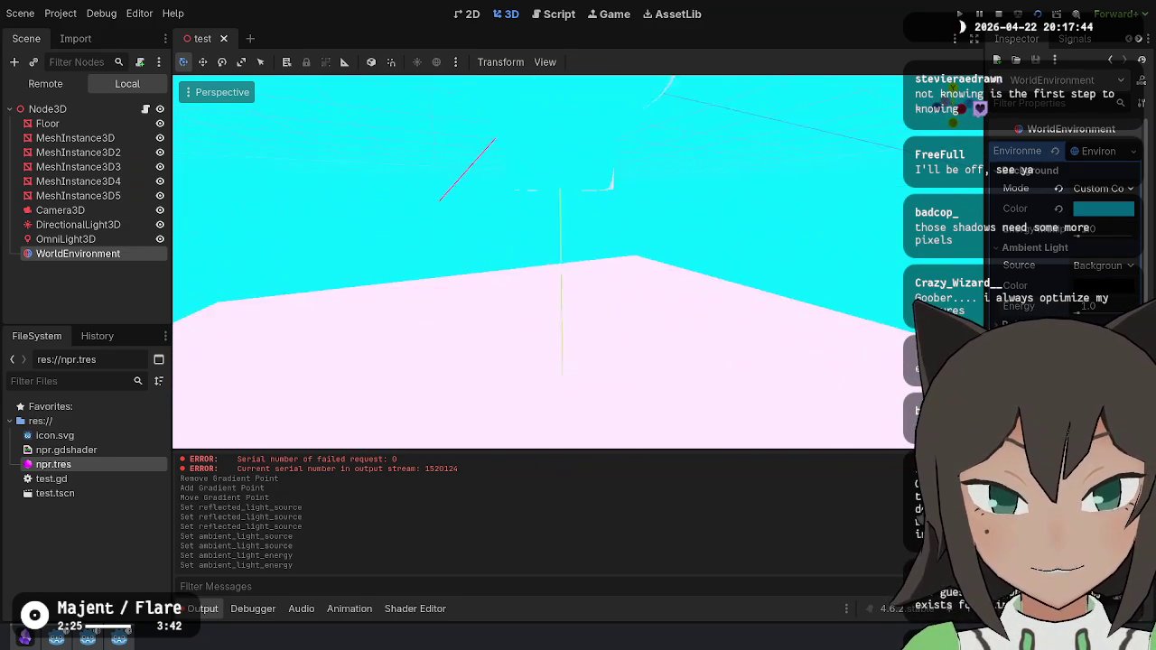
{"action": "scroll", "coordinate": [542, 262], "scroll_direction": "up", "scroll_amount": 5}
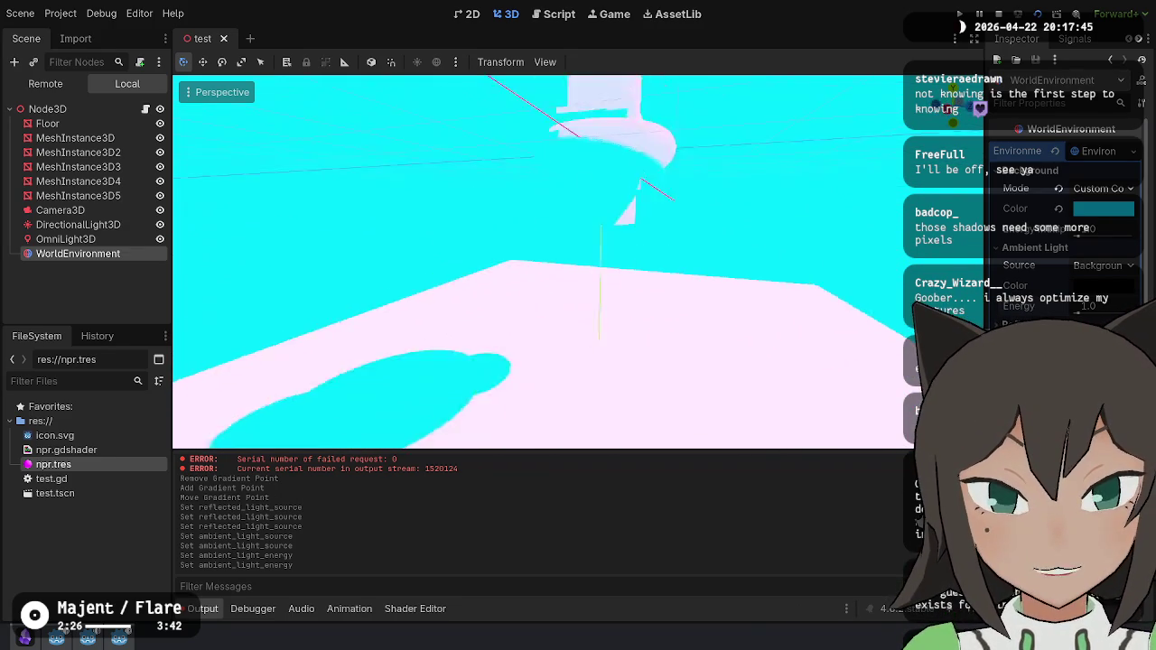
{"action": "scroll", "coordinate": [542, 262], "scroll_direction": "down", "scroll_amount": 3}
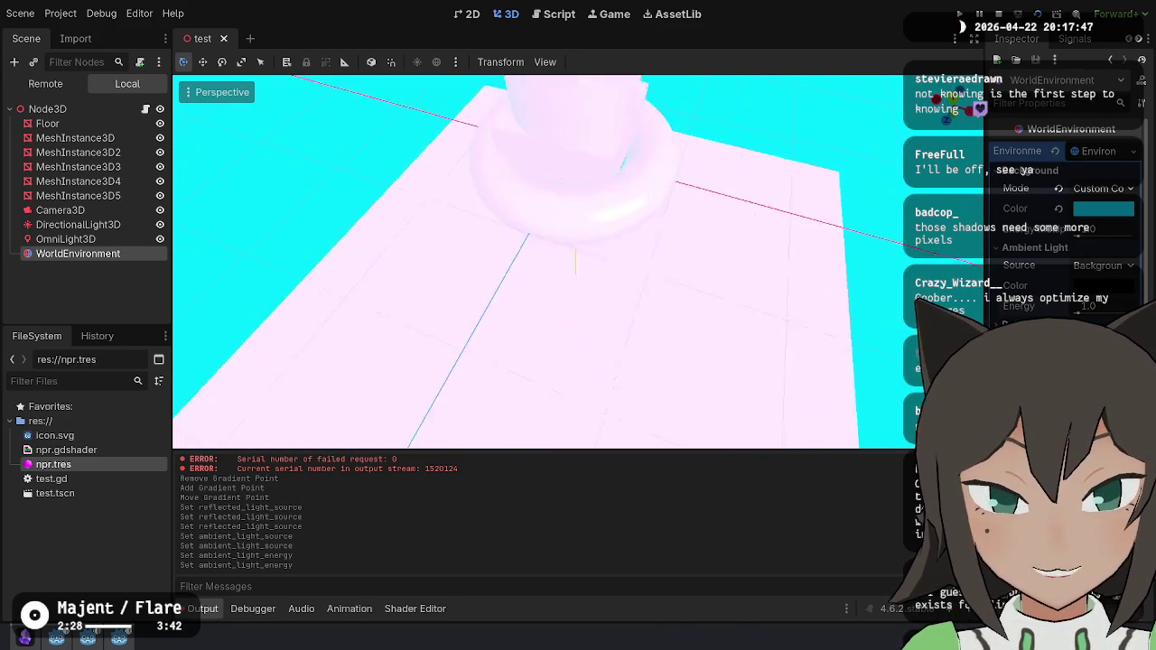
Change the environment's tonemap mode and exposure, saving the scene after each change.
{"action": "scroll", "coordinate": [541, 262], "scroll_direction": "up", "scroll_amount": 3}
{"action": "scroll", "coordinate": [542, 262], "scroll_direction": "down", "scroll_amount": 3}
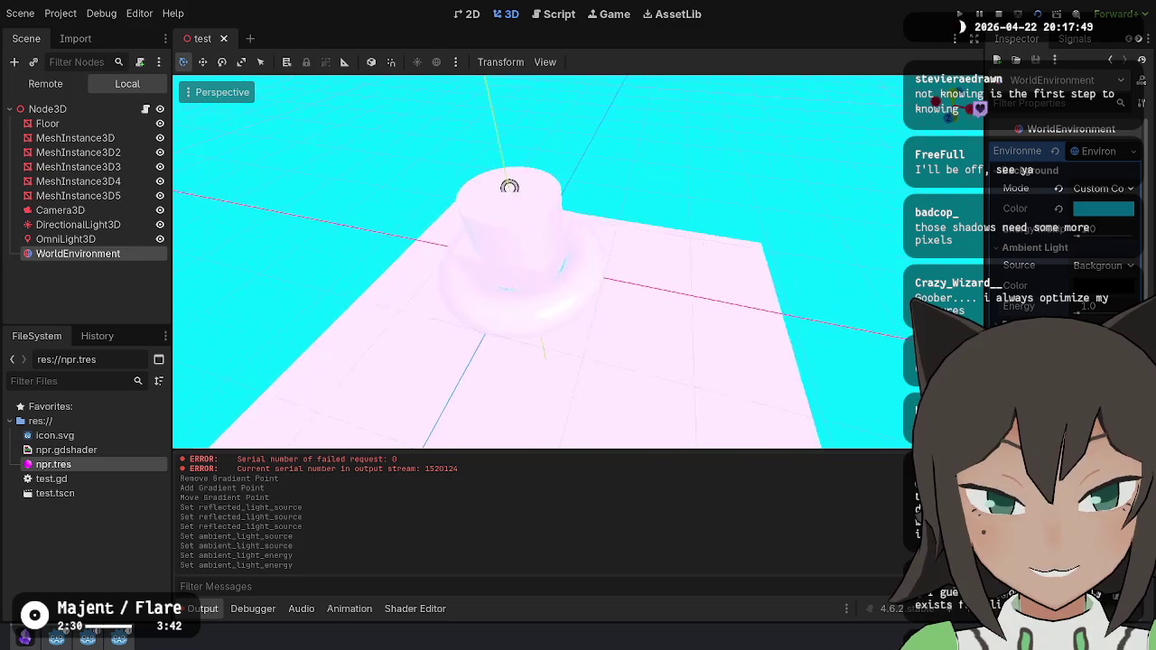
{"action": "scroll", "coordinate": [542, 262], "scroll_direction": "up", "scroll_amount": 3}
{"action": "scroll", "coordinate": [695, 284], "scroll_direction": "up", "scroll_amount": 3}
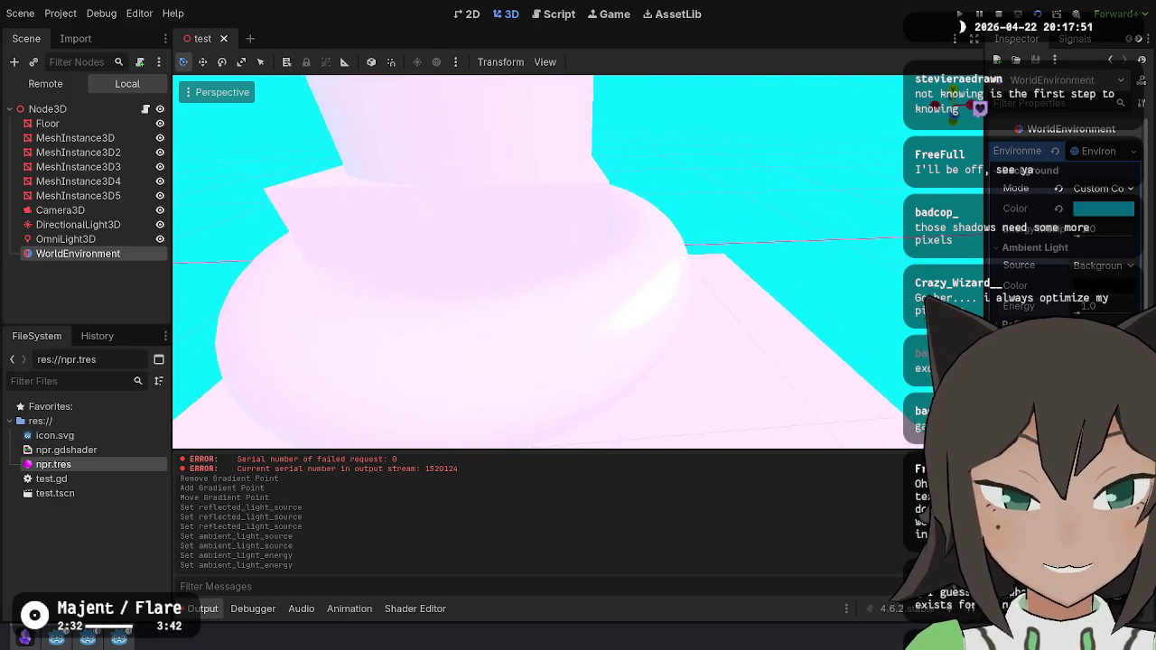
{"action": "scroll", "coordinate": [694, 284], "scroll_direction": "down", "scroll_amount": 3}
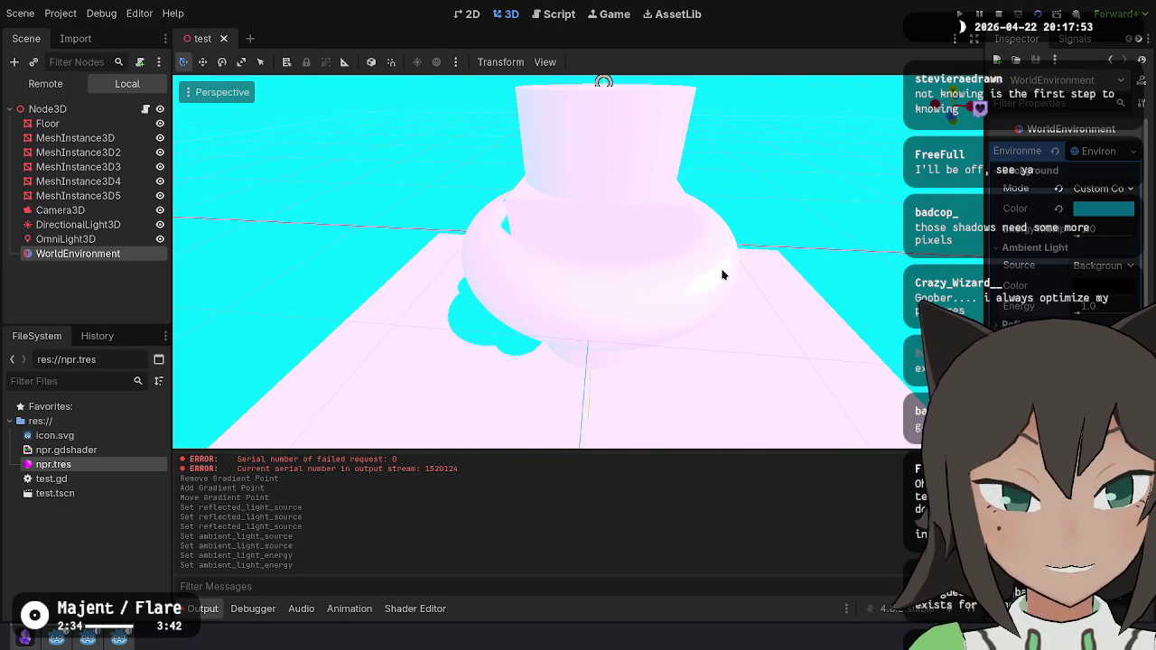
{"action": "scroll", "coordinate": [695, 292], "scroll_direction": "up", "scroll_amount": 3}
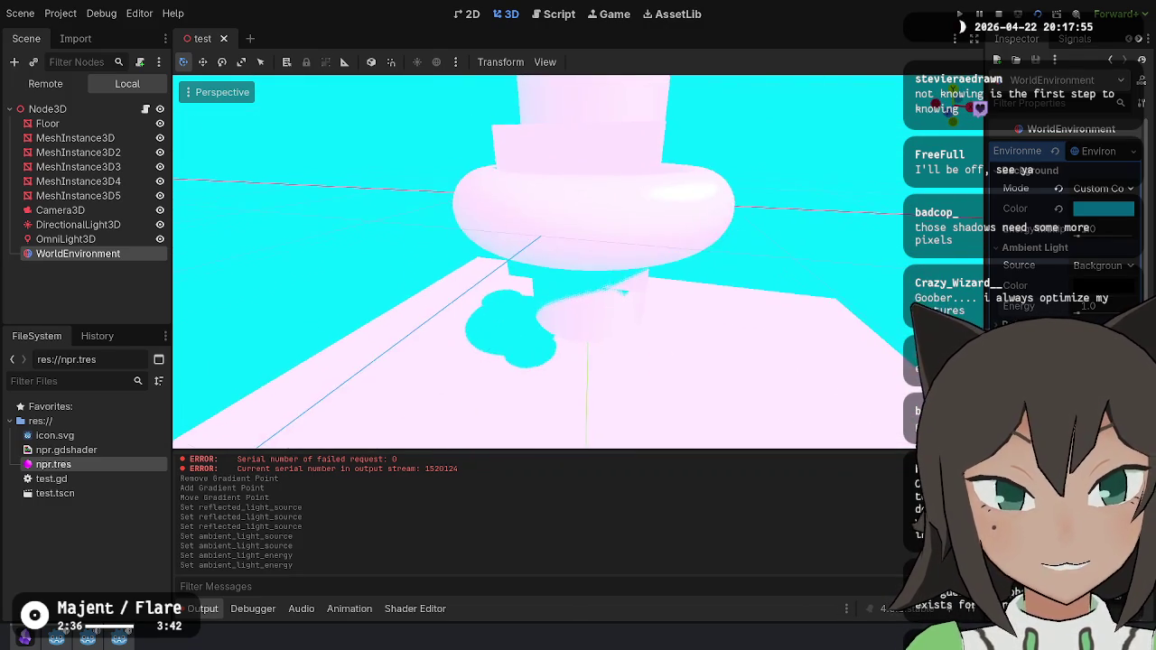
{"action": "scroll", "coordinate": [695, 292], "scroll_direction": "down", "scroll_amount": 3}
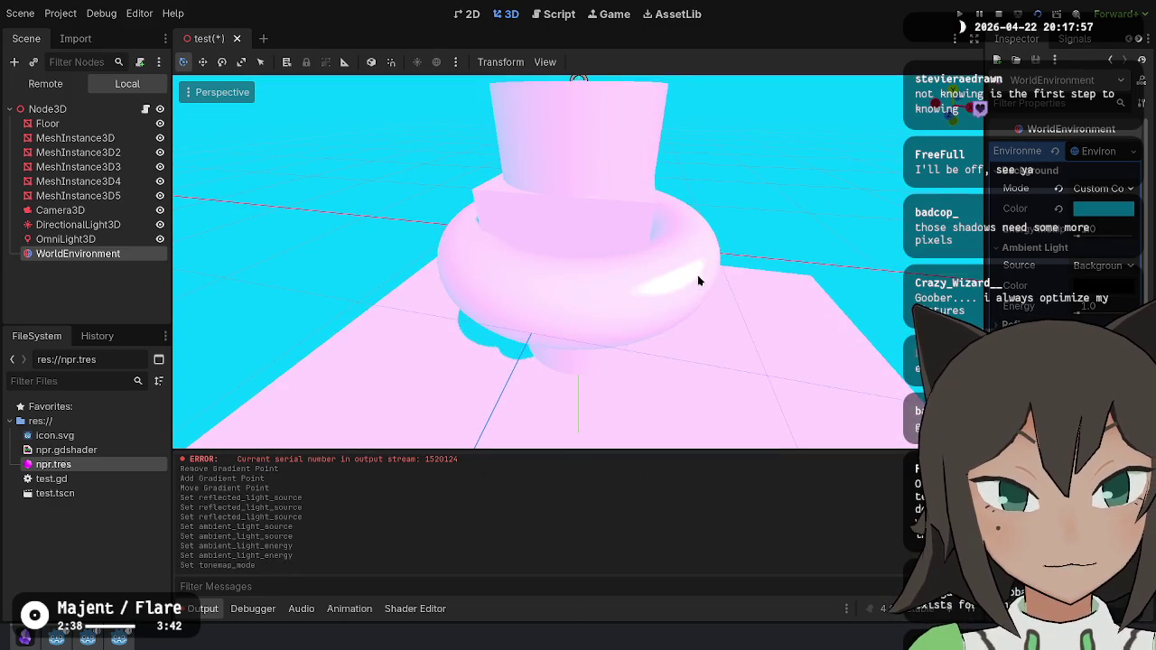
{"action": "scroll", "coordinate": [701, 280], "scroll_direction": "up", "scroll_amount": 2}
{"action": "scroll", "coordinate": [701, 280], "scroll_direction": "down", "scroll_amount": 4}
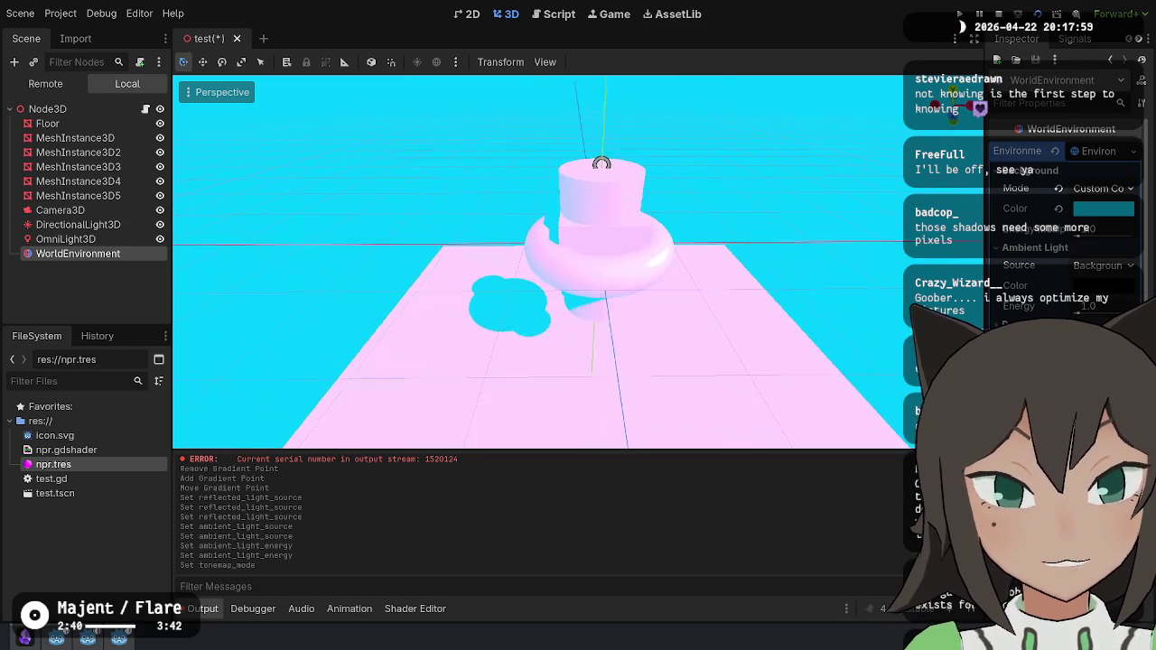
{"action": "key", "text": "ctrl+s"}
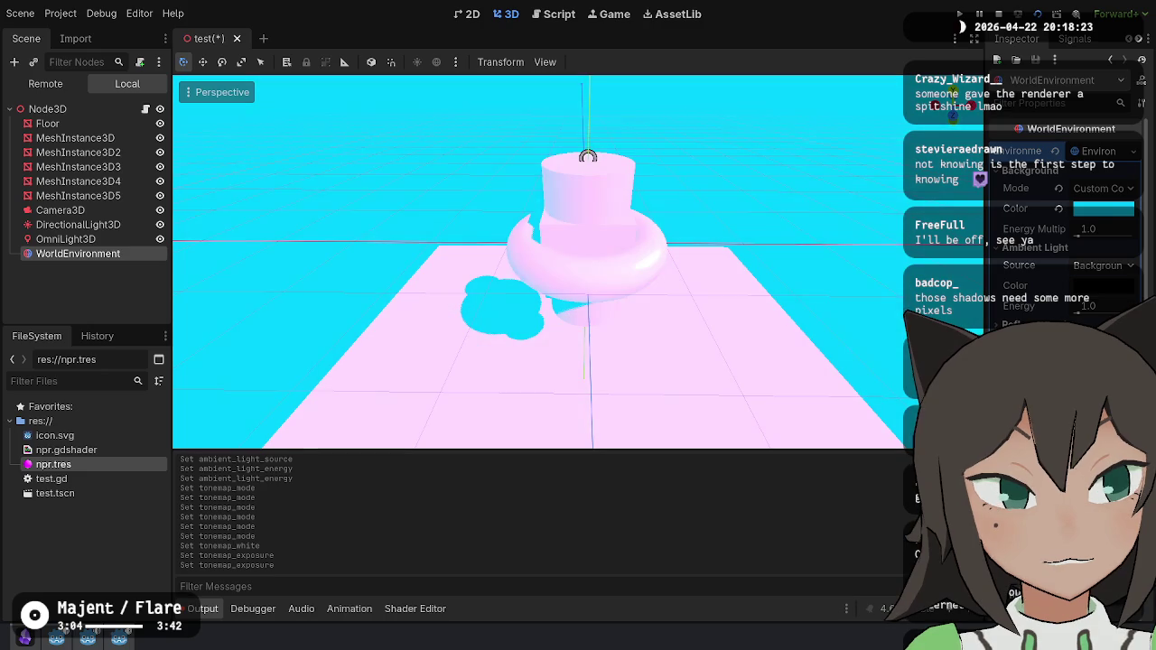
{"action": "key", "text": "ctrl+s"}
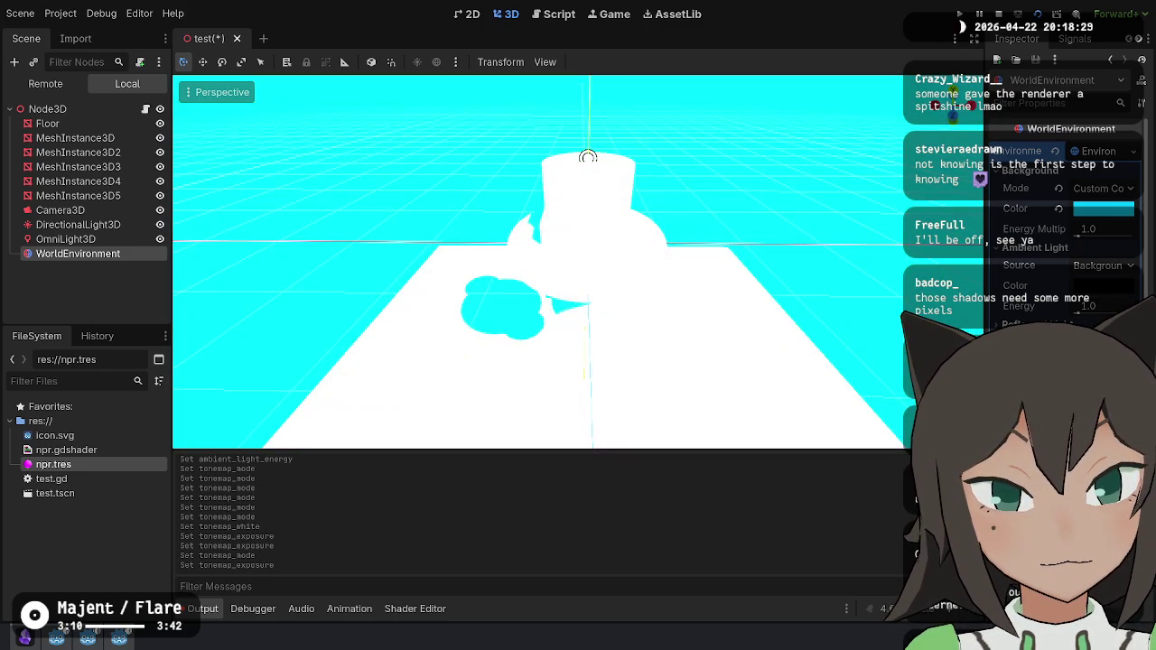
{"action": "key", "text": "ctrl+s"}
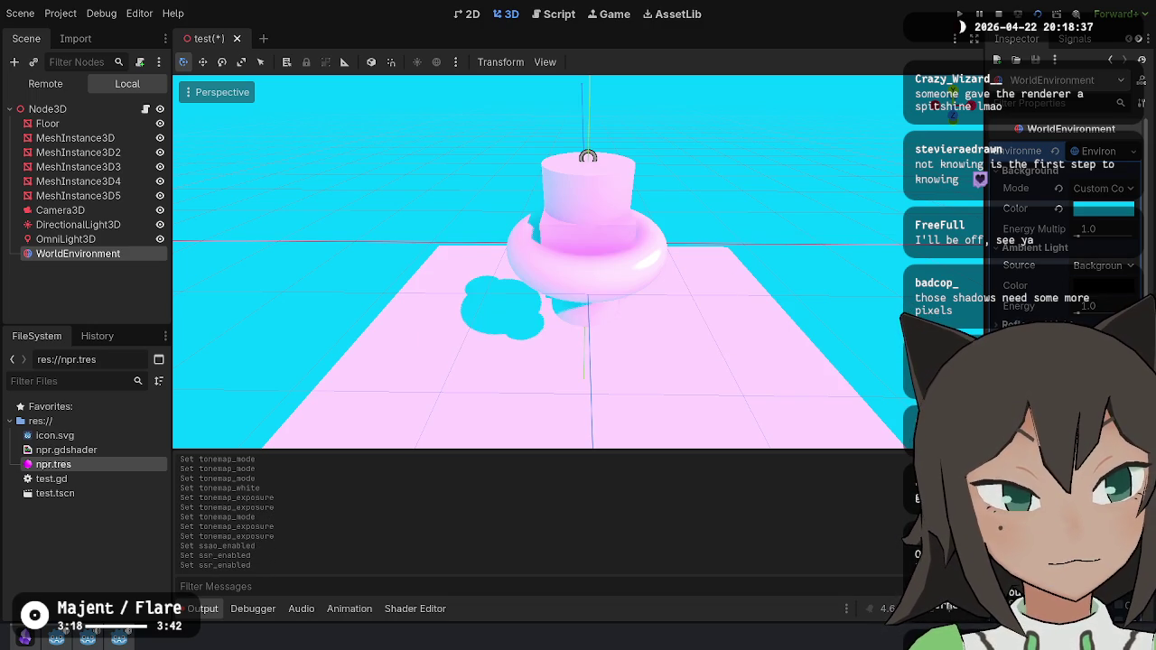
Enable SSIL indirect lighting, and leave SDFGI off after switching it on and back off.
{"action": "scroll", "coordinate": [1066, 216], "scroll_direction": "down", "scroll_amount": 10}
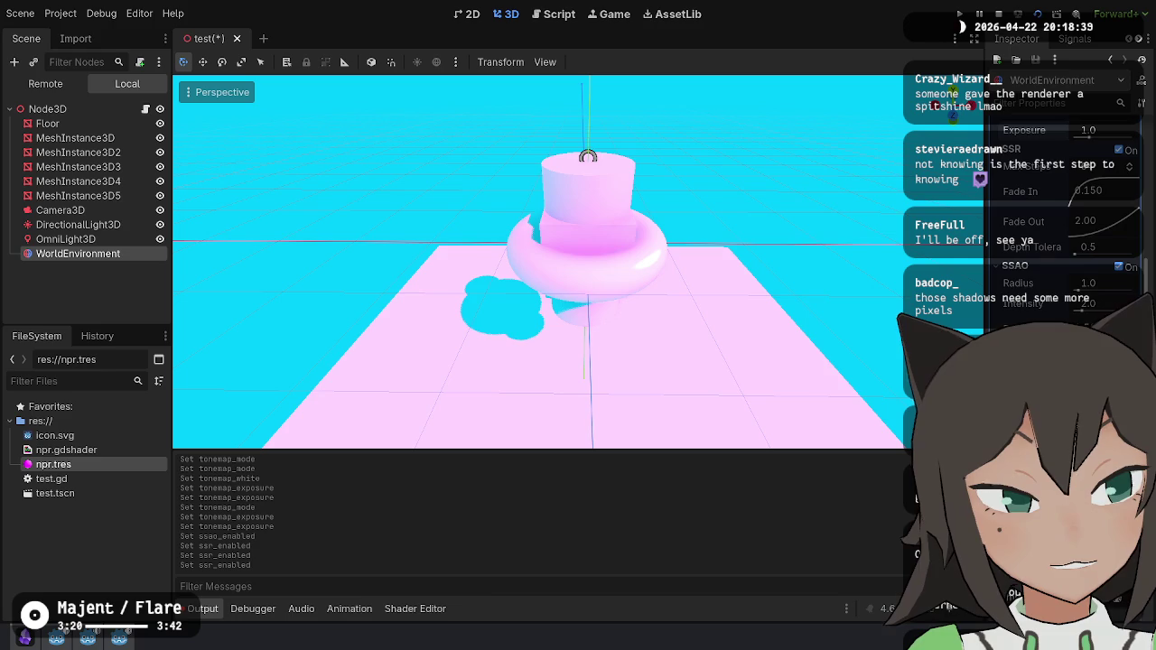
{"action": "scroll", "coordinate": [1065, 217], "scroll_direction": "down", "scroll_amount": 3}
{"action": "left_click", "coordinate": [1120, 393]}
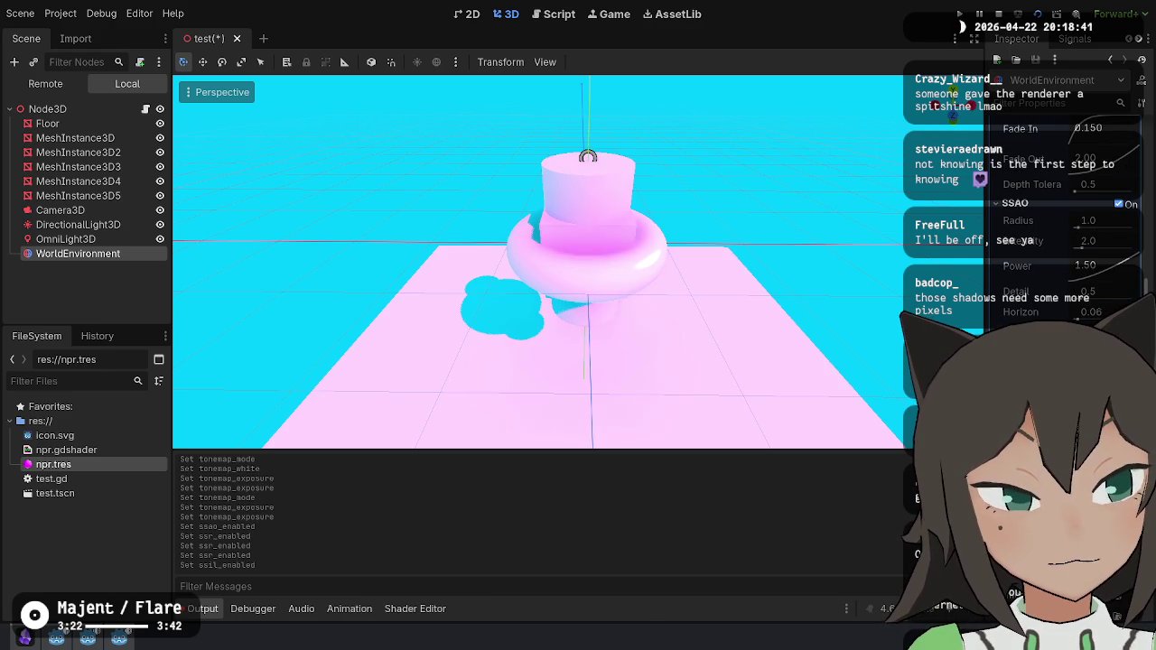
{"action": "scroll", "coordinate": [1066, 217], "scroll_direction": "down", "scroll_amount": 7}
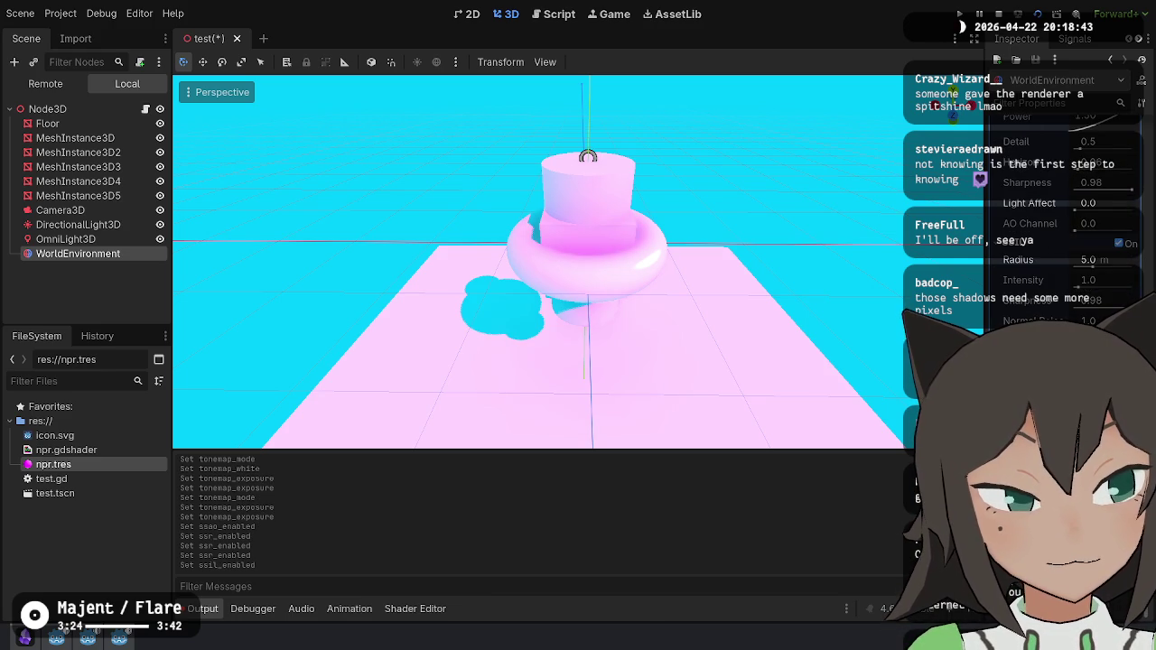
{"action": "scroll", "coordinate": [1084, 252], "scroll_direction": "down", "scroll_amount": 4}
{"action": "left_click", "coordinate": [1120, 216]}
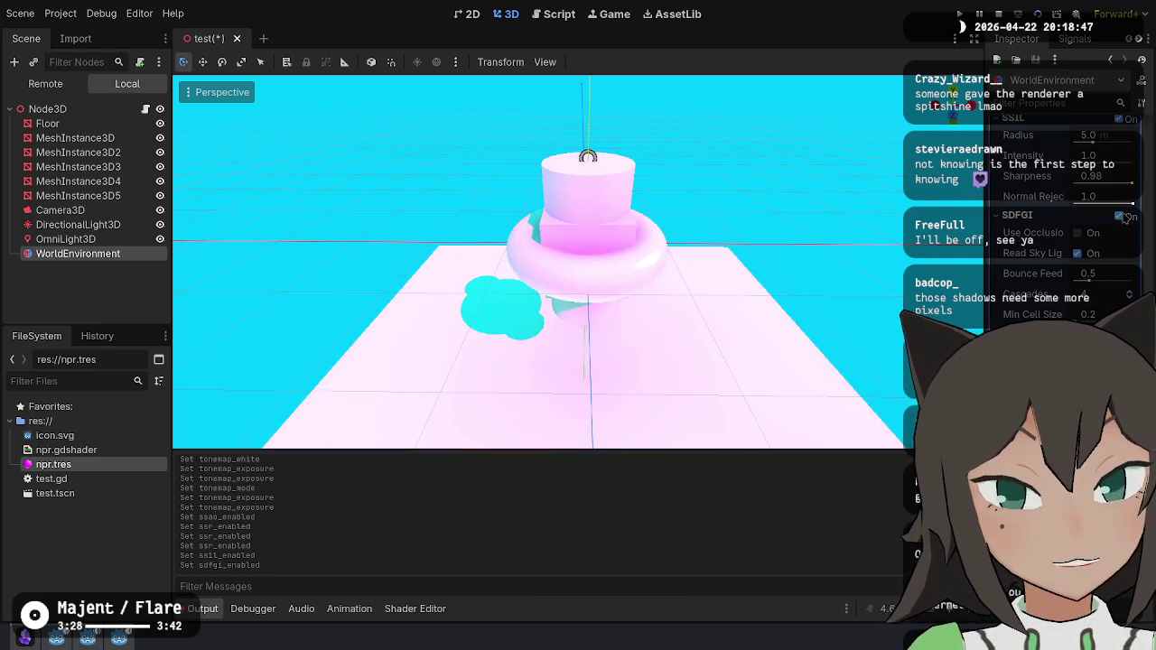
{"action": "left_click", "coordinate": [1120, 218]}
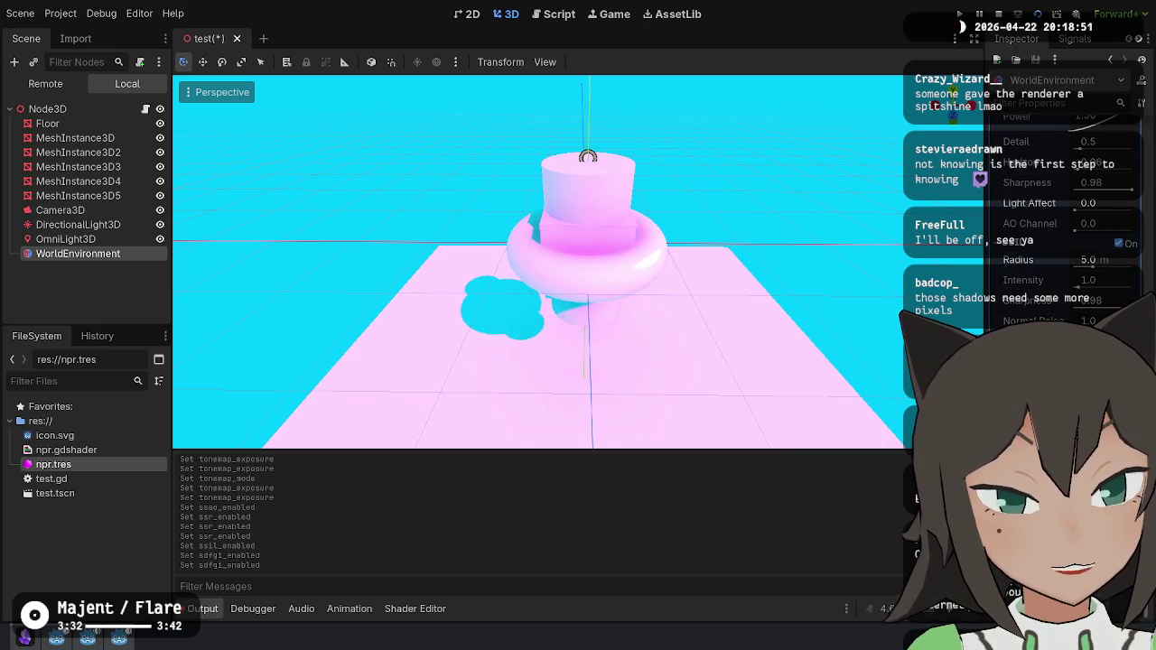
Turn on glow and fog in the environment.
{"action": "left_click", "coordinate": [1120, 243]}
{"action": "scroll", "coordinate": [1066, 226], "scroll_direction": "down", "scroll_amount": 3}
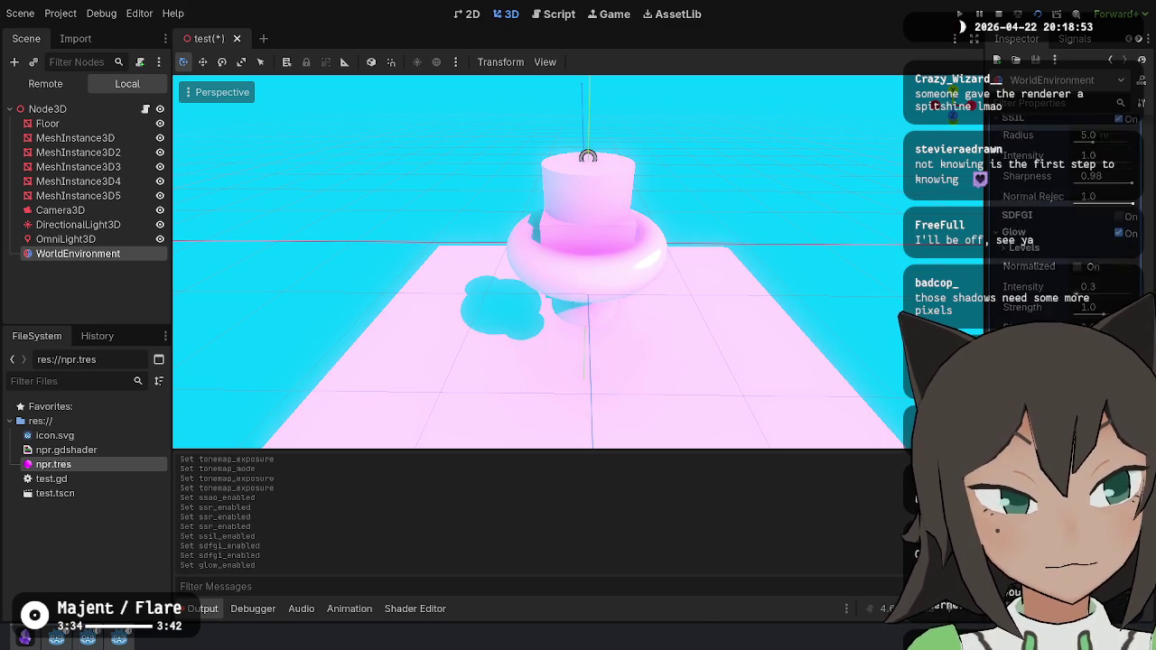
{"action": "left_click", "coordinate": [1125, 433]}
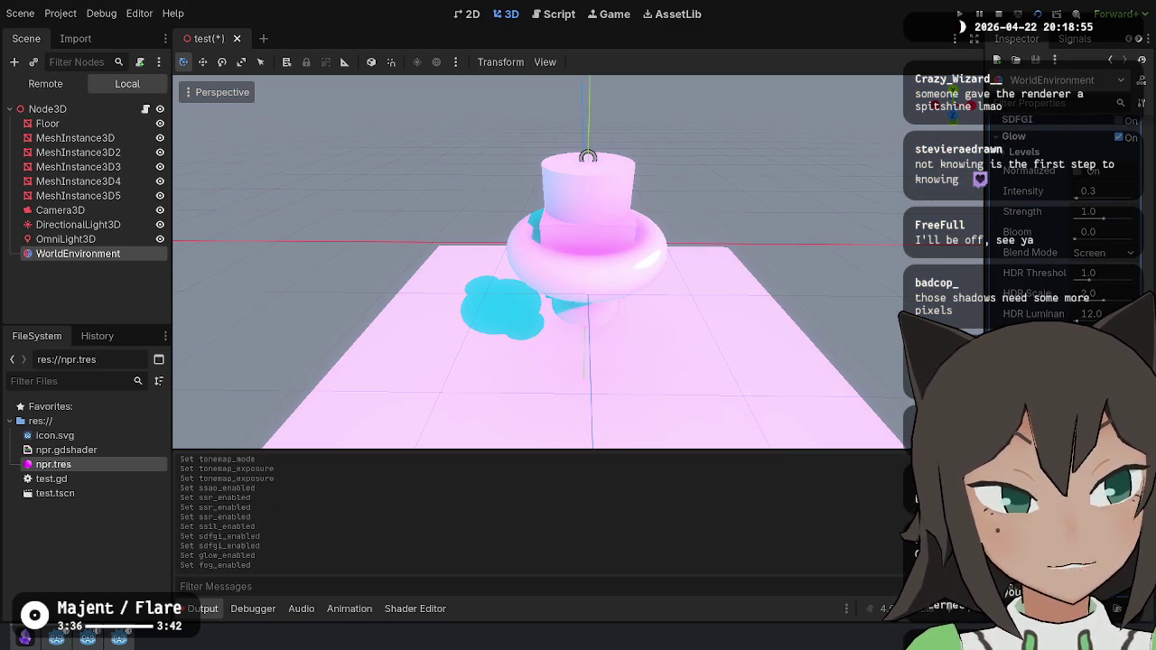
Open the fog light colour picker and close it without changes.
{"action": "scroll", "coordinate": [1066, 318], "scroll_direction": "down", "scroll_amount": 3}
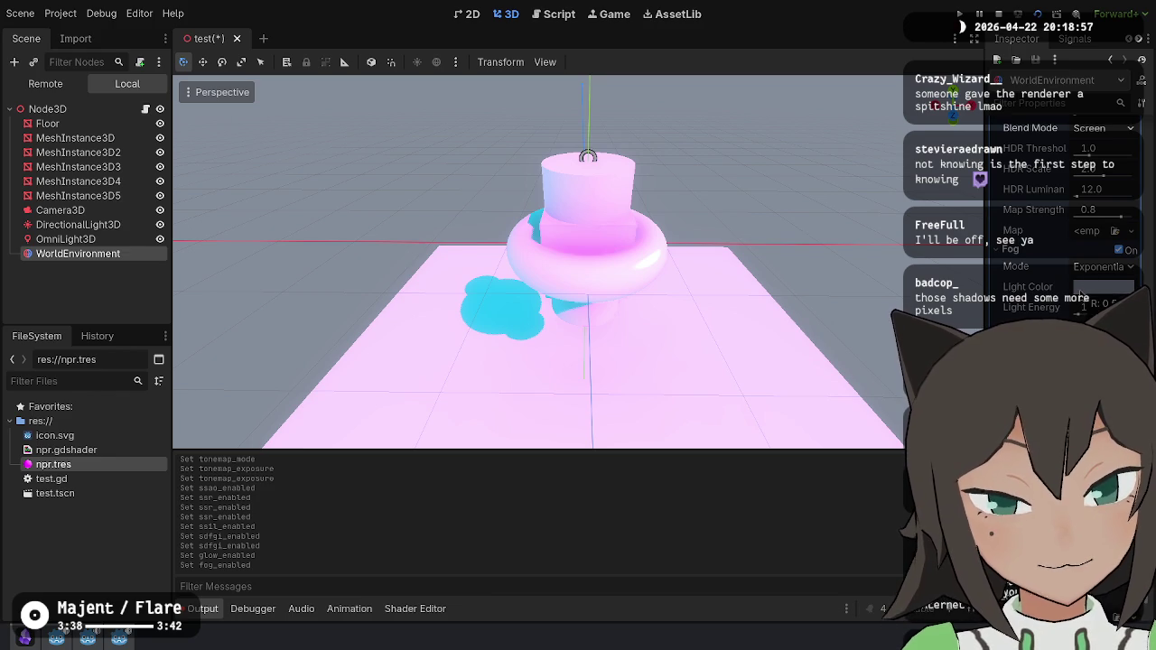
{"action": "left_click", "coordinate": [1084, 287]}
{"action": "key", "text": "Escape"}
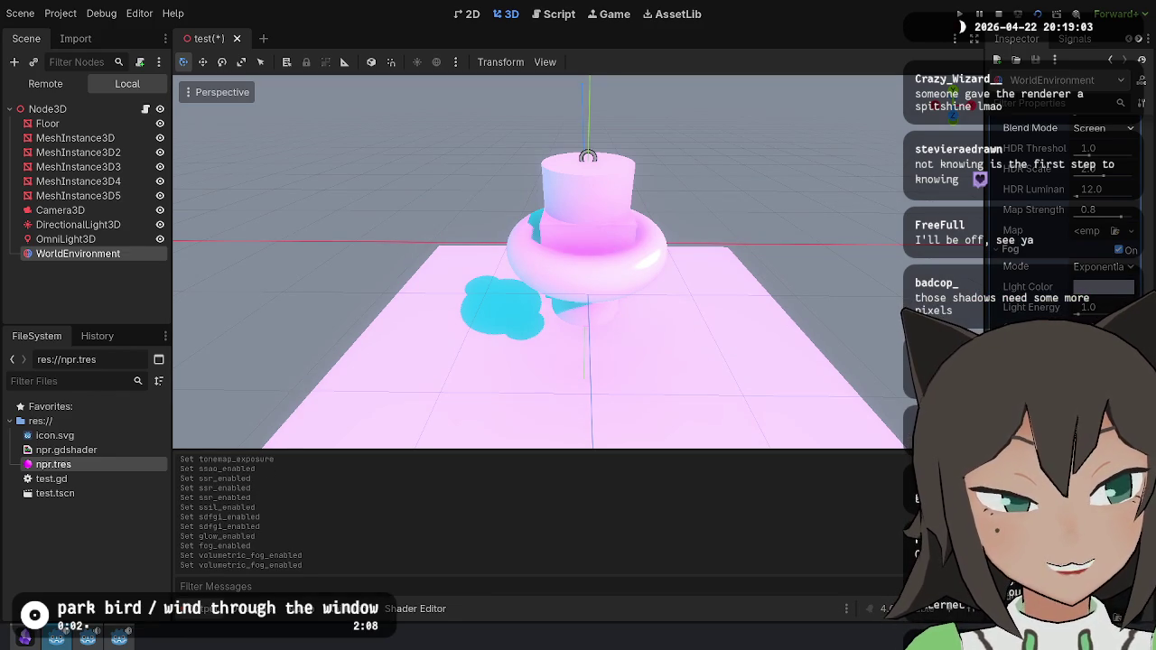
Switch the fog mode from Exponential to Depth and save the scene.
{"action": "scroll", "coordinate": [537, 262], "scroll_direction": "down", "scroll_amount": 3}
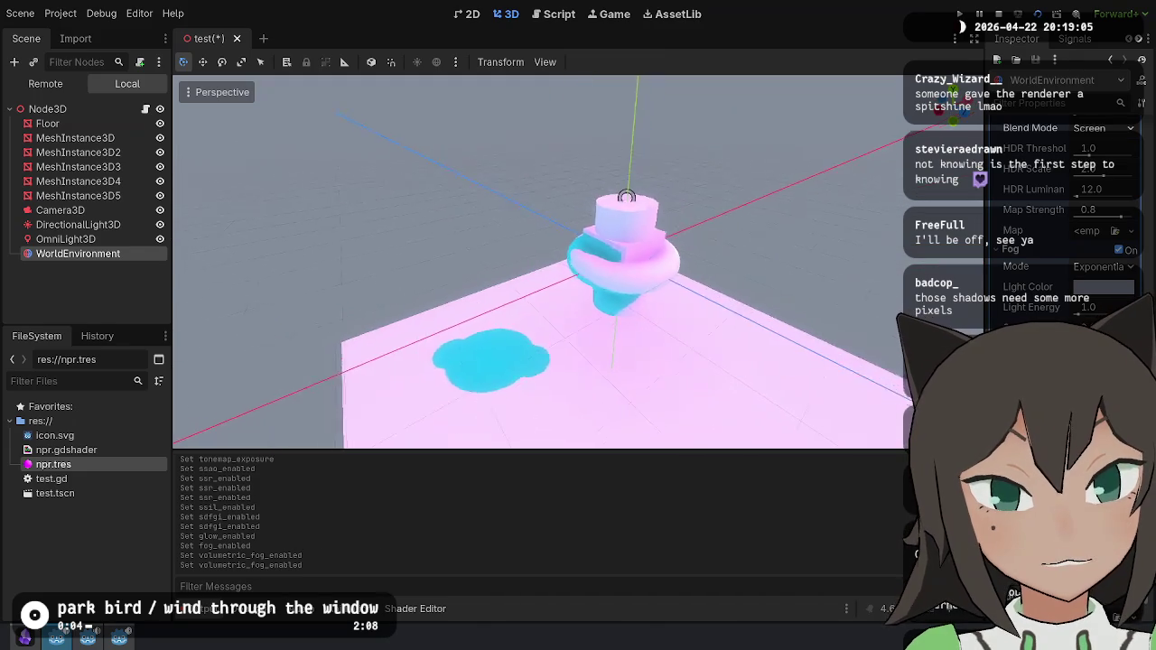
{"action": "scroll", "coordinate": [537, 262], "scroll_direction": "down", "scroll_amount": 3}
{"action": "scroll", "coordinate": [538, 262], "scroll_direction": "up", "scroll_amount": 2}
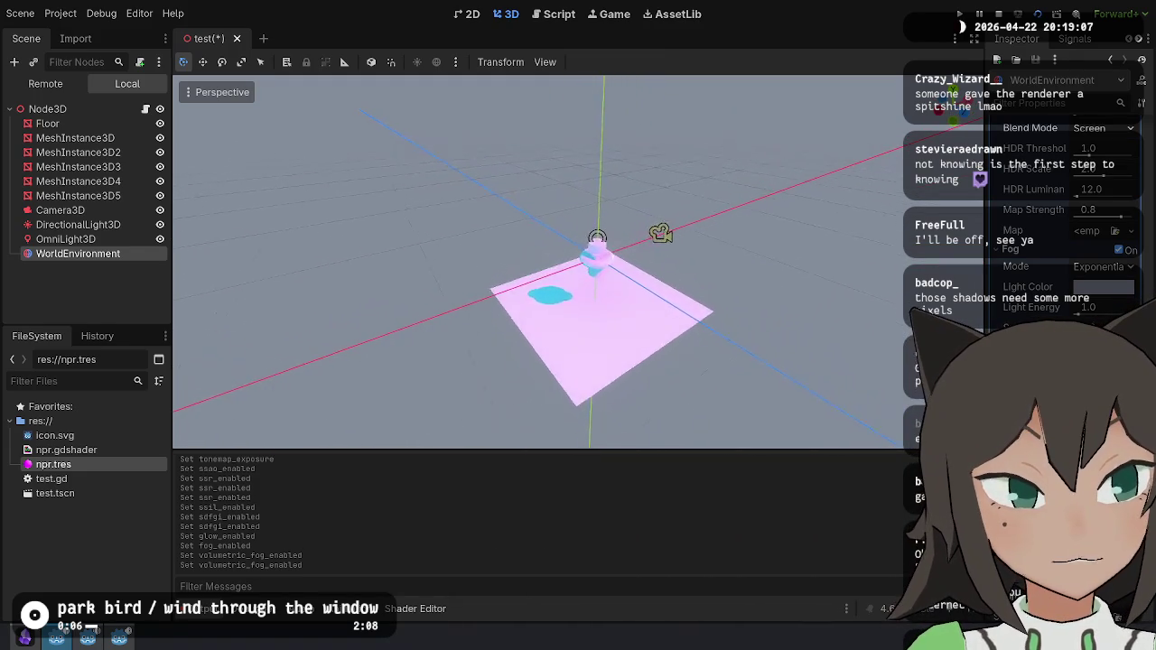
{"action": "scroll", "coordinate": [538, 262], "scroll_direction": "up", "scroll_amount": 5}
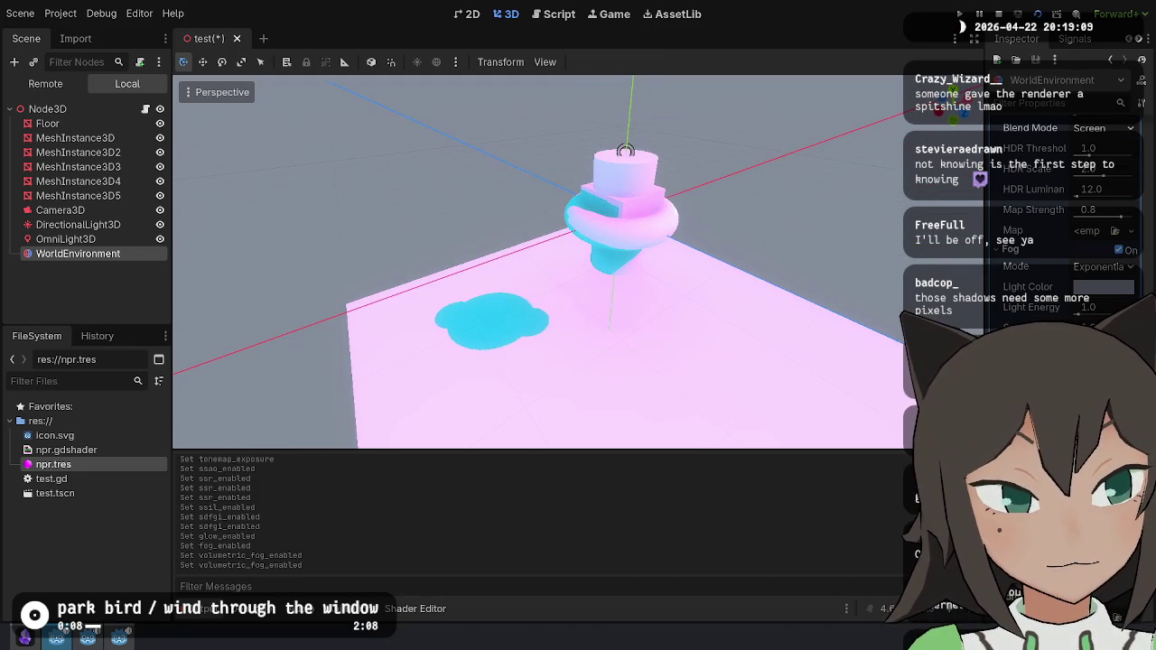
{"action": "left_click", "coordinate": [1098, 266]}
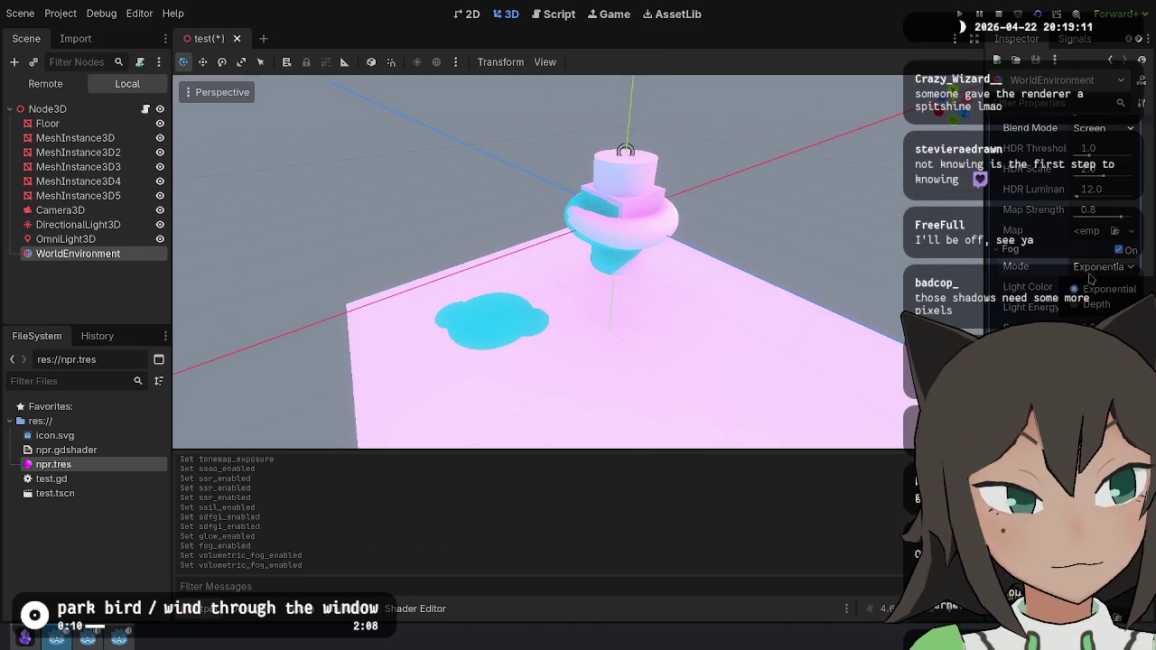
{"action": "left_click", "coordinate": [1097, 304]}
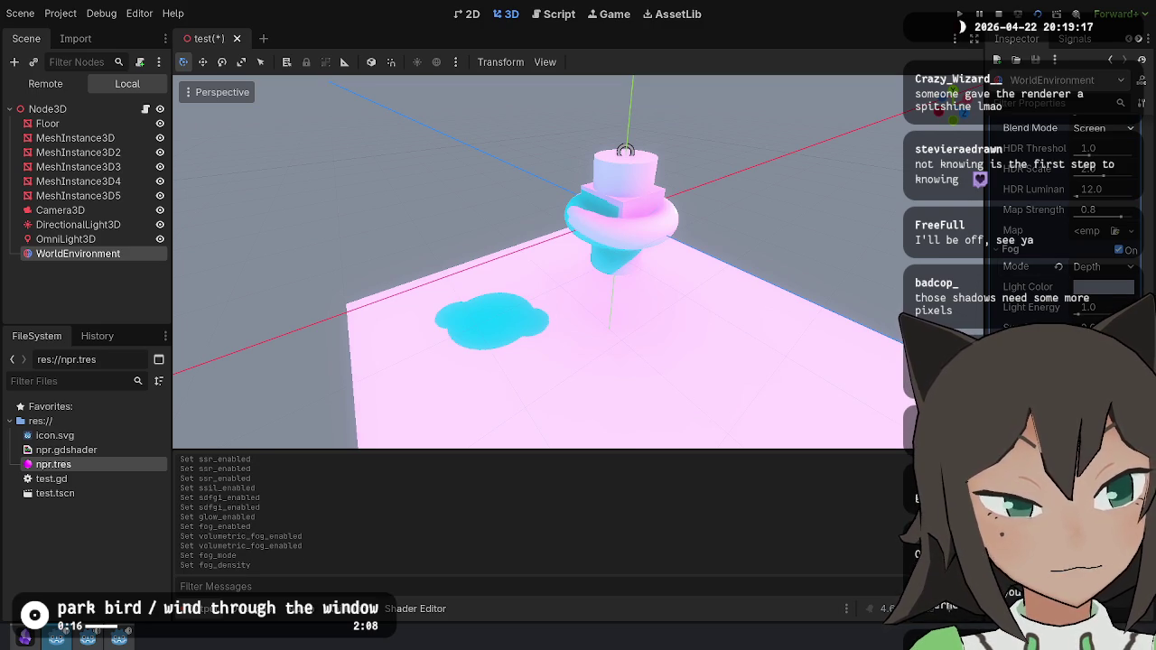
{"action": "key", "text": "ctrl+s"}
{"action": "scroll", "coordinate": [445, 94], "scroll_direction": "down", "scroll_amount": 10}
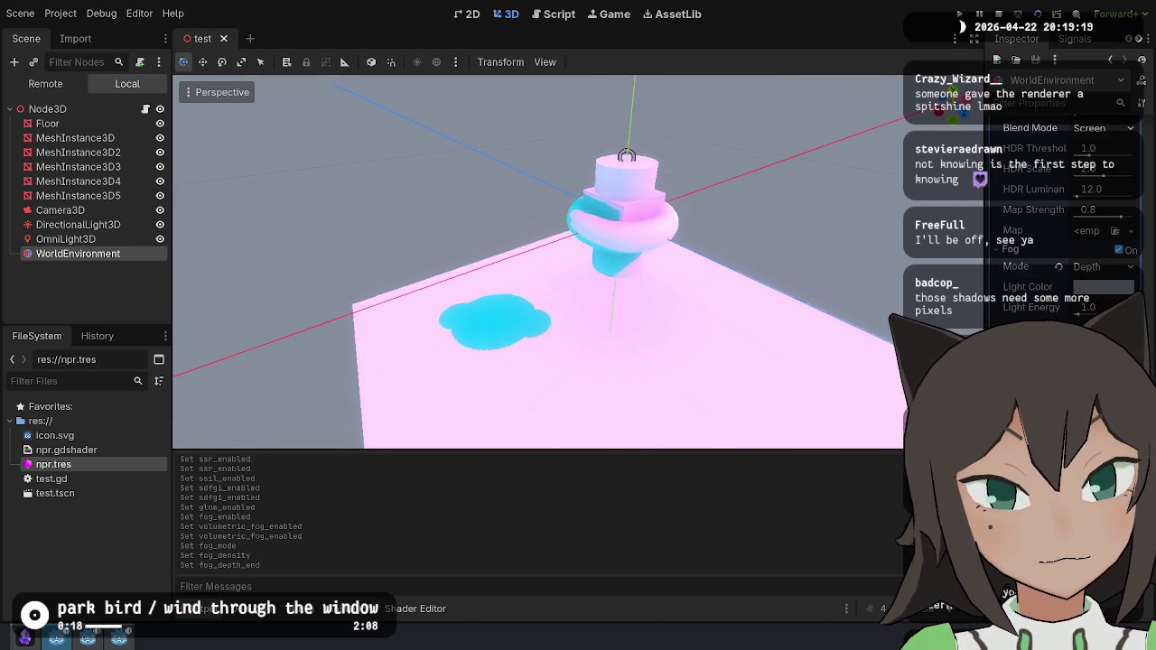
Adjust fog density, depth begin and depth end, save, and run the scene with F5.
{"action": "scroll", "coordinate": [539, 262], "scroll_direction": "up", "scroll_amount": 8}
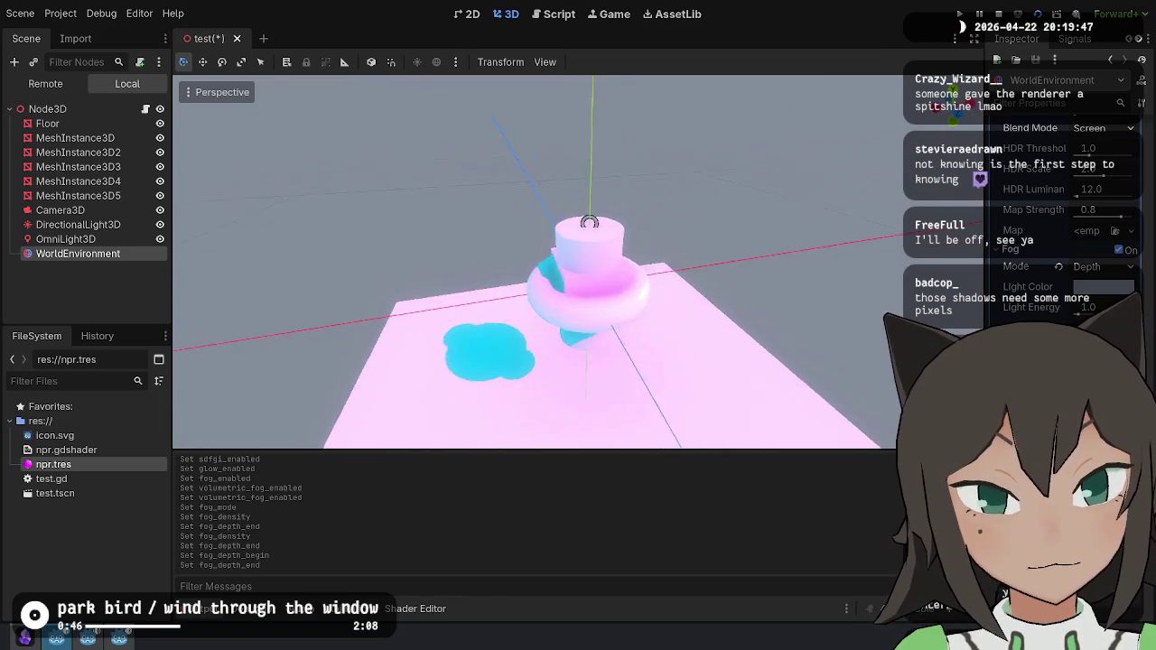
{"action": "scroll", "coordinate": [730, 305], "scroll_direction": "up", "scroll_amount": 2}
{"action": "key", "text": "ctrl+s"}
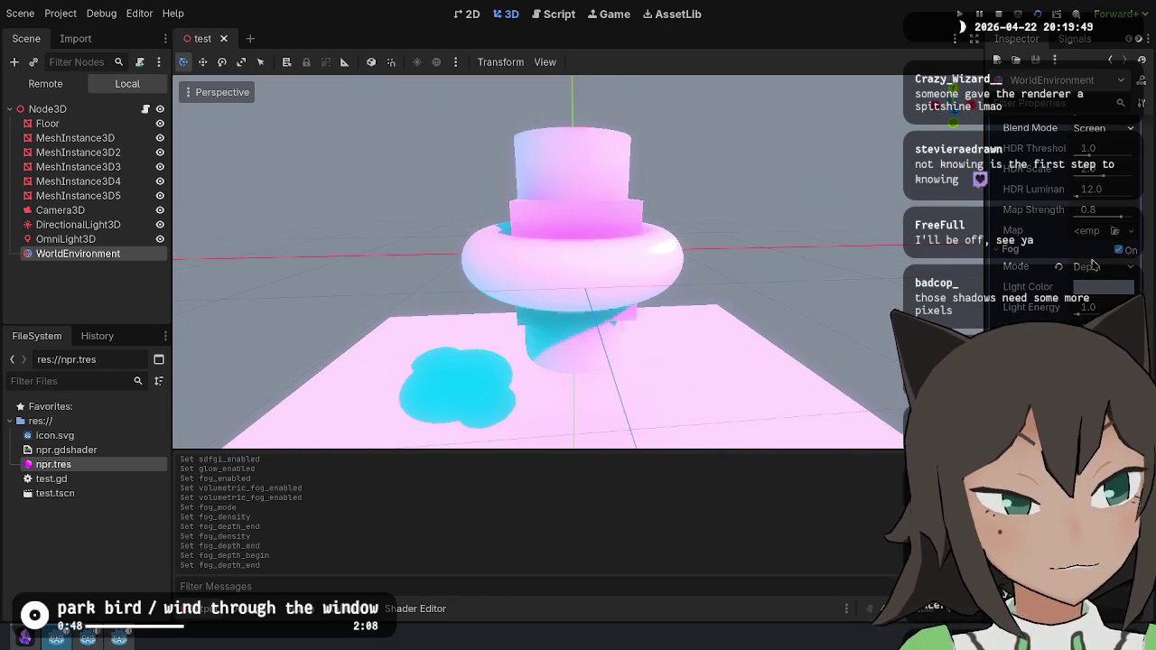
{"action": "scroll", "coordinate": [1089, 255], "scroll_direction": "up", "scroll_amount": 3}
{"action": "scroll", "coordinate": [718, 246], "scroll_direction": "down", "scroll_amount": 5}
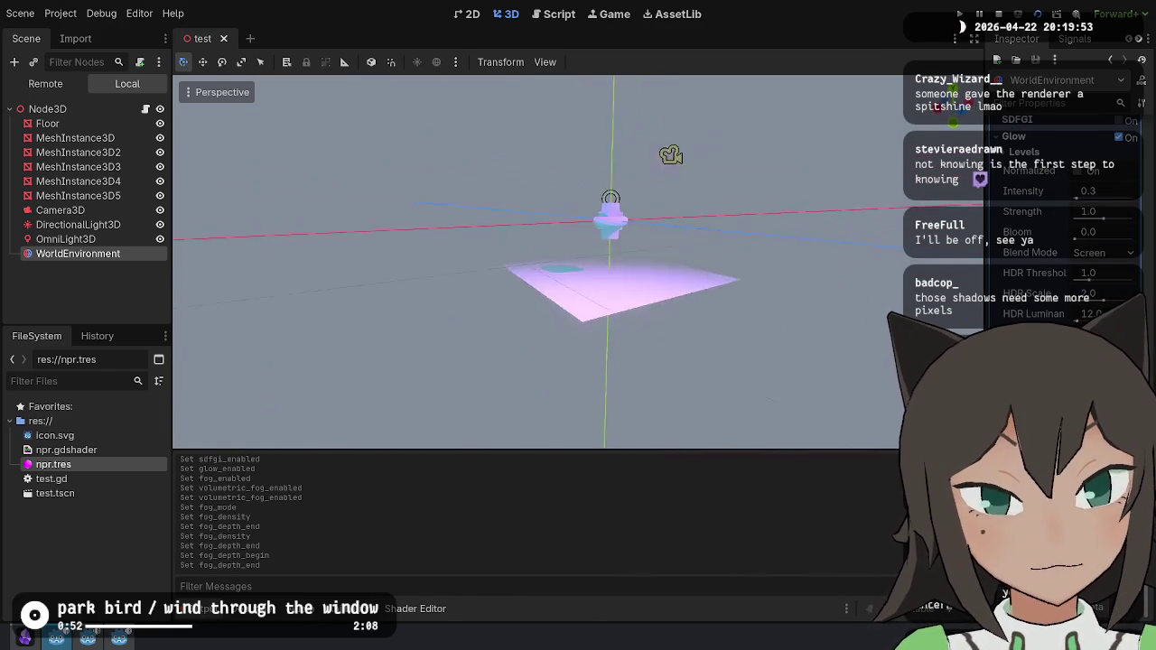
{"action": "scroll", "coordinate": [538, 262], "scroll_direction": "up", "scroll_amount": 5}
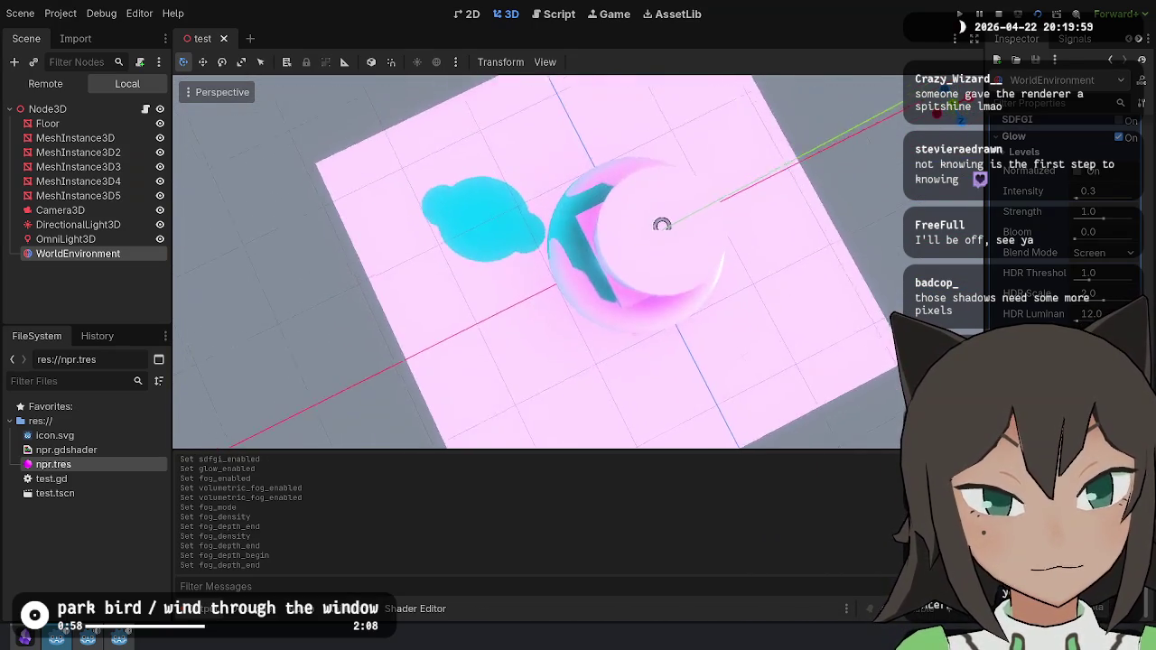
{"action": "key", "text": "F5"}
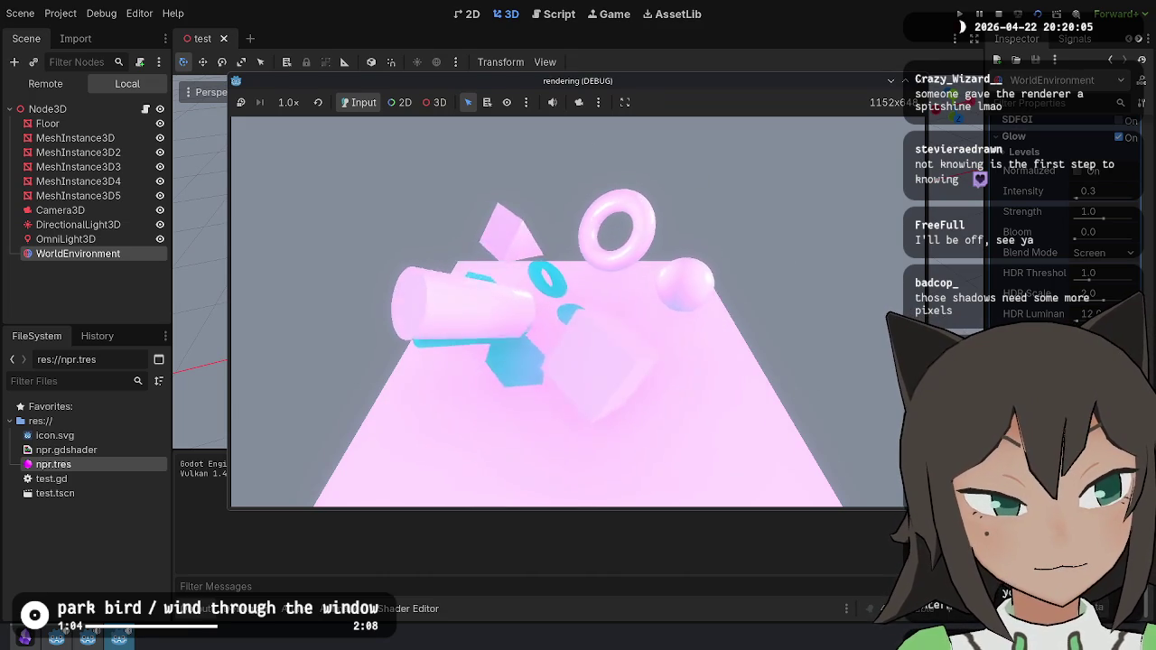
Undo the fog toggle and stop the running game with F8.
{"action": "key", "text": "ctrl+z"}
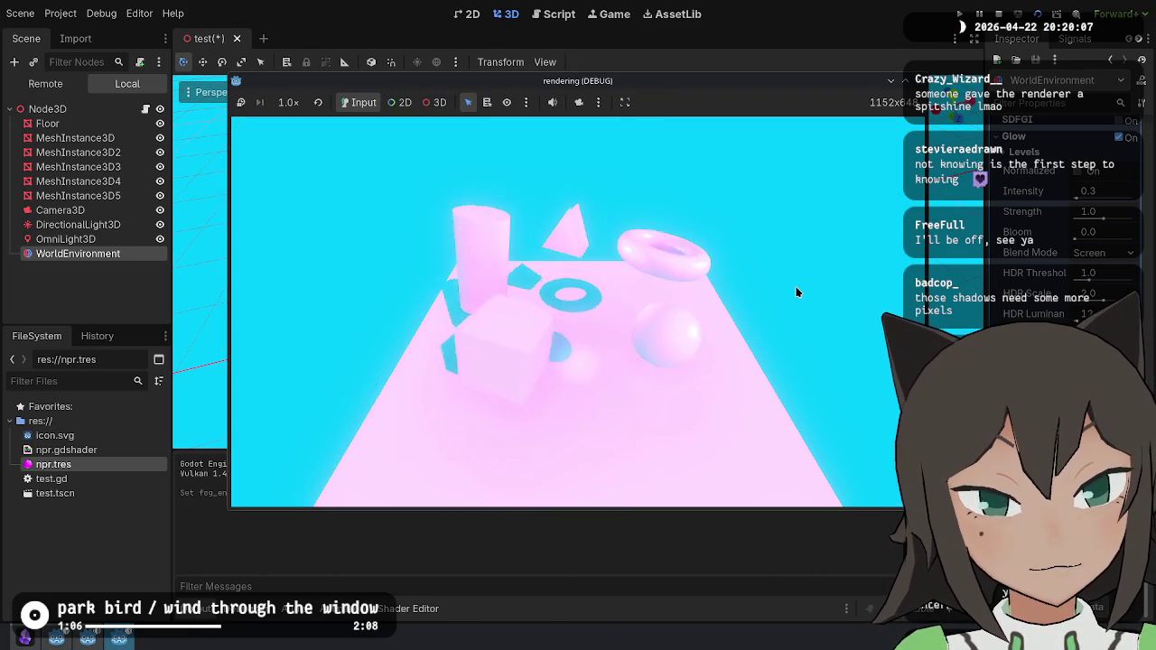
{"action": "key", "text": "F8"}
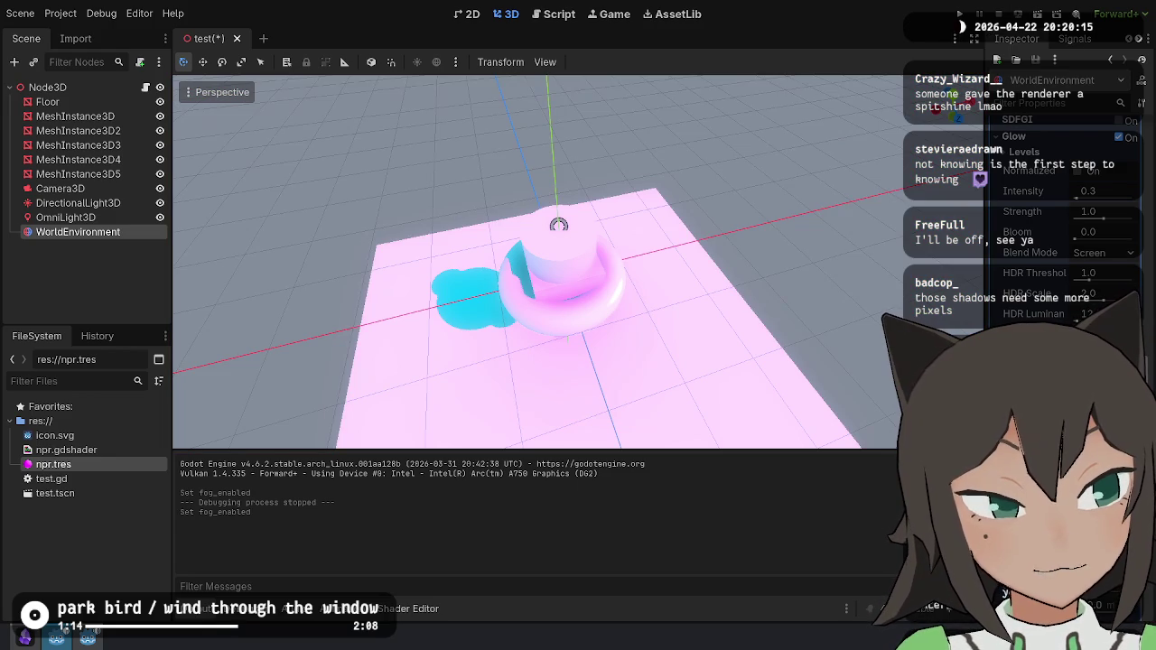
Run the scene and turn off Embed Game on Next Play so the game floats in its own window.
{"action": "scroll", "coordinate": [1022, 242], "scroll_direction": "up", "scroll_amount": 5}
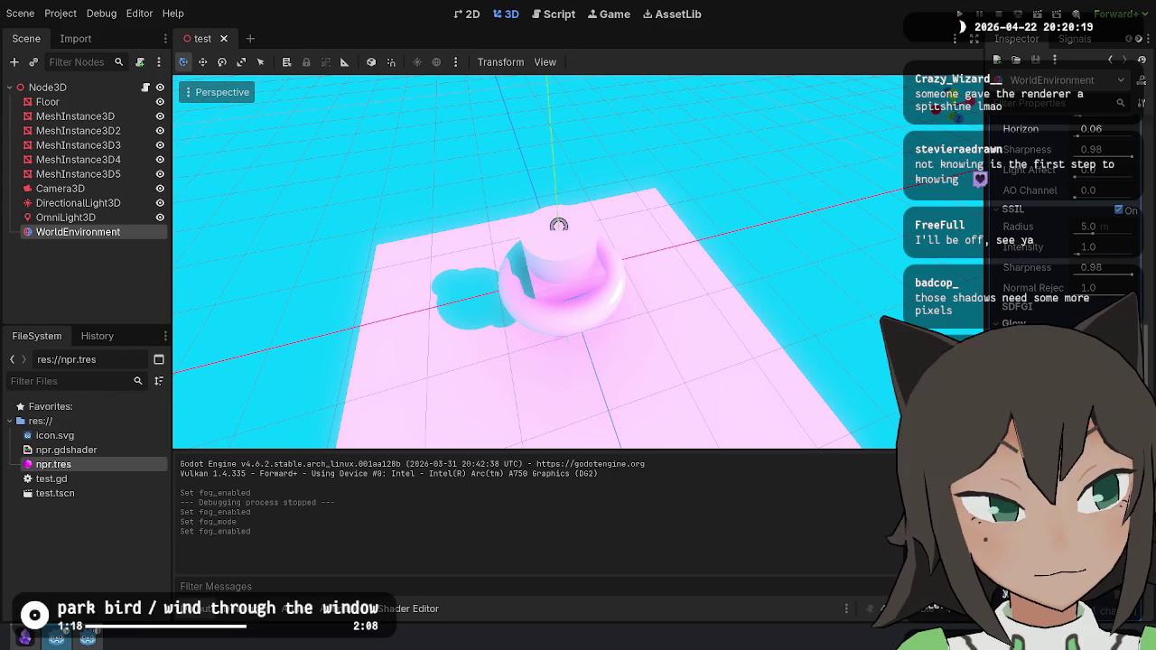
{"action": "left_click", "coordinate": [1052, 13]}
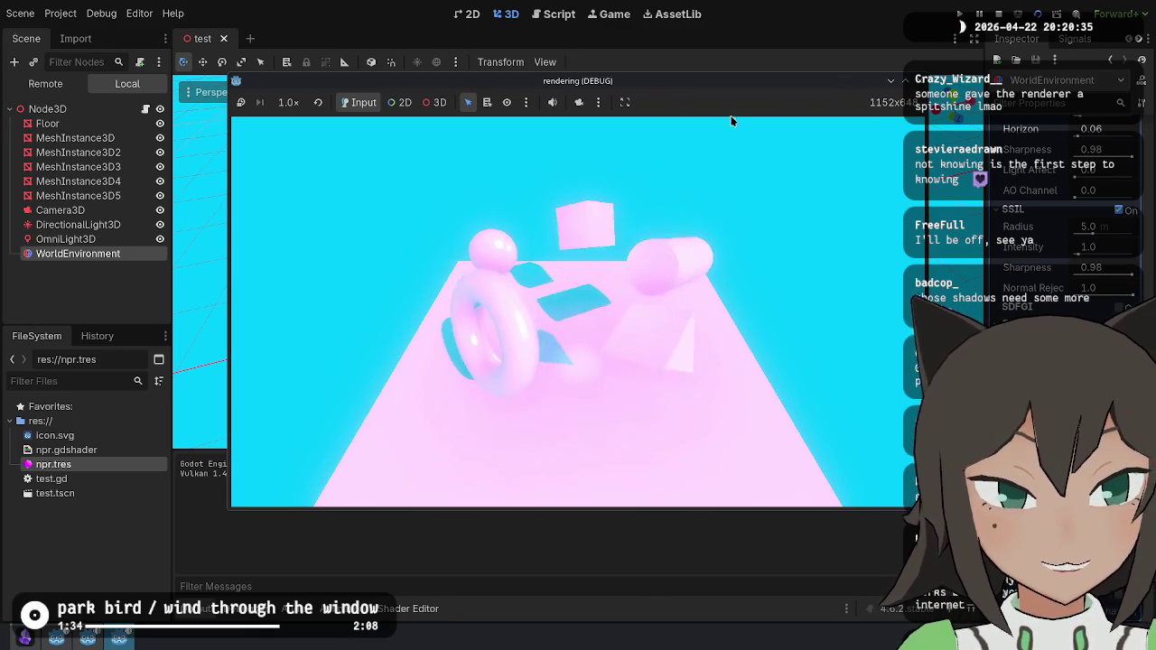
{"action": "left_click", "coordinate": [626, 103]}
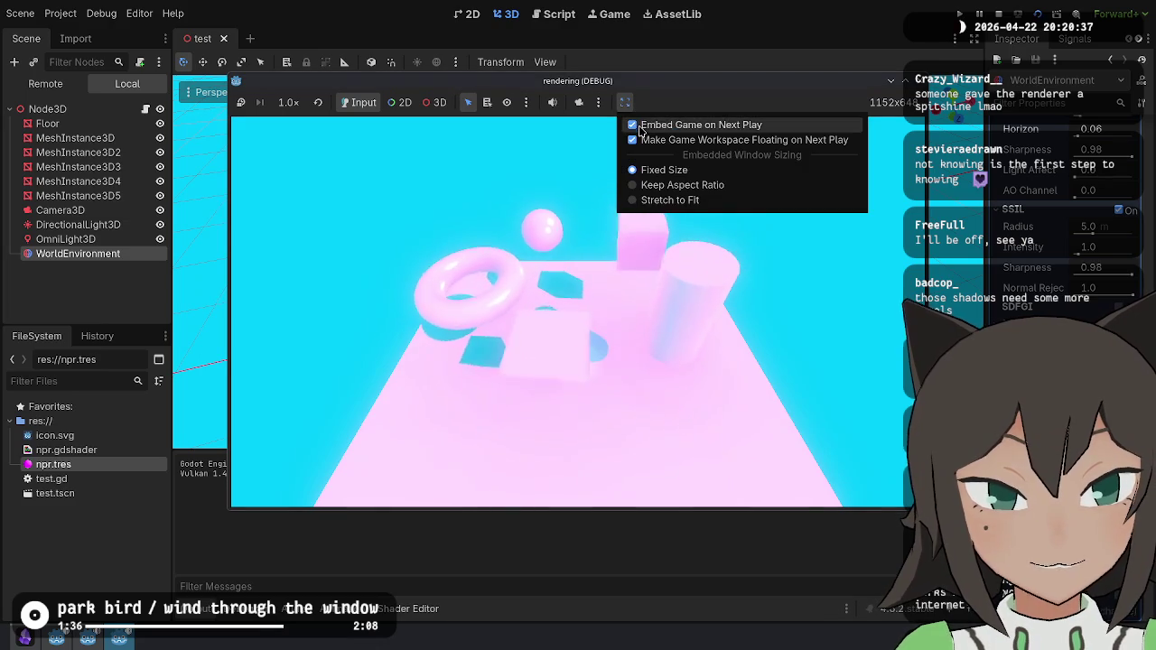
{"action": "left_click", "coordinate": [637, 125]}
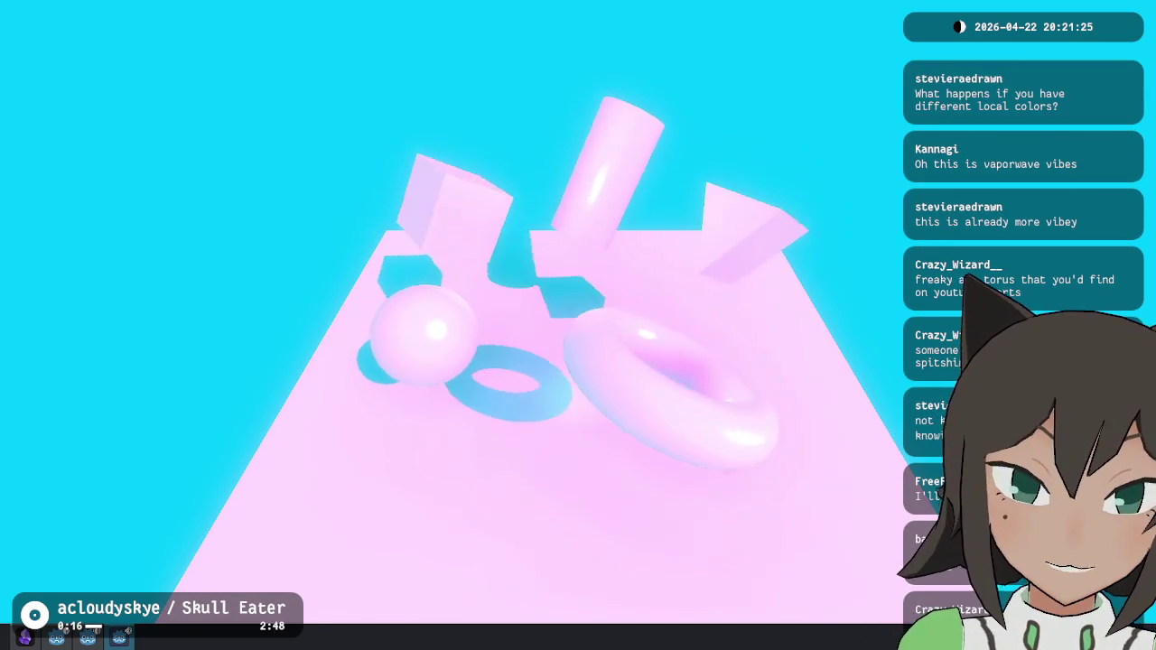
Exit full screen, stop the game, and duplicate npr.tres as npr_green.tres.
{"action": "key", "text": "F11"}
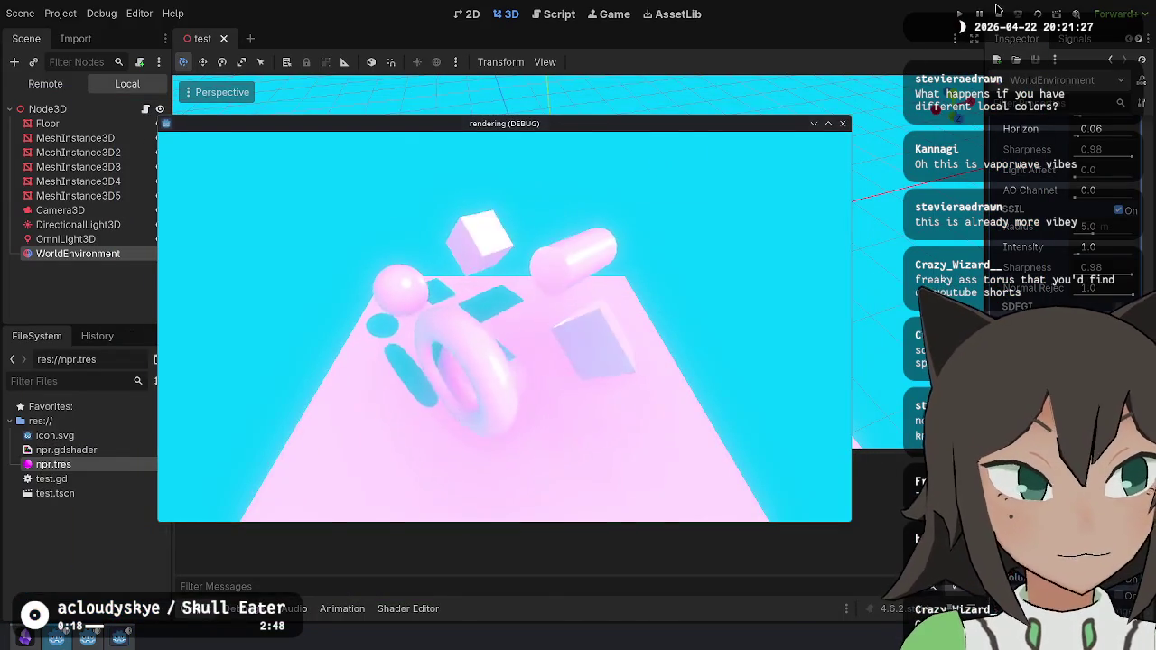
{"action": "left_click", "coordinate": [999, 13]}
{"action": "key", "text": "ctrl+d"}
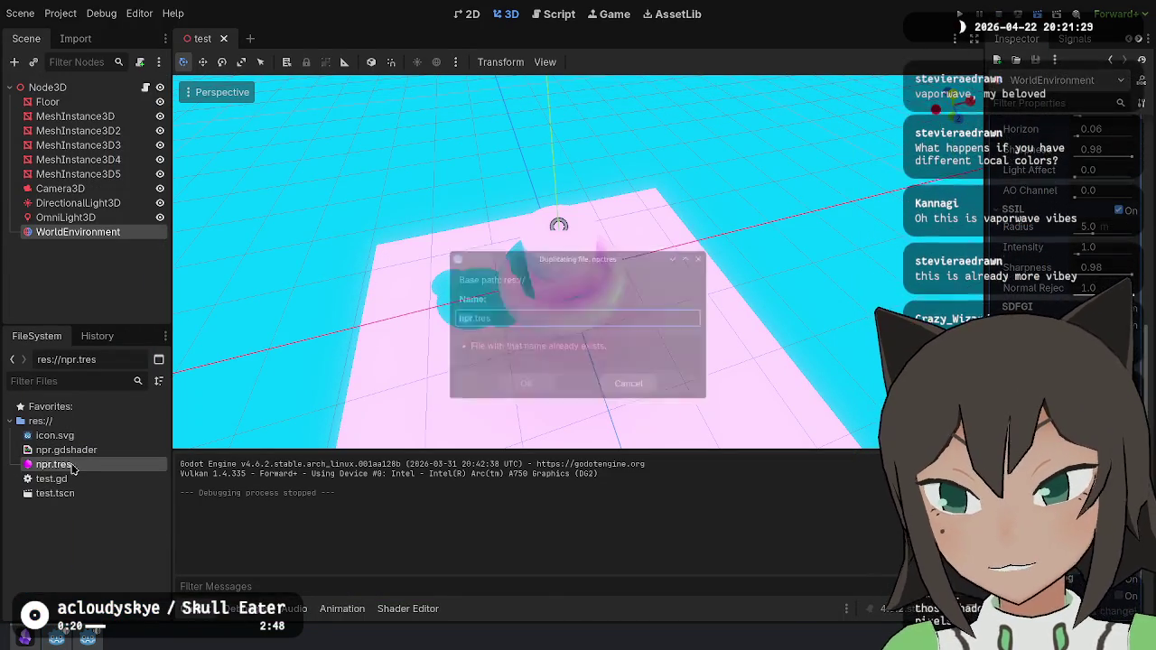
{"action": "type", "text": "_green"}
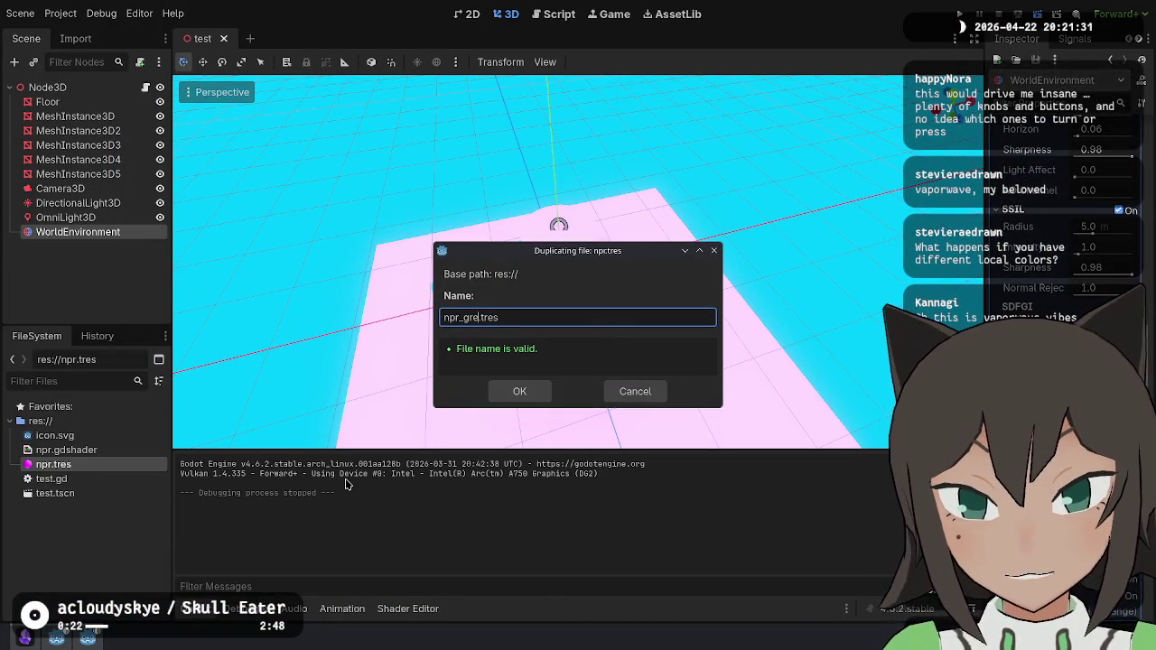
{"action": "key", "text": "Return"}
Make further material copies named npr_purple.tres and npr_orange.tres.
{"action": "key", "text": "ctrl+d"}
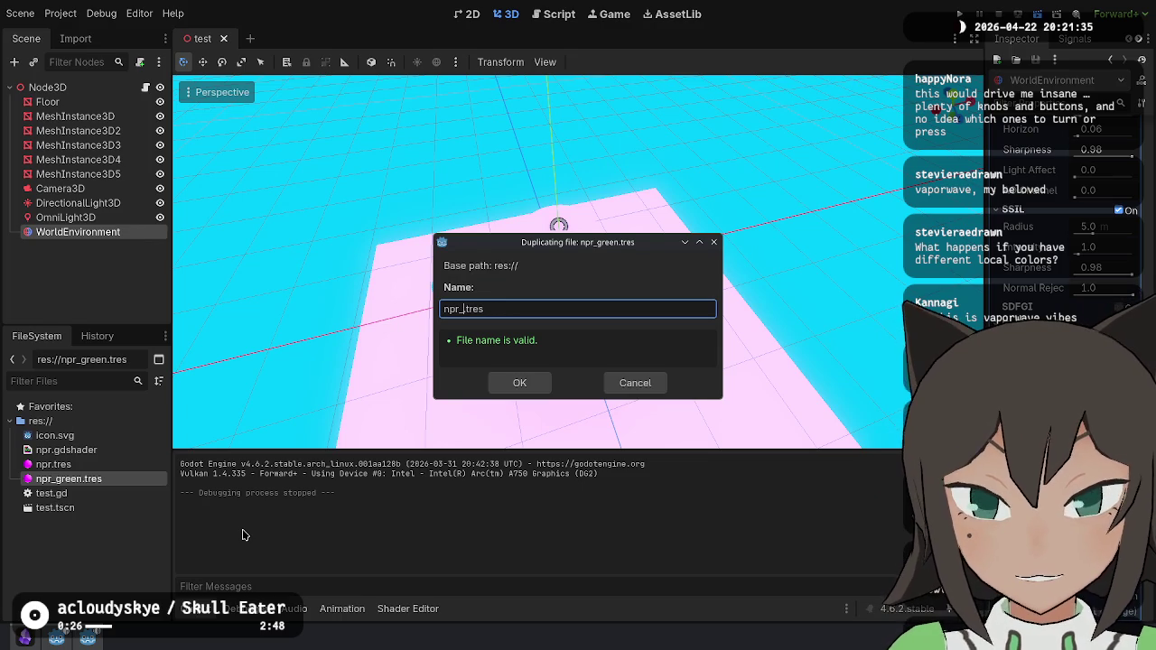
{"action": "type", "text": "purple"}
{"action": "key", "text": "Return"}
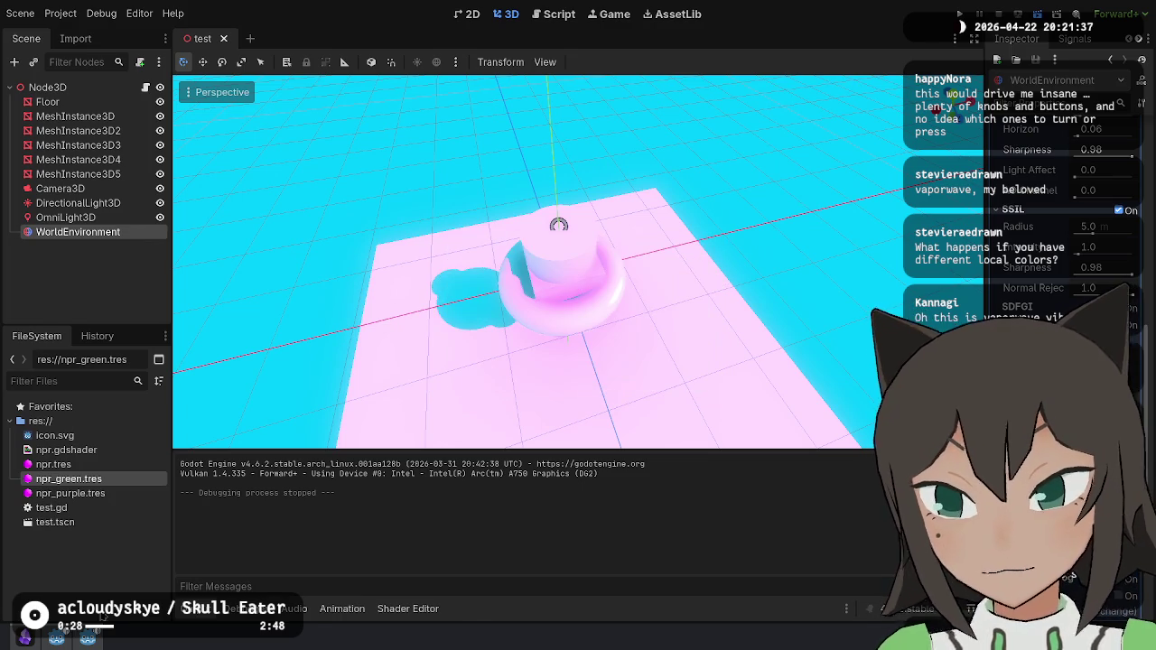
{"action": "left_click", "coordinate": [98, 499]}
{"action": "key", "text": "ctrl+d"}
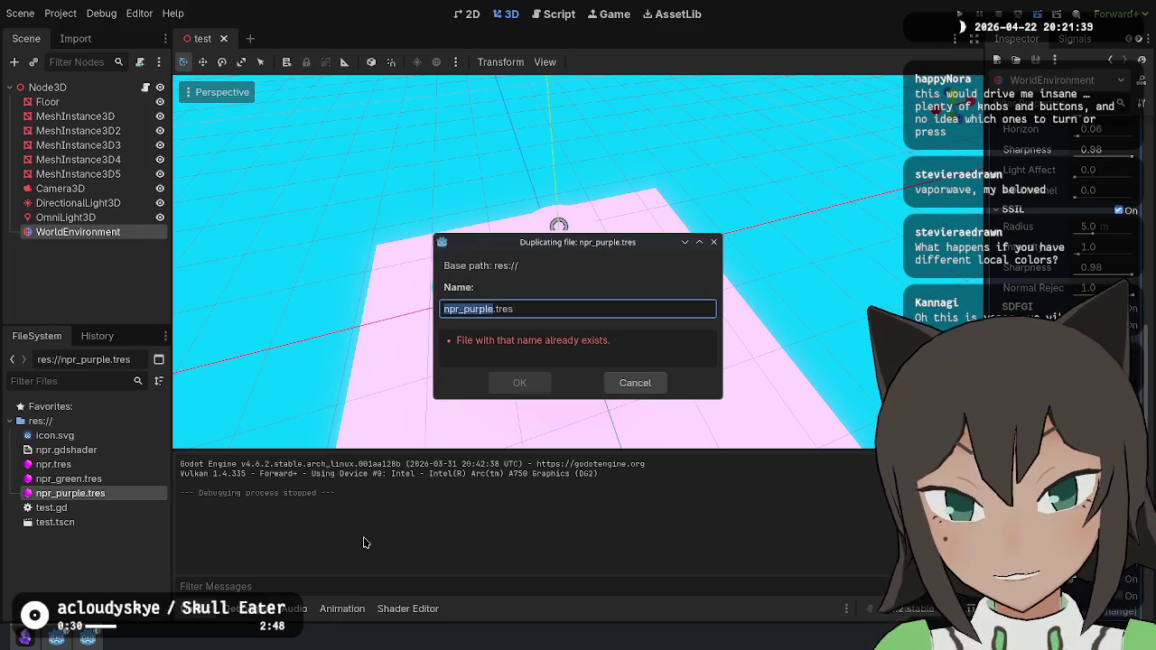
{"action": "key", "text": "Right"}
{"action": "key", "text": "BackSpace"}
{"action": "key", "text": "BackSpace"}
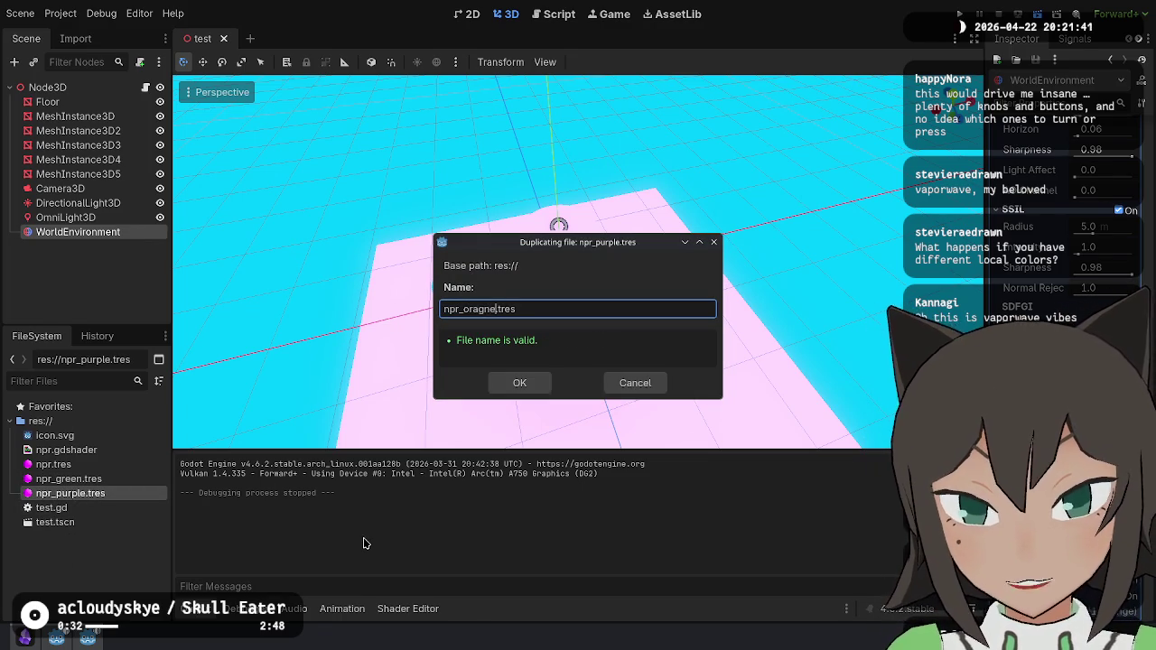
{"action": "type", "text": "e"}
{"action": "key", "text": "Return"}
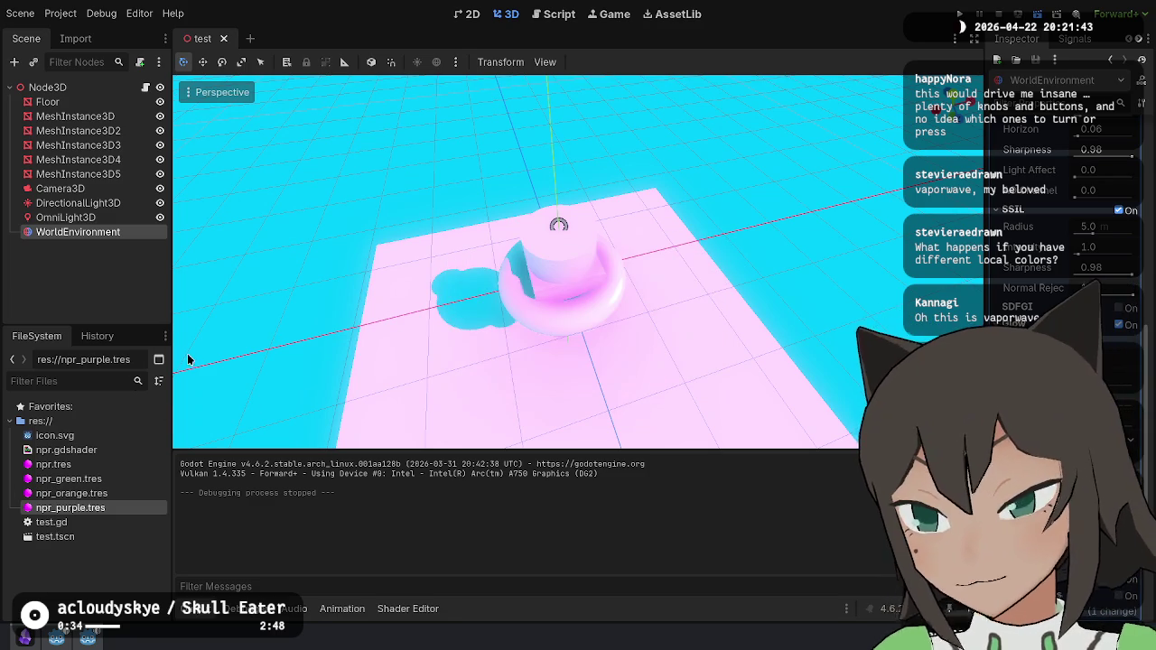
Cancel renaming npr.tres and preview the scene in the TestLevel tab, orbiting the view.
{"action": "left_click", "coordinate": [80, 479]}
{"action": "left_click", "coordinate": [98, 466]}
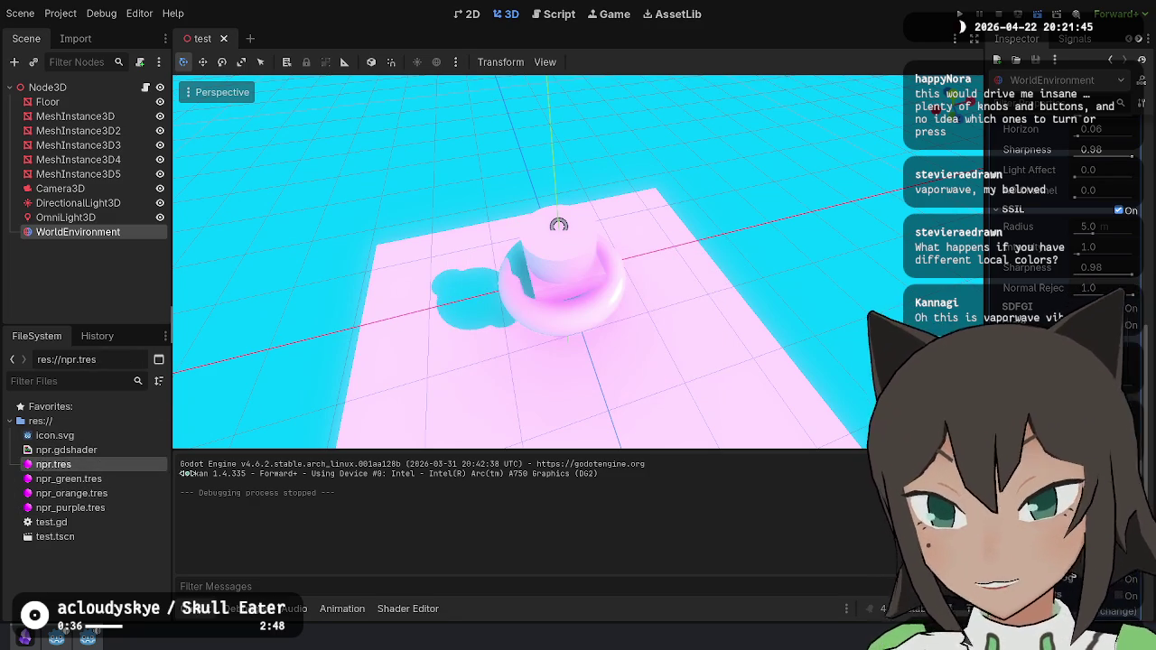
{"action": "type", "text": "_"}
{"action": "key", "text": "Escape"}
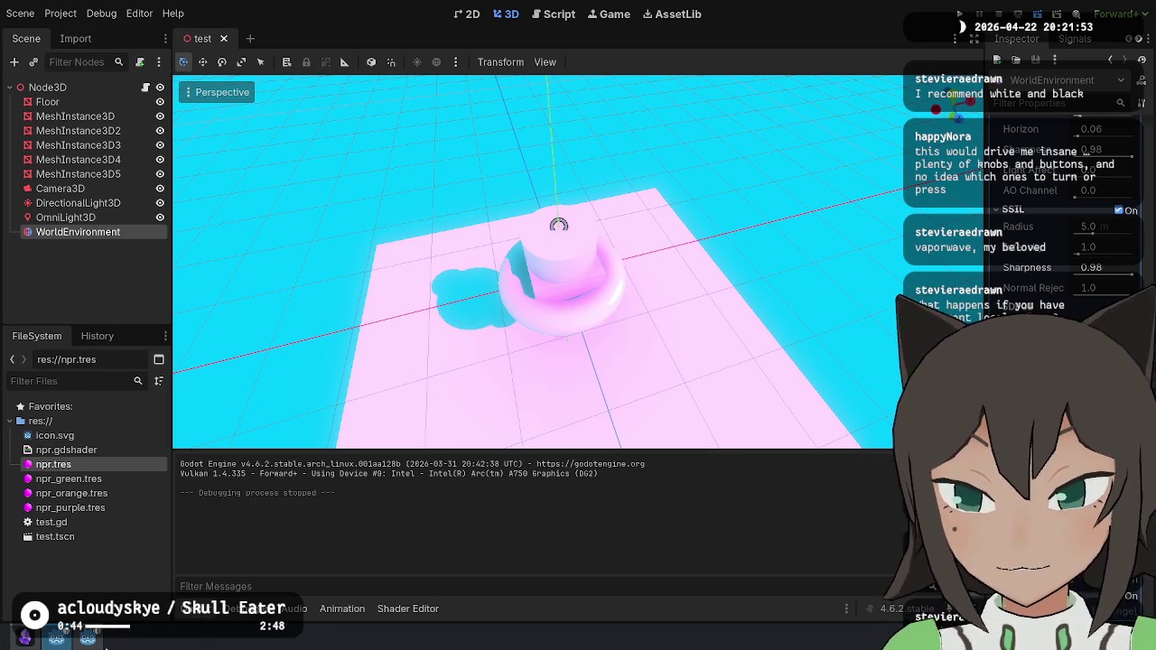
{"action": "left_click", "coordinate": [88, 639]}
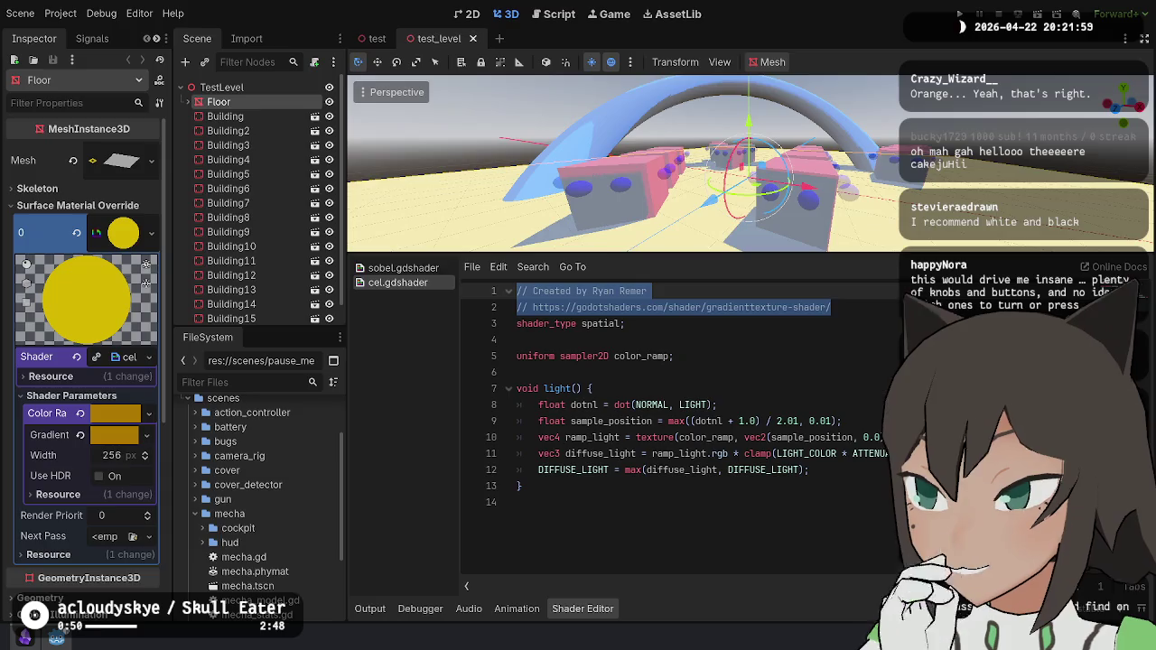
{"action": "key", "text": "F5"}
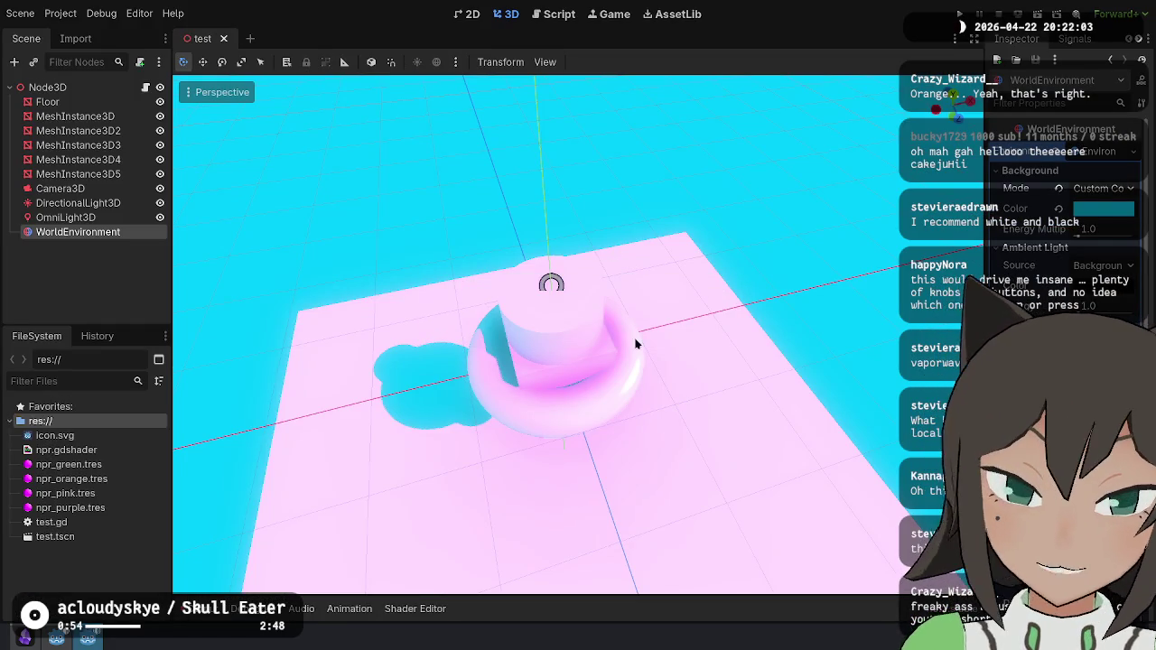
{"action": "left_click_drag", "start_coordinate": [635, 339], "coordinate": [687, 343]}
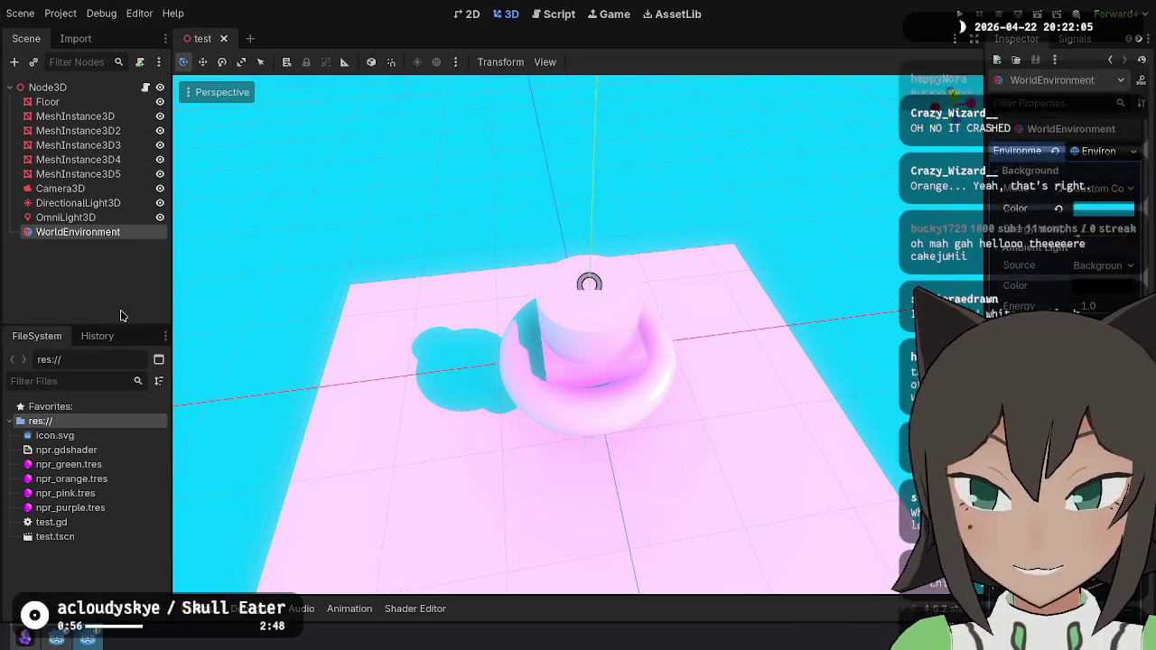
Check MeshInstance3D2's material, undoing an accidental mesh duplication.
{"action": "left_click", "coordinate": [101, 493]}
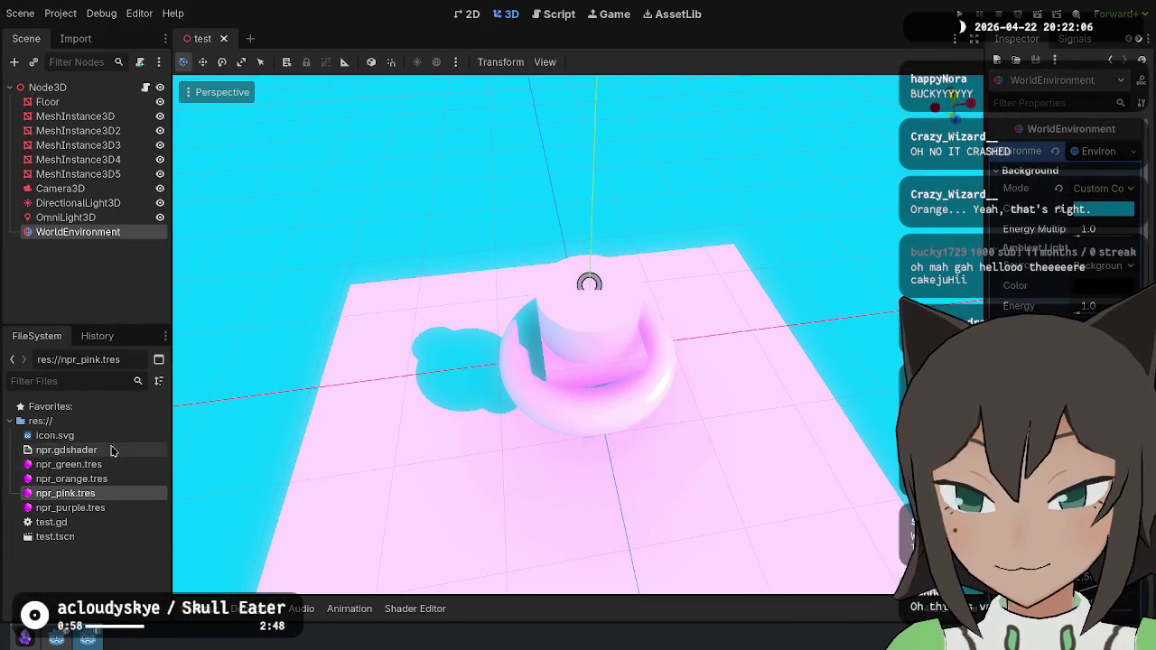
{"action": "left_click", "coordinate": [107, 131]}
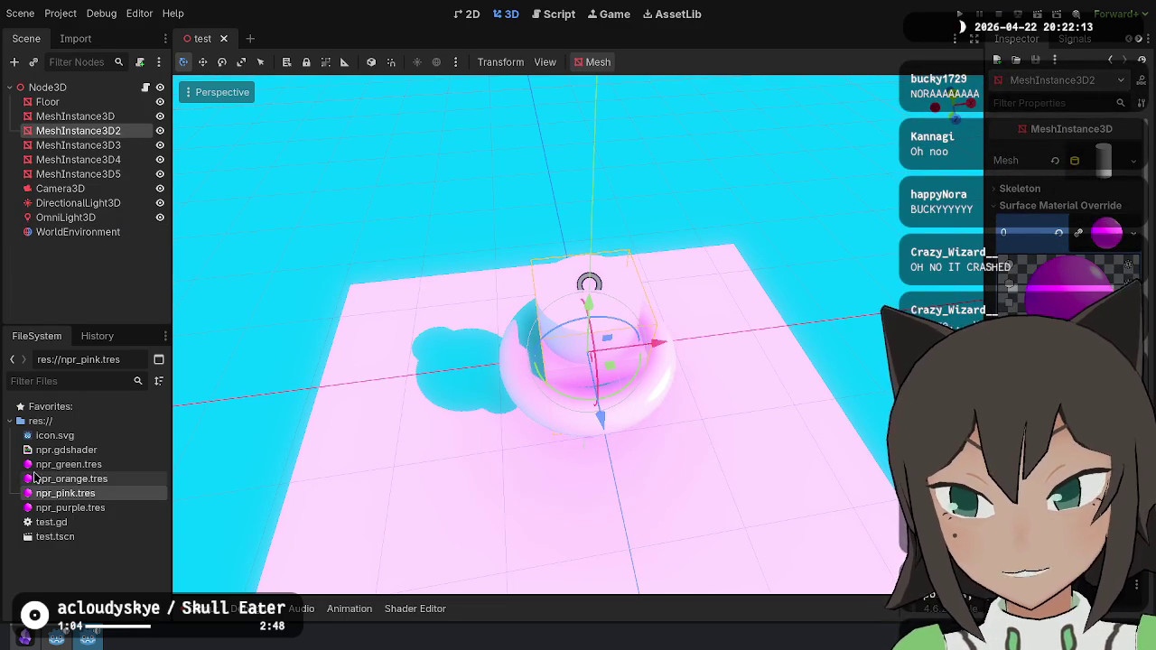
{"action": "left_click", "coordinate": [112, 509]}
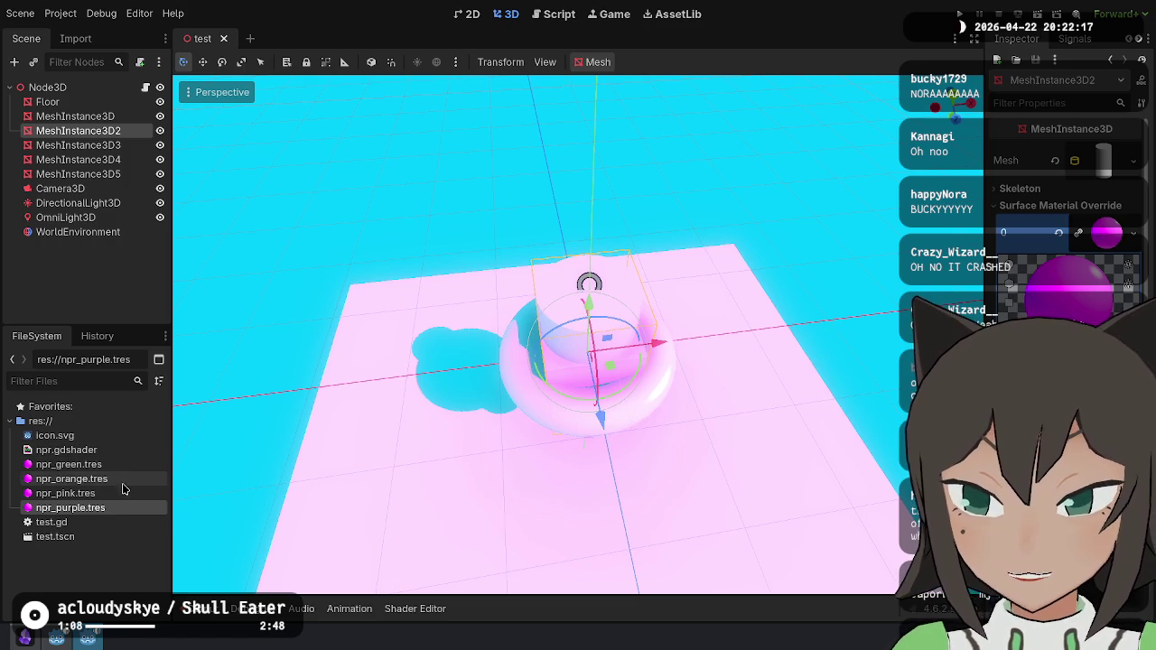
{"action": "key", "text": "ctrl+d"}
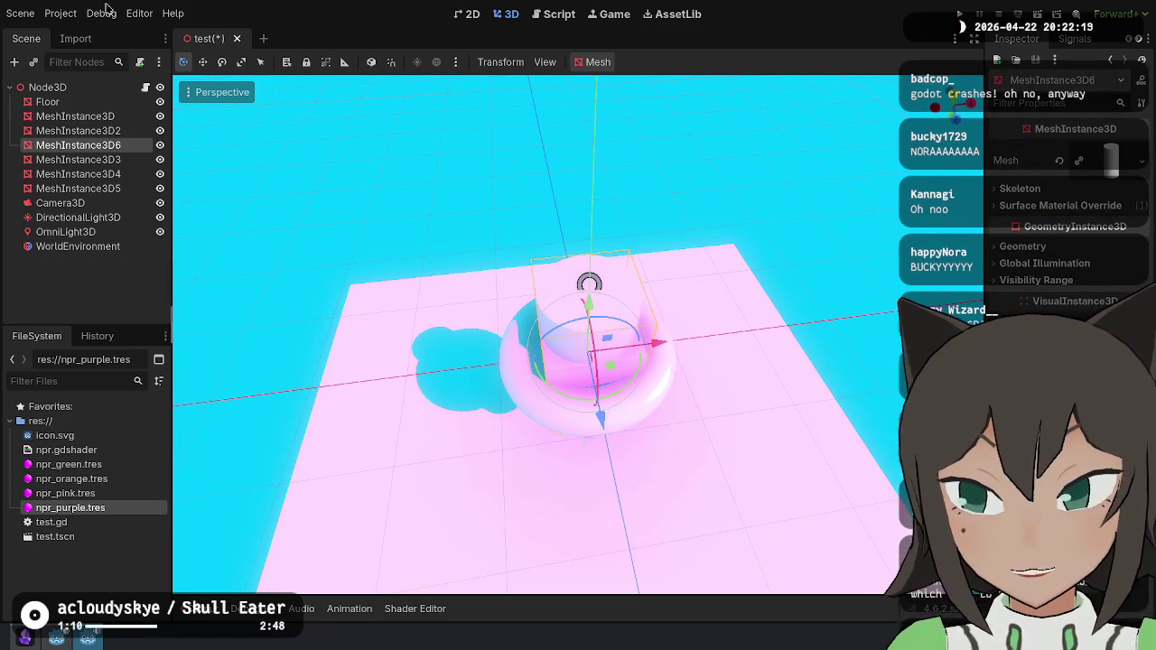
{"action": "key", "text": "ctrl+z"}
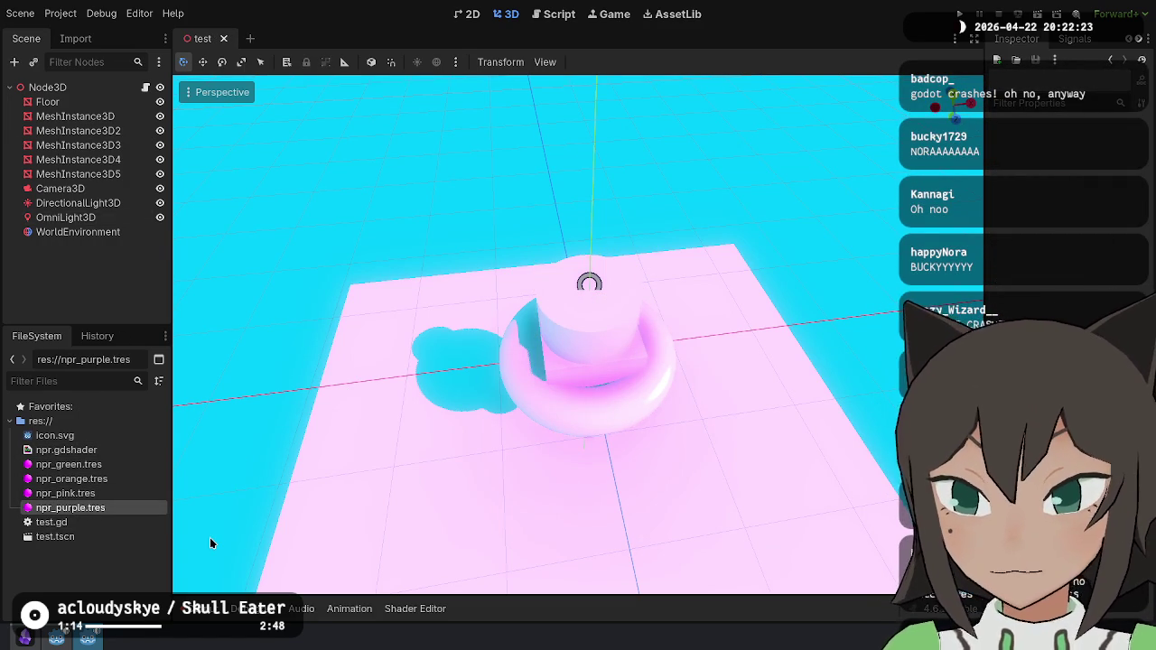
Duplicate npr_purple.tres as npr_blue.tres and display its shader material properties.
{"action": "key", "text": "Up"}
{"action": "left_click", "coordinate": [95, 506]}
{"action": "key", "text": "Up"}
{"action": "key", "text": "Up"}
{"action": "key", "text": "Down"}
{"action": "key", "text": "Down"}
{"action": "key", "text": "ctrl+d"}
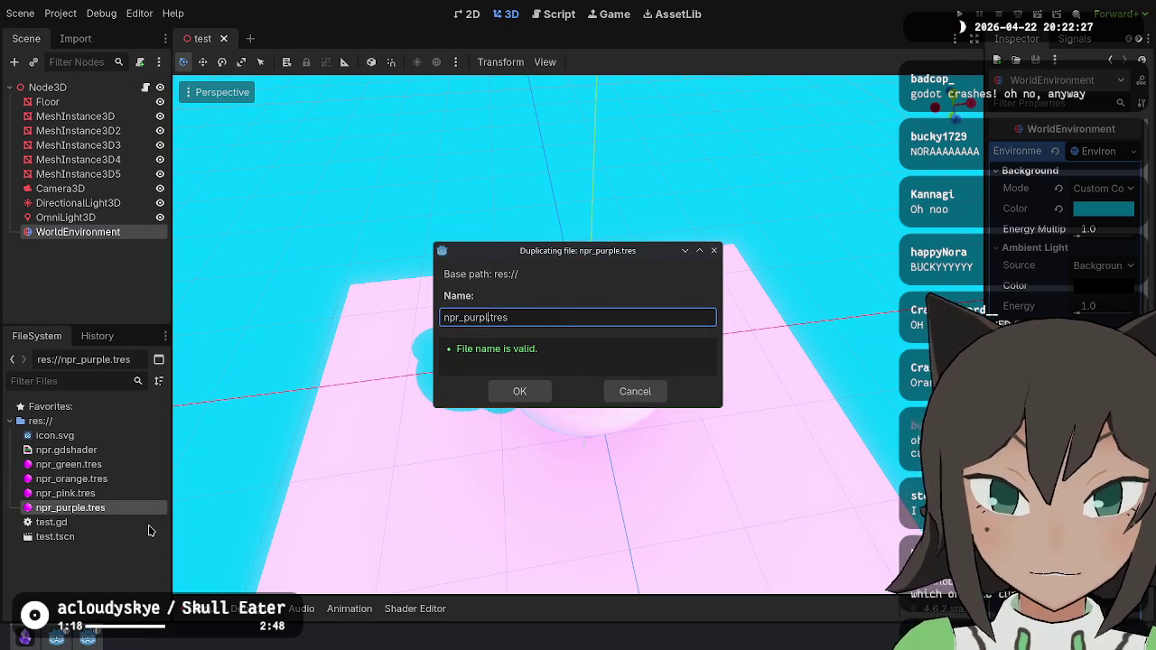
{"action": "type", "text": "e"}
{"action": "key", "text": "Return"}
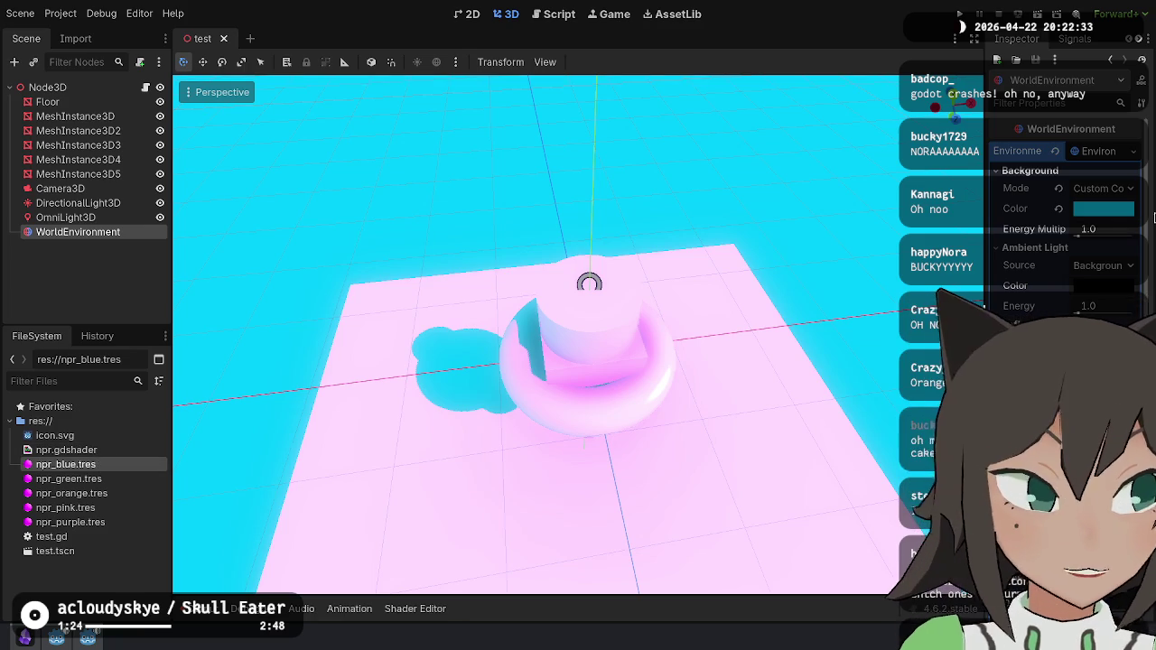
{"action": "left_click", "coordinate": [102, 464]}
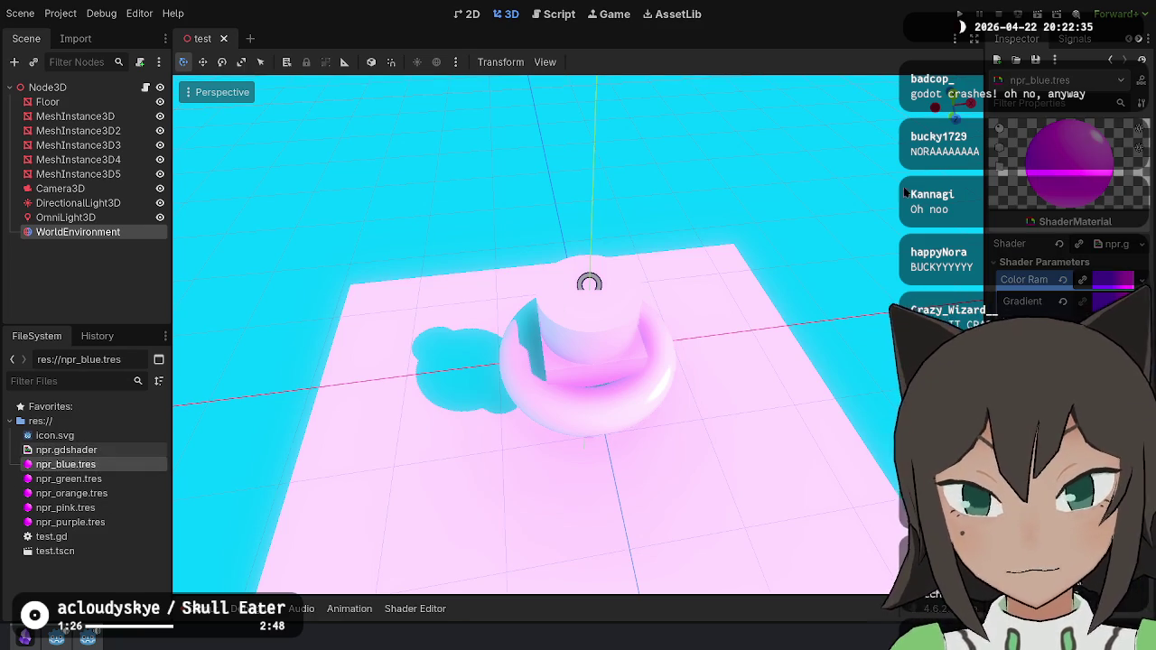
Move the properties, Signals and Groups docks to the left side and show npr_blue.tres's properties.
{"action": "left_click", "coordinate": [1141, 38]}
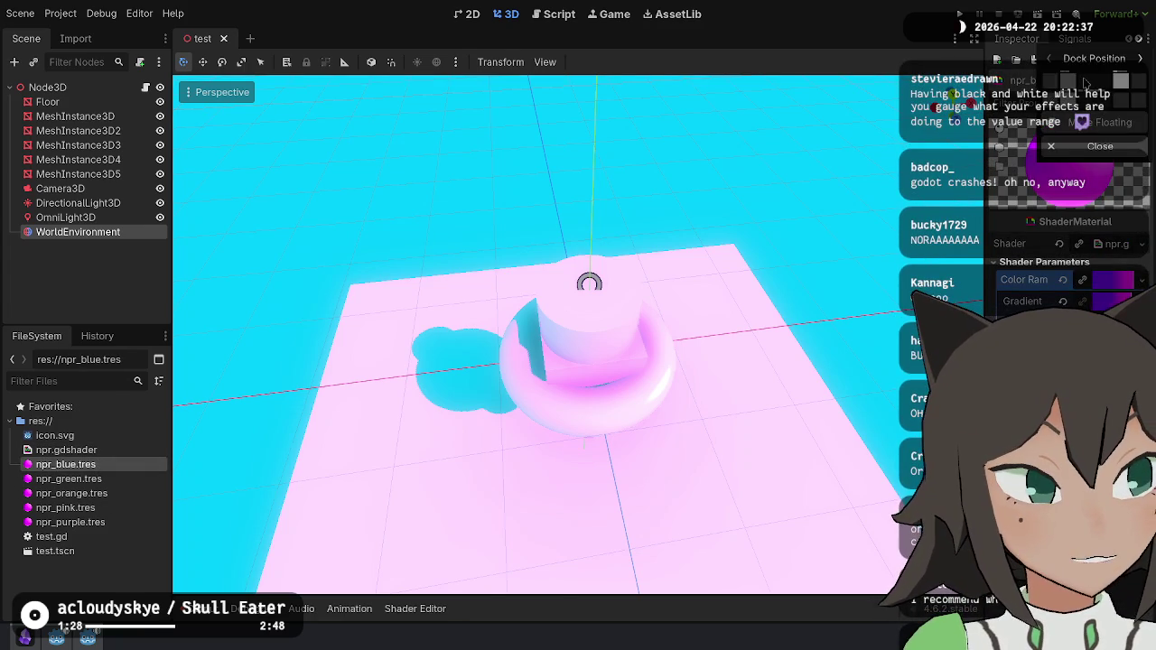
{"action": "left_click", "coordinate": [1053, 83]}
{"action": "left_click", "coordinate": [1148, 41]}
{"action": "left_click", "coordinate": [1053, 85]}
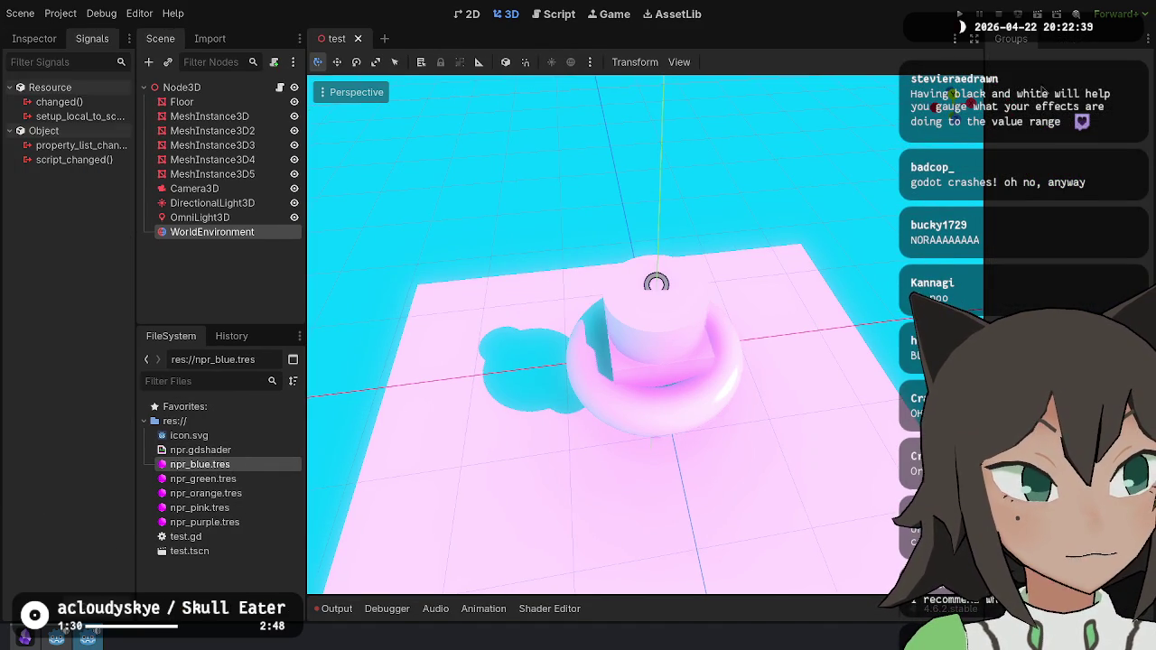
{"action": "left_click", "coordinate": [1148, 41]}
{"action": "left_click", "coordinate": [1049, 82]}
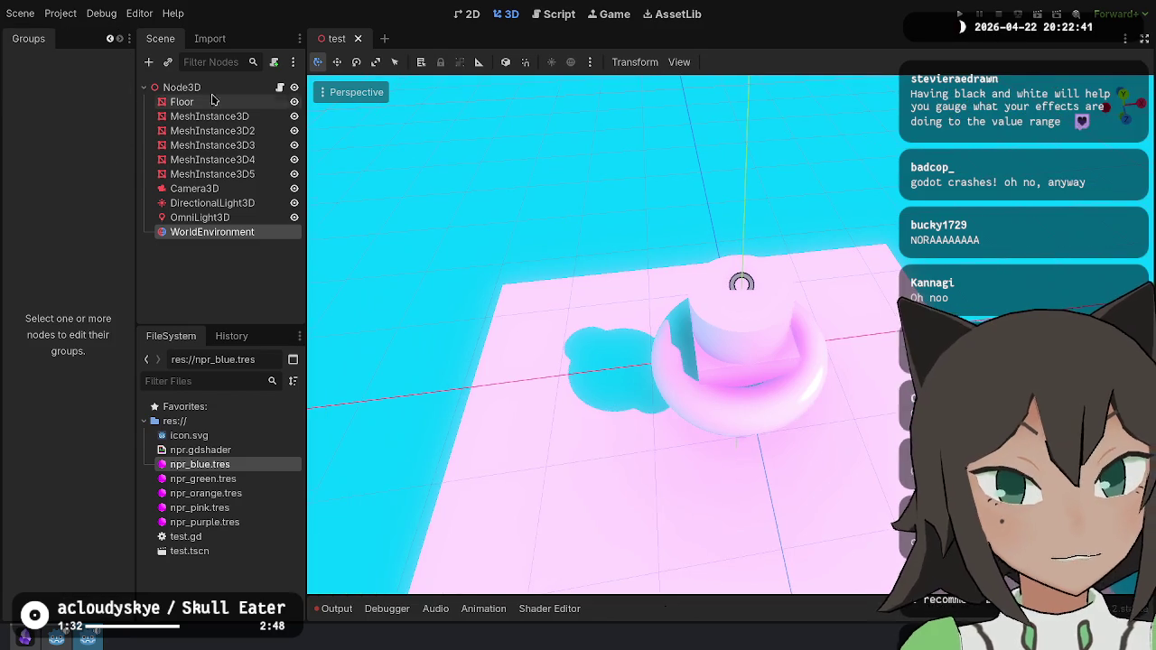
{"action": "left_click", "coordinate": [18, 39]}
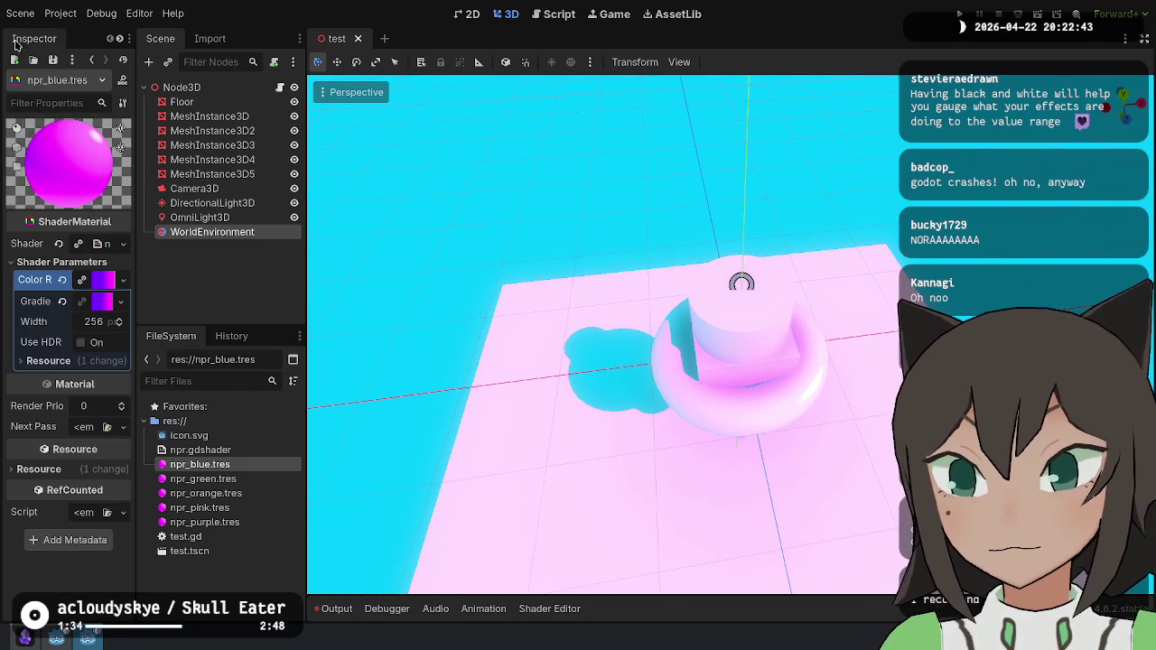
Recolour npr_blue's purple and pink gradient stops to blue.
{"action": "mouse_move", "coordinate": [135, 304]}
{"action": "left_mouse_down"}
{"action": "mouse_move", "coordinate": [270, 287]}
{"action": "mouse_move", "coordinate": [323, 265]}
{"action": "left_mouse_up"}
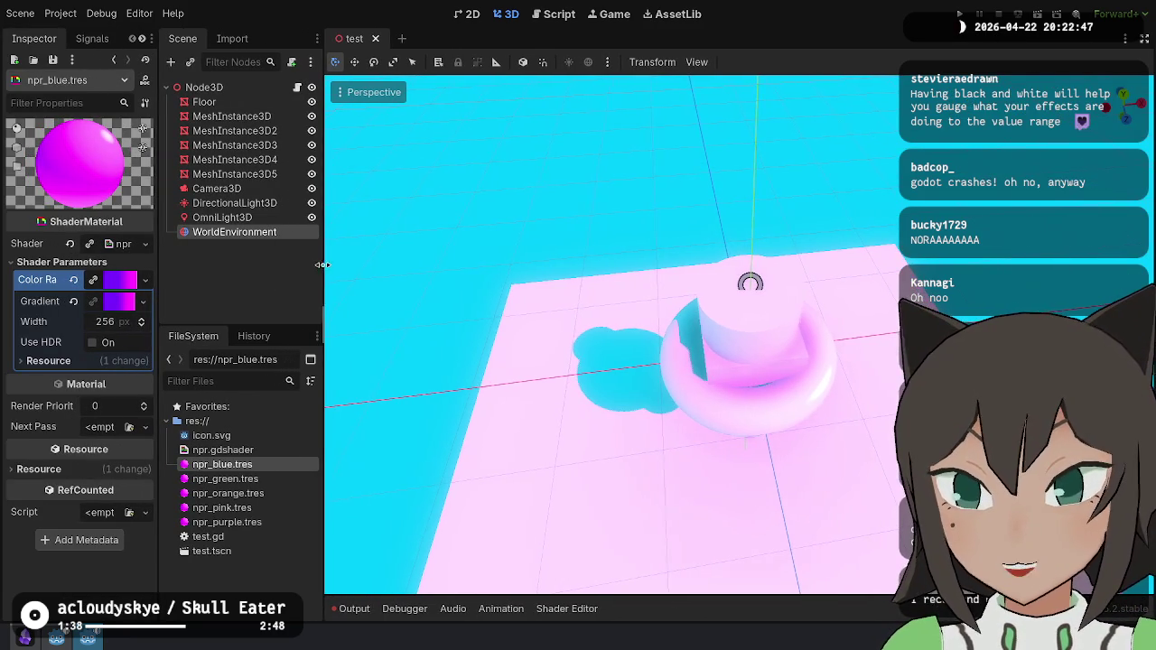
{"action": "left_click", "coordinate": [113, 282]}
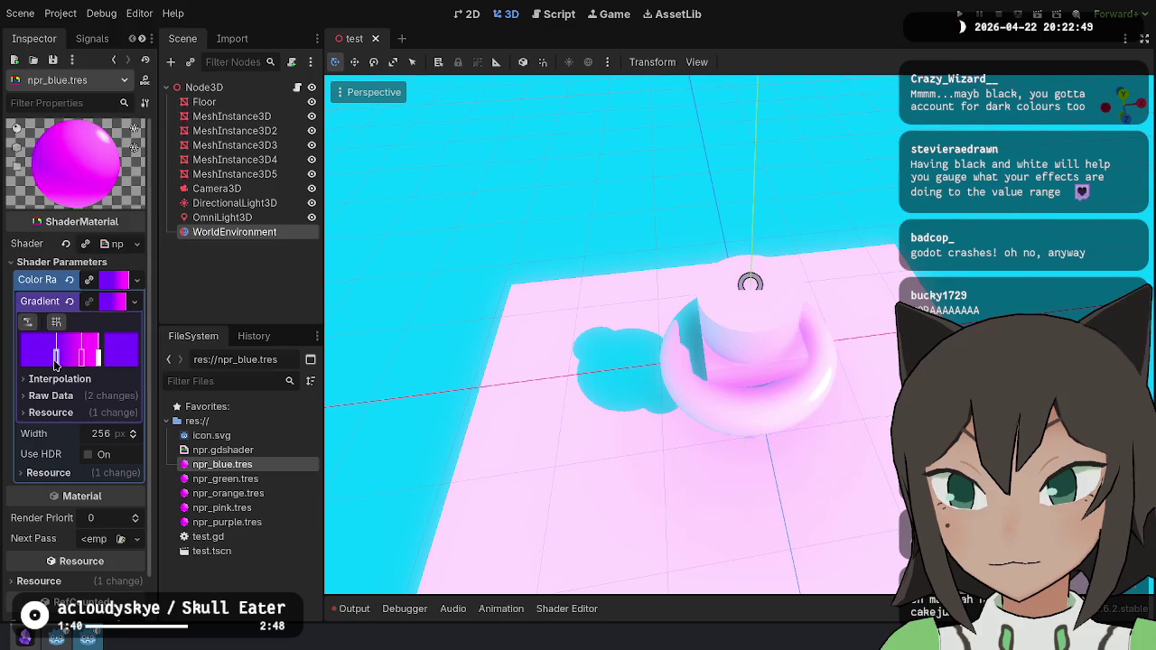
{"action": "double_click", "coordinate": [57, 360]}
{"action": "left_click_drag", "start_coordinate": [72, 225], "coordinate": [52, 221]}
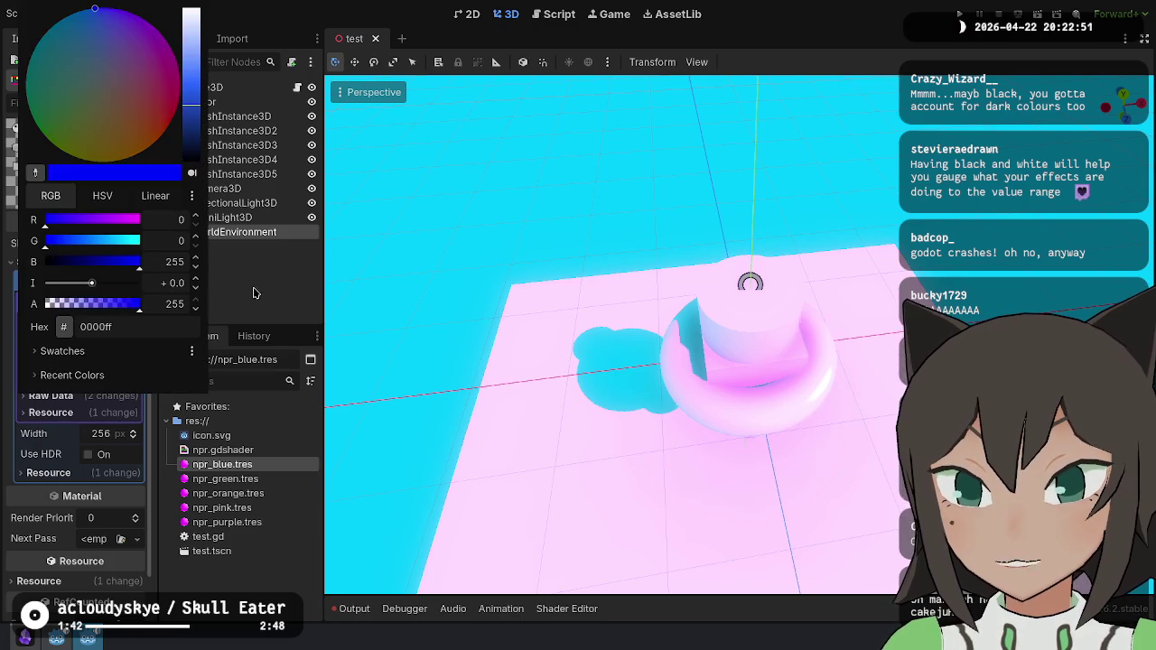
{"action": "left_click", "coordinate": [254, 292]}
{"action": "double_click", "coordinate": [84, 357]}
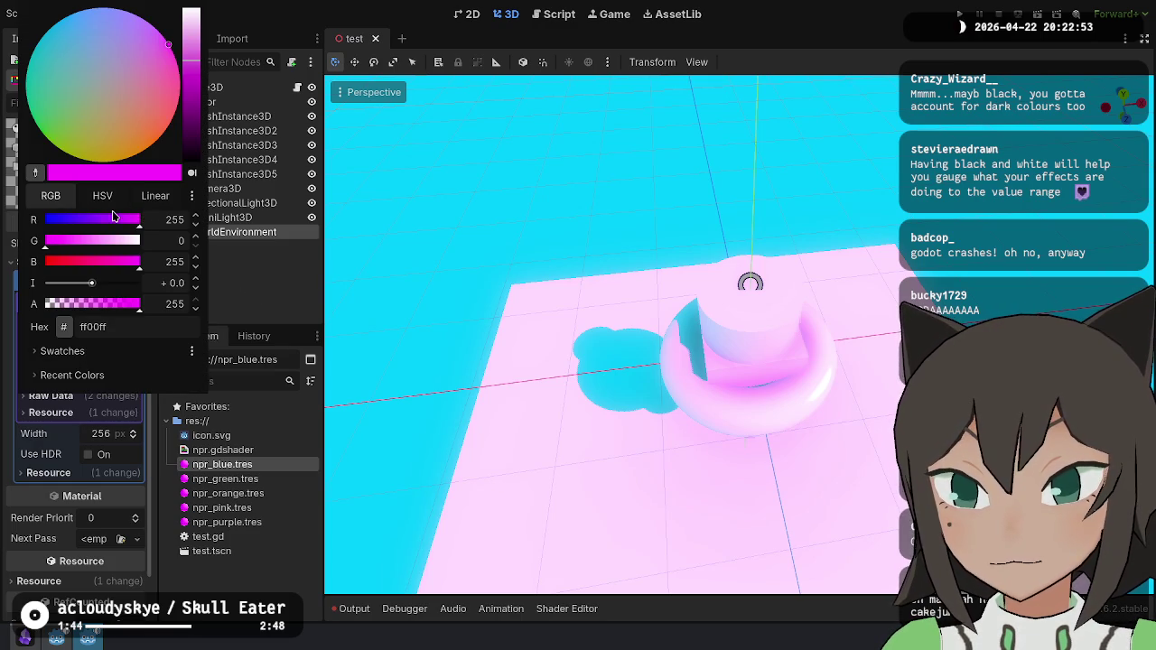
{"action": "left_click", "coordinate": [206, 282]}
{"action": "double_click", "coordinate": [100, 358]}
{"action": "key", "text": "Escape"}
{"action": "double_click", "coordinate": [97, 358]}
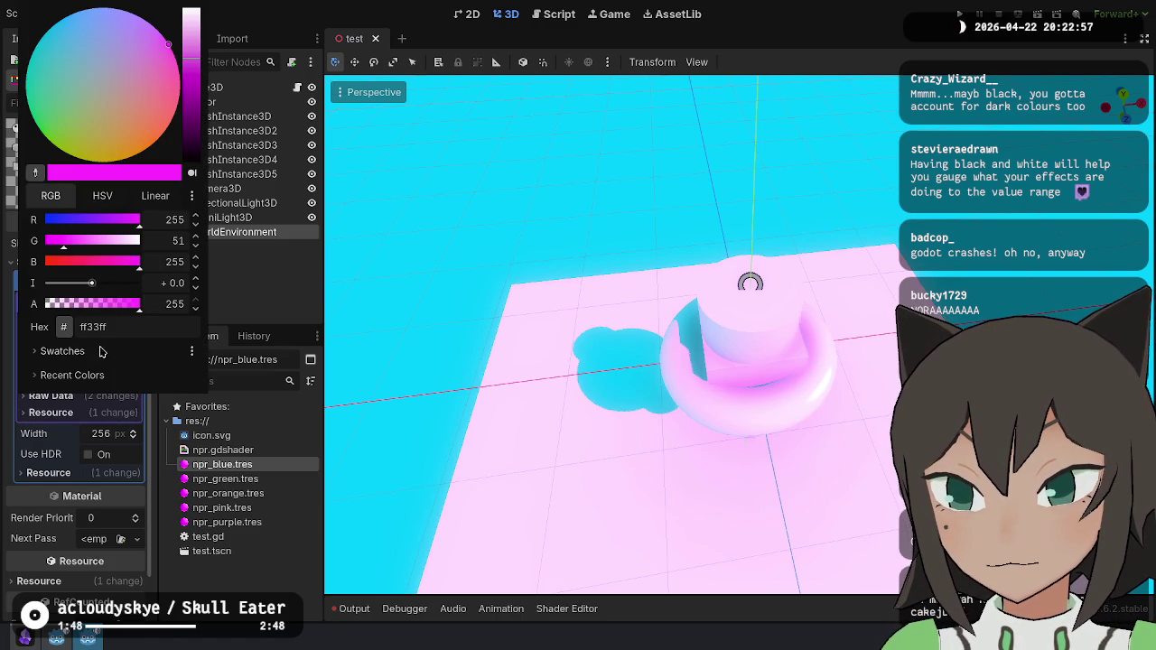
{"action": "left_click_drag", "start_coordinate": [120, 225], "coordinate": [41, 225]}
{"action": "left_click", "coordinate": [255, 318]}
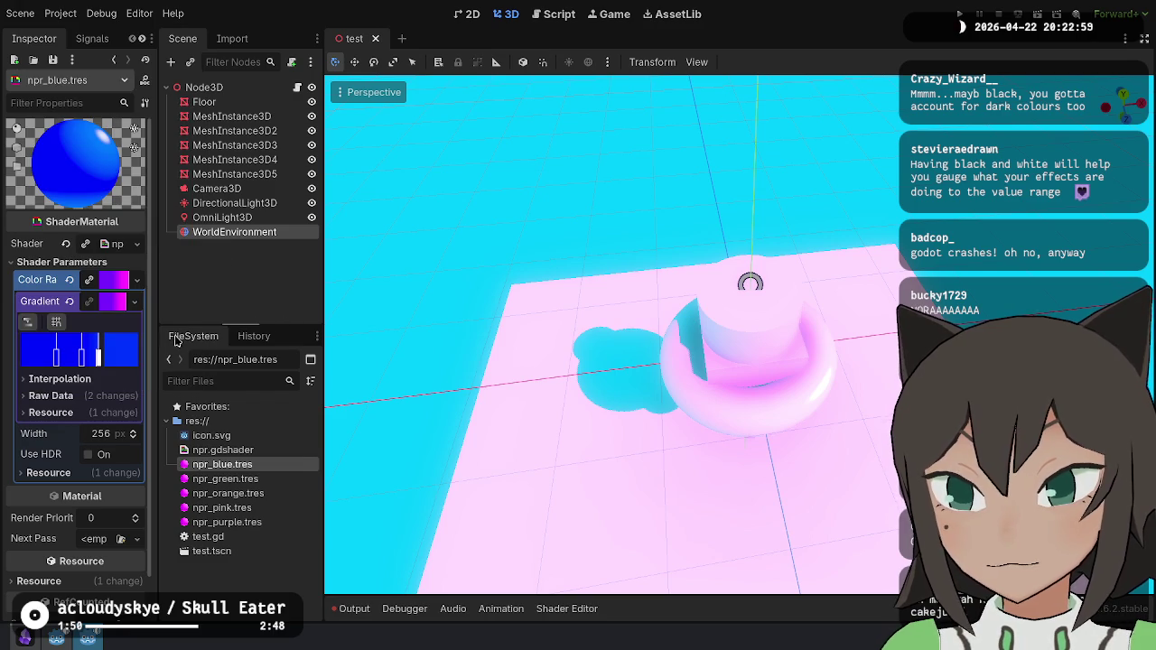
Put npr_blue.tres in the cube MeshInstance3D's Surface Material Override slot 0.
{"action": "left_click", "coordinate": [245, 116]}
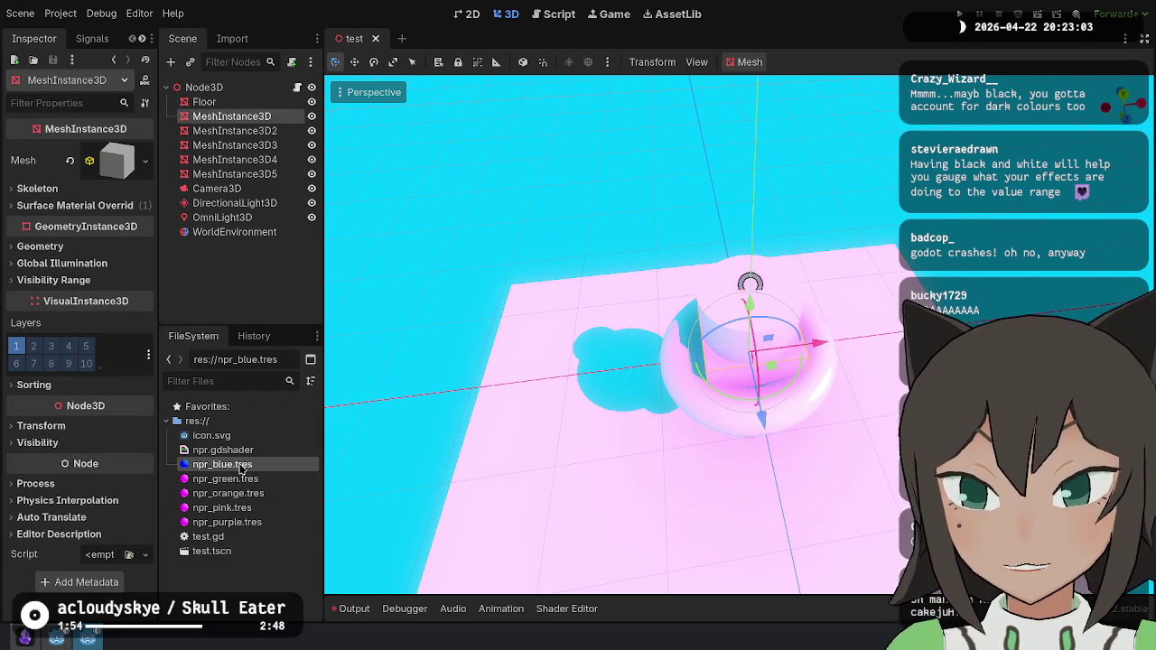
{"action": "left_click_drag", "start_coordinate": [241, 468], "coordinate": [171, 180]}
{"action": "left_click_drag", "start_coordinate": [215, 108], "coordinate": [220, 119]}
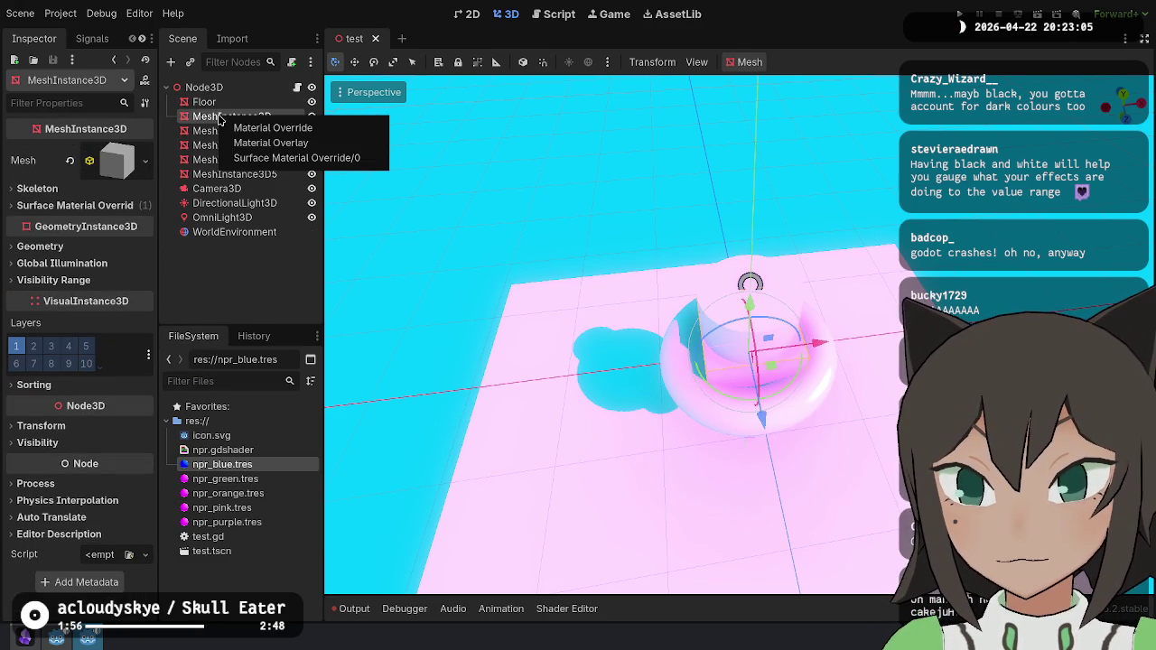
{"action": "left_click", "coordinate": [125, 211]}
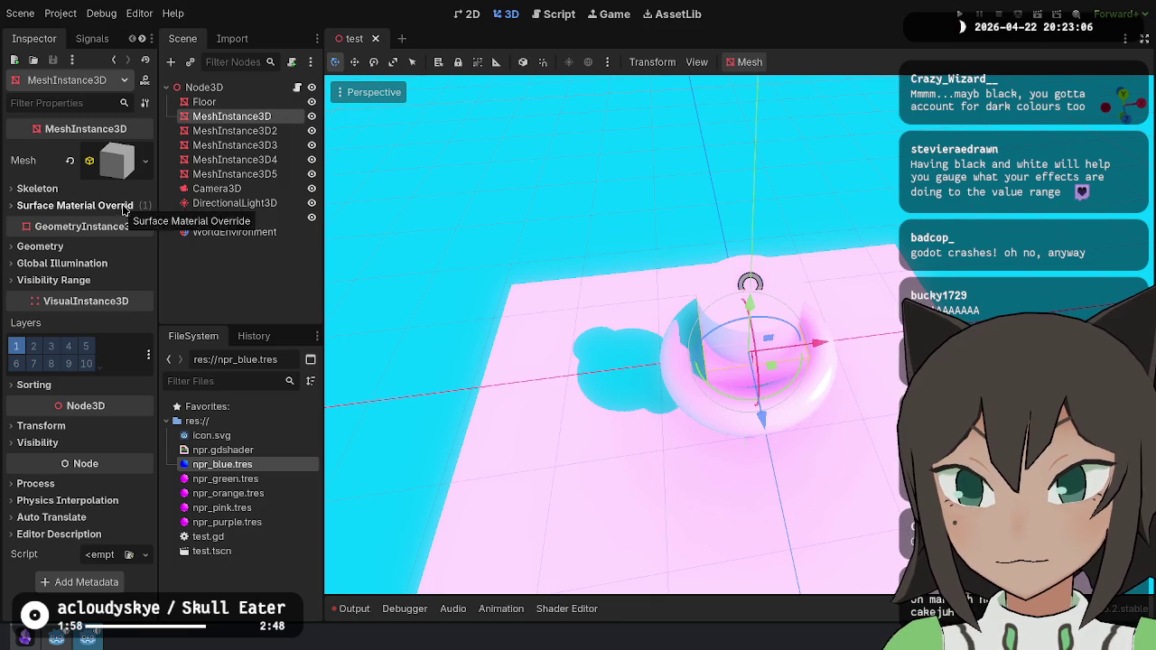
{"action": "left_click", "coordinate": [68, 208]}
{"action": "left_click_drag", "start_coordinate": [115, 251], "coordinate": [114, 235]}
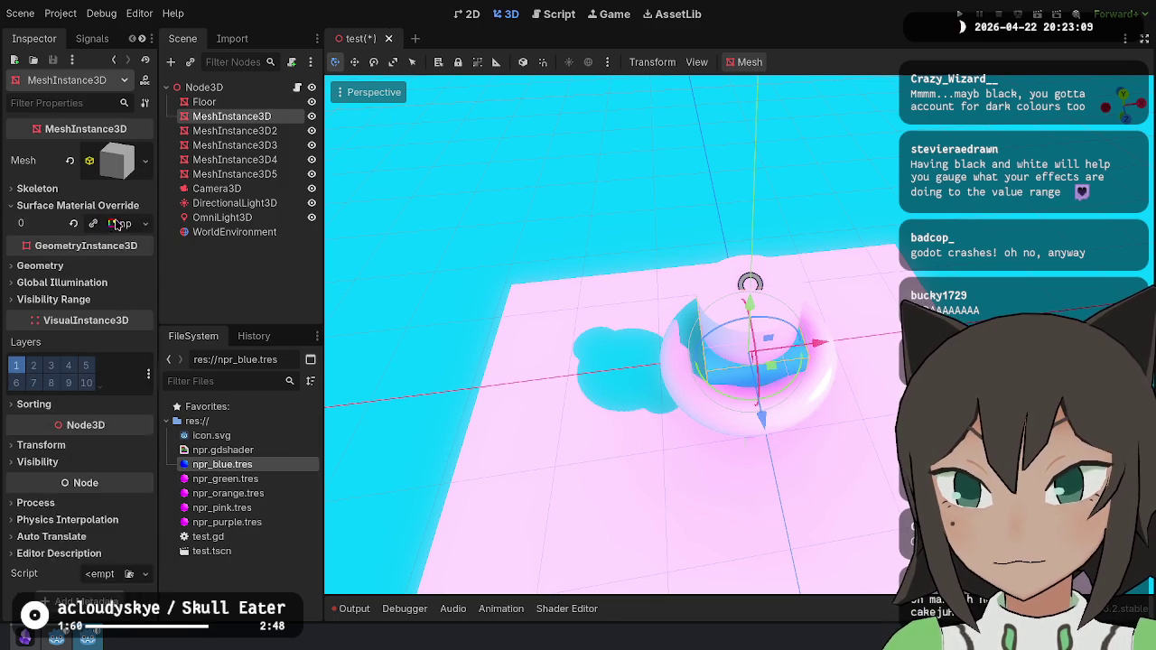
{"action": "left_click", "coordinate": [252, 134]}
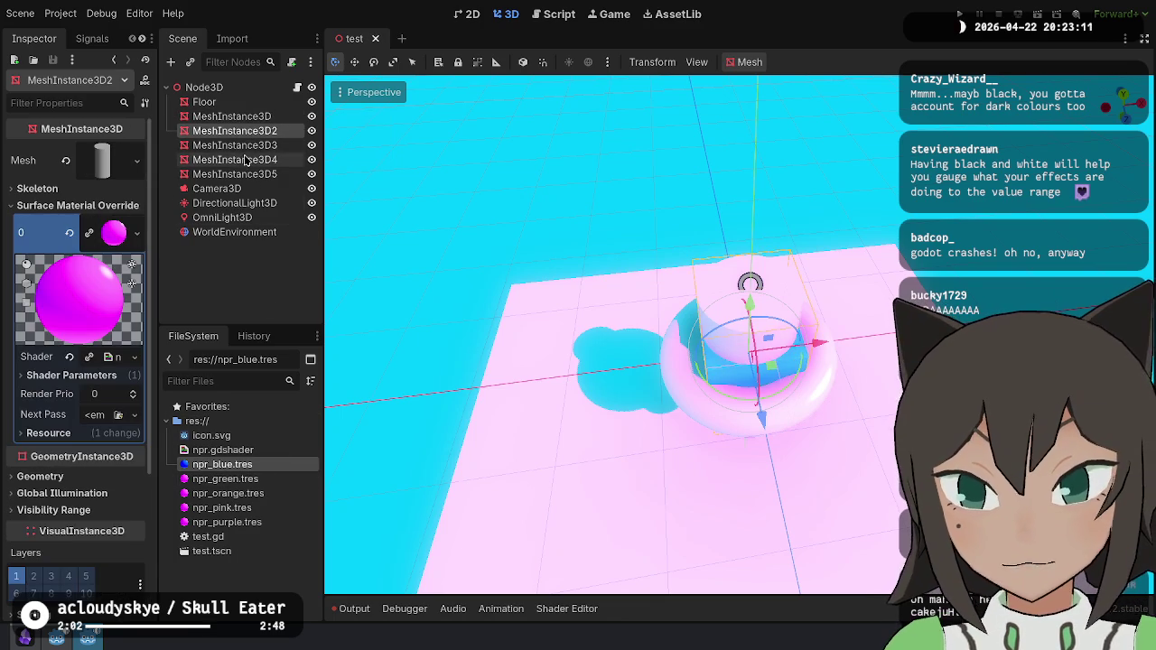
{"action": "left_click", "coordinate": [245, 147]}
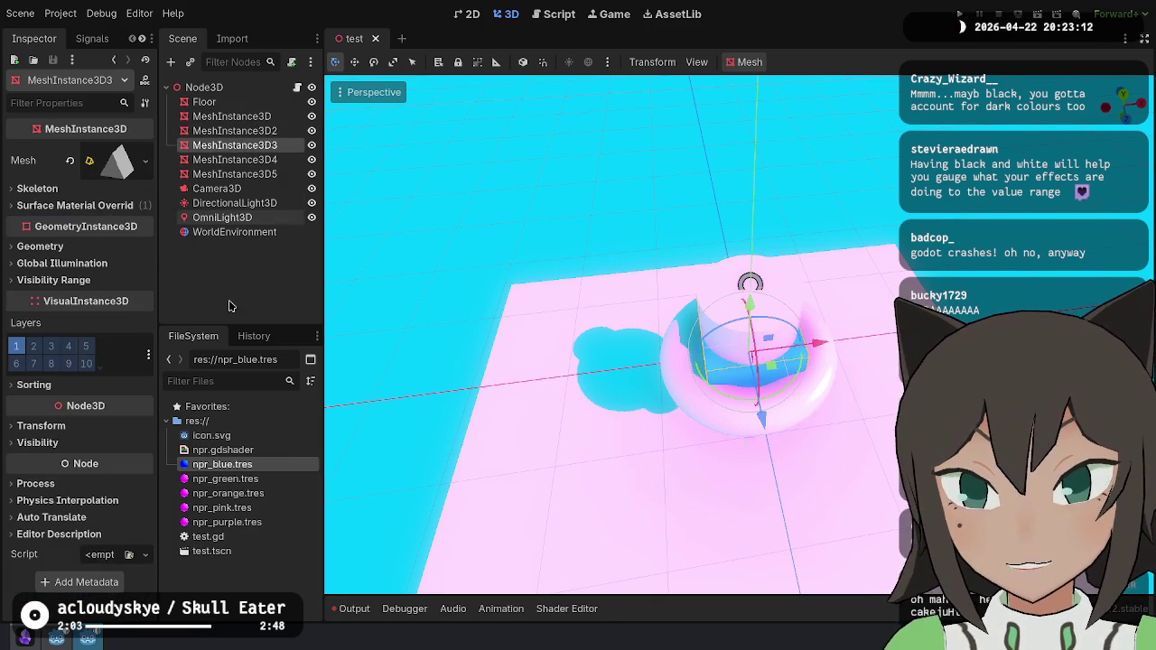
Set npr_green's first gradient stop from purple to dark green.
{"action": "left_click", "coordinate": [233, 480]}
{"action": "left_click", "coordinate": [120, 284]}
{"action": "left_click", "coordinate": [120, 283]}
{"action": "left_click", "coordinate": [117, 302]}
{"action": "double_click", "coordinate": [59, 359]}
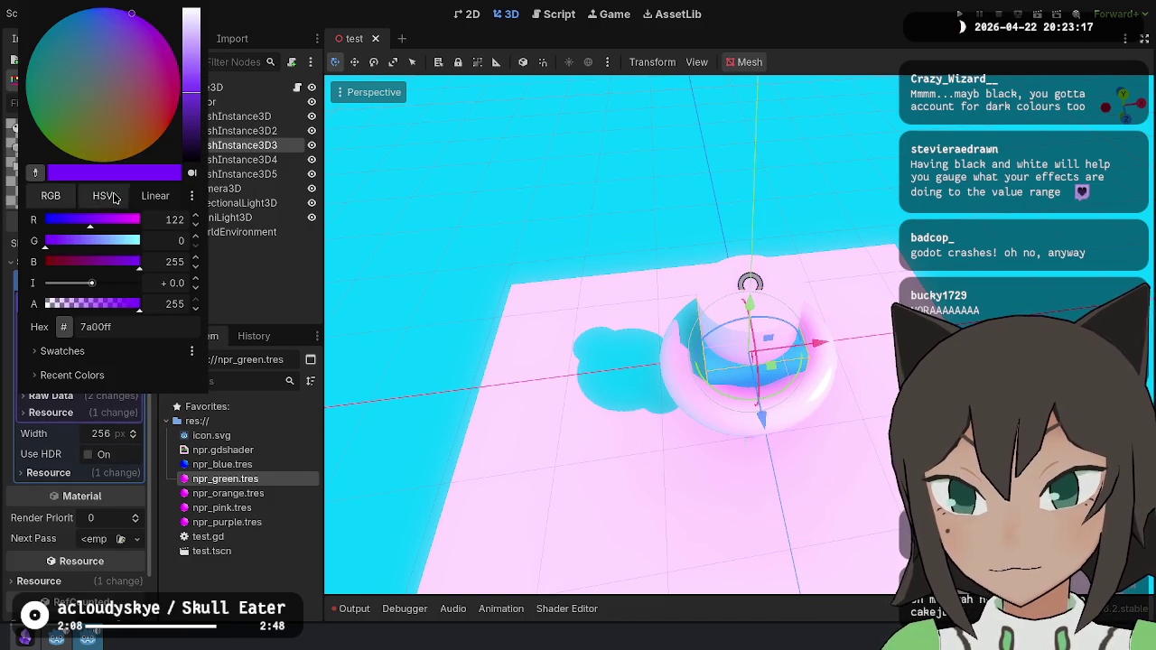
{"action": "left_click_drag", "start_coordinate": [134, 103], "coordinate": [13, 136]}
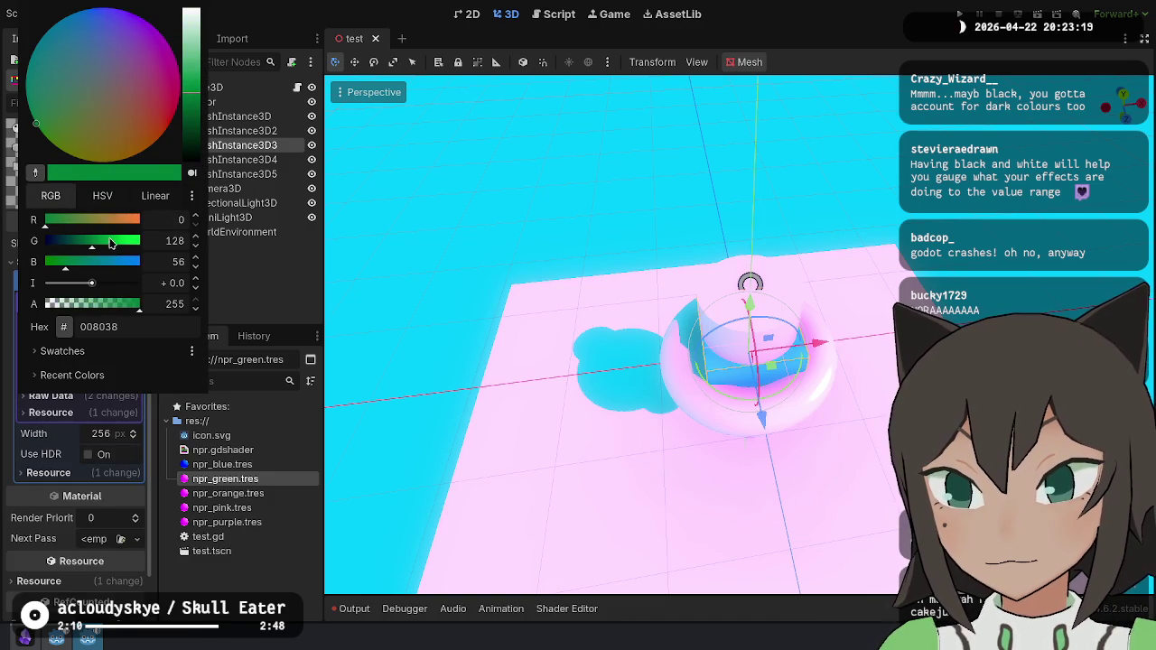
{"action": "left_click_drag", "start_coordinate": [62, 241], "coordinate": [84, 250]}
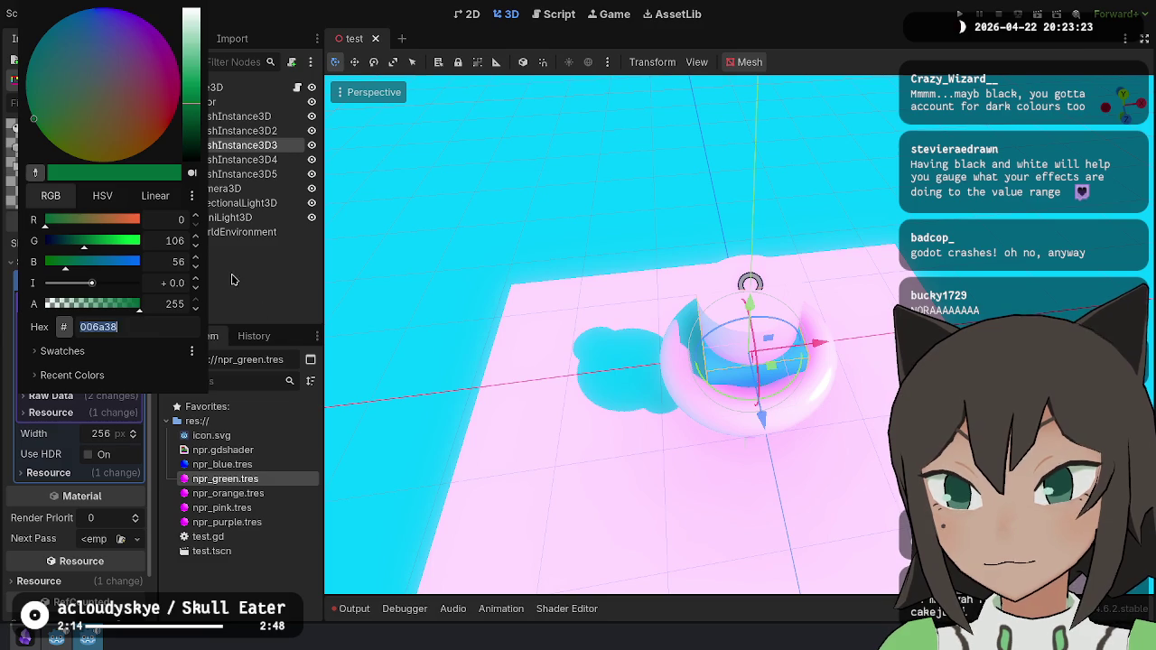
{"action": "left_click", "coordinate": [254, 288]}
Make the remaining gradient stops brighter greens and save the scene.
{"action": "double_click", "coordinate": [80, 362]}
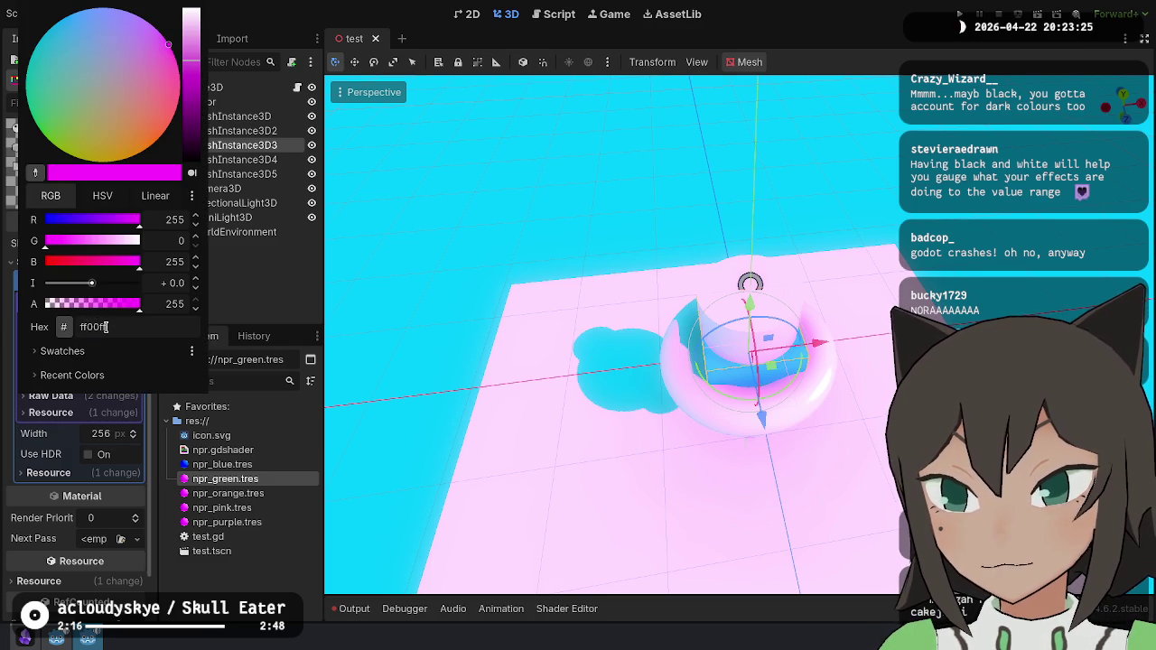
{"action": "key", "text": "Return"}
{"action": "left_click_drag", "start_coordinate": [73, 241], "coordinate": [119, 242]}
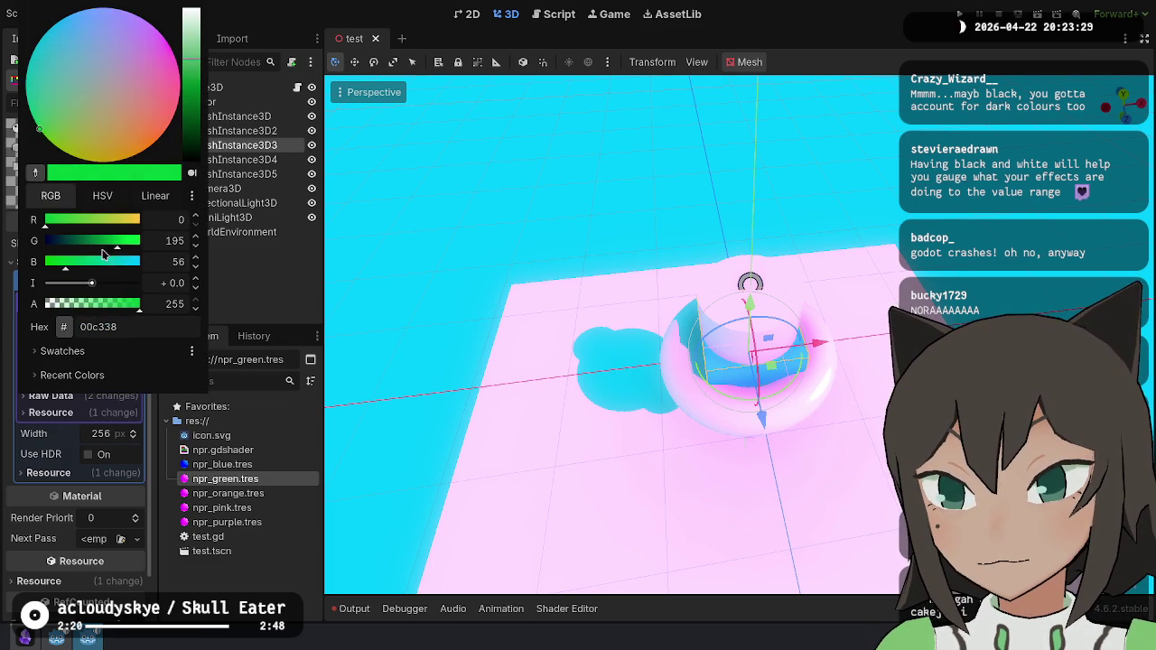
{"action": "left_click", "coordinate": [256, 284]}
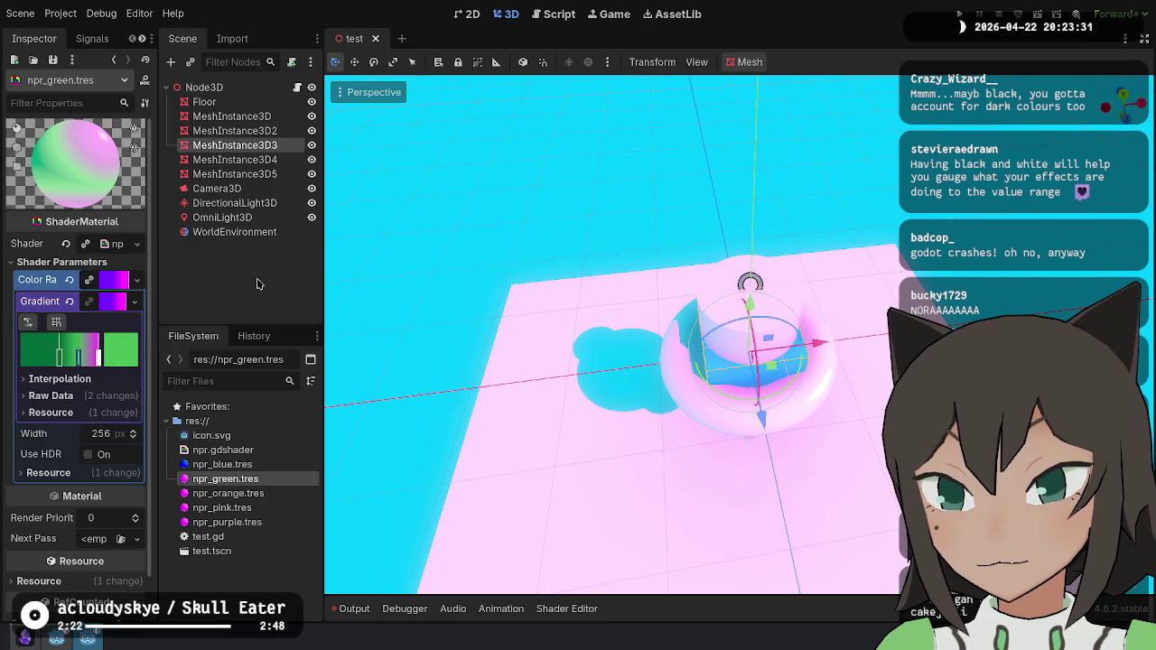
{"action": "double_click", "coordinate": [94, 362]}
{"action": "key", "text": "Escape"}
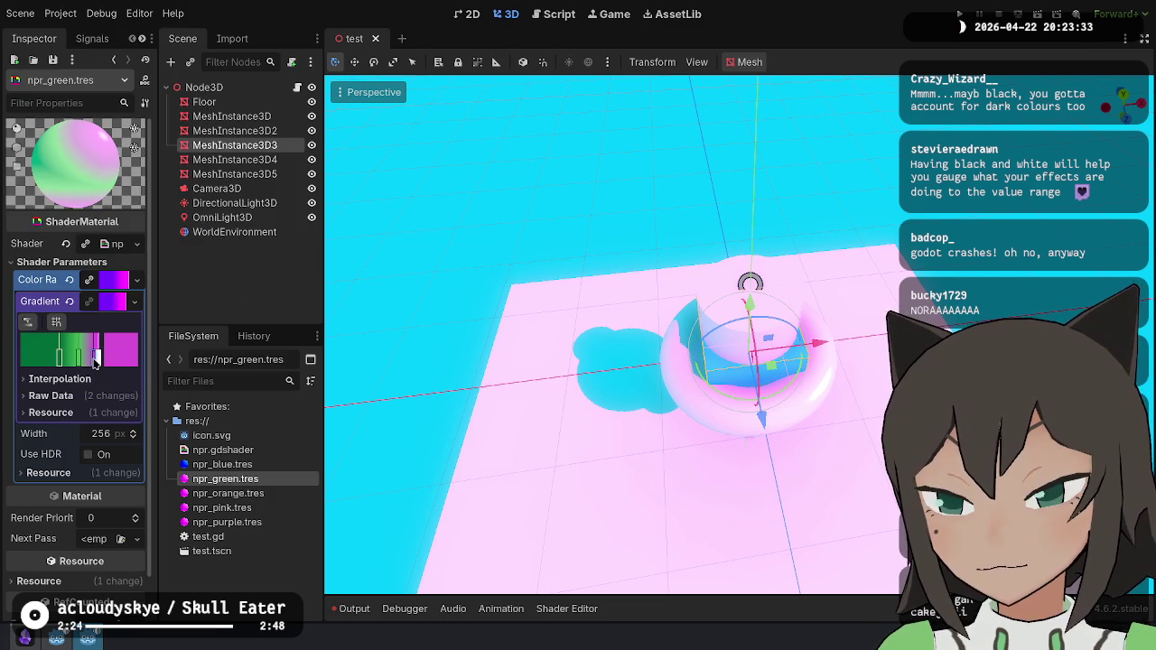
{"action": "double_click", "coordinate": [96, 360]}
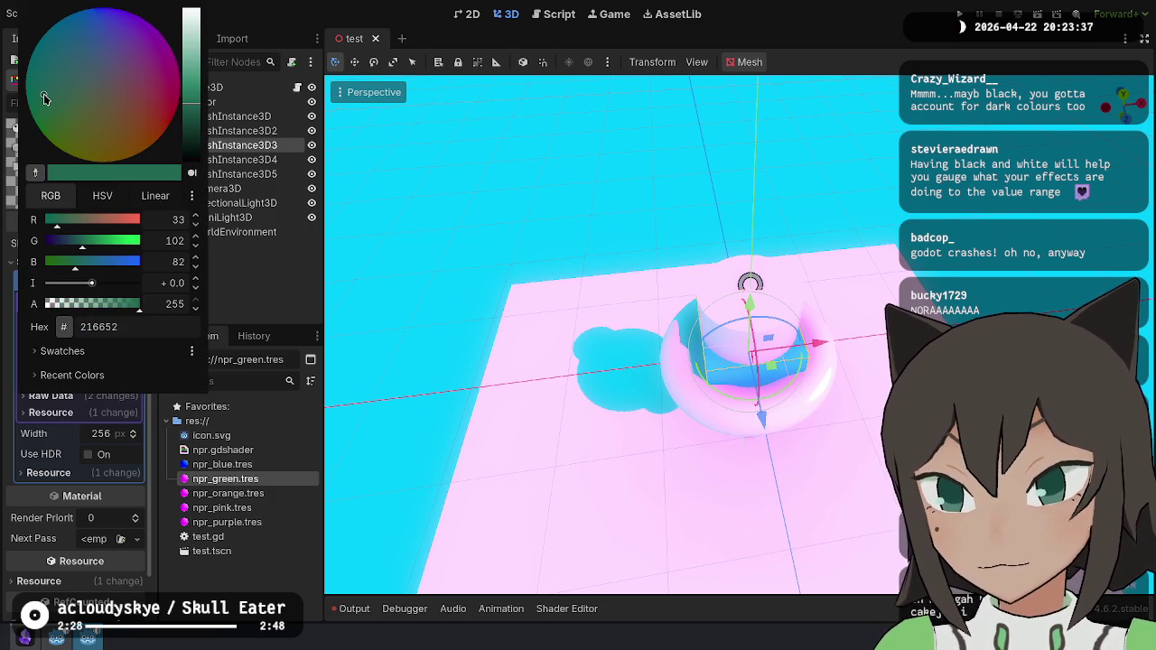
{"action": "mouse_move", "coordinate": [90, 252]}
{"action": "left_mouse_down"}
{"action": "mouse_move", "coordinate": [149, 246]}
{"action": "mouse_move", "coordinate": [136, 245]}
{"action": "left_mouse_up"}
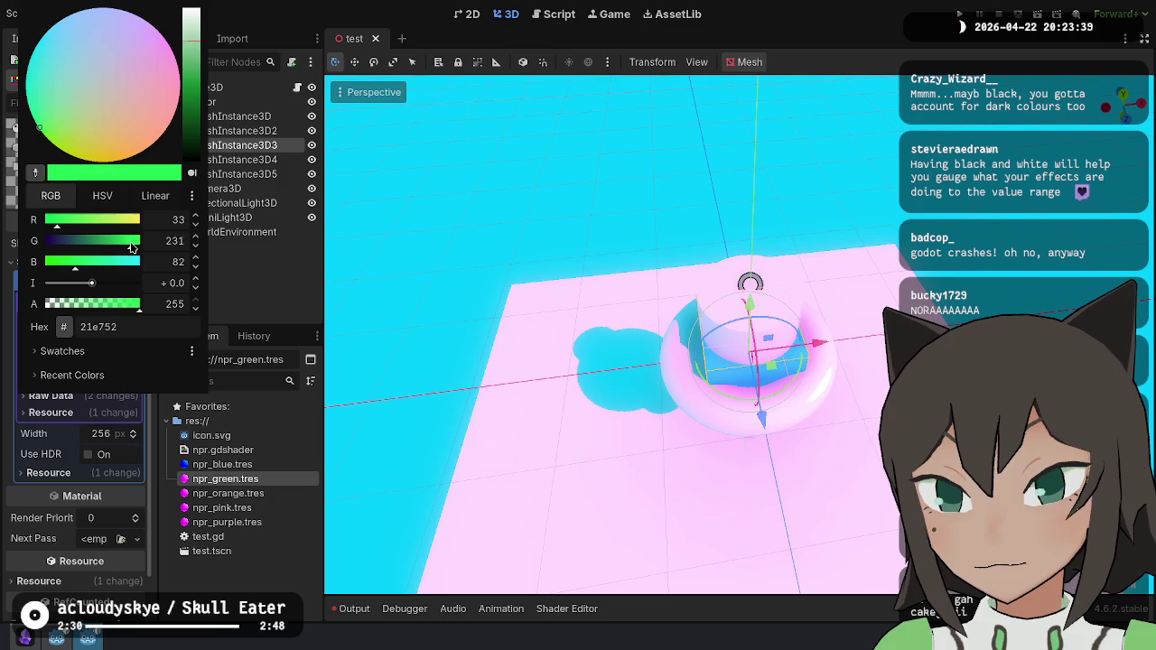
{"action": "left_click", "coordinate": [251, 292]}
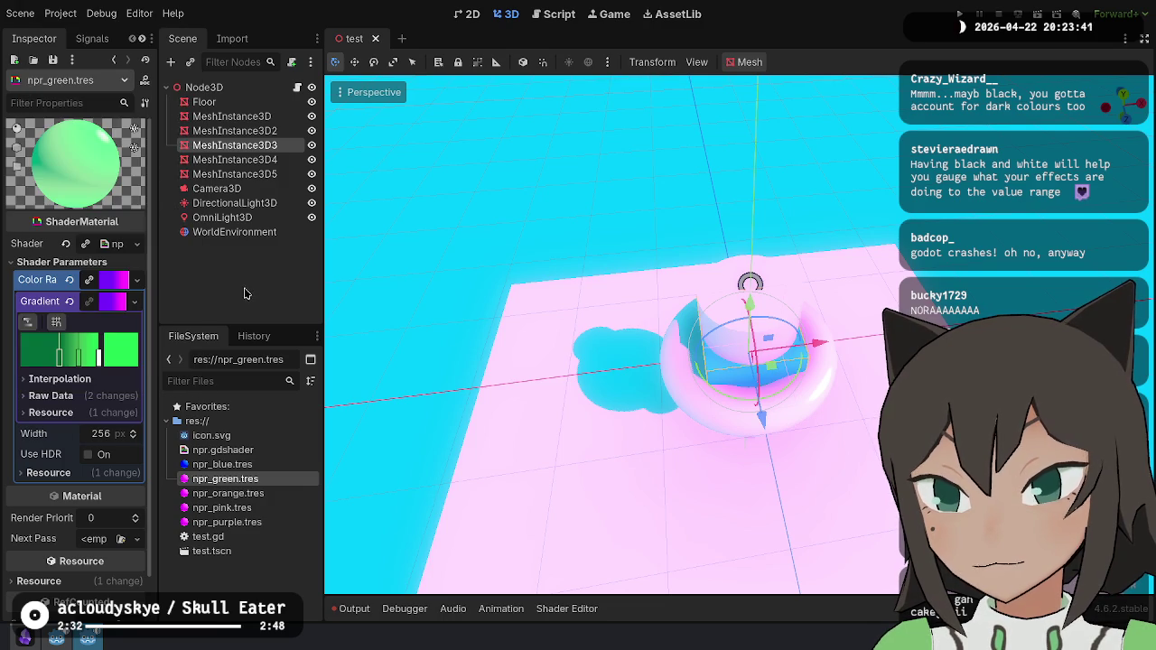
{"action": "key", "text": "ctrl+s"}
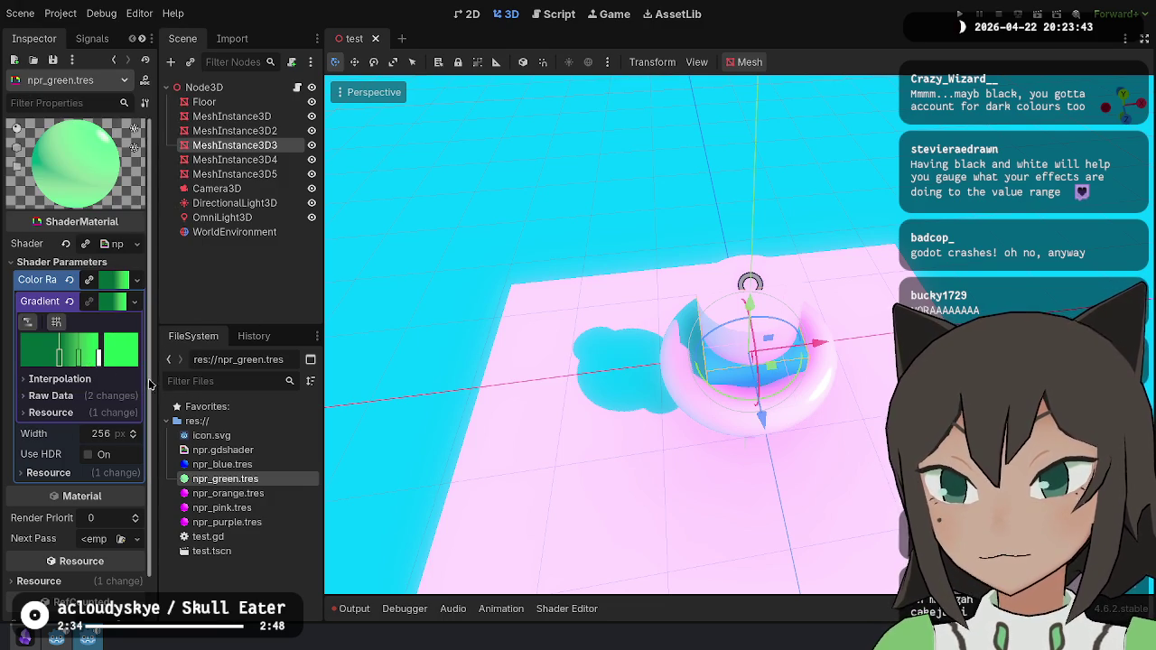
Apply npr_green.tres to the prism MeshInstance3D3's surface slot, then expand npr_orange's gradient.
{"action": "left_click", "coordinate": [243, 498]}
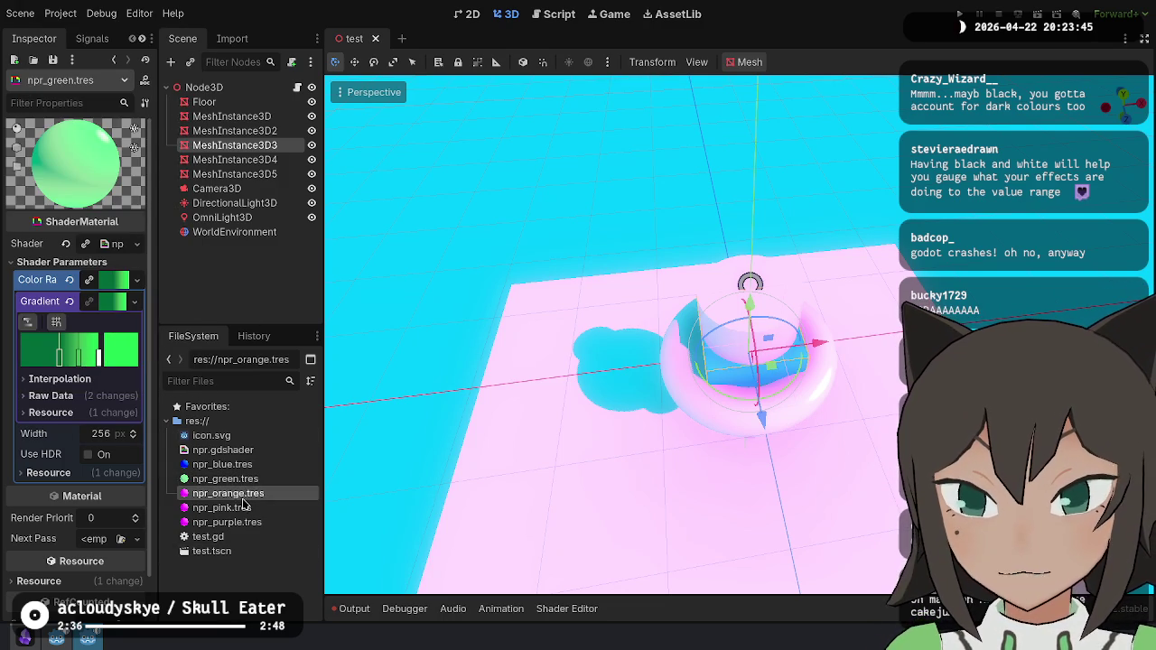
{"action": "left_click", "coordinate": [248, 145]}
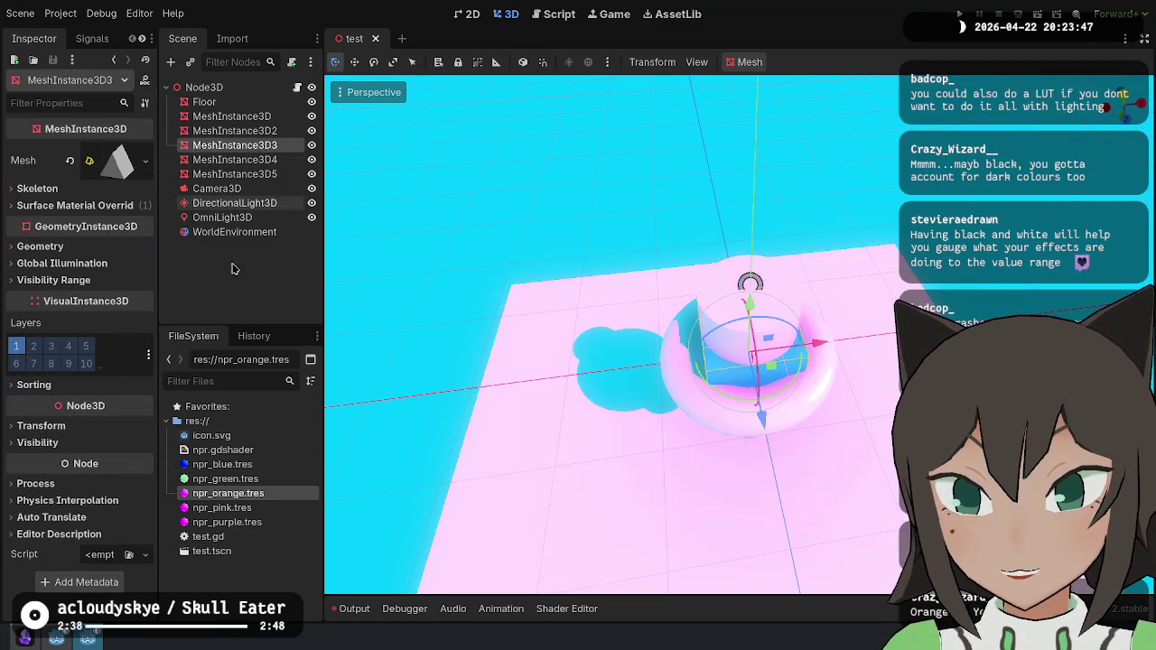
{"action": "left_click_drag", "start_coordinate": [256, 481], "coordinate": [113, 233]}
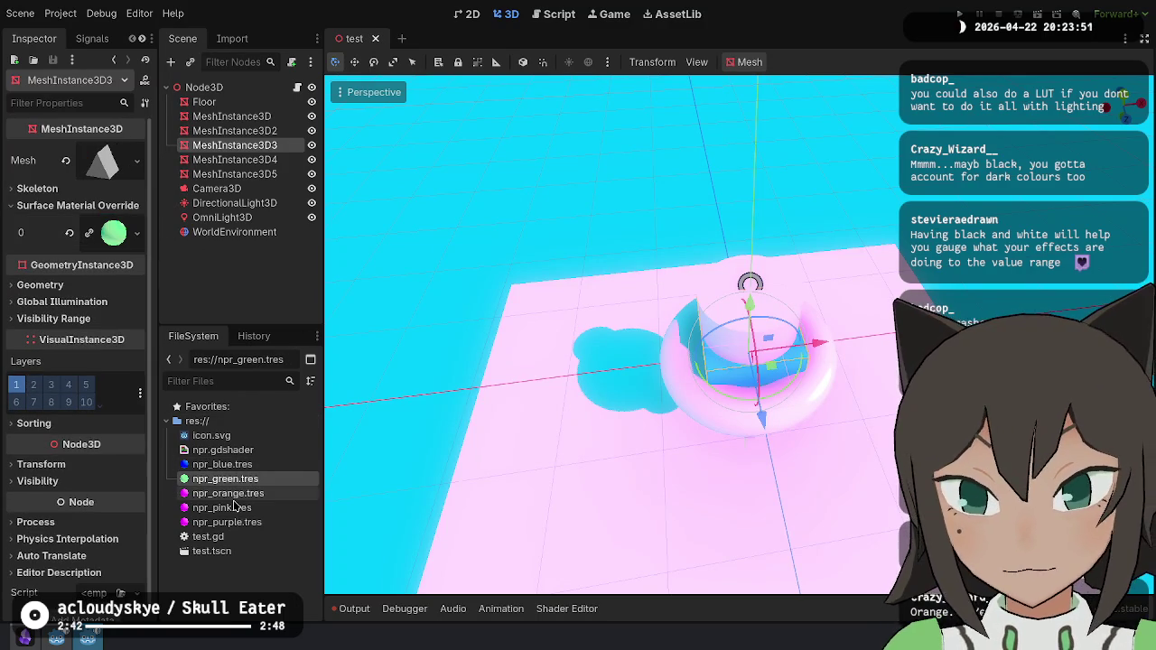
{"action": "left_click", "coordinate": [230, 493]}
{"action": "left_click", "coordinate": [119, 304]}
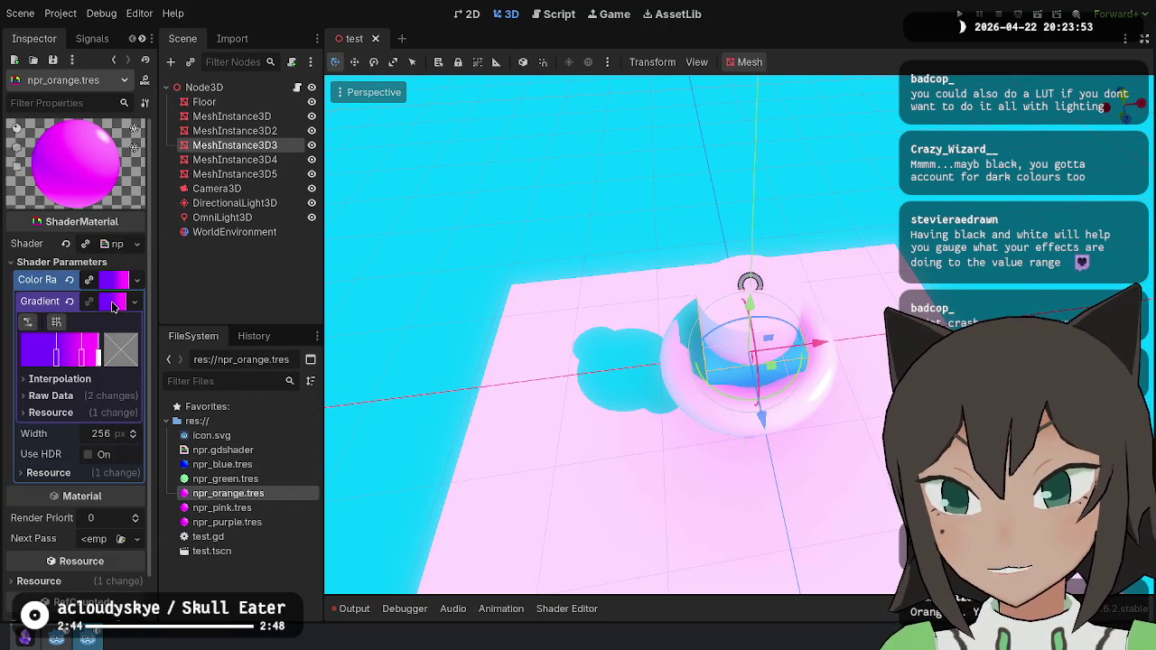
Set npr_orange's first two gradient stops to orange ff9700, raising green slightly.
{"action": "double_click", "coordinate": [55, 363]}
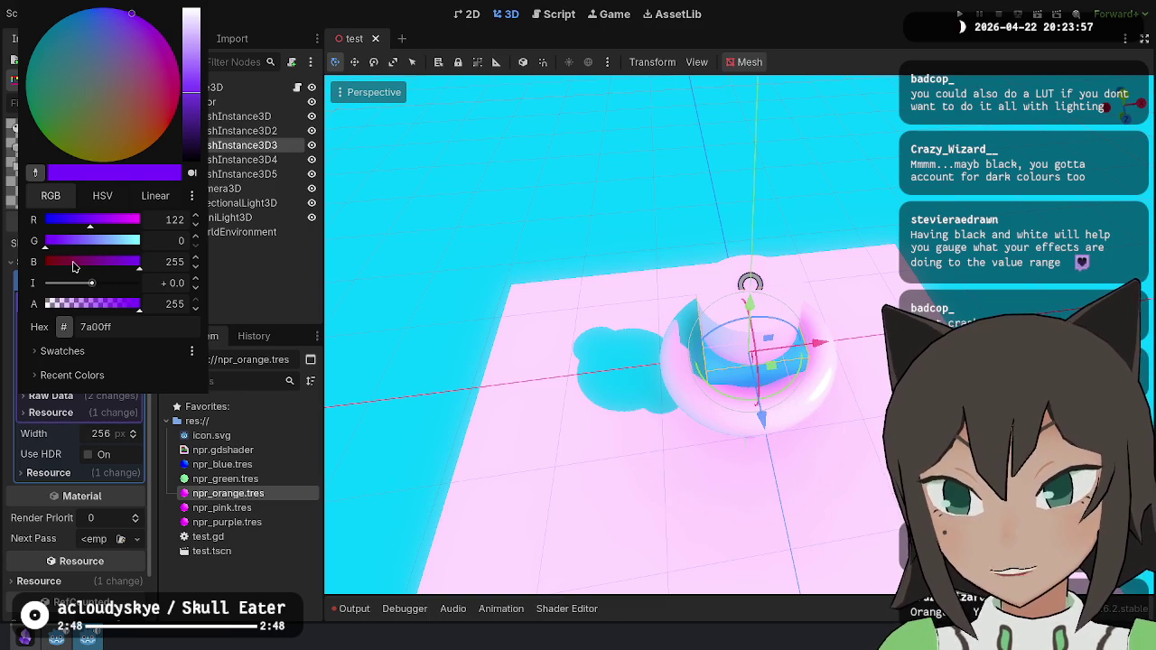
{"action": "mouse_move", "coordinate": [102, 222]}
{"action": "left_mouse_down"}
{"action": "mouse_move", "coordinate": [143, 219]}
{"action": "mouse_move", "coordinate": [143, 240]}
{"action": "mouse_move", "coordinate": [40, 261]}
{"action": "left_mouse_up"}
{"action": "left_click", "coordinate": [102, 242]}
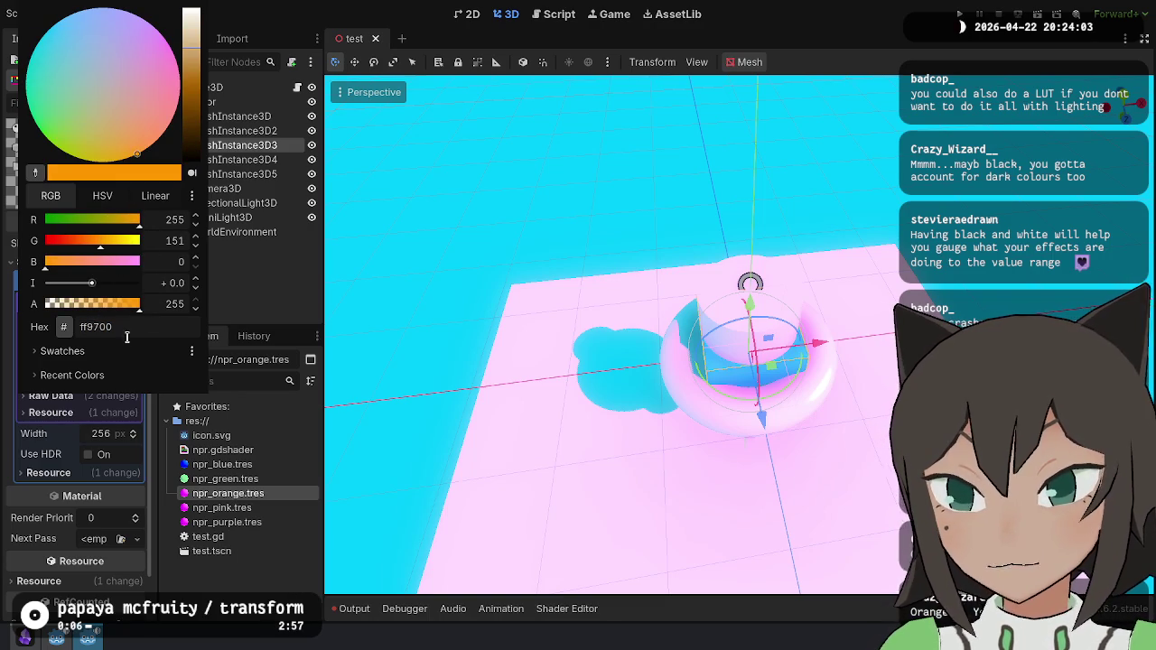
{"action": "left_click", "coordinate": [210, 311]}
{"action": "double_click", "coordinate": [82, 362]}
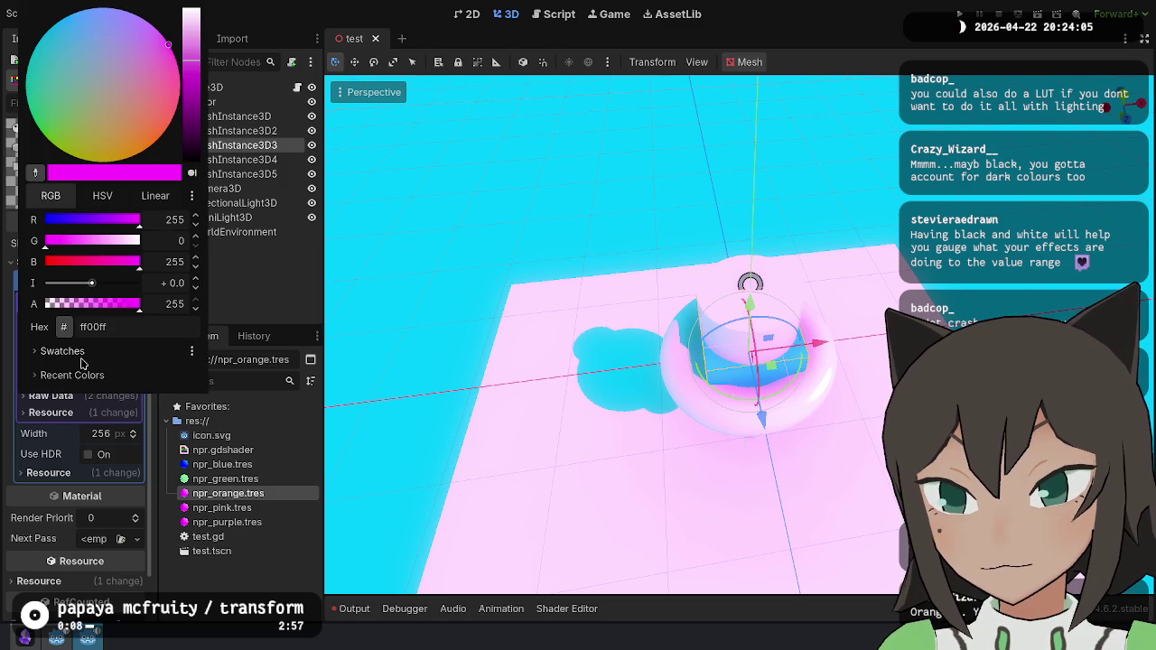
{"action": "key", "text": "Return"}
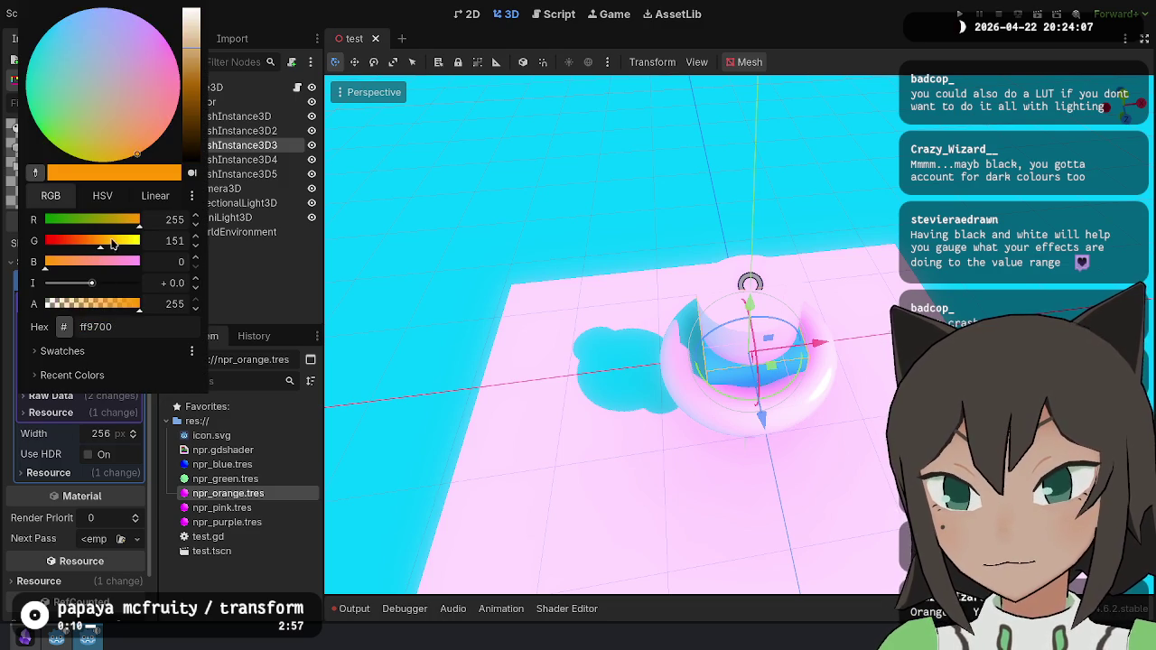
{"action": "left_click", "coordinate": [113, 243]}
{"action": "left_click", "coordinate": [251, 307]}
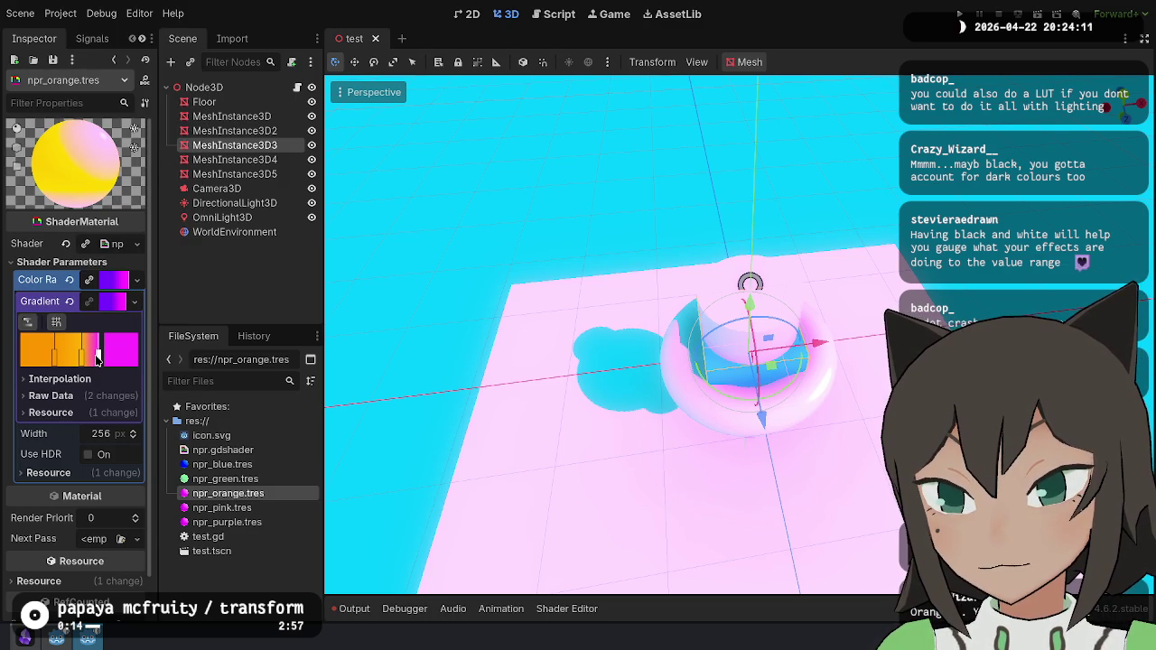
Paste ff9700 into the last stop and brighten it to yellow, then select npr_purple.tres.
{"action": "double_click", "coordinate": [97, 358]}
{"action": "type", "text": "ff9700"}
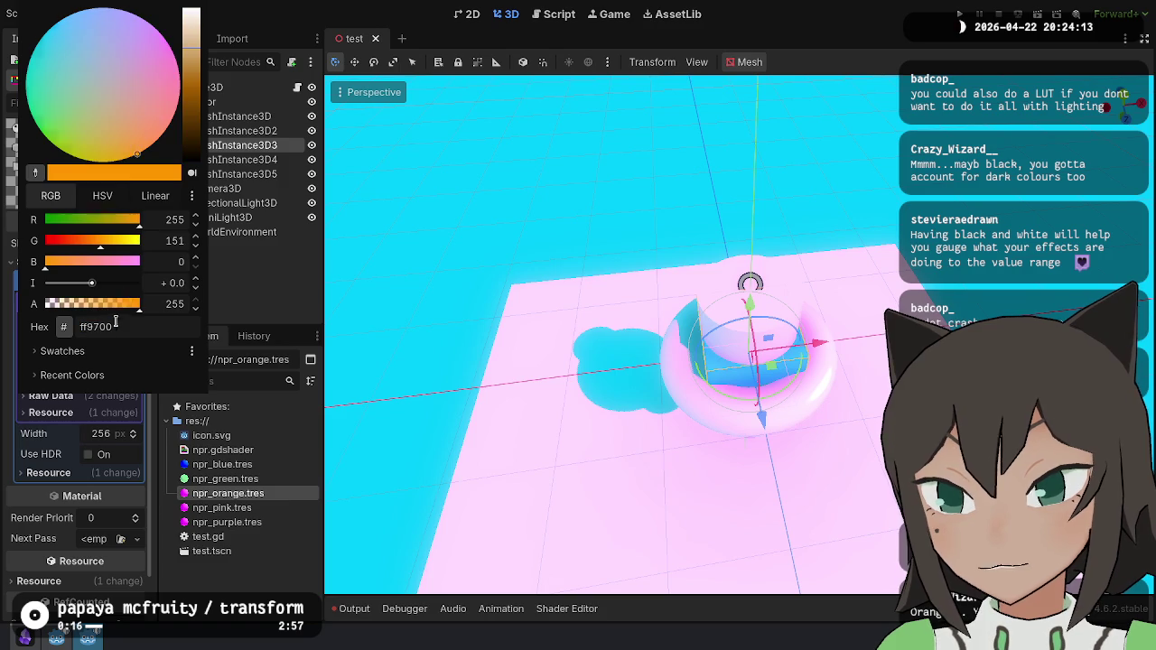
{"action": "left_click", "coordinate": [124, 242]}
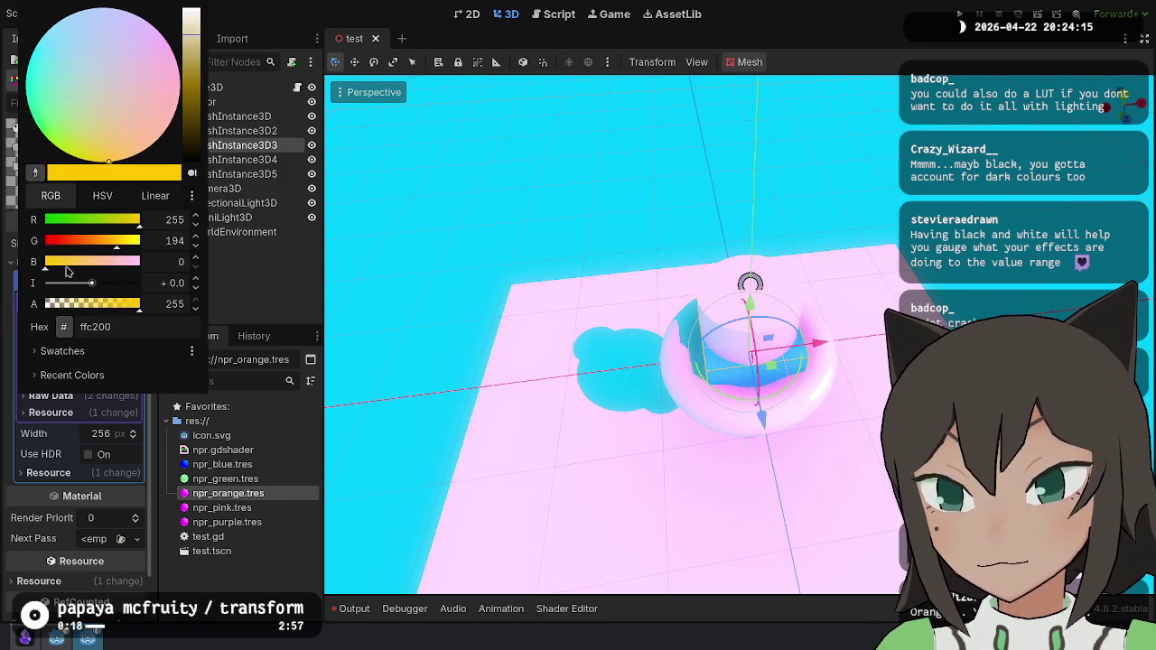
{"action": "left_click", "coordinate": [124, 244]}
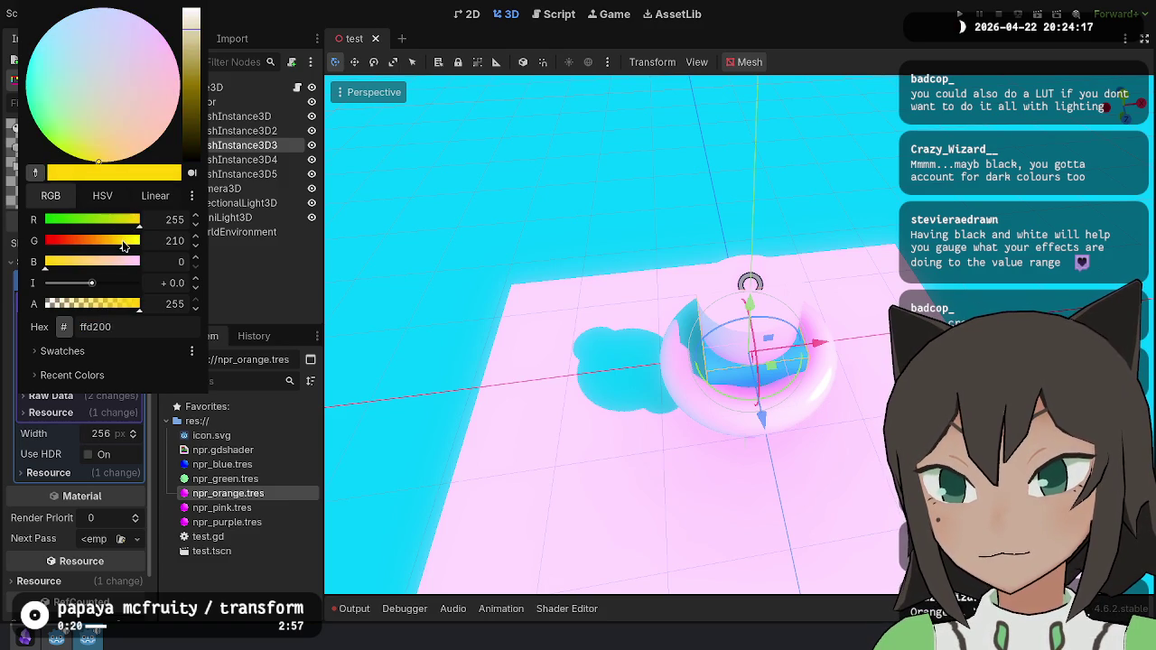
{"action": "left_click", "coordinate": [238, 296]}
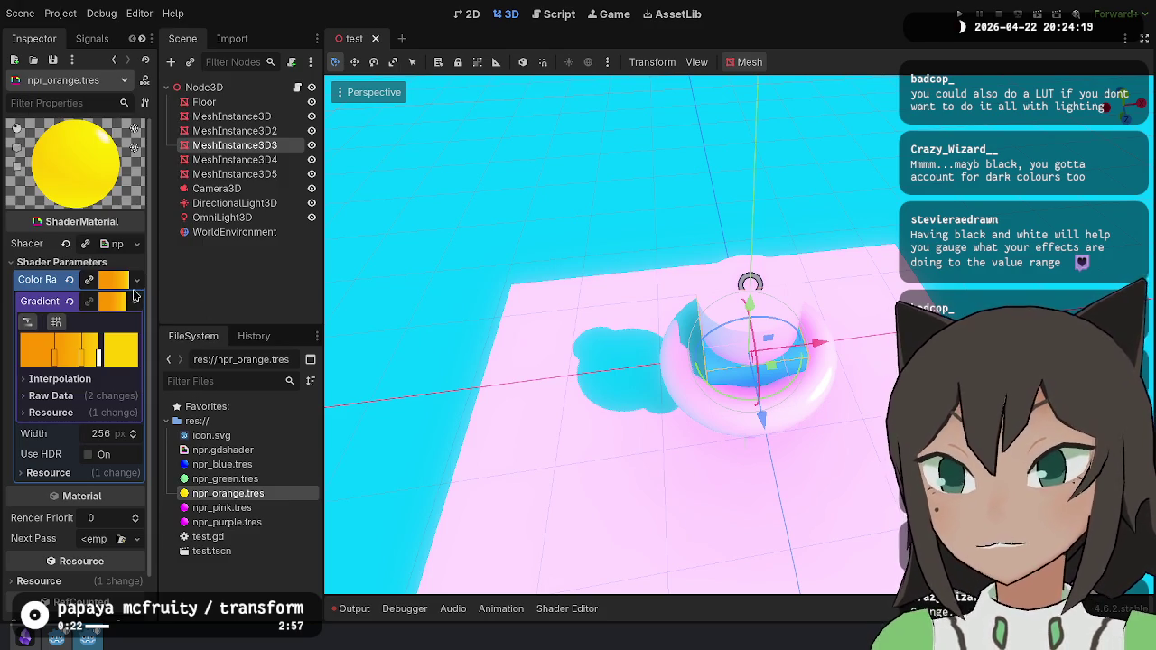
{"action": "left_click", "coordinate": [240, 509]}
{"action": "left_click", "coordinate": [235, 522]}
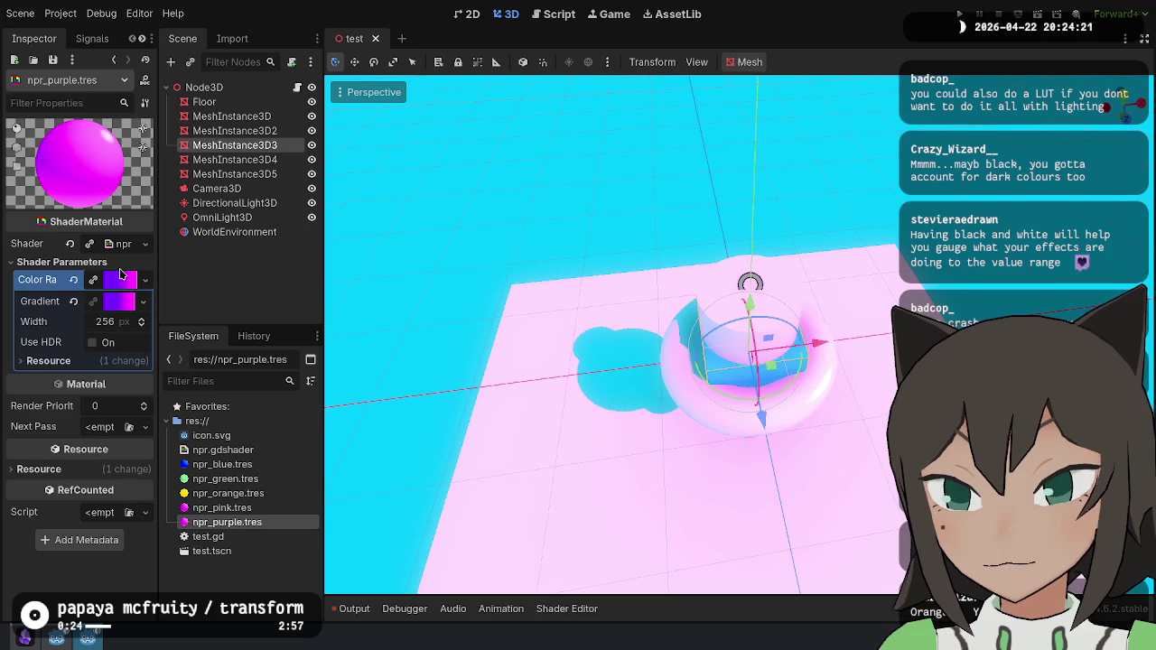
Assign npr_orange.tres to the torus MeshInstance3D4, then expand npr_purple's gradient.
{"action": "left_click", "coordinate": [250, 178]}
{"action": "left_click", "coordinate": [267, 160]}
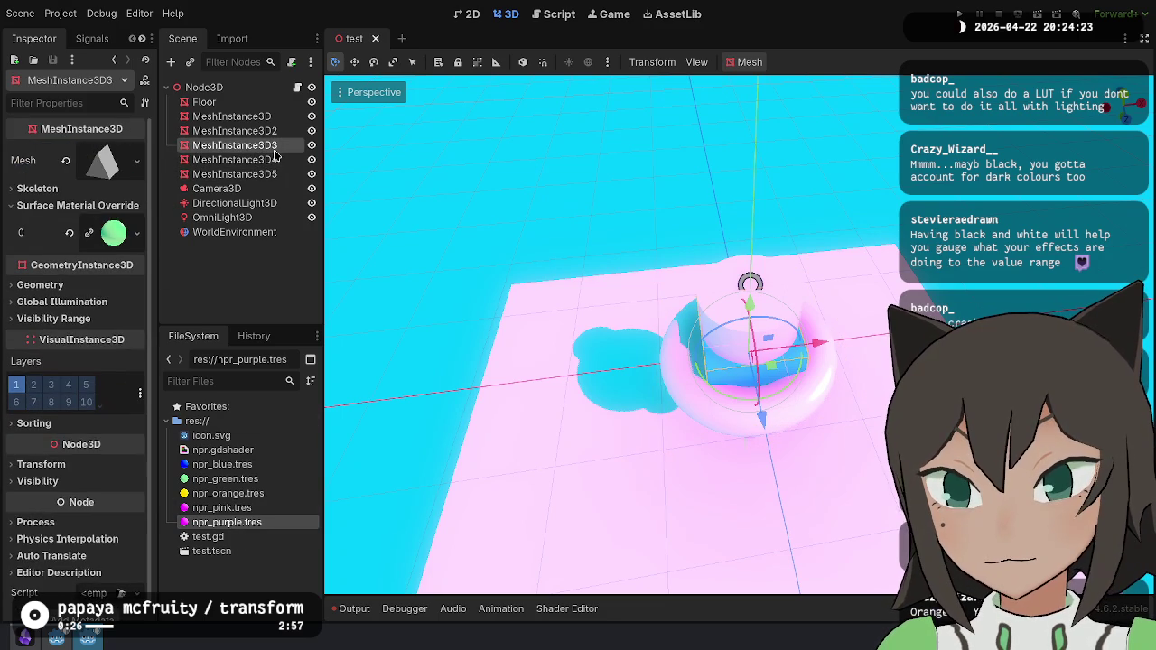
{"action": "left_click", "coordinate": [267, 160]}
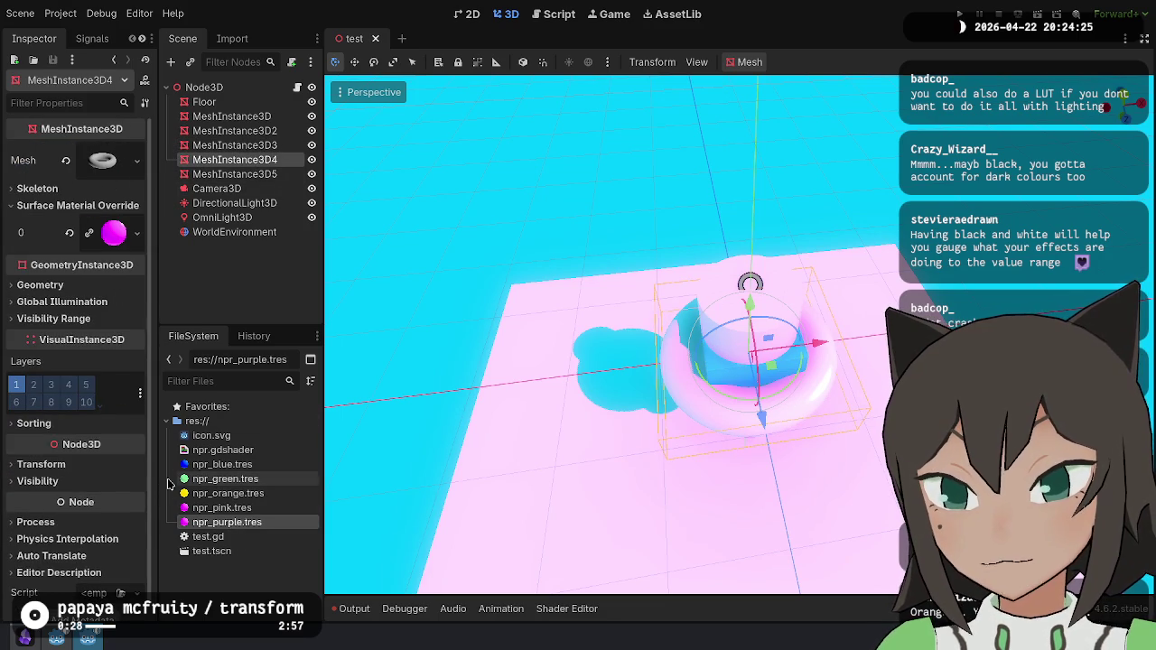
{"action": "mouse_move", "coordinate": [226, 494]}
{"action": "left_mouse_down"}
{"action": "mouse_move", "coordinate": [199, 407]}
{"action": "mouse_move", "coordinate": [114, 234]}
{"action": "left_mouse_up"}
{"action": "left_click", "coordinate": [271, 175]}
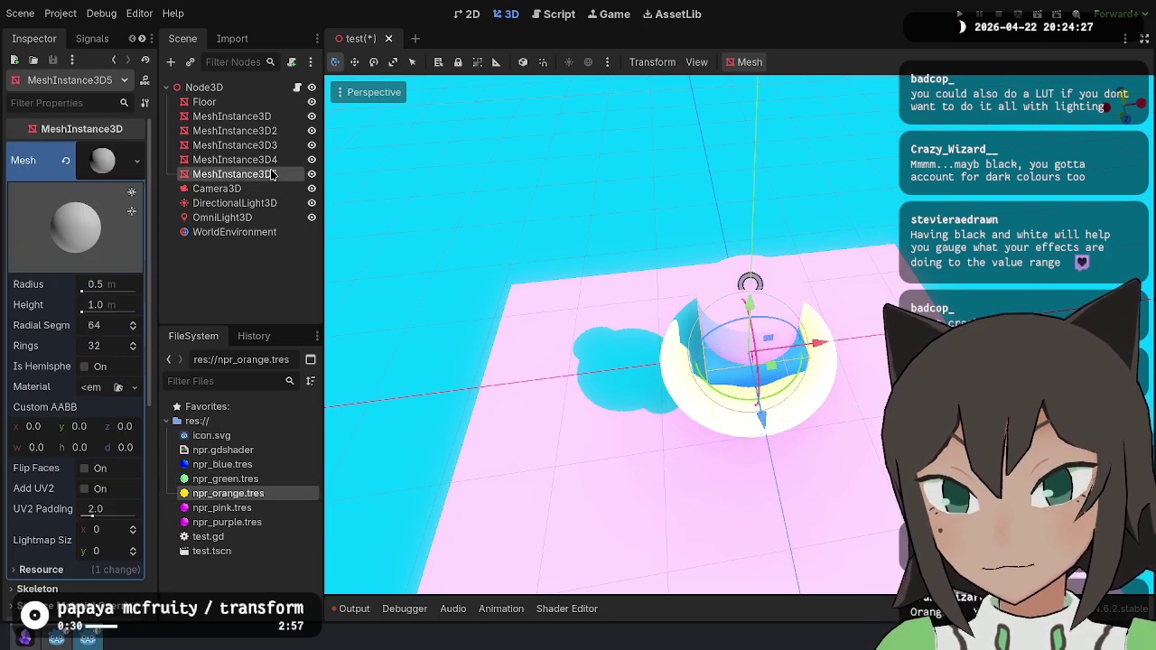
{"action": "left_click", "coordinate": [236, 521]}
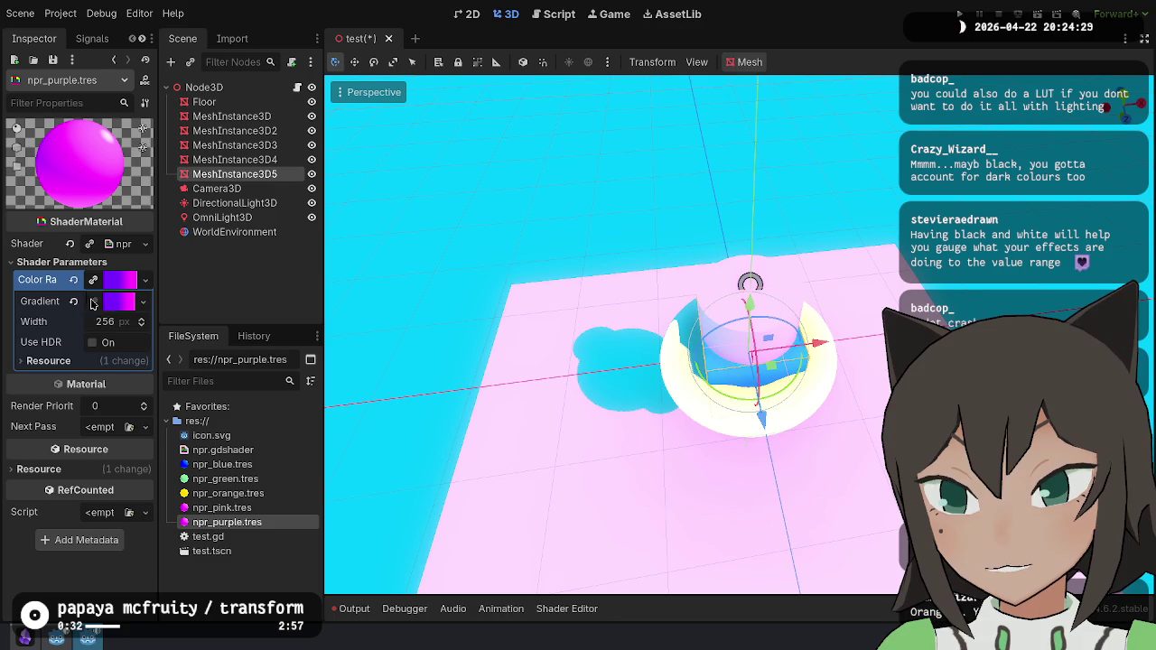
{"action": "left_click", "coordinate": [115, 305]}
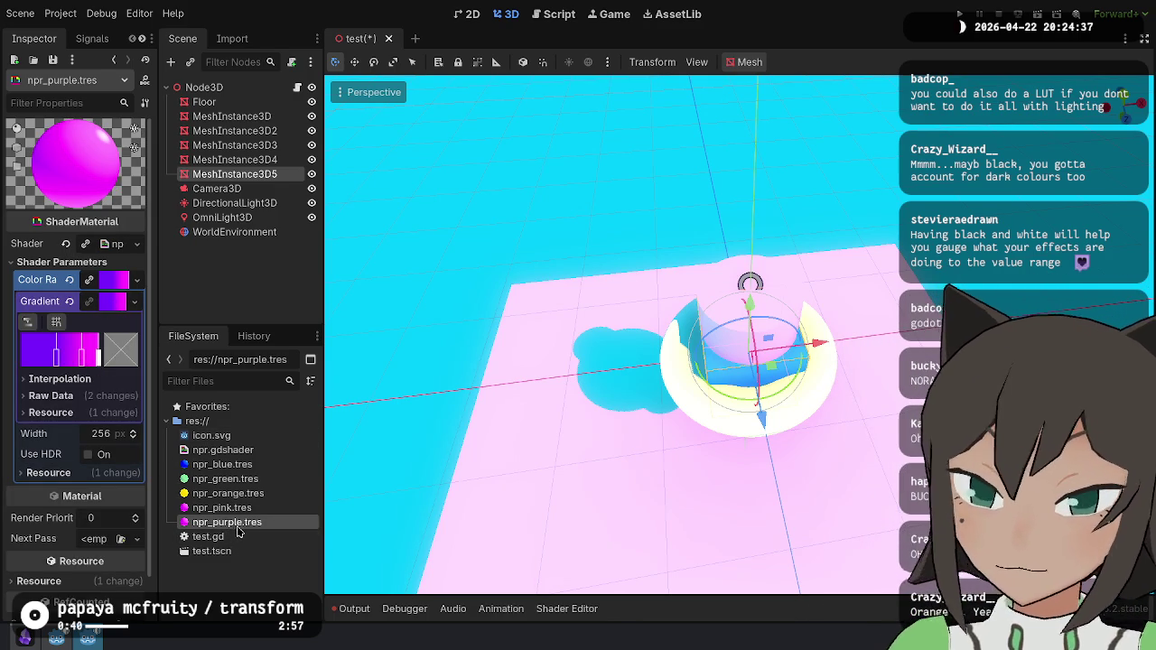
Rename npr_purple.tres to npr_black.tres and turn its white gradient stop black.
{"action": "key", "text": "F2"}
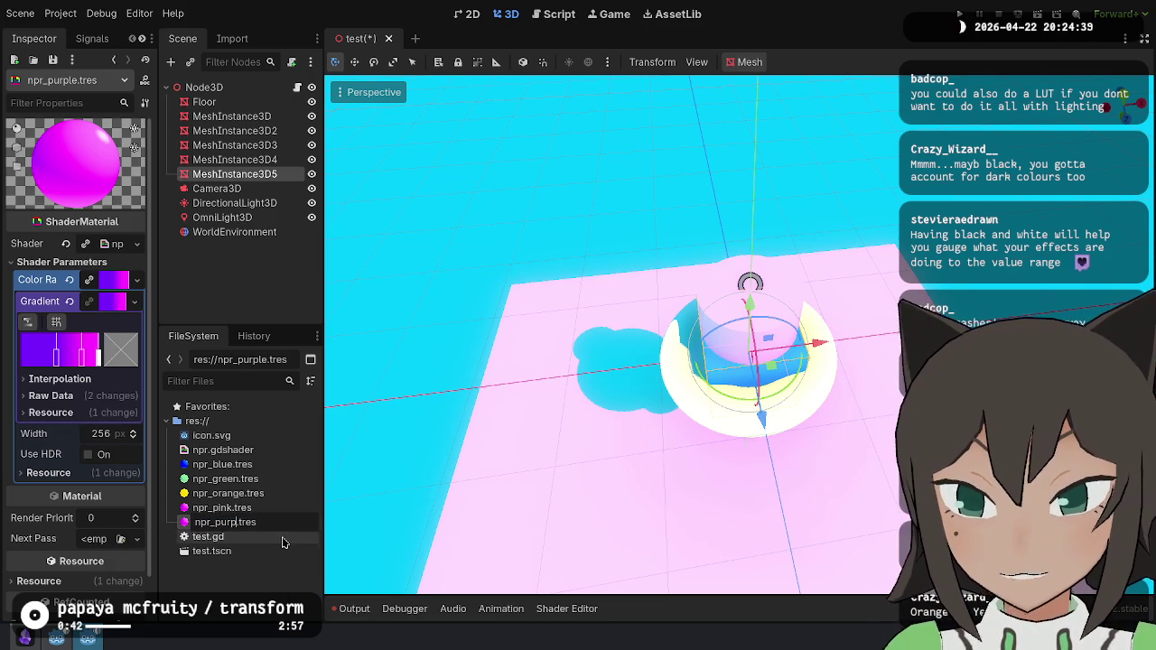
{"action": "type", "text": "ck"}
{"action": "key", "text": "Return"}
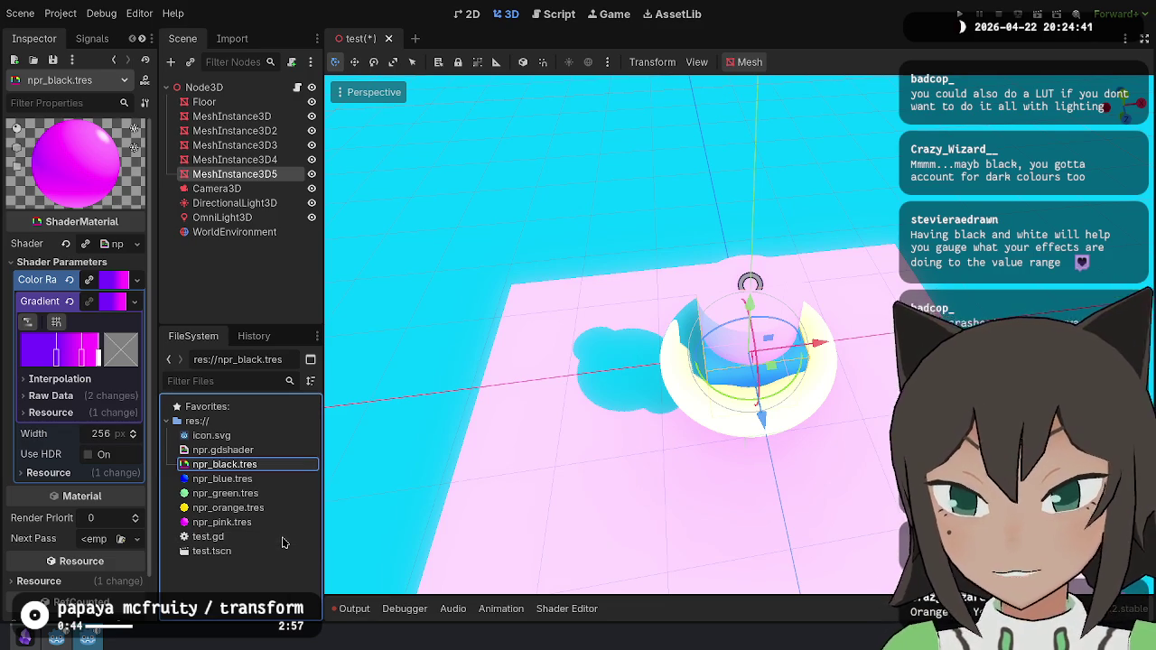
{"action": "left_click_drag", "start_coordinate": [76, 364], "coordinate": [97, 359]}
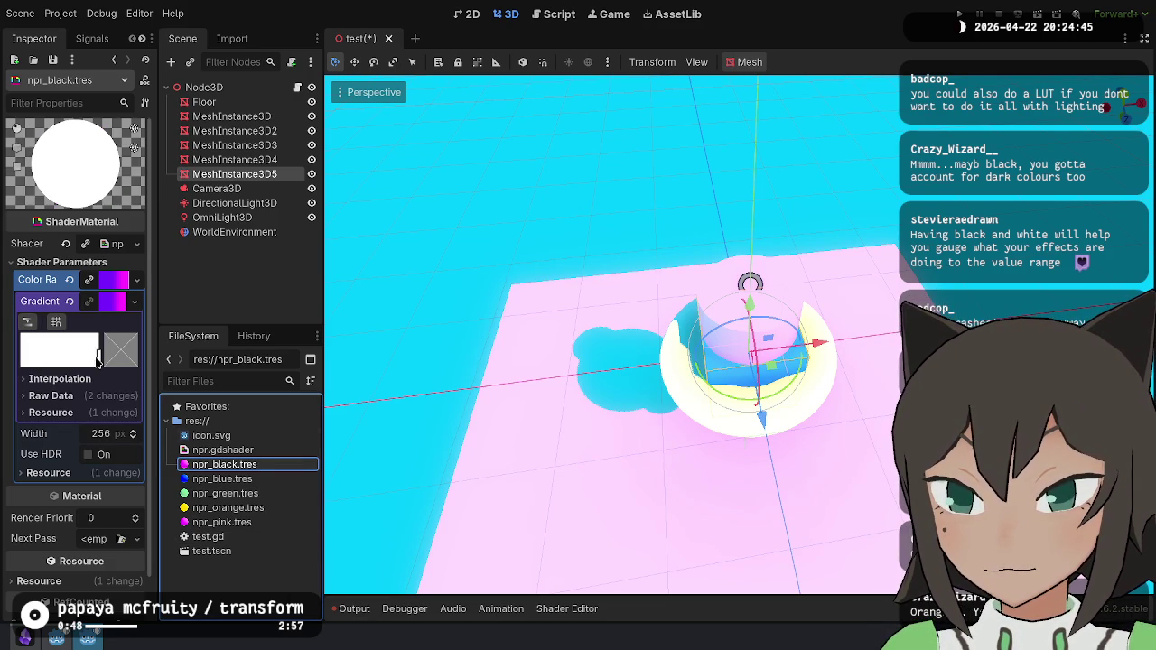
{"action": "double_click", "coordinate": [30, 359]}
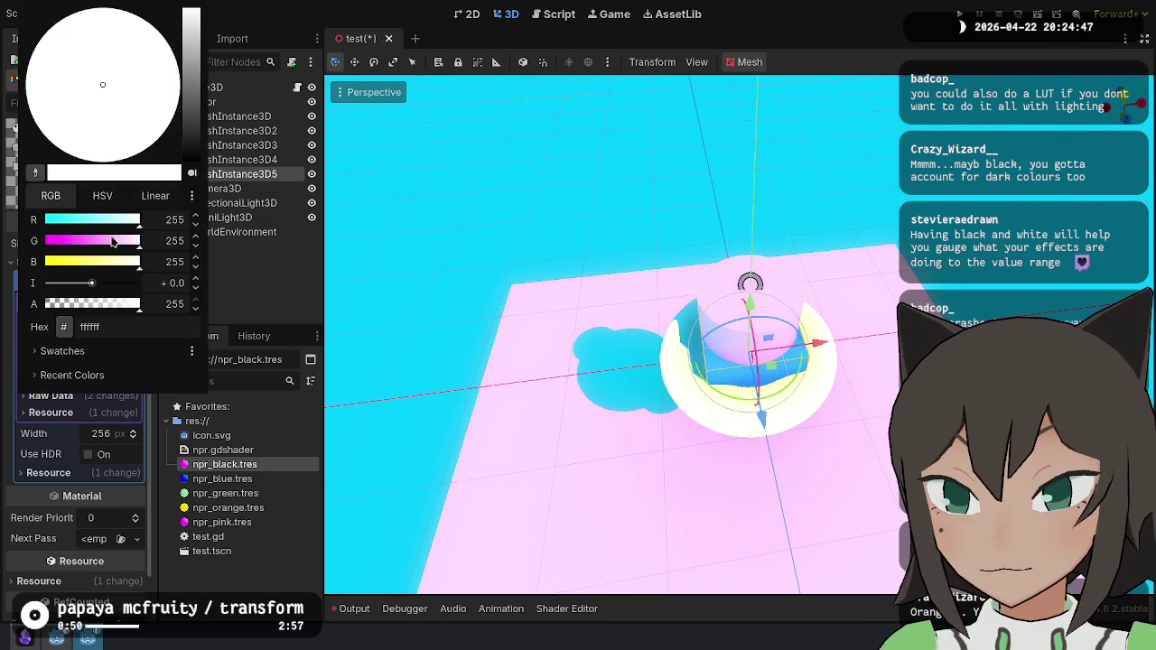
{"action": "mouse_move", "coordinate": [120, 258]}
{"action": "left_mouse_down"}
{"action": "mouse_move", "coordinate": [45, 261]}
{"action": "mouse_move", "coordinate": [45, 240]}
{"action": "left_mouse_up"}
{"action": "left_click_drag", "start_coordinate": [135, 219], "coordinate": [46, 219]}
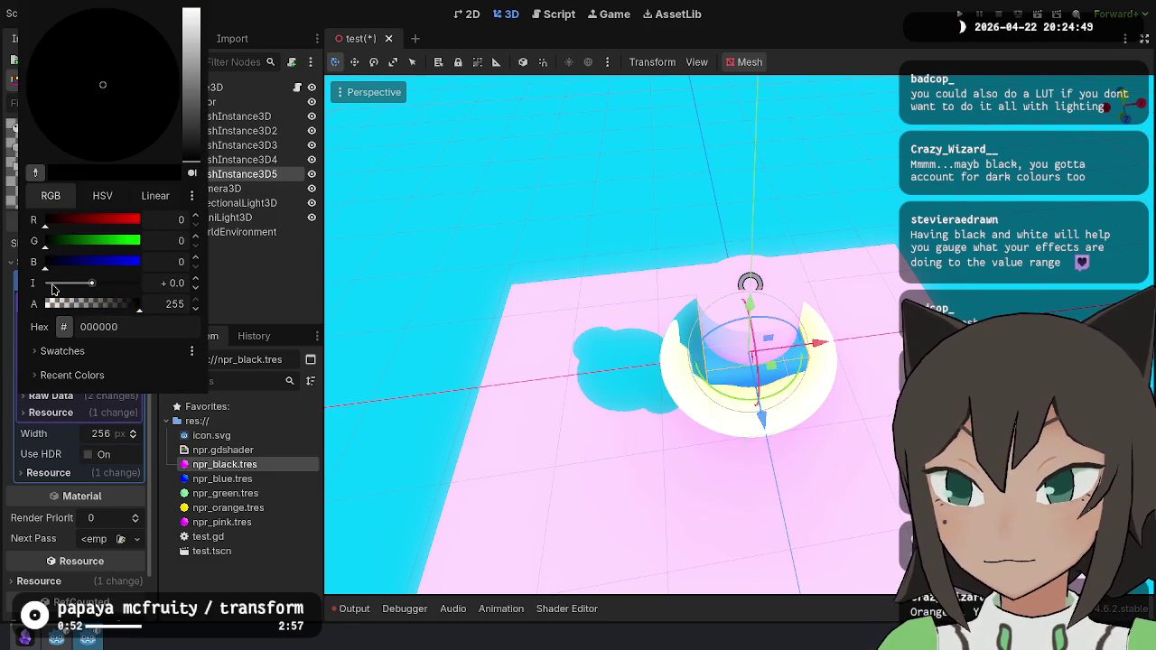
{"action": "key", "text": "Escape"}
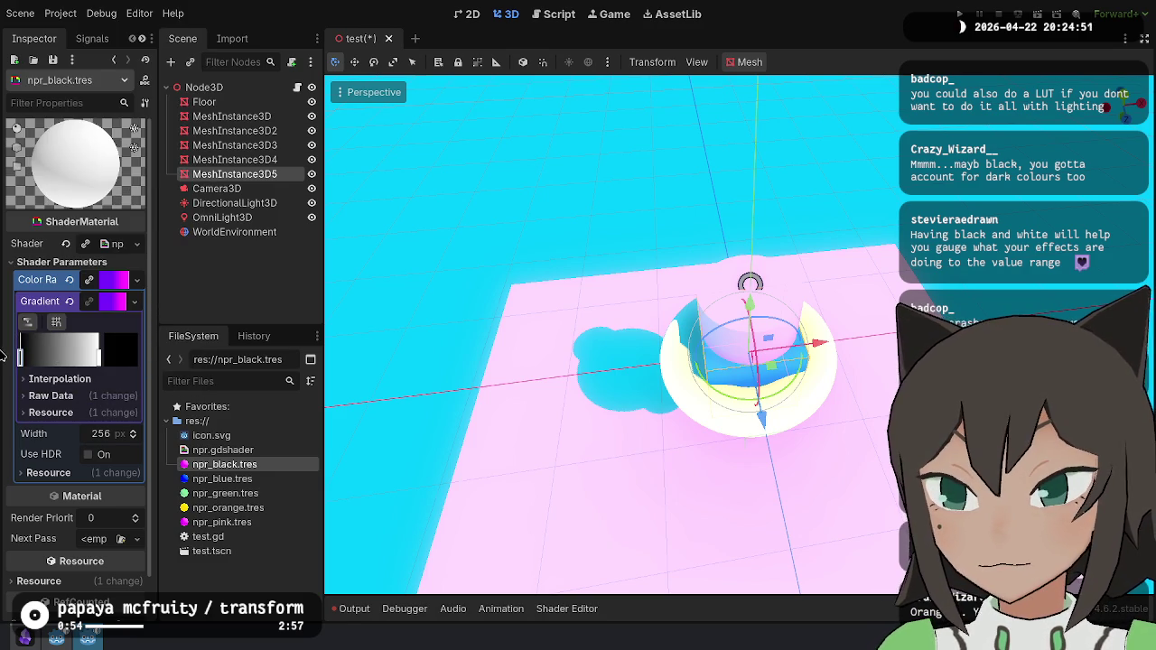
Reposition the gradient stops to widen the black region, then save the scene.
{"action": "double_click", "coordinate": [47, 359]}
{"action": "key", "text": "Escape"}
{"action": "mouse_move", "coordinate": [47, 359]}
{"action": "left_mouse_down"}
{"action": "mouse_move", "coordinate": [94, 359]}
{"action": "mouse_move", "coordinate": [83, 361]}
{"action": "left_mouse_up"}
{"action": "double_click", "coordinate": [88, 361]}
{"action": "key", "text": "Escape"}
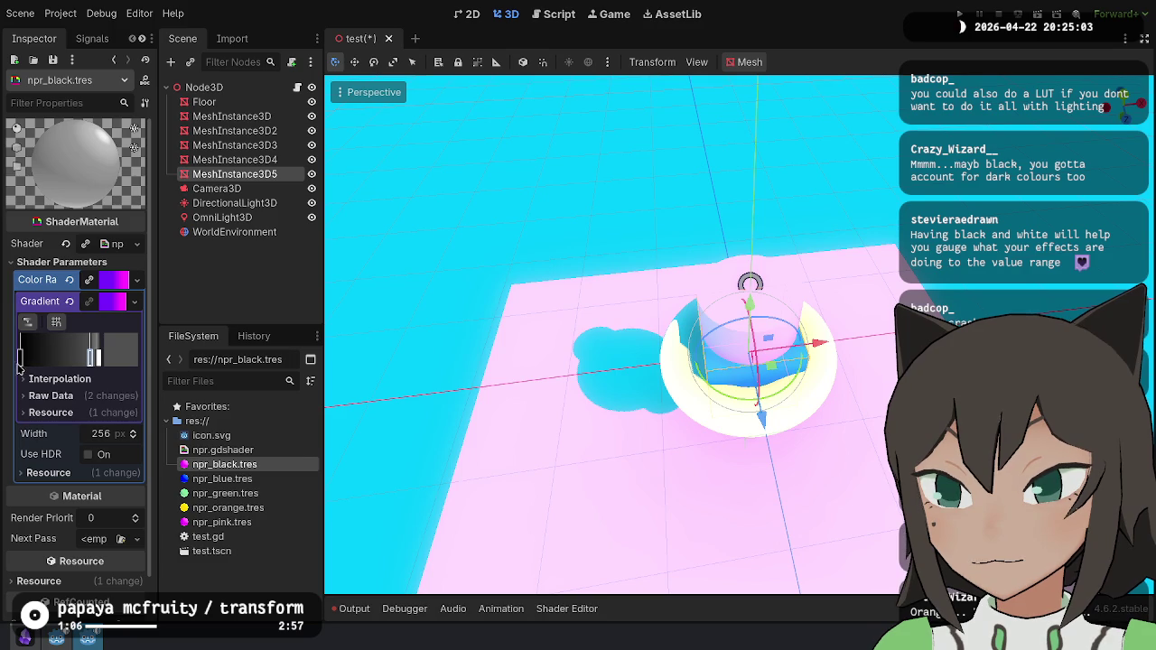
{"action": "mouse_move", "coordinate": [22, 361]}
{"action": "left_mouse_down"}
{"action": "mouse_move", "coordinate": [83, 361]}
{"action": "mouse_move", "coordinate": [36, 359]}
{"action": "mouse_move", "coordinate": [71, 368]}
{"action": "left_mouse_up"}
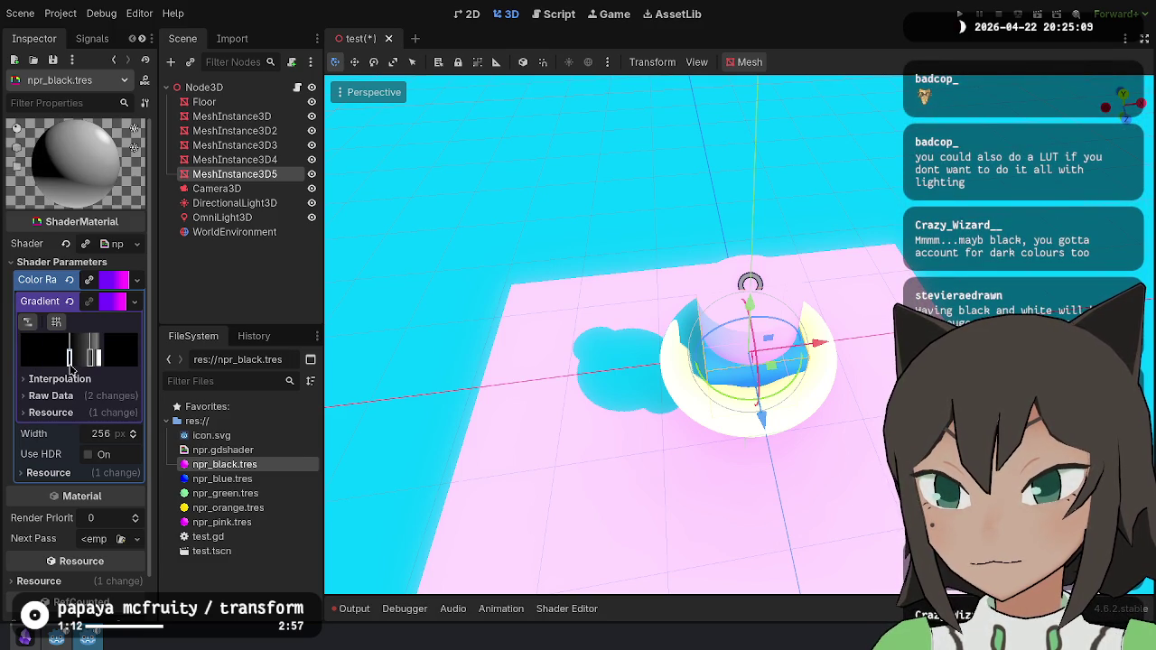
{"action": "key", "text": "ctrl+s"}
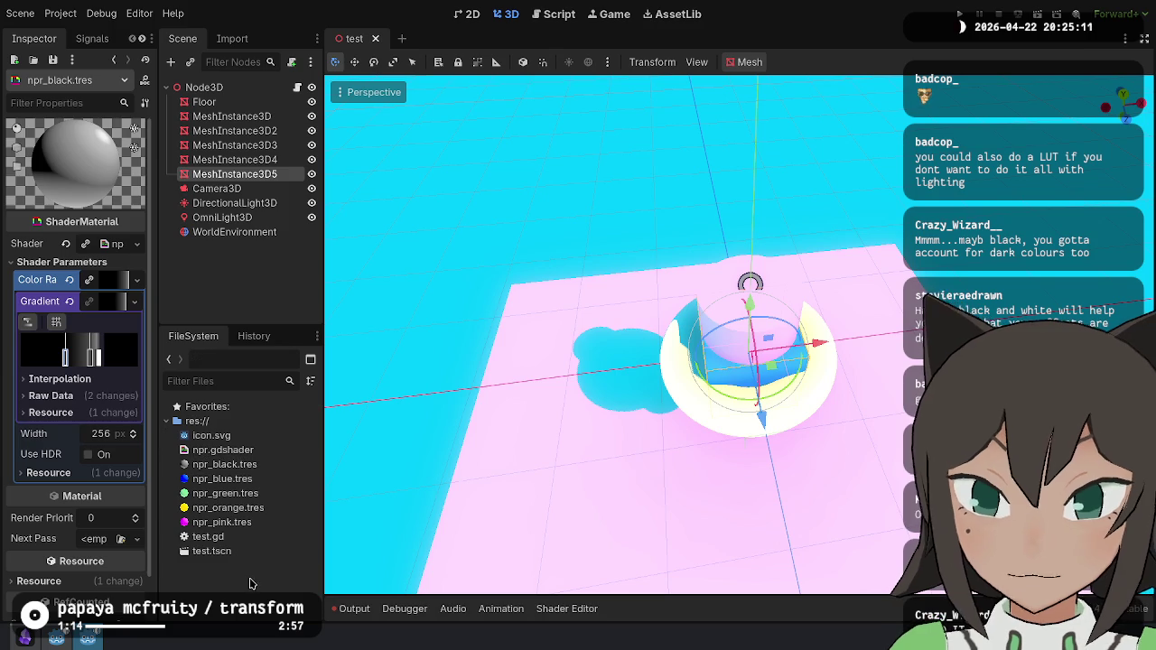
Duplicate npr_black.tres as npr_white.tres and expand its gradient.
{"action": "left_click", "coordinate": [250, 465]}
{"action": "key", "text": "ctrl+d"}
{"action": "key", "text": "Right"}
{"action": "key", "text": "BackSpace"}
{"action": "type", "text": "te"}
{"action": "key", "text": "Return"}
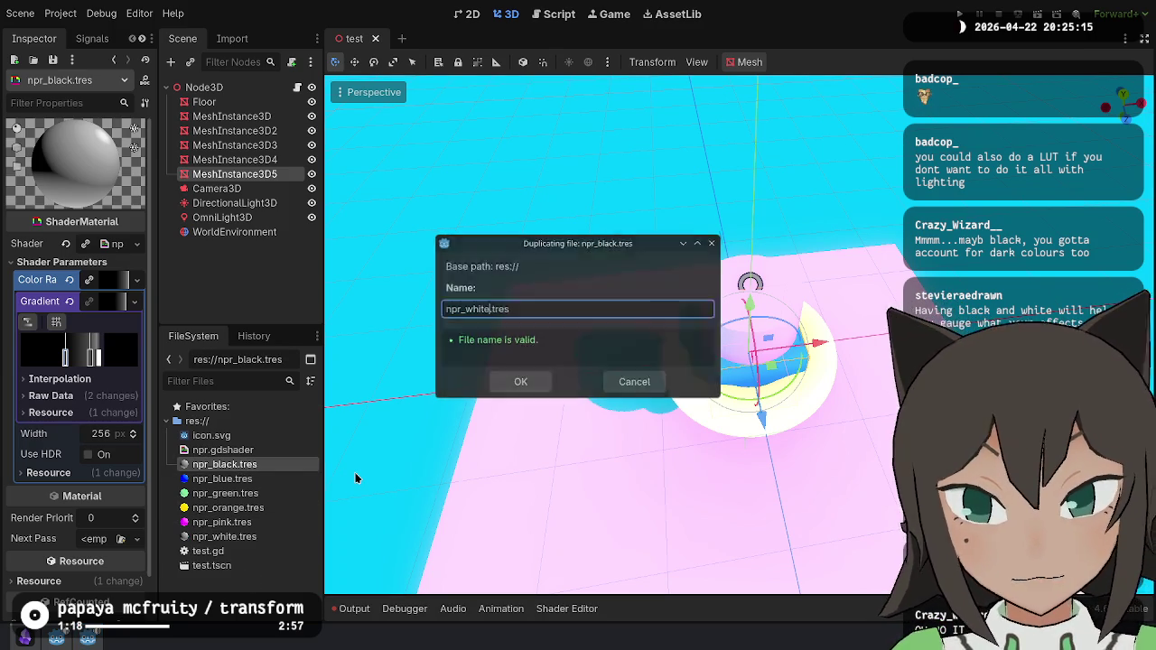
{"action": "left_click", "coordinate": [240, 542]}
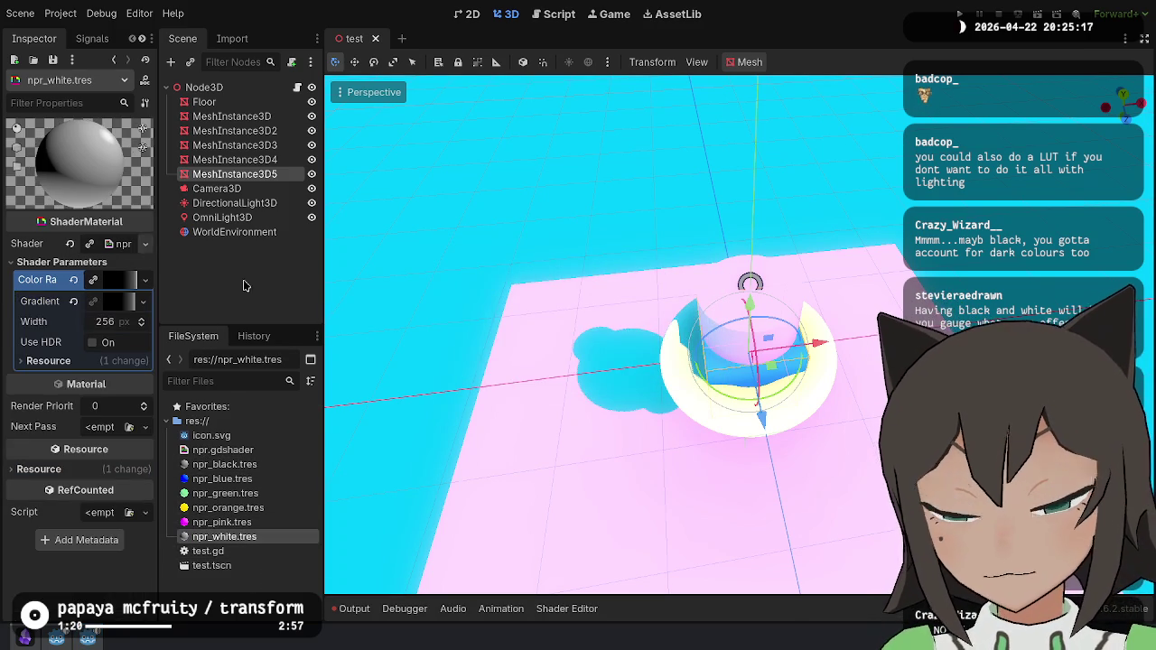
{"action": "left_click", "coordinate": [126, 300]}
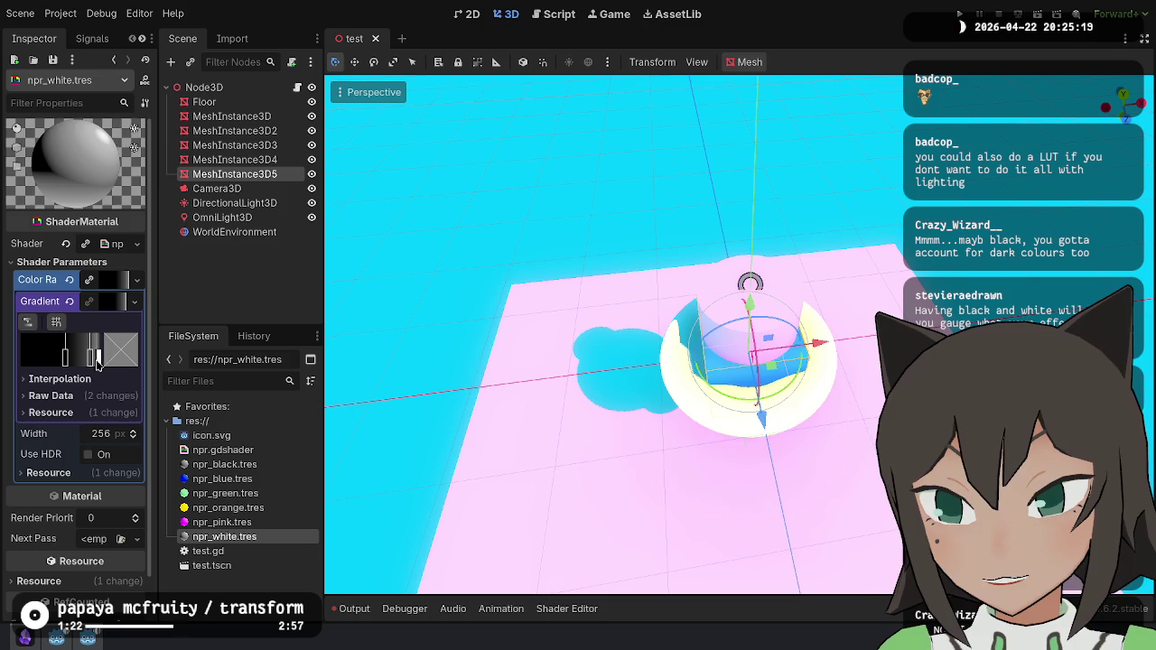
Brighten the black stop to light grey in HSV and shift the stops toward white.
{"action": "left_click_drag", "start_coordinate": [93, 362], "coordinate": [73, 361]}
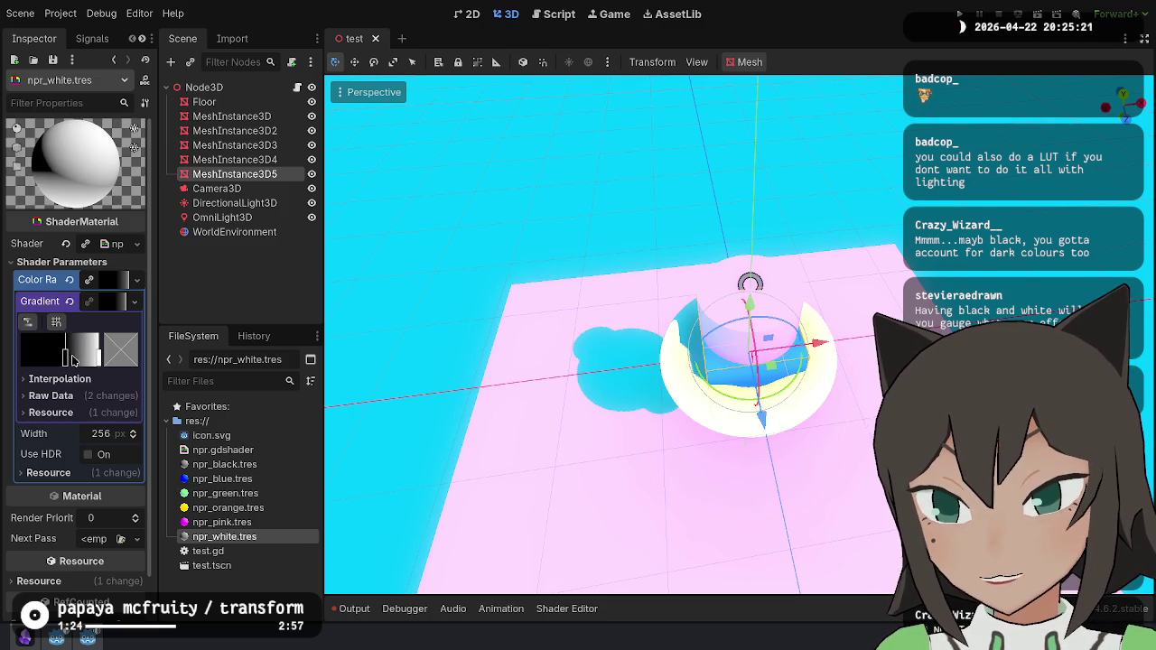
{"action": "double_click", "coordinate": [66, 360]}
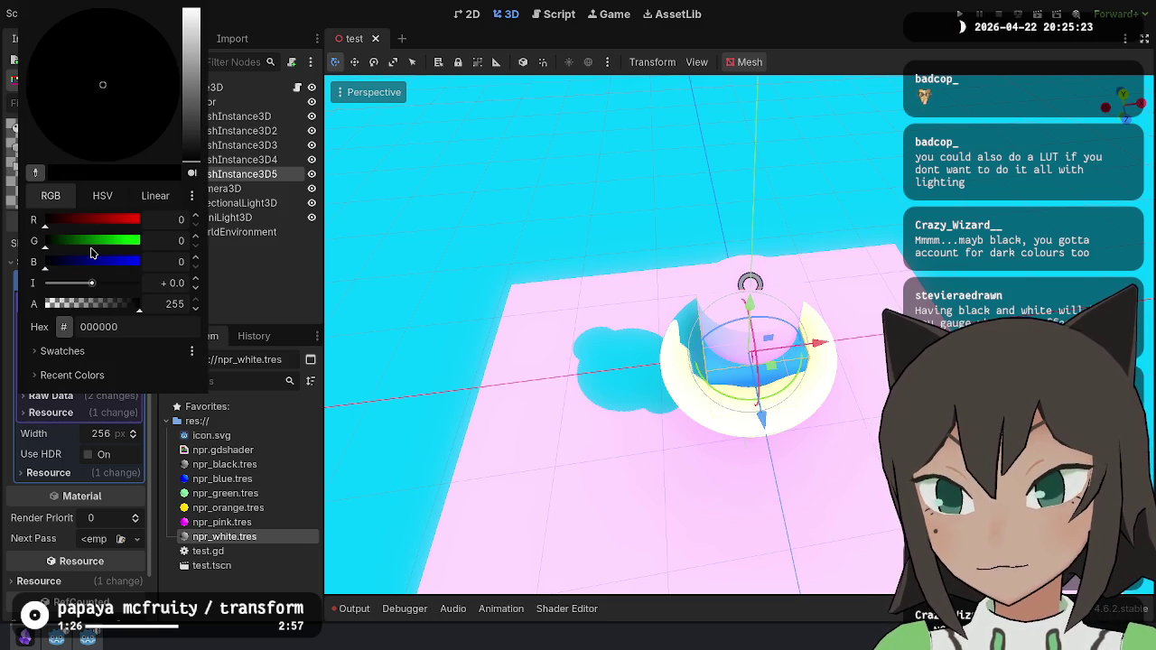
{"action": "left_click", "coordinate": [102, 195]}
{"action": "mouse_move", "coordinate": [120, 268]}
{"action": "left_mouse_down"}
{"action": "mouse_move", "coordinate": [131, 265]}
{"action": "mouse_move", "coordinate": [117, 269]}
{"action": "left_mouse_up"}
{"action": "key", "text": "Escape"}
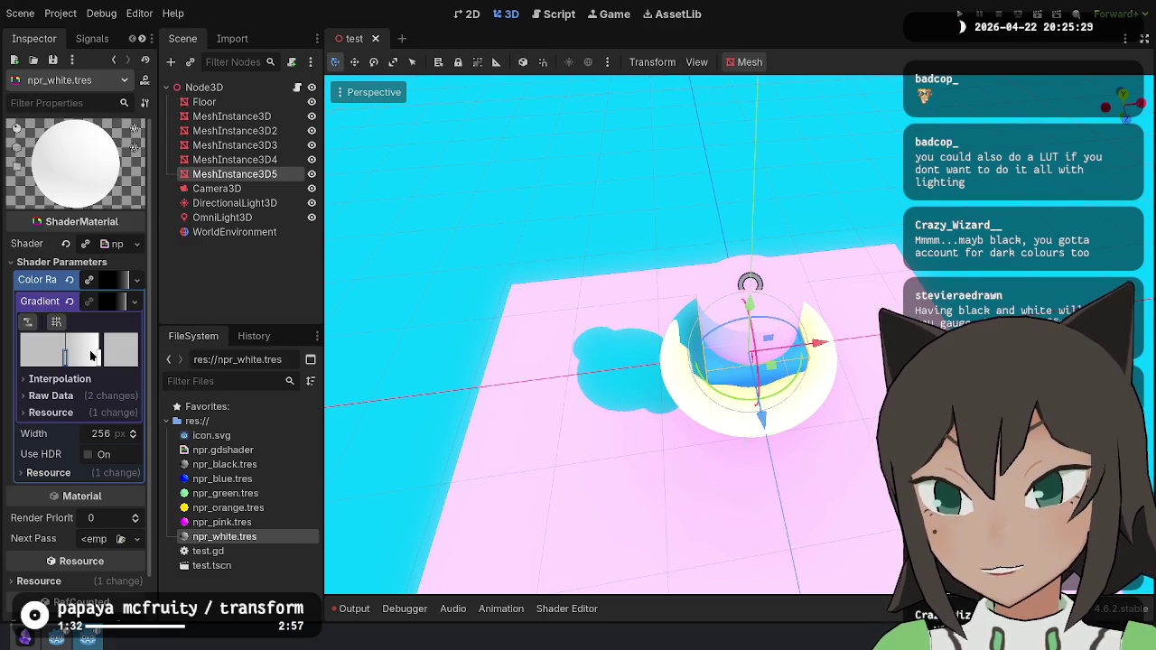
{"action": "left_click_drag", "start_coordinate": [64, 361], "coordinate": [2, 375]}
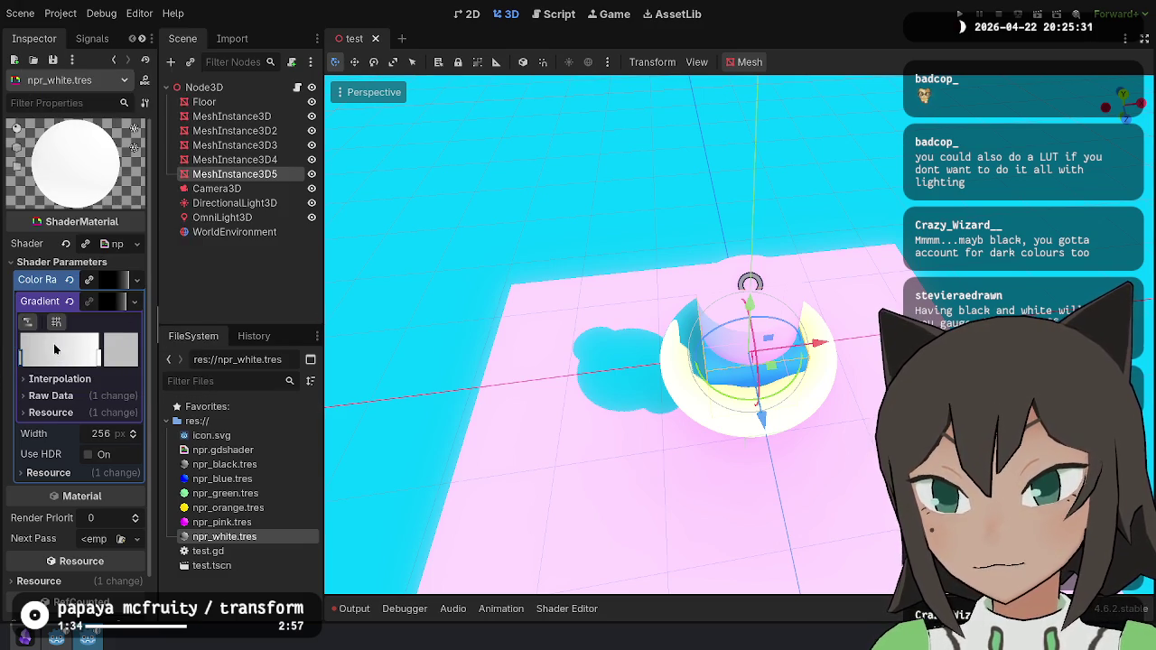
{"action": "double_click", "coordinate": [26, 361]}
{"action": "key", "text": "Escape"}
{"action": "left_click_drag", "start_coordinate": [26, 362], "coordinate": [100, 360]}
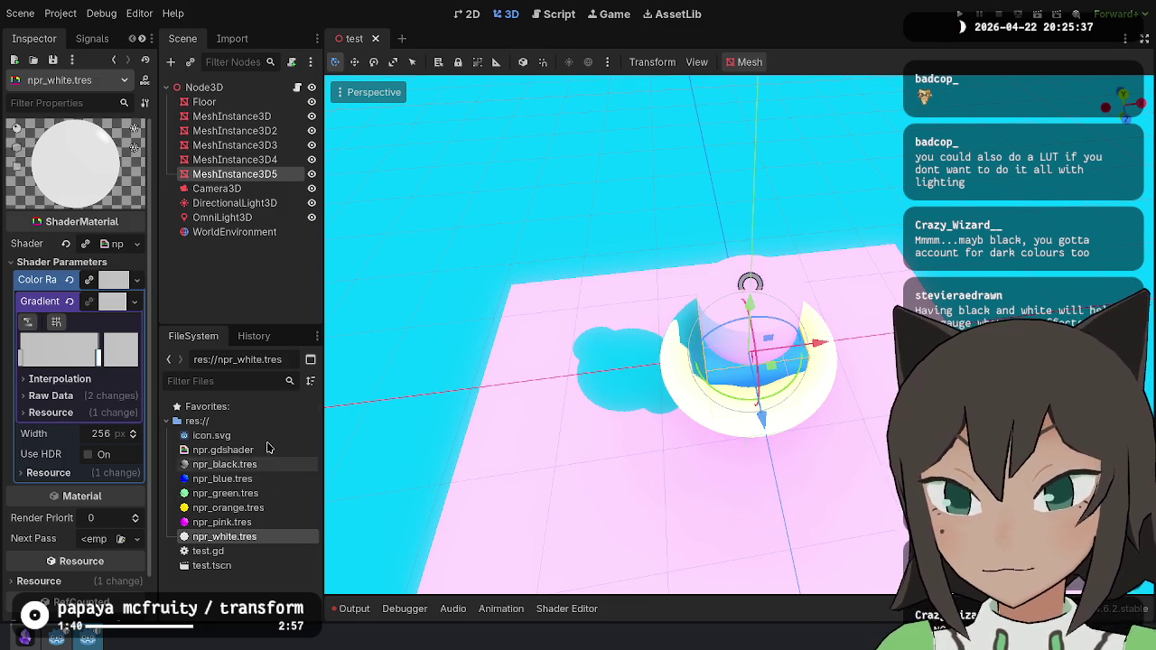
Assign npr_white.tres to the Floor's Surface Material Override.
{"action": "left_click", "coordinate": [206, 102]}
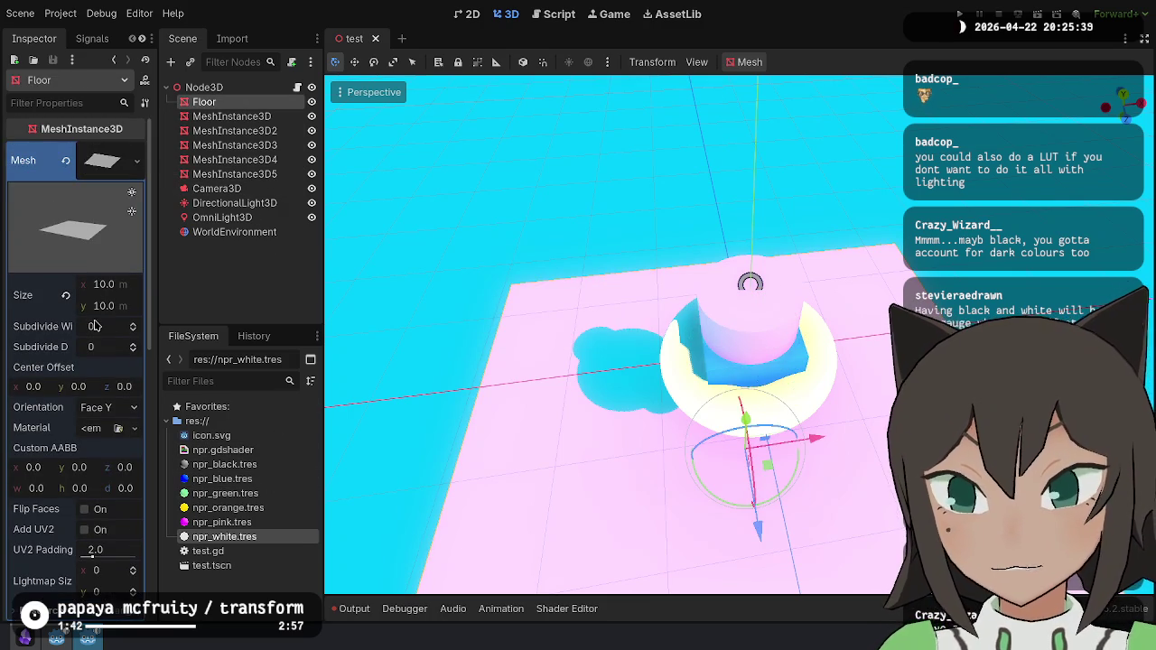
{"action": "left_click", "coordinate": [108, 163]}
{"action": "left_click", "coordinate": [36, 188]}
{"action": "left_click", "coordinate": [36, 188]}
{"action": "left_click", "coordinate": [72, 205]}
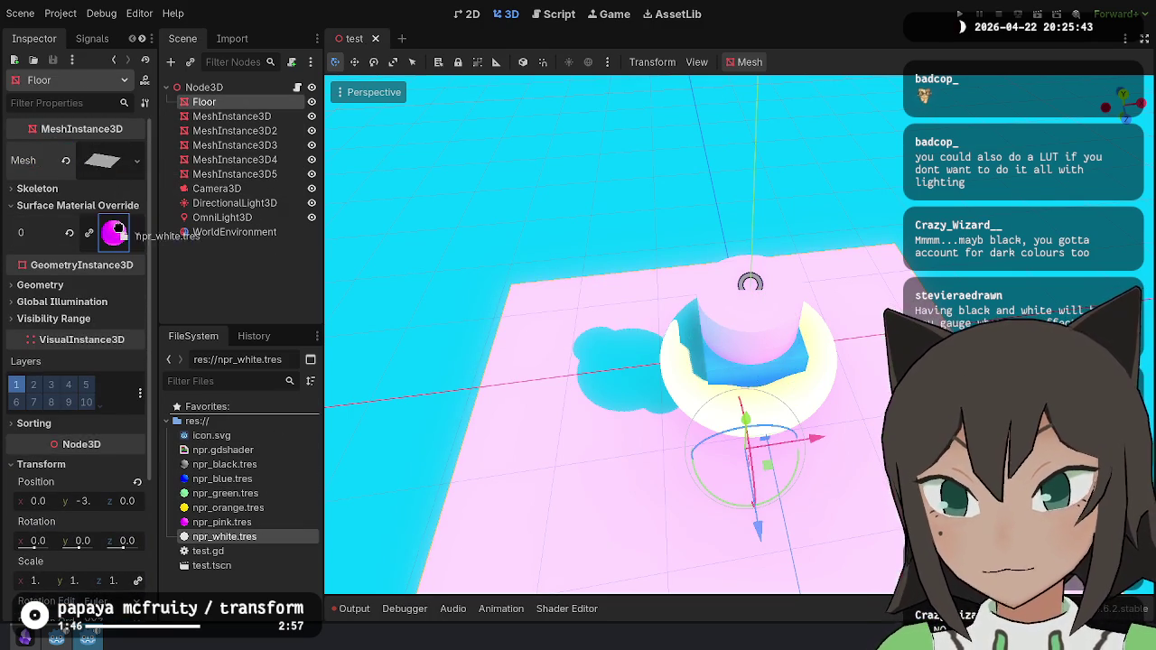
{"action": "left_click_drag", "start_coordinate": [117, 230], "coordinate": [114, 233]}
Give the sphere MeshInstance3D5 the npr_black.tres material and save.
{"action": "left_click", "coordinate": [234, 174]}
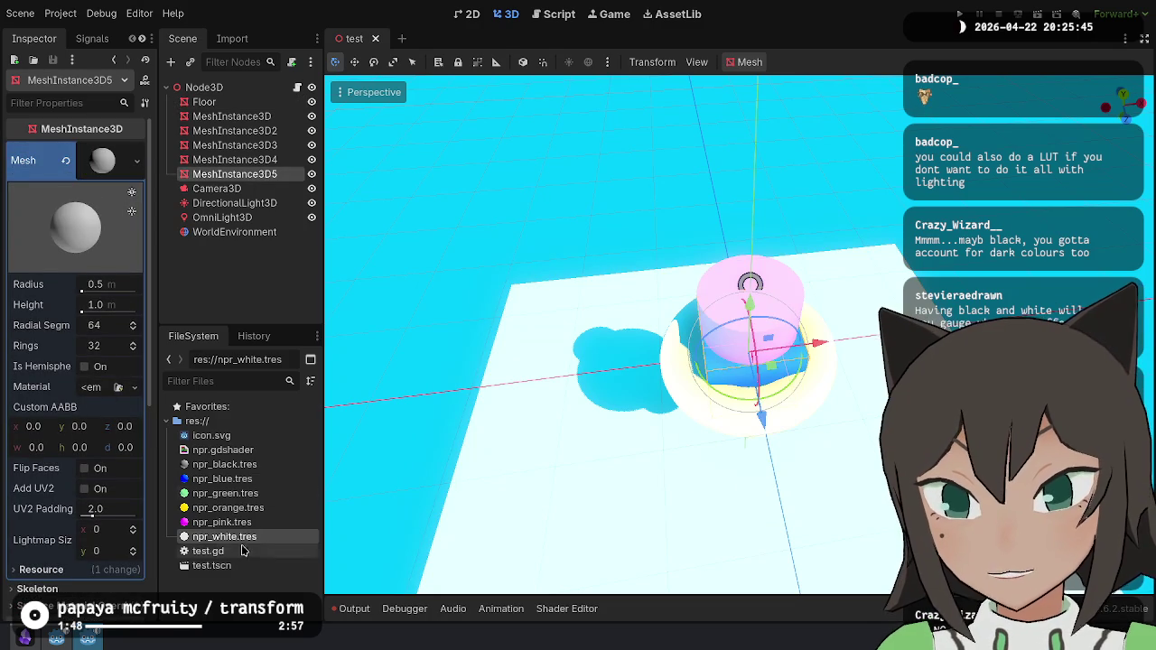
{"action": "left_click_drag", "start_coordinate": [222, 464], "coordinate": [126, 344]}
{"action": "left_click_drag", "start_coordinate": [132, 214], "coordinate": [112, 237]}
{"action": "key", "text": "ctrl+s"}
Make the current scene the main scene, view the game fullscreen, close it, and open test.gd.
{"action": "left_click", "coordinate": [960, 13]}
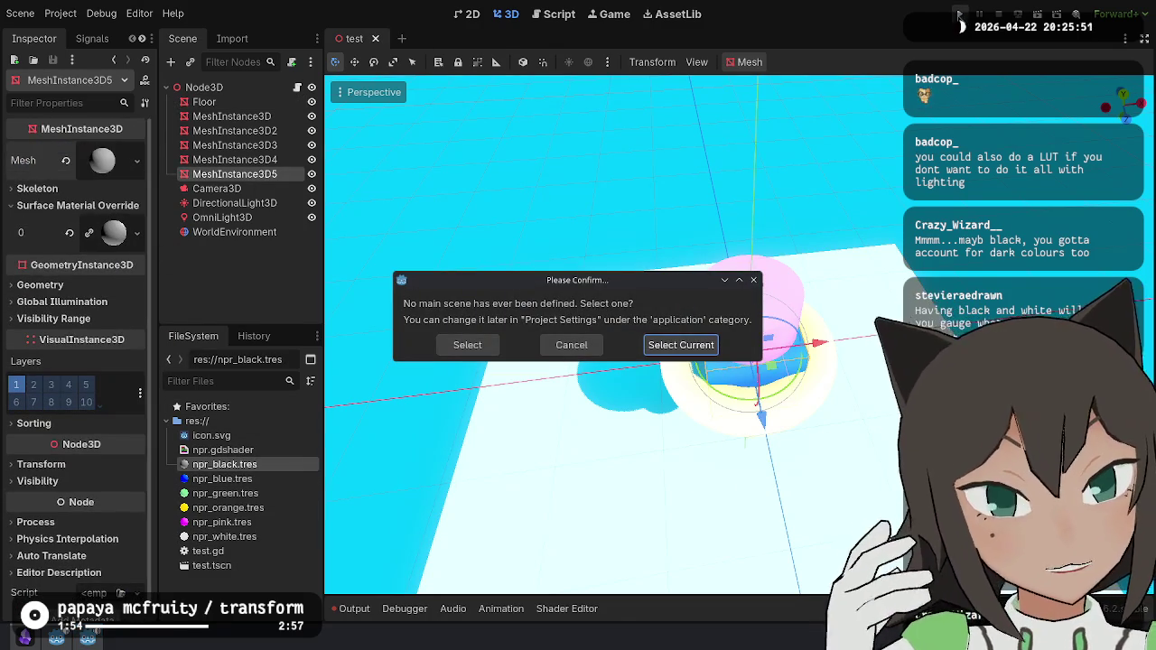
{"action": "left_click", "coordinate": [684, 344]}
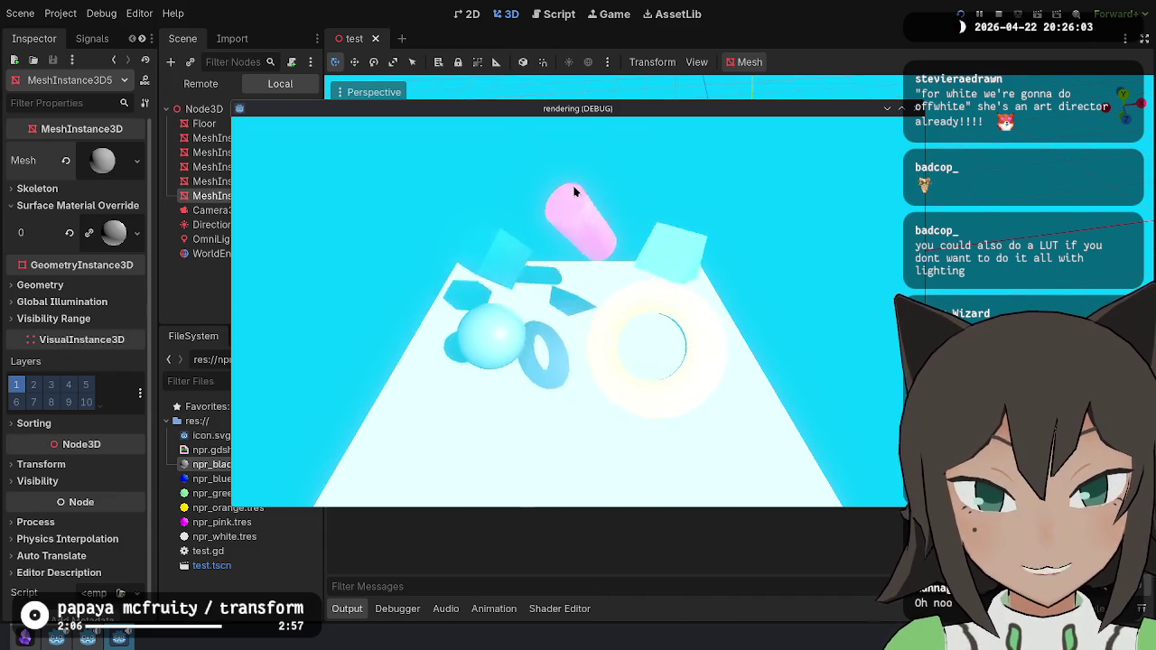
{"action": "key", "text": "F11"}
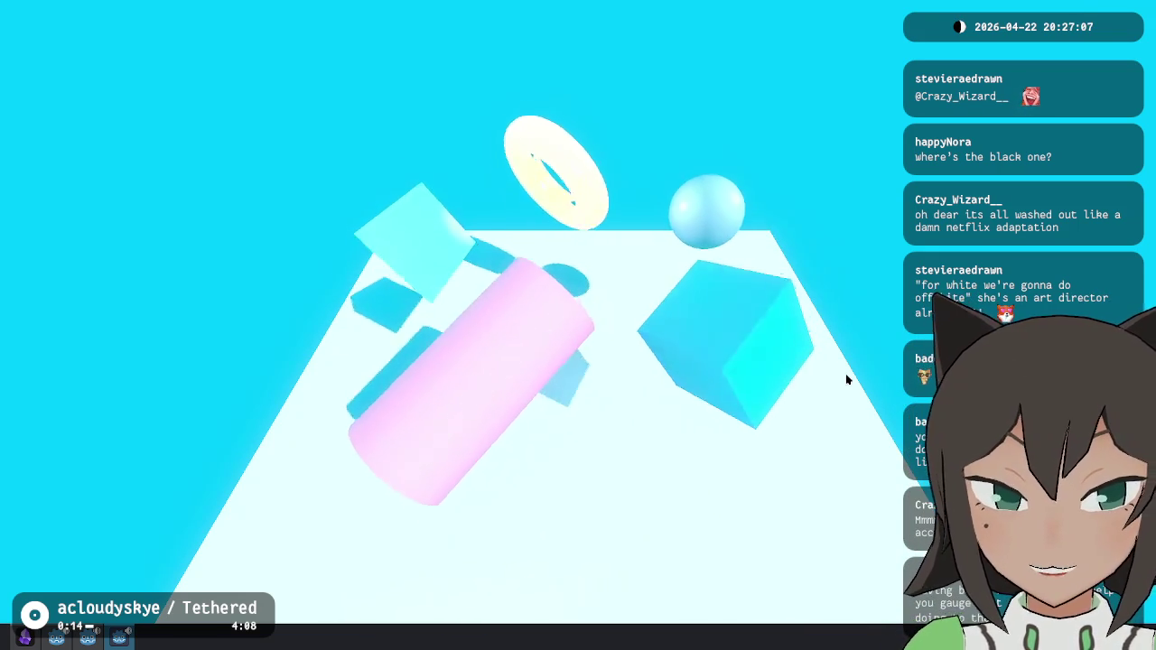
{"action": "key", "text": "F11"}
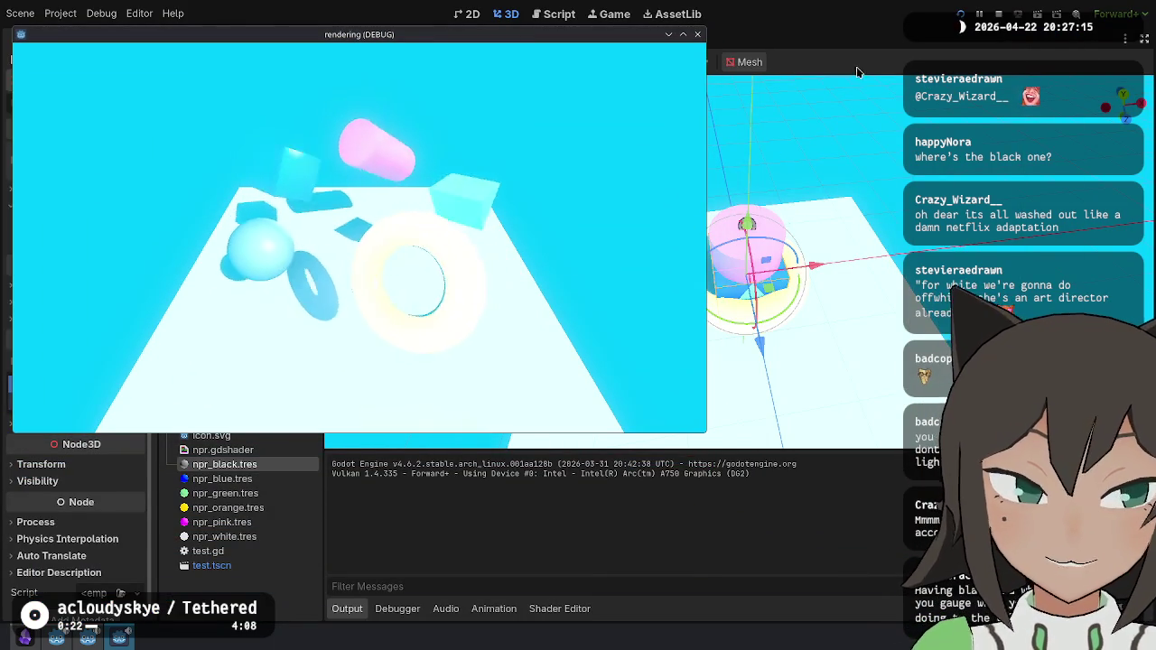
{"action": "key", "text": "F8"}
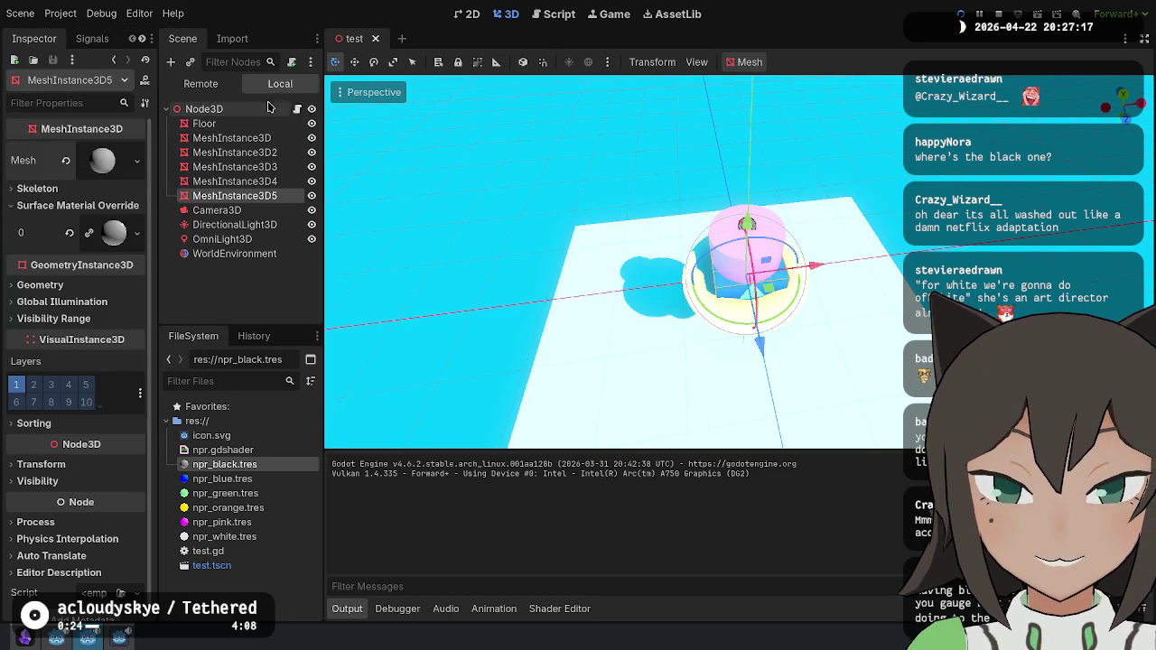
{"action": "left_click", "coordinate": [297, 109]}
{"action": "key", "text": "Return"}
{"action": "key", "text": "Up"}
{"action": "type", "text": "@"}
{"action": "key", "text": "Escape"}
Insert an if Engine.is_editor_hint(): condition at the start of _process.
{"action": "key", "text": "Down"}
{"action": "key", "text": "Down"}
{"action": "key", "text": "Down"}
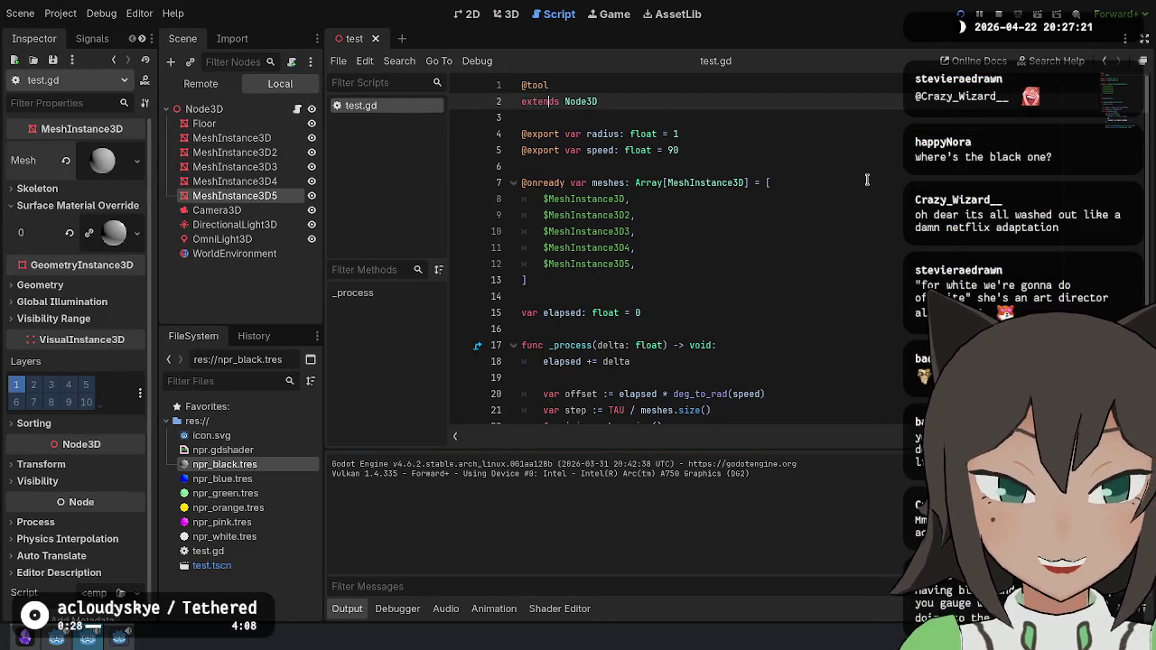
{"action": "key", "text": "End"}
{"action": "key", "text": "Return"}
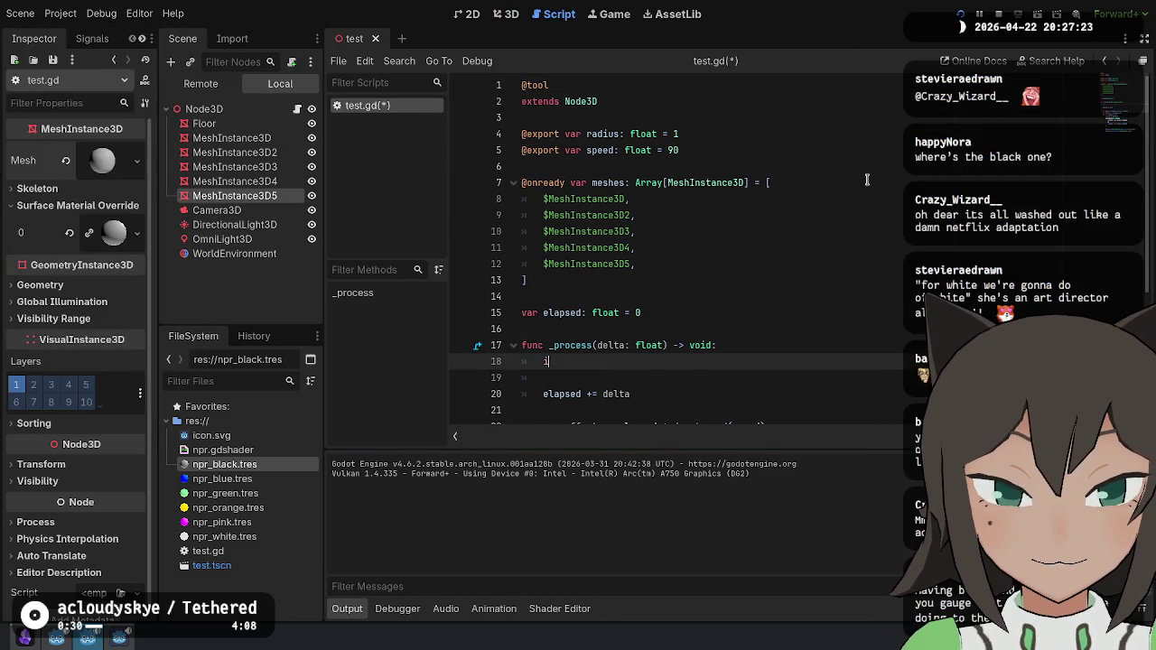
{"action": "type", "text": "editor_h"}
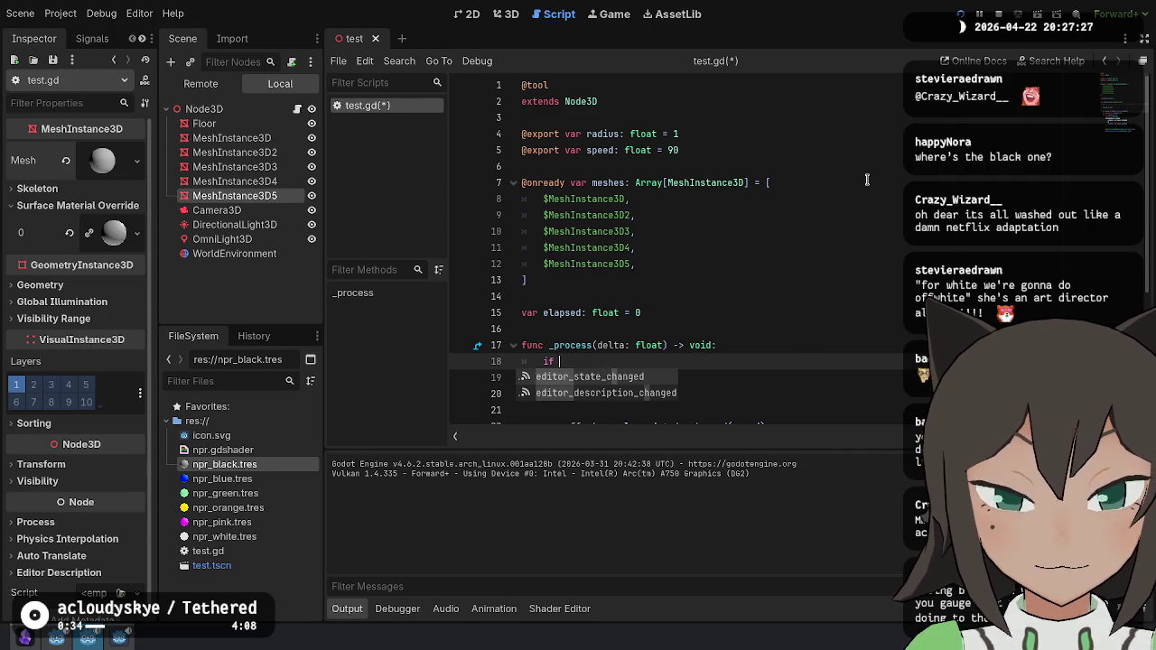
{"action": "key", "text": "BackSpace"}
{"action": "key", "text": "BackSpace"}
{"action": "key", "text": "BackSpace"}
{"action": "type", "text": "Engine.is_editor"}
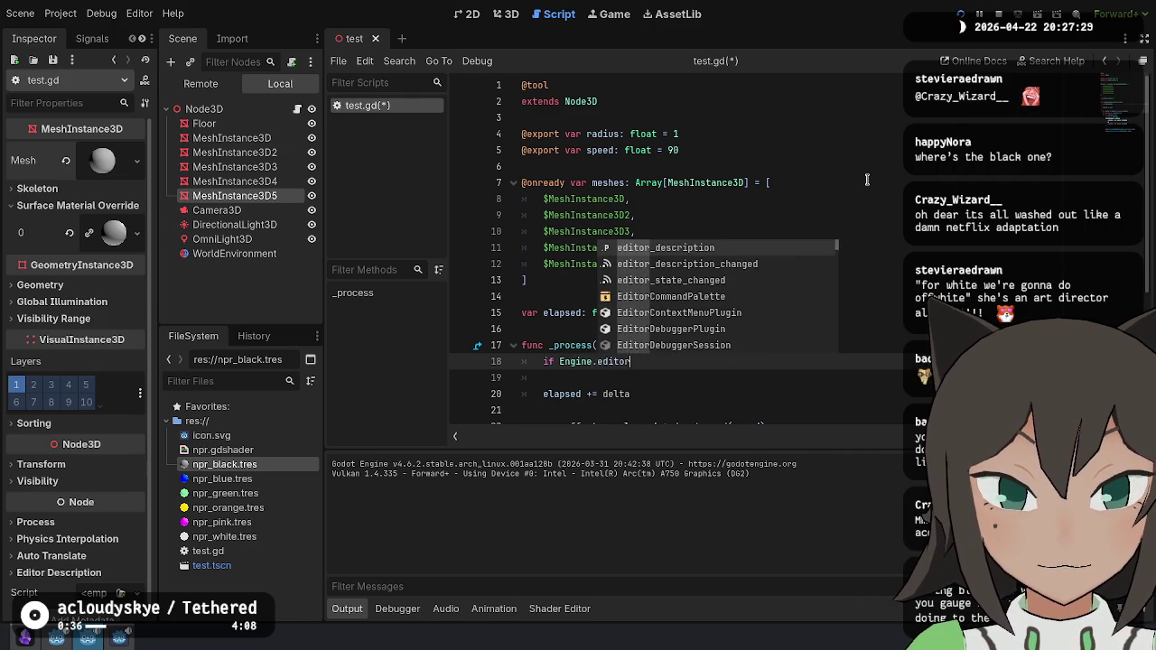
{"action": "type", "text": "_h"}
{"action": "key", "text": "Return"}
{"action": "type", "text": ":"}
{"action": "key", "text": "Return"}
{"action": "type", "text": "elapsed = 0"}
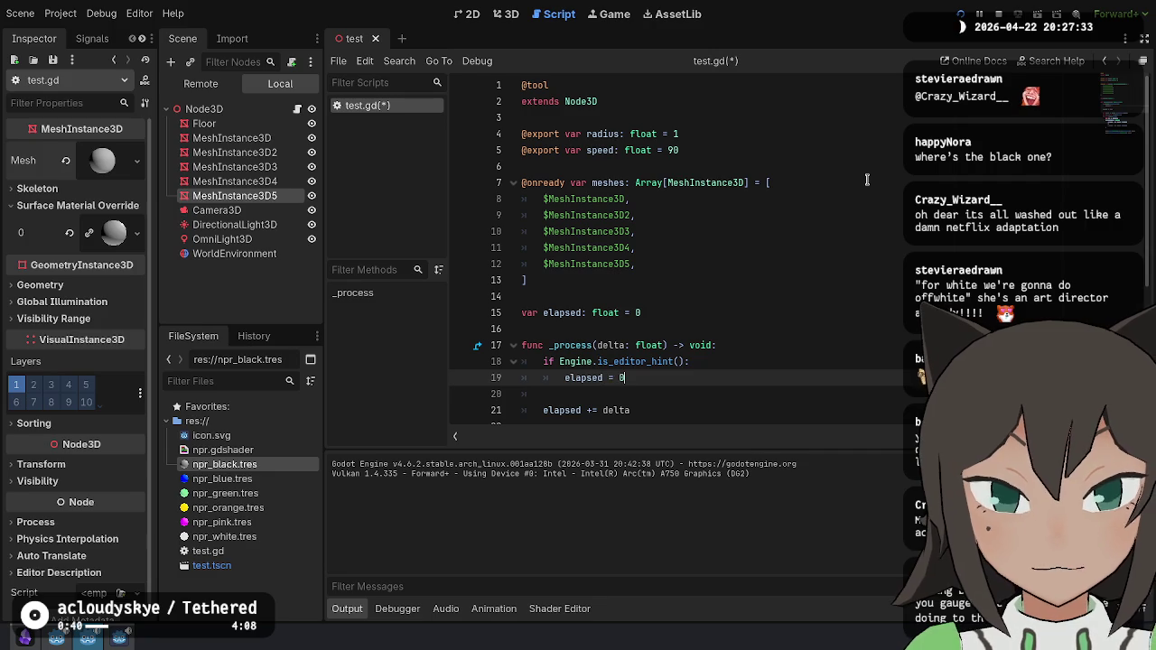
Move the elapsed += delta line above the editor check, tidy blank lines, and save.
{"action": "key", "text": "Down"}
{"action": "key", "text": "ctrl+shift+k"}
{"action": "key", "text": "Down"}
{"action": "key", "text": "Up"}
{"action": "key", "text": "ctrl+x"}
{"action": "key", "text": "Up"}
{"action": "key", "text": "Up"}
{"action": "key", "text": "ctrl+v"}
{"action": "key", "text": "Down"}
{"action": "key", "text": "End"}
{"action": "key", "text": "Return"}
{"action": "key", "text": "ctrl+s"}
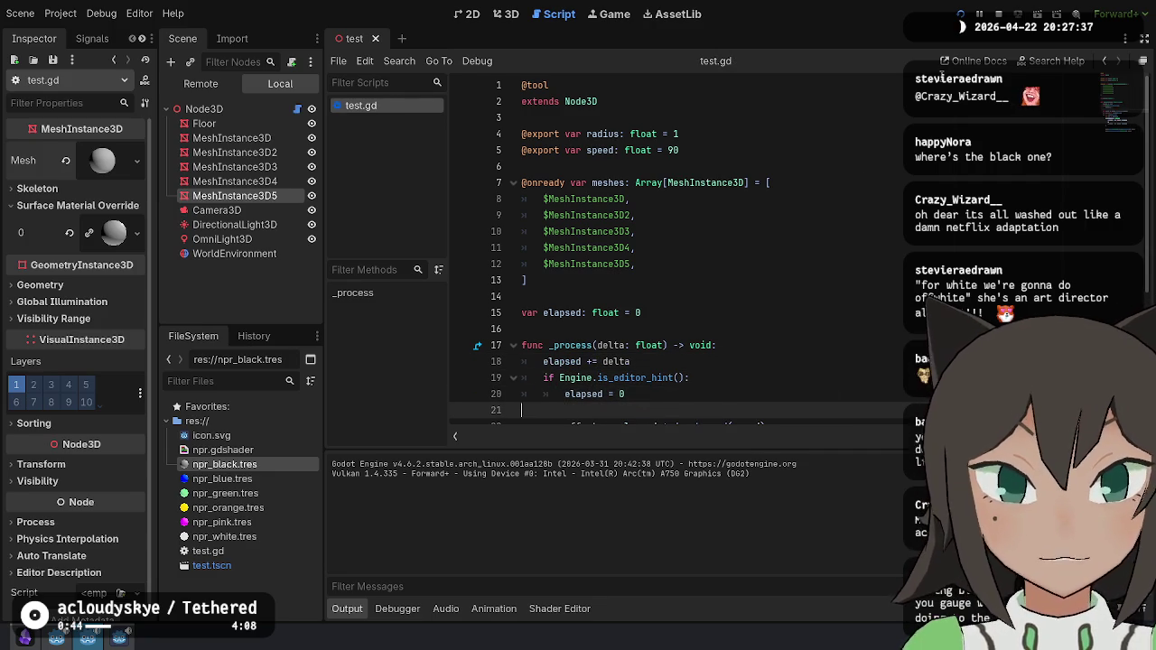
Put an is_editor_hint check above the two mesh.rotate lines and indent them under it.
{"action": "scroll", "coordinate": [720, 273], "scroll_direction": "down", "scroll_amount": 1}
{"action": "scroll", "coordinate": [819, 388], "scroll_direction": "down", "scroll_amount": 3}
{"action": "left_click", "coordinate": [821, 349]}
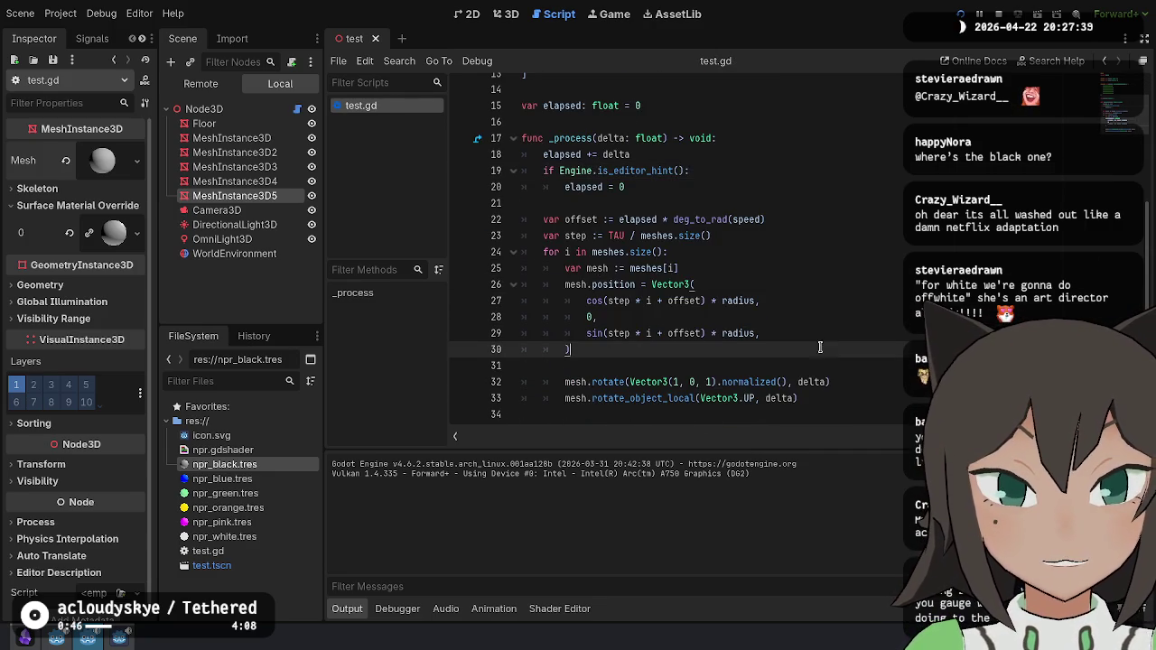
{"action": "left_click", "coordinate": [815, 382]}
{"action": "key", "text": "Up"}
{"action": "key", "text": "Up"}
{"action": "key", "text": "Up"}
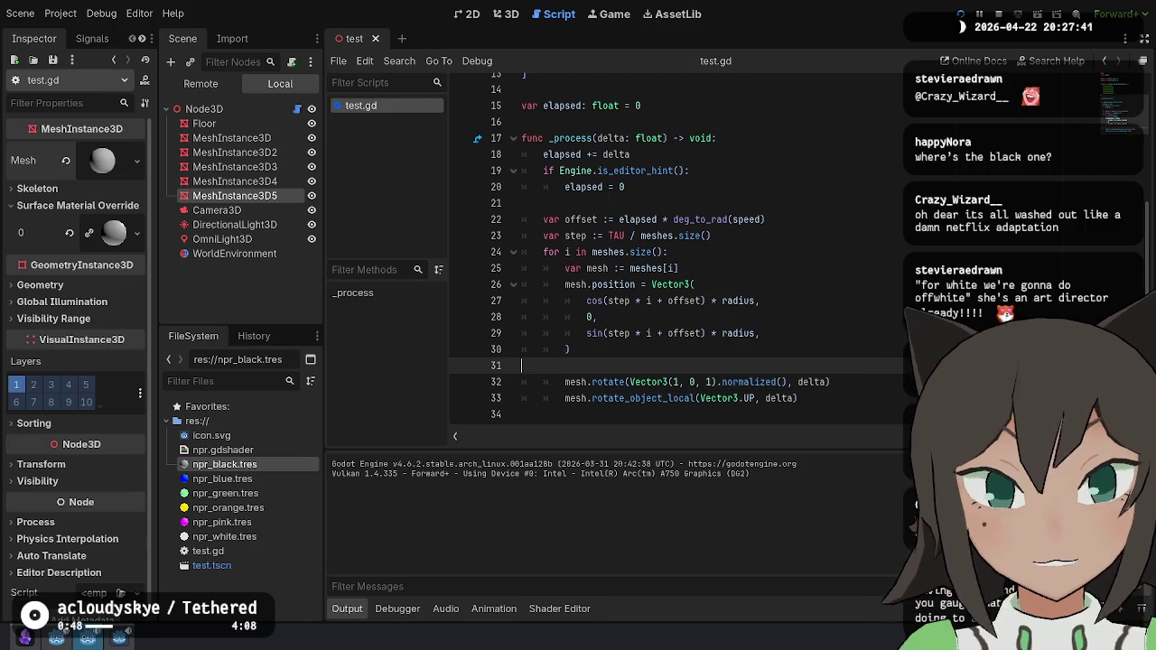
{"action": "key", "text": "Up"}
{"action": "key", "text": "Up"}
{"action": "key", "text": "Up"}
{"action": "key", "text": "Down"}
{"action": "key", "text": "Down"}
{"action": "key", "text": "Down"}
{"action": "key", "text": "Down"}
{"action": "key", "text": "Down"}
{"action": "key", "text": "Down"}
{"action": "key", "text": "Down"}
{"action": "key", "text": "ctrl+v"}
{"action": "key", "text": "shift+Down"}
{"action": "key", "text": "Tab"}
{"action": "key", "text": "Left"}
Add an else block setting mesh.rotation = Vector3.ZERO, then save the script.
{"action": "key", "text": "End"}
{"action": "key", "text": "Return"}
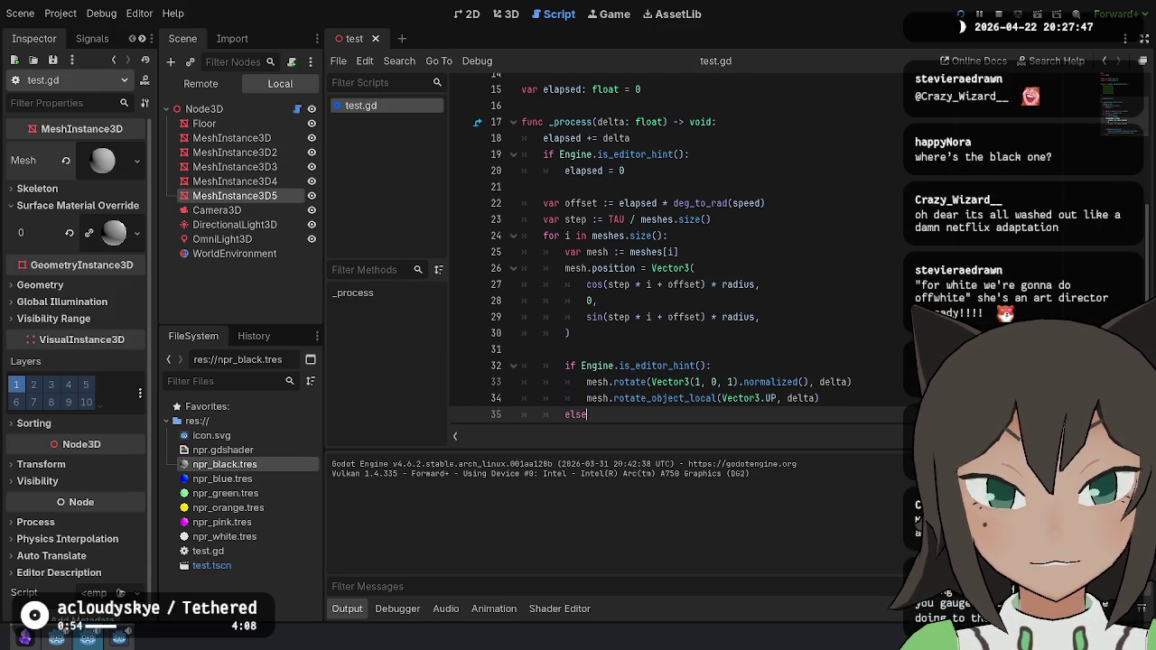
{"action": "type", "text": ":"}
{"action": "key", "text": "Return"}
{"action": "type", "text": "mesh.rotat"}
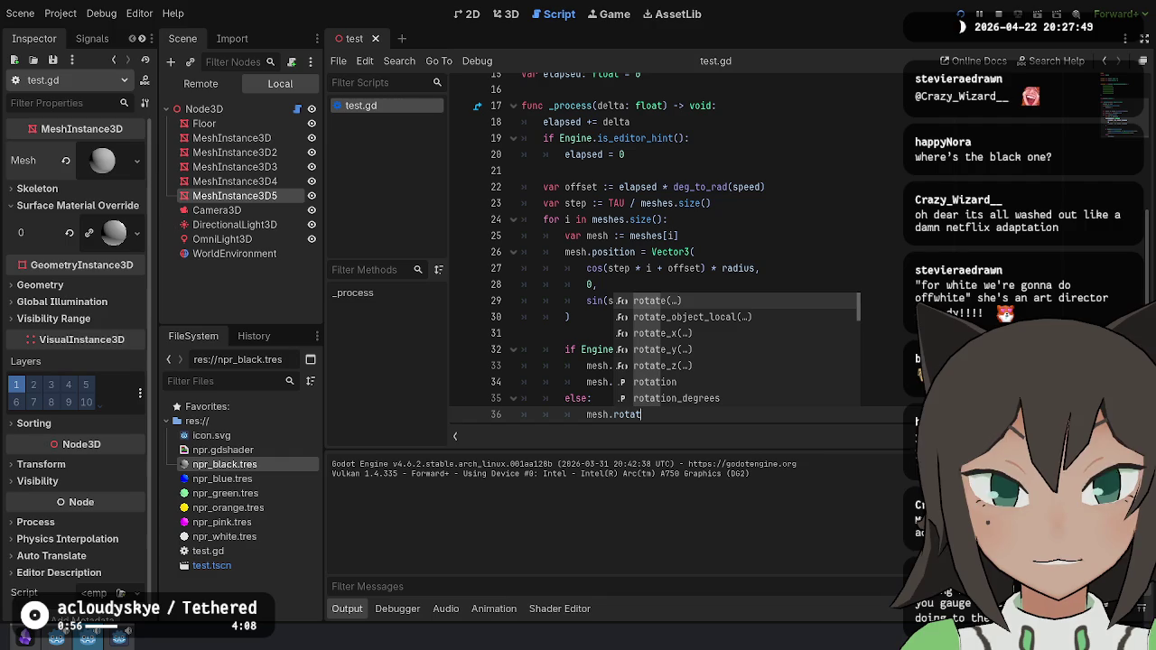
{"action": "key", "text": "Down"}
{"action": "key", "text": "Down"}
{"action": "key", "text": "Down"}
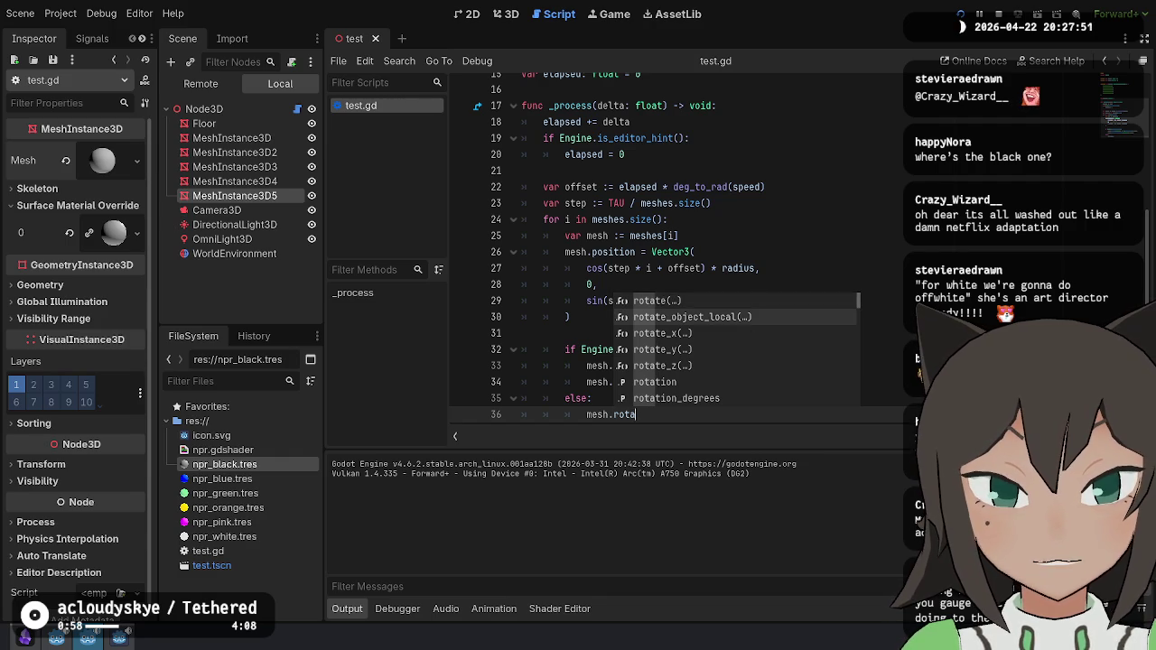
{"action": "key", "text": "Return"}
{"action": "type", "text": "= Ve"}
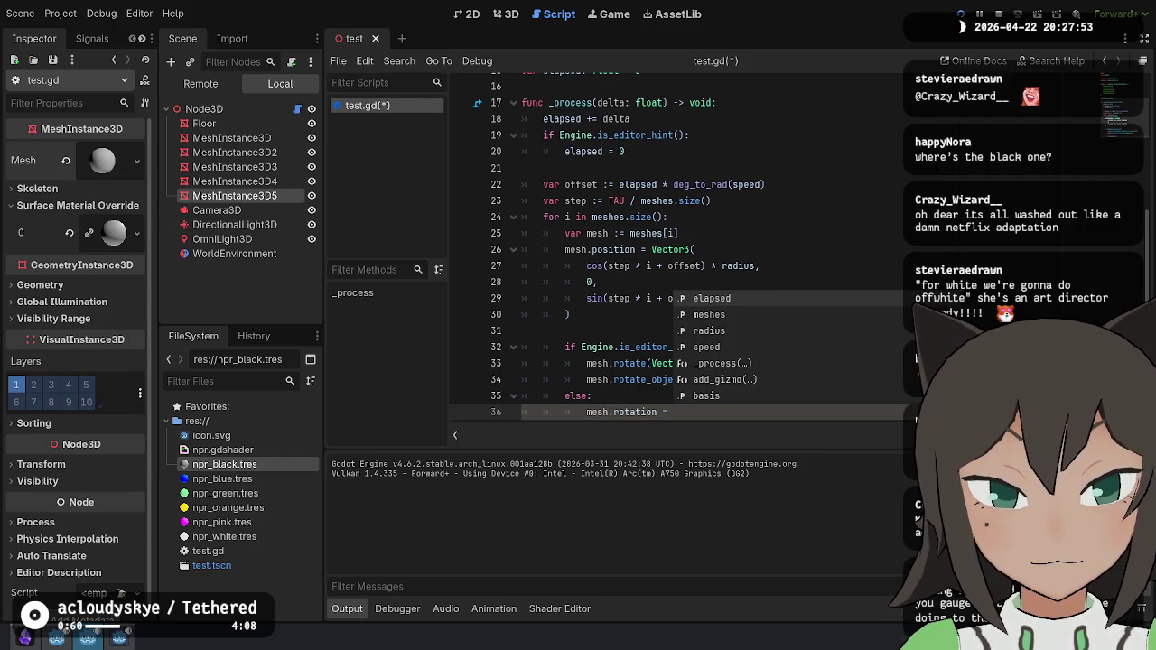
{"action": "type", "text": "ctor3.ze"}
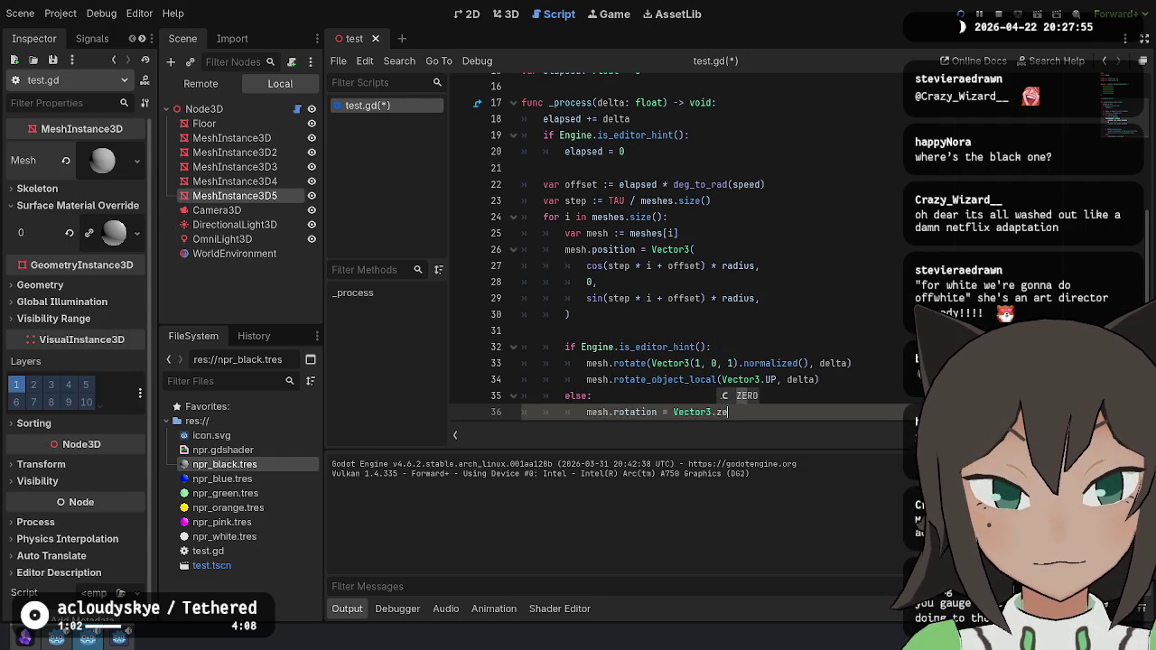
{"action": "key", "text": "Return"}
{"action": "key", "text": "ctrl+s"}
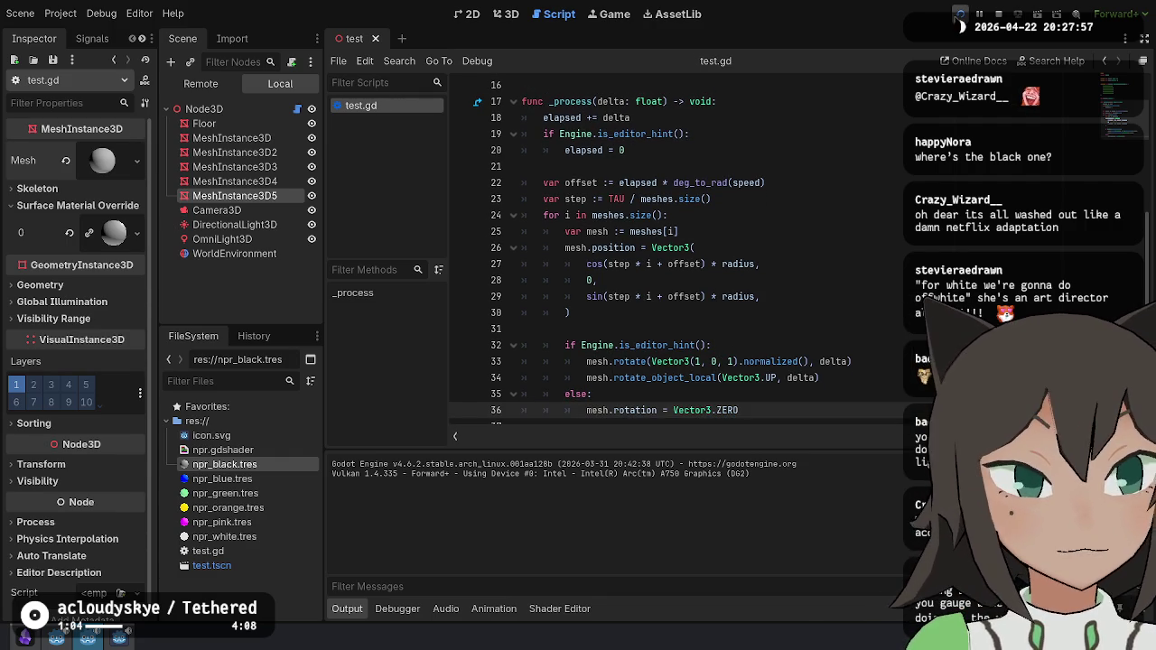
Reload the saved scene from the Scene menu and save it.
{"action": "left_click", "coordinate": [504, 16]}
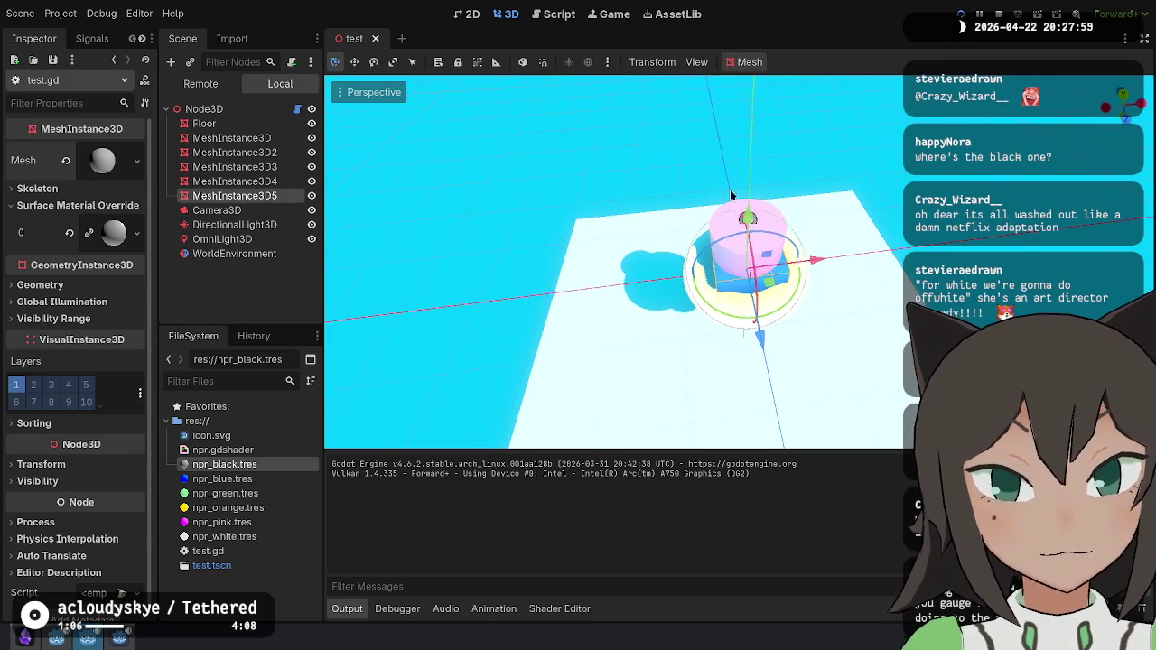
{"action": "left_click", "coordinate": [22, 14]}
{"action": "left_click", "coordinate": [83, 271]}
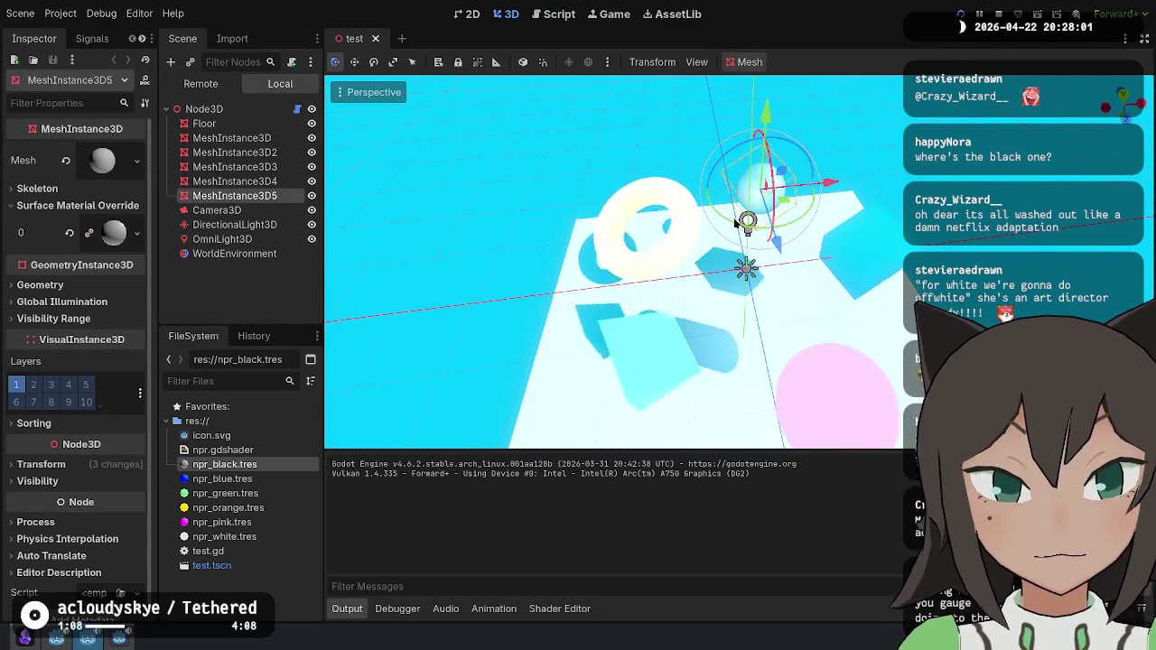
{"action": "key", "text": "ctrl+s"}
{"action": "left_click", "coordinate": [555, 17]}
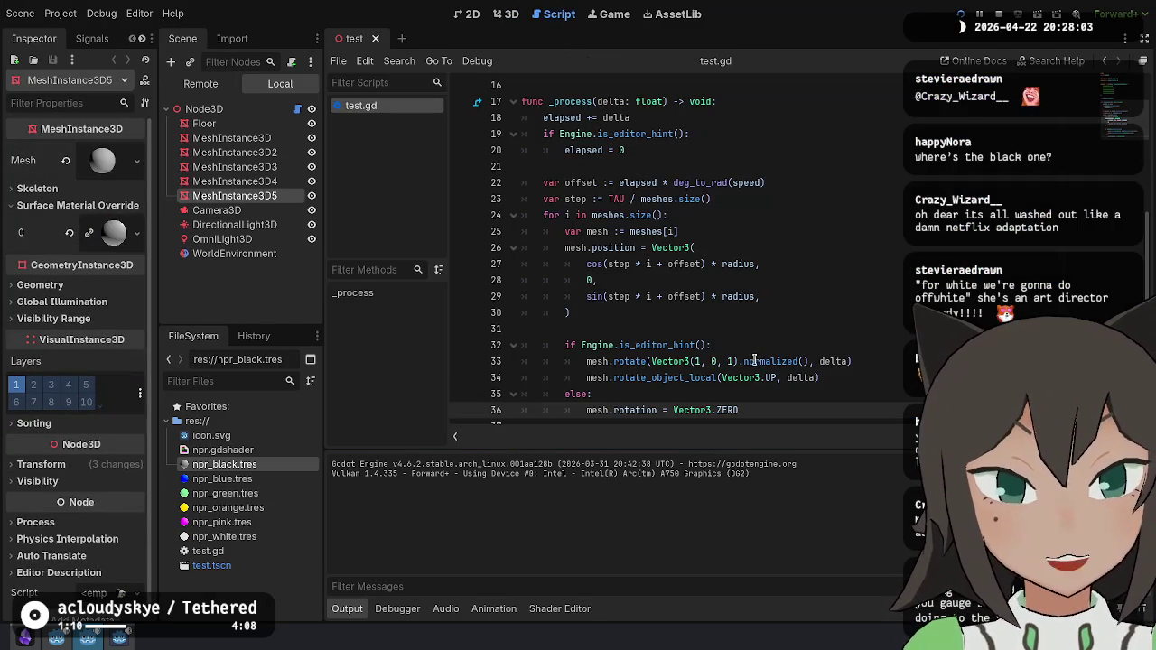
Put the rotate lines under else and the rotation reset under the editor check.
{"action": "key", "text": "ctrl+x"}
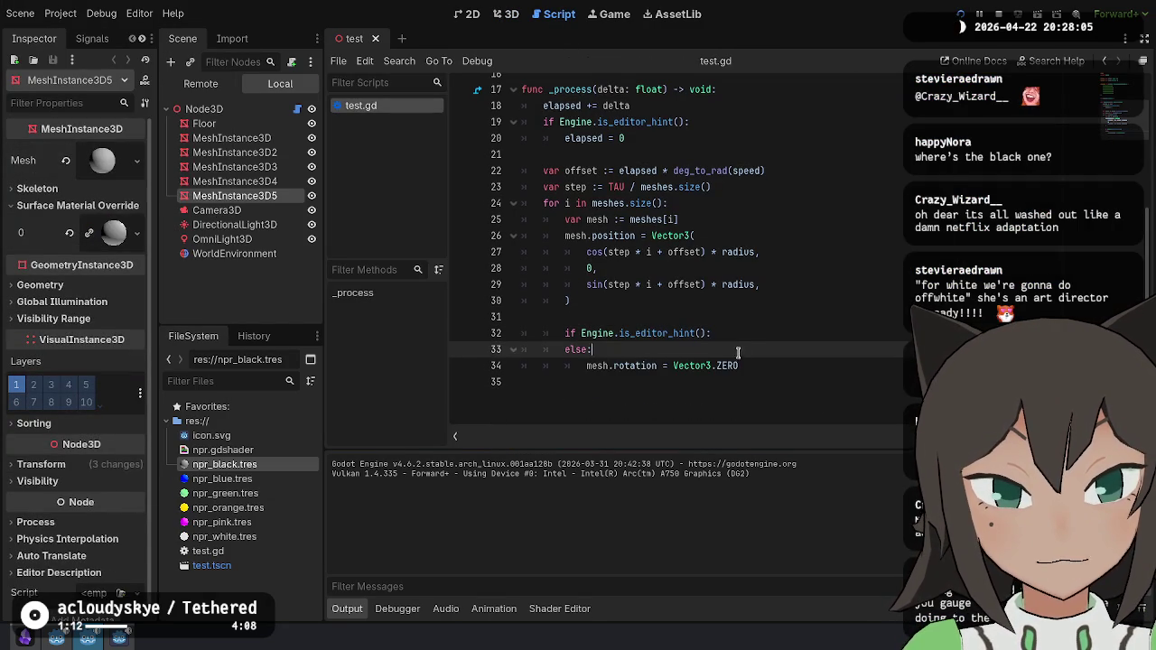
{"action": "key", "text": "ctrl+v"}
{"action": "key", "text": "ctrl+x"}
{"action": "left_click", "coordinate": [794, 334]}
{"action": "key", "text": "ctrl+v"}
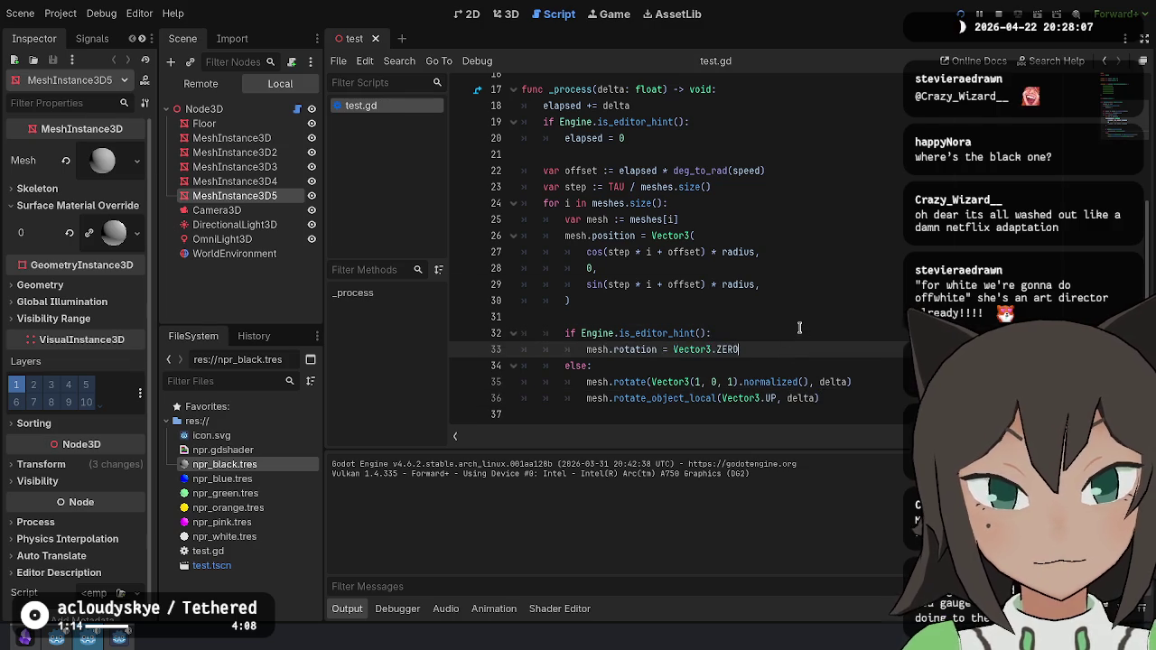
{"action": "left_click", "coordinate": [770, 301]}
{"action": "left_click", "coordinate": [505, 15]}
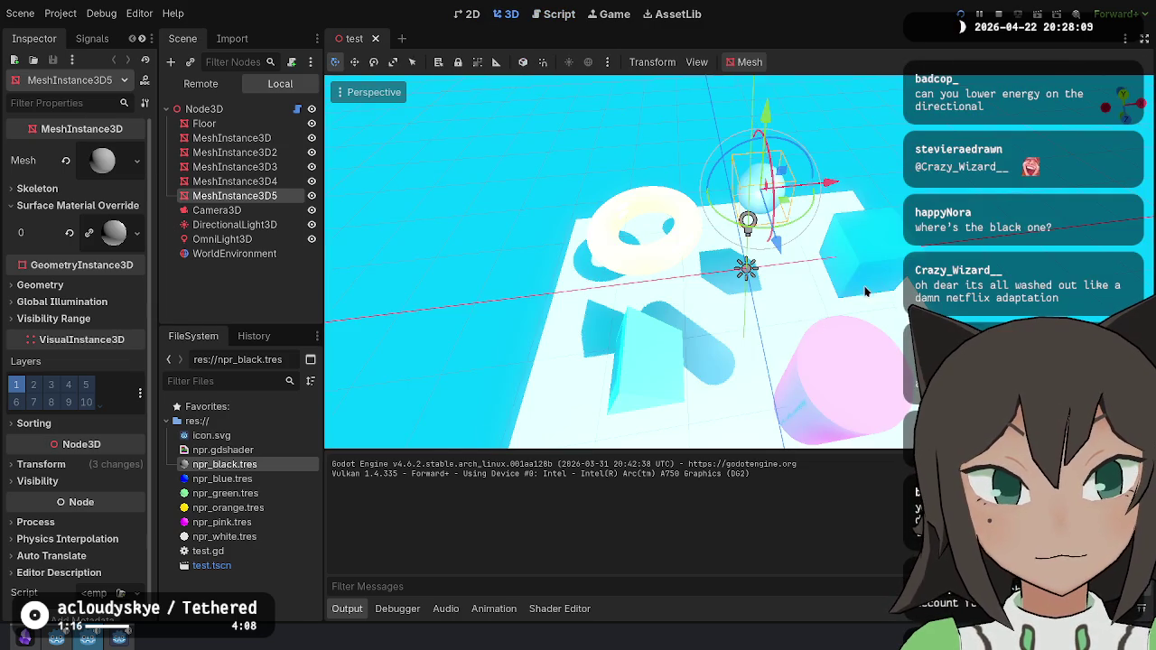
Select WorldEnvironment and collapse its Ambient Light and SSR sections.
{"action": "left_click", "coordinate": [614, 262]}
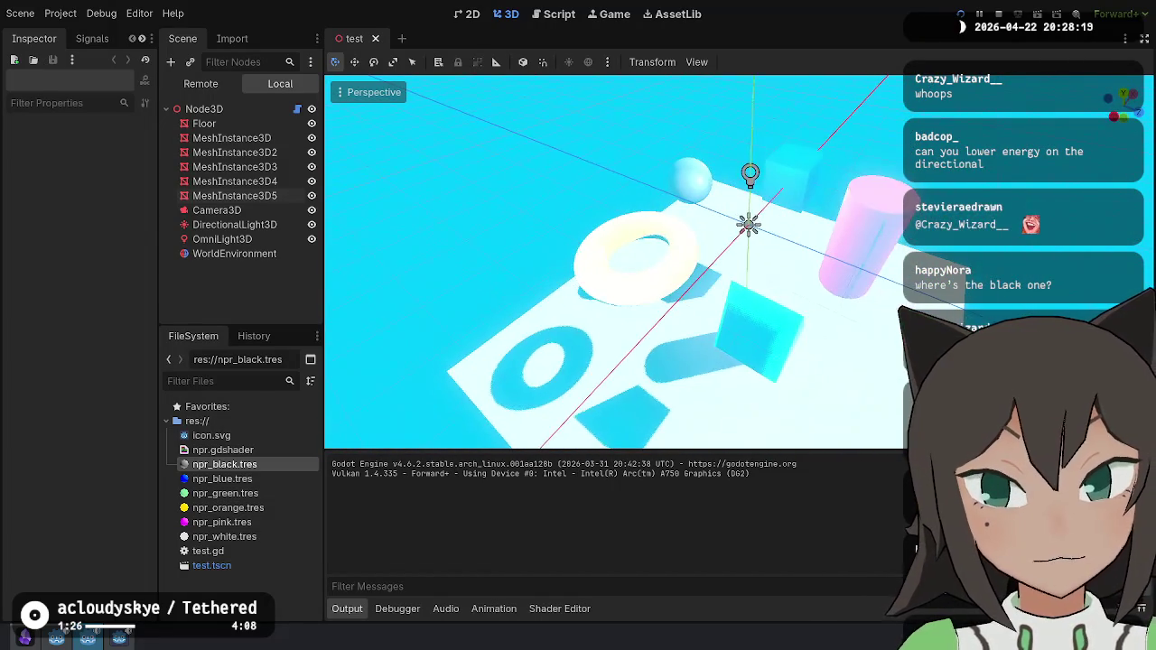
{"action": "left_click", "coordinate": [241, 255]}
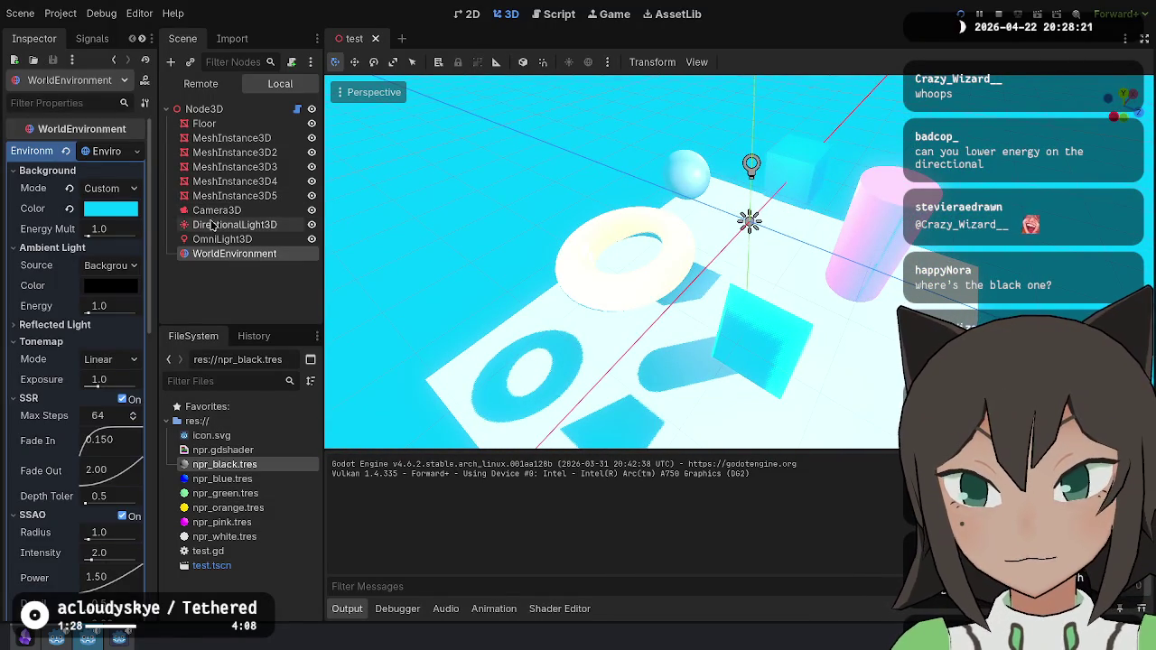
{"action": "left_click", "coordinate": [106, 250]}
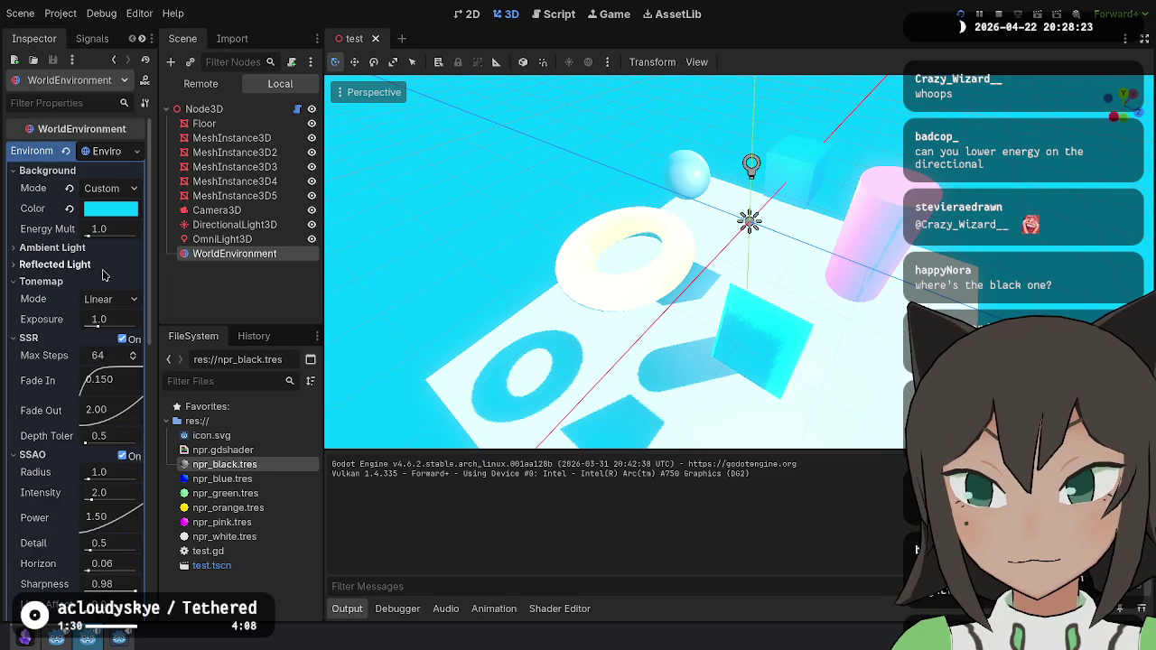
{"action": "left_click", "coordinate": [86, 339]}
Try lower tonemap exposure values, revert exposure to 1.0, and save the scene.
{"action": "left_click_drag", "start_coordinate": [98, 327], "coordinate": [88, 330]}
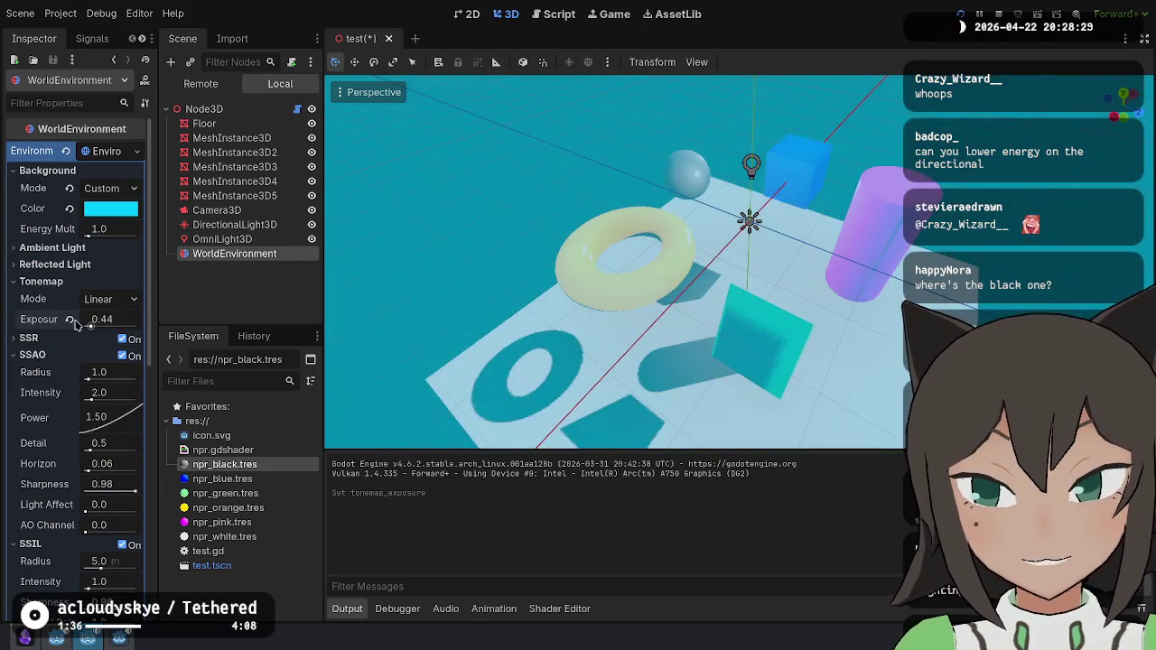
{"action": "left_click", "coordinate": [69, 321]}
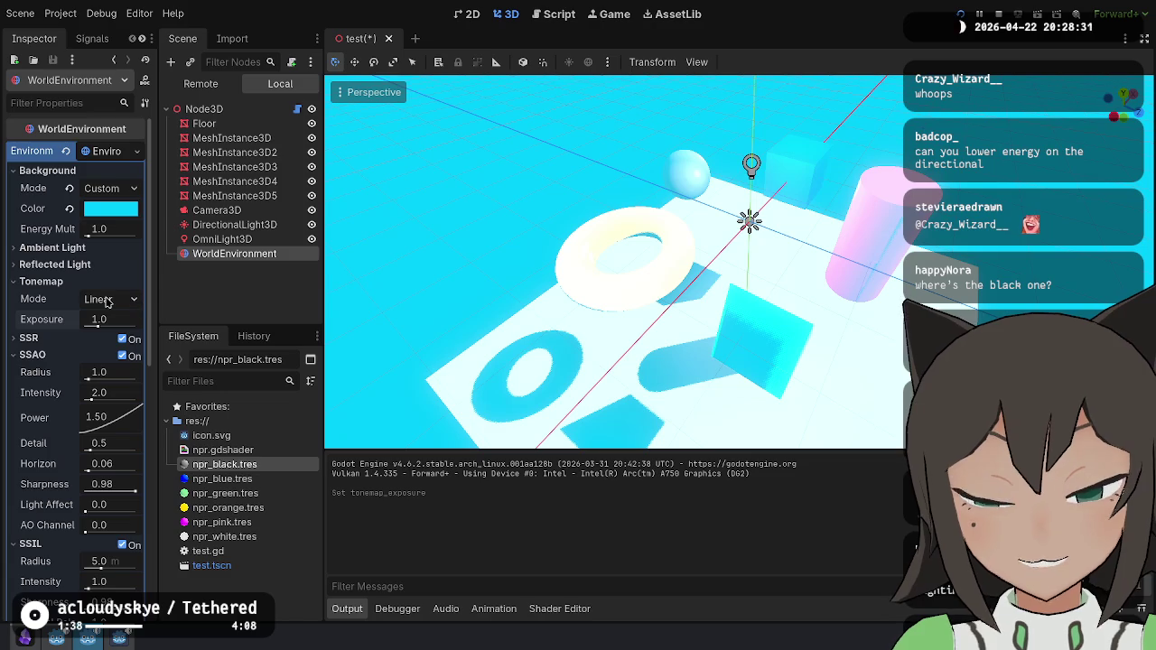
{"action": "left_click_drag", "start_coordinate": [97, 327], "coordinate": [93, 329]}
{"action": "key", "text": "ctrl+s"}
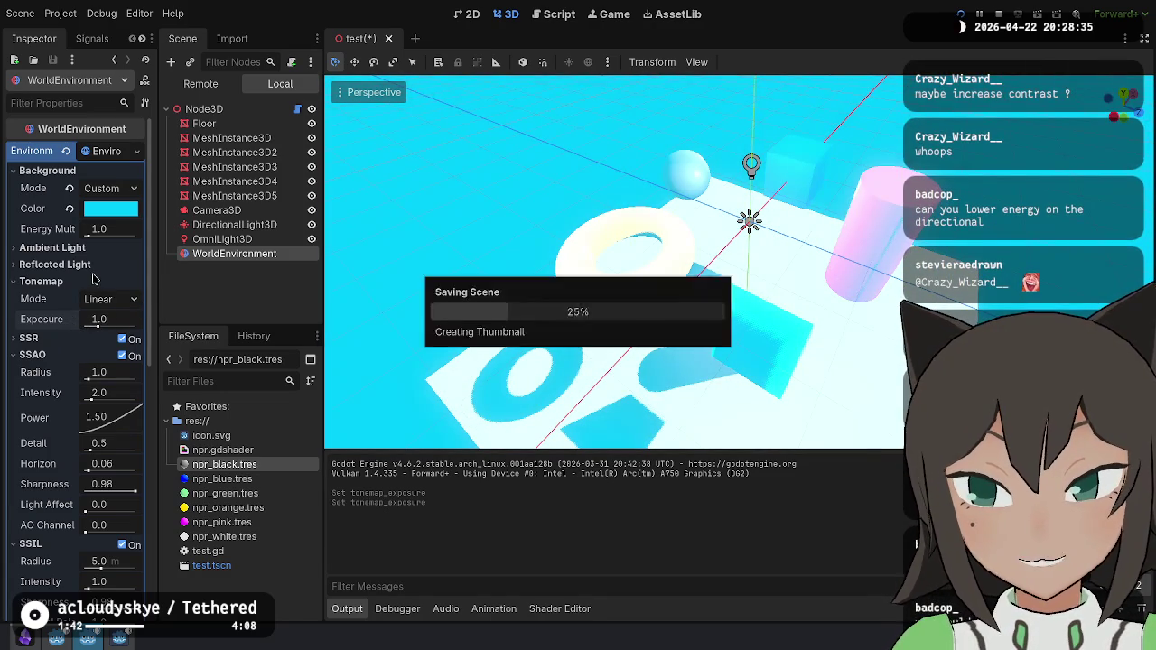
{"action": "left_click", "coordinate": [89, 285]}
{"action": "left_click", "coordinate": [75, 316]}
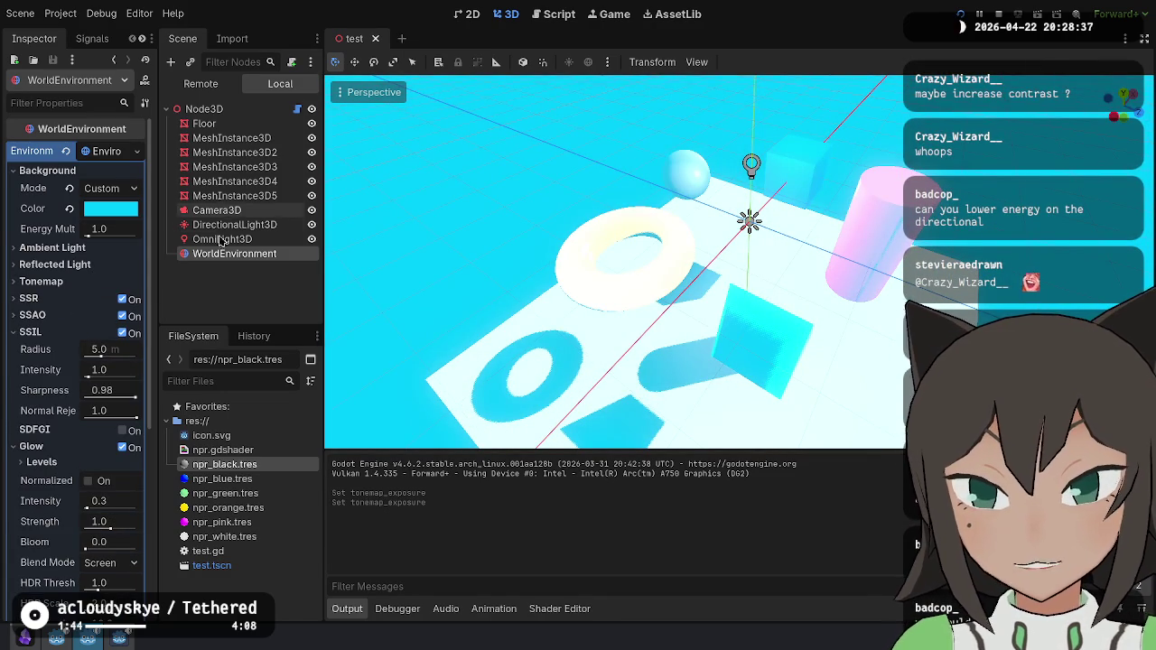
Test a lower DirectionalLight3D energy, then reset it to 1.0.
{"action": "left_click", "coordinate": [242, 227]}
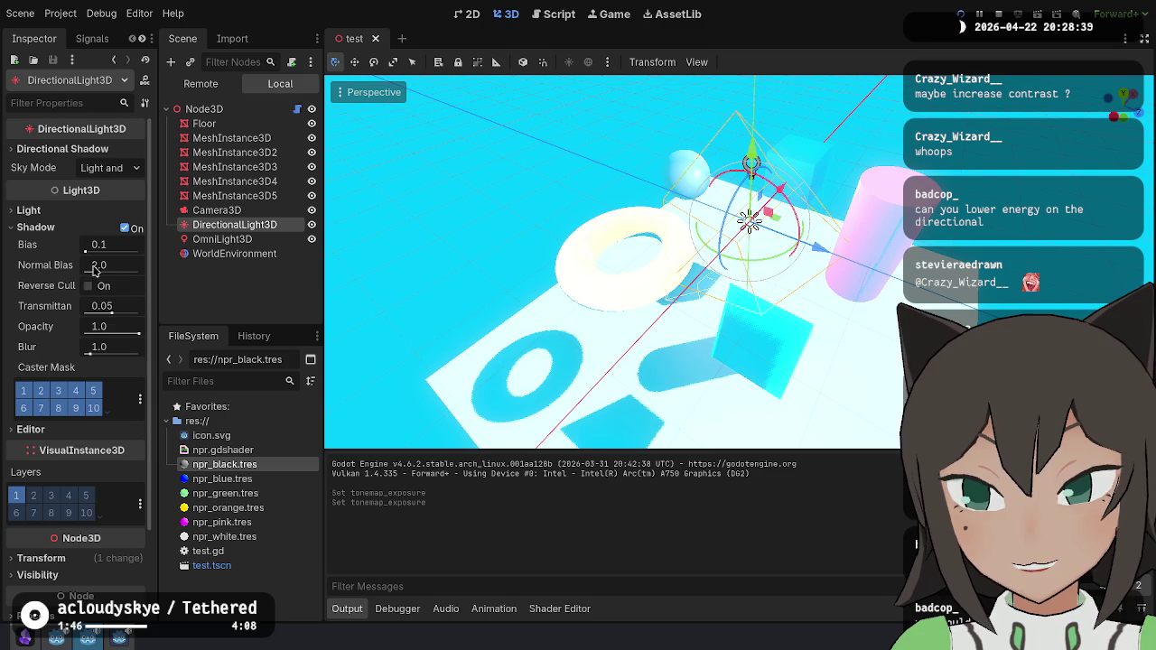
{"action": "left_click", "coordinate": [80, 226]}
{"action": "left_click", "coordinate": [80, 210]}
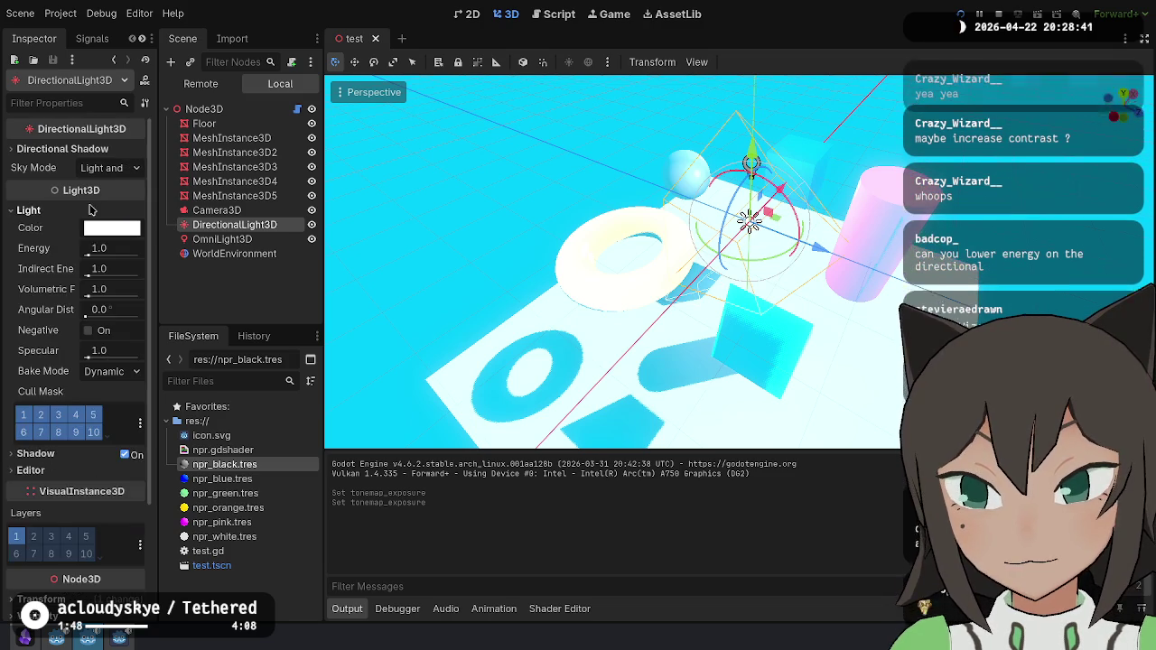
{"action": "left_click_drag", "start_coordinate": [88, 256], "coordinate": [88, 258]}
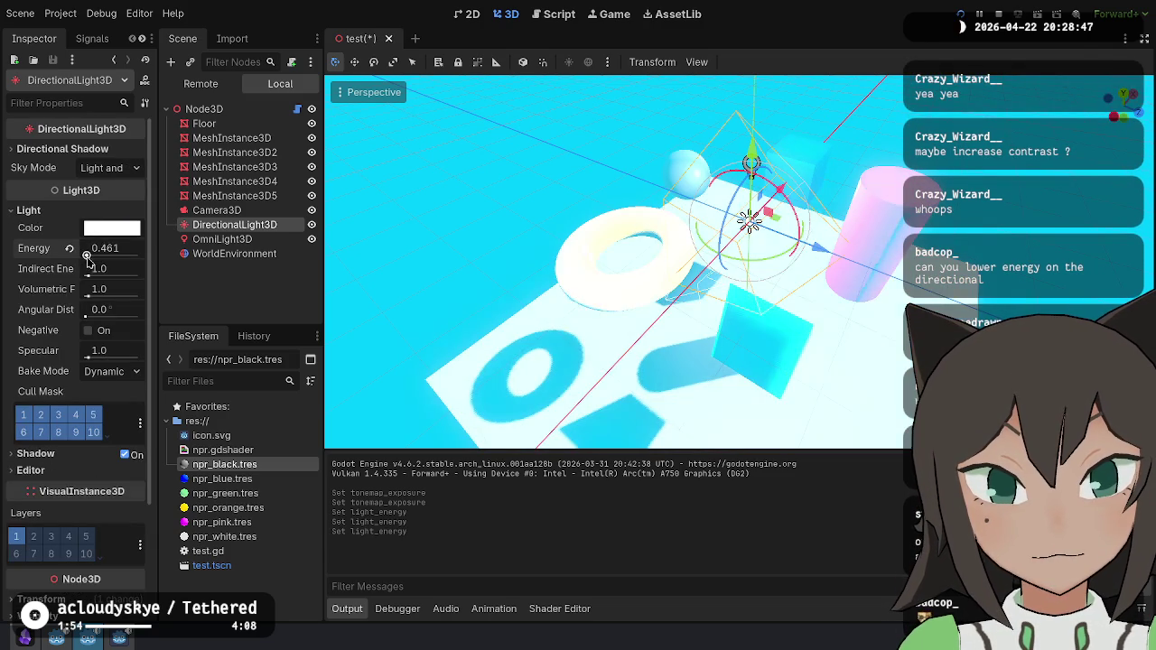
{"action": "left_click", "coordinate": [69, 248]}
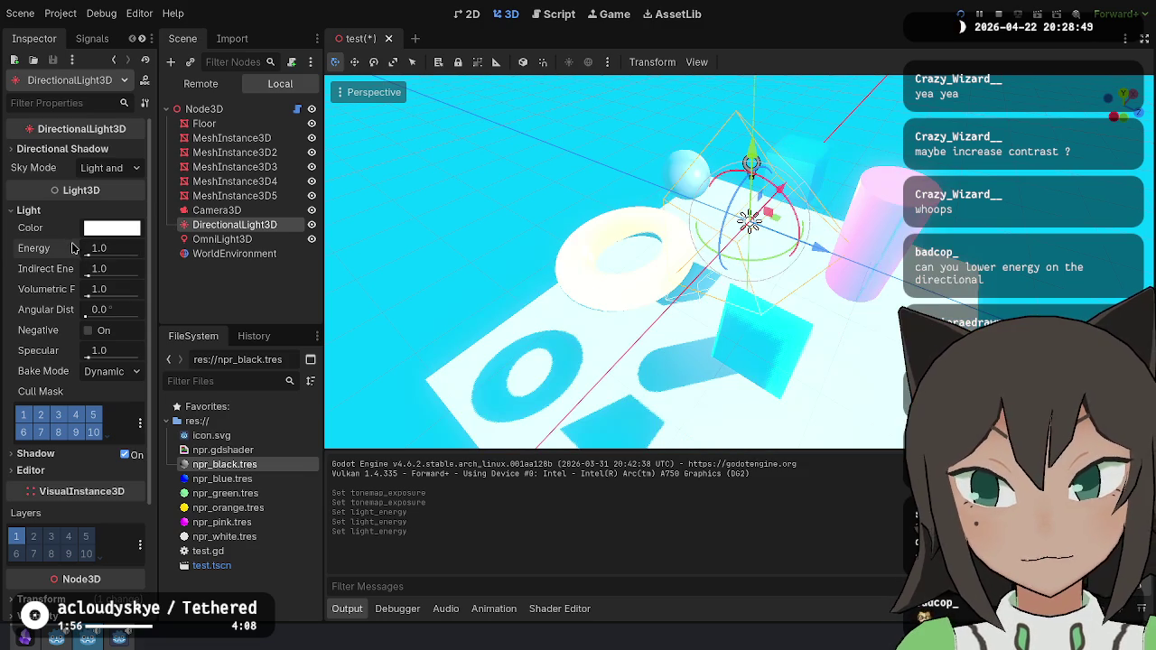
Drop the OmniLight3D energy to 0, then reset it to 1.0.
{"action": "left_click", "coordinate": [236, 241]}
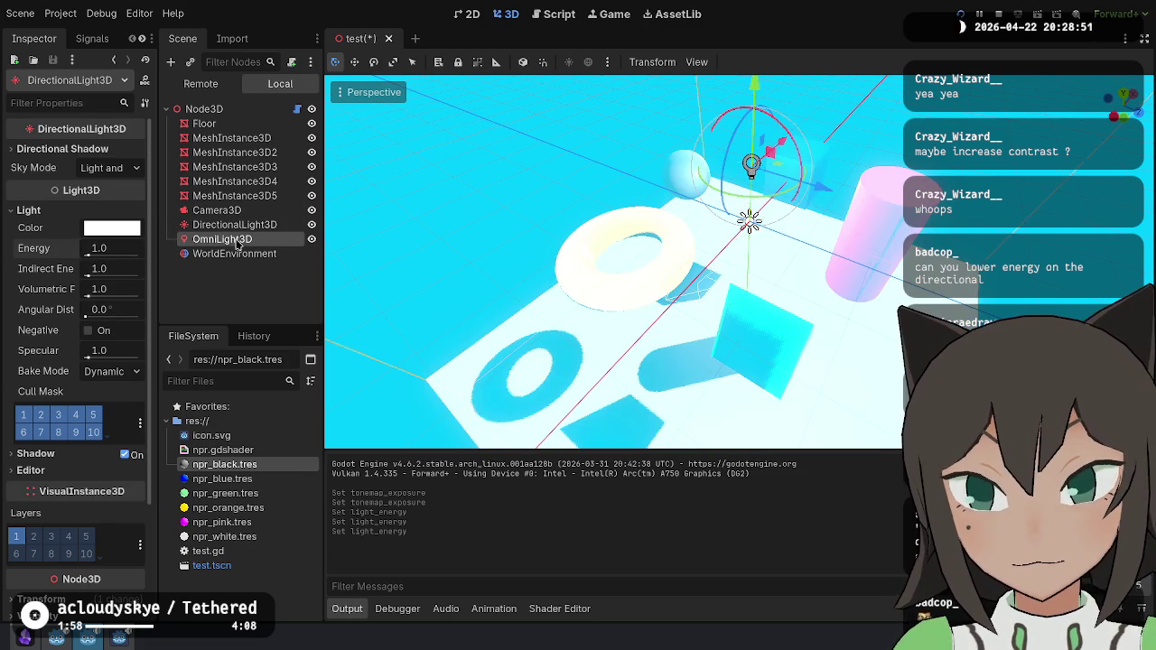
{"action": "left_click", "coordinate": [68, 192]}
{"action": "mouse_move", "coordinate": [90, 239]}
{"action": "left_mouse_down"}
{"action": "mouse_move", "coordinate": [72, 242]}
{"action": "mouse_move", "coordinate": [103, 239]}
{"action": "mouse_move", "coordinate": [63, 242]}
{"action": "left_mouse_up"}
{"action": "left_click", "coordinate": [68, 228]}
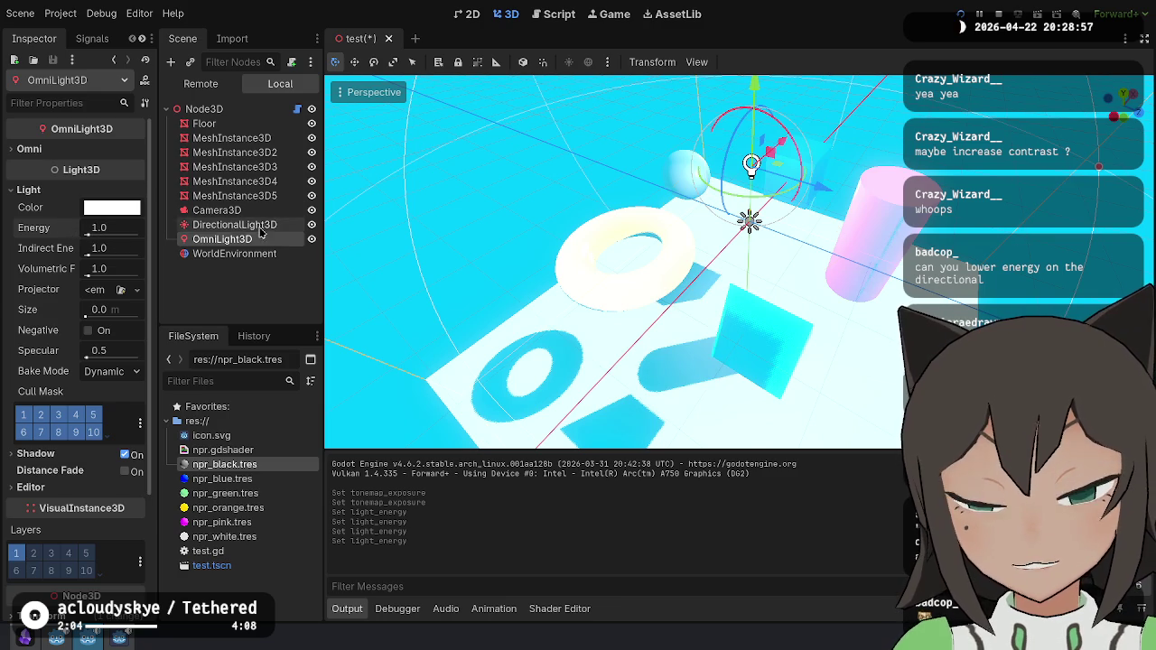
Hide OmniLight3D, save, and keep DirectionalLight3D visible.
{"action": "left_click", "coordinate": [259, 227]}
{"action": "left_click", "coordinate": [312, 225]}
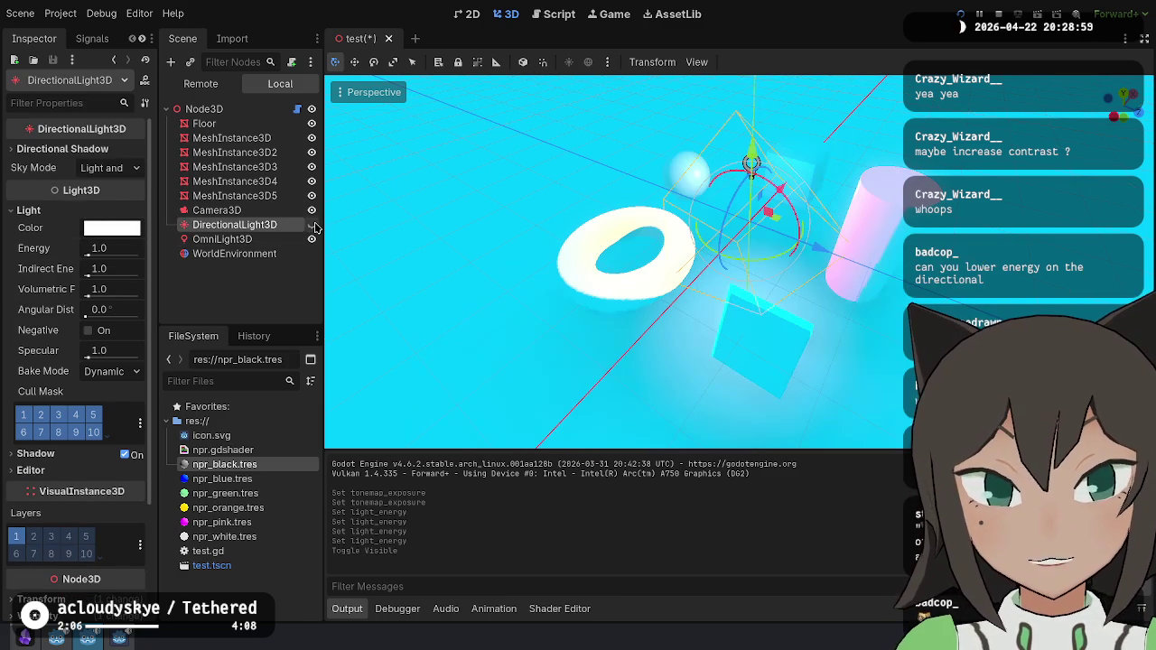
{"action": "left_click", "coordinate": [312, 226]}
{"action": "left_click", "coordinate": [311, 226]}
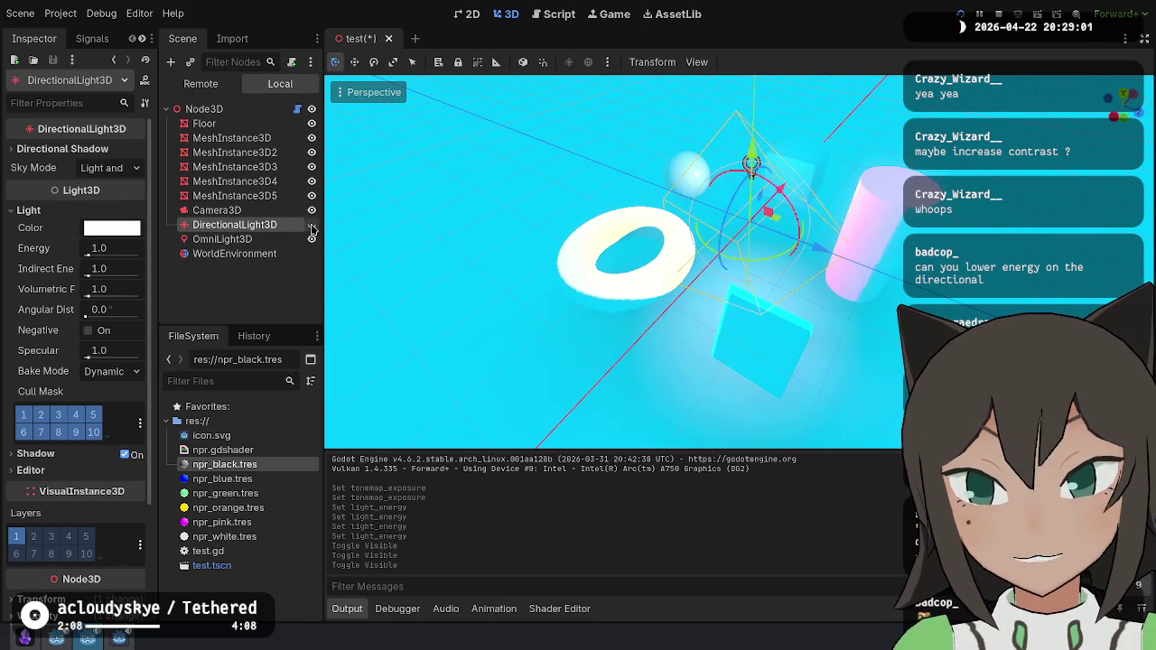
{"action": "left_click", "coordinate": [312, 240]}
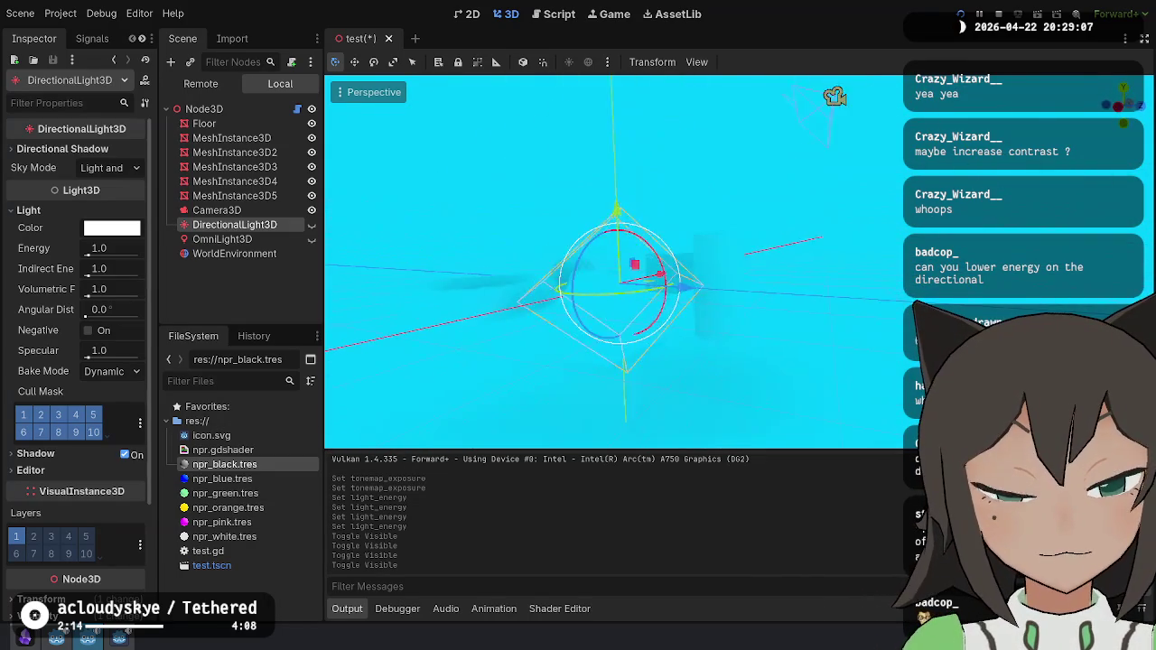
{"action": "key", "text": "Escape"}
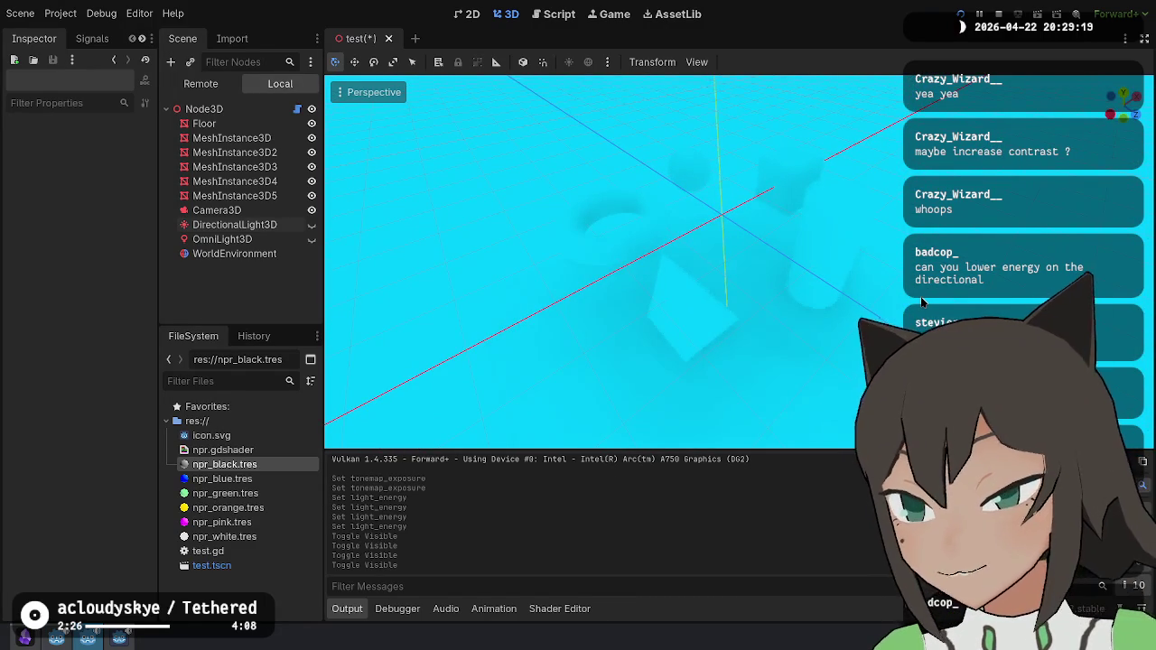
{"action": "key", "text": "ctrl+s"}
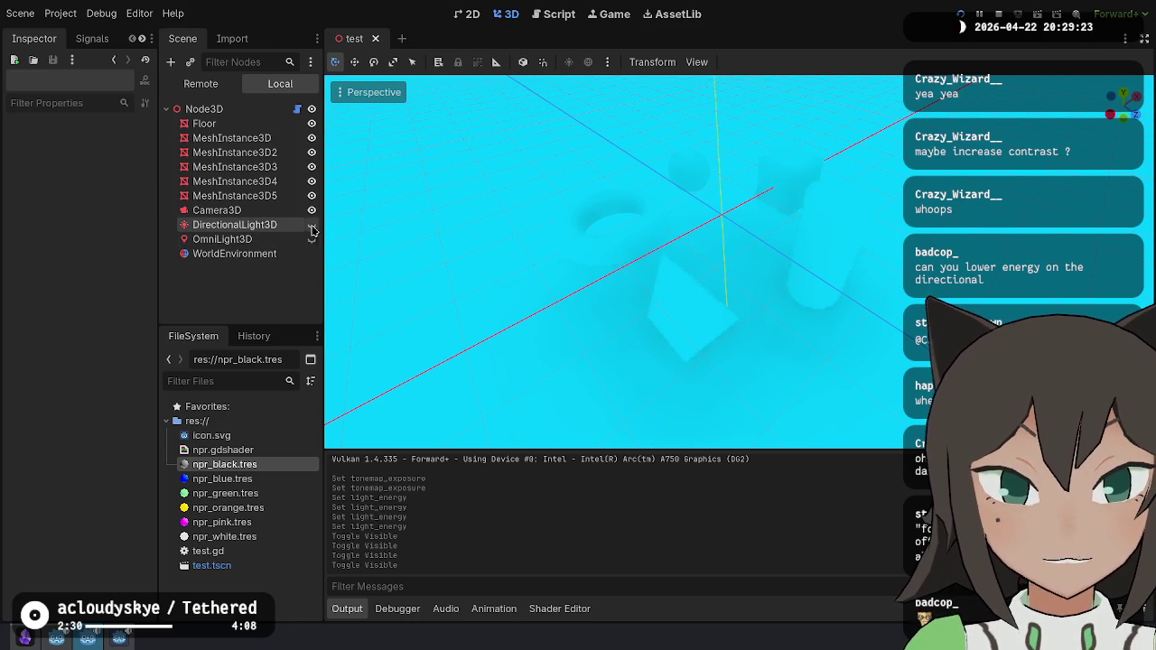
{"action": "left_click", "coordinate": [312, 226]}
{"action": "left_click", "coordinate": [267, 227]}
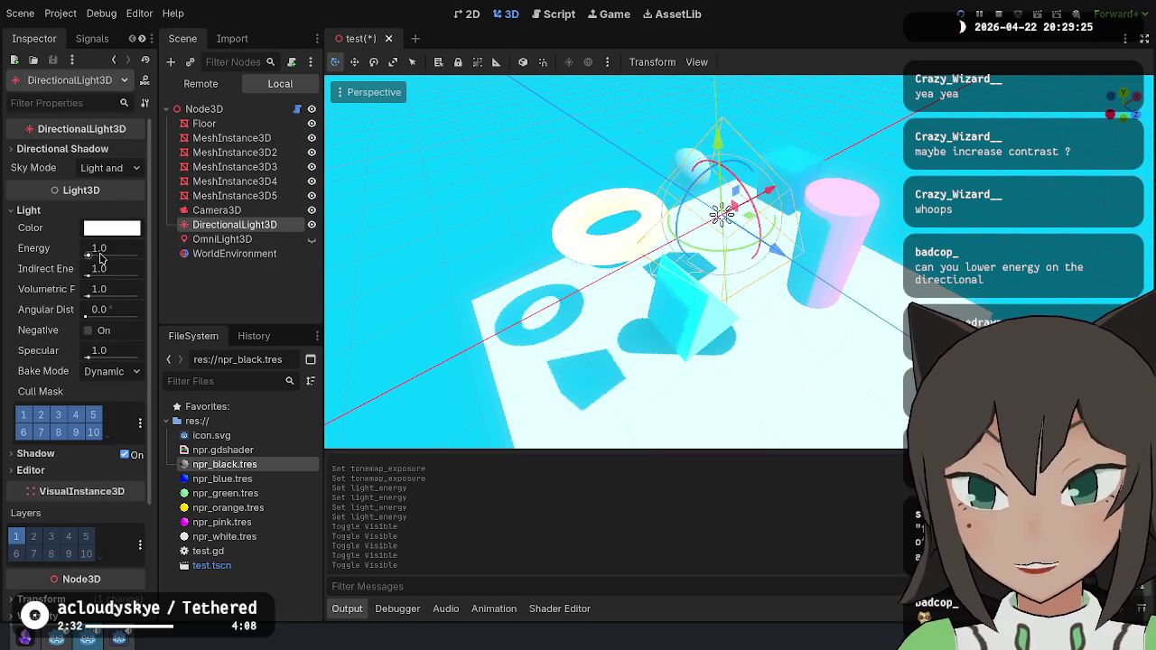
{"action": "type", "text": "0.1"}
Set the directional light energy to 0.1 and its angular distance to 2.0°.
{"action": "key", "text": "Return"}
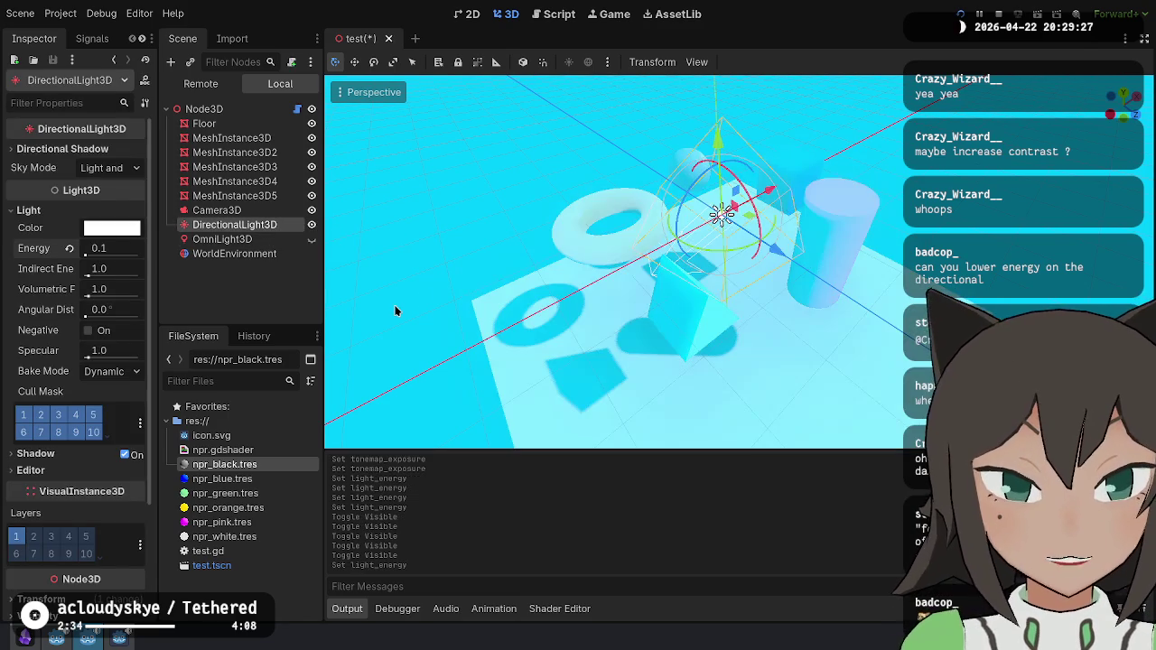
{"action": "mouse_move", "coordinate": [722, 214]}
{"action": "left_mouse_down"}
{"action": "mouse_move", "coordinate": [736, 227]}
{"action": "mouse_move", "coordinate": [696, 245]}
{"action": "mouse_move", "coordinate": [720, 310]}
{"action": "mouse_move", "coordinate": [598, 241]}
{"action": "left_mouse_up"}
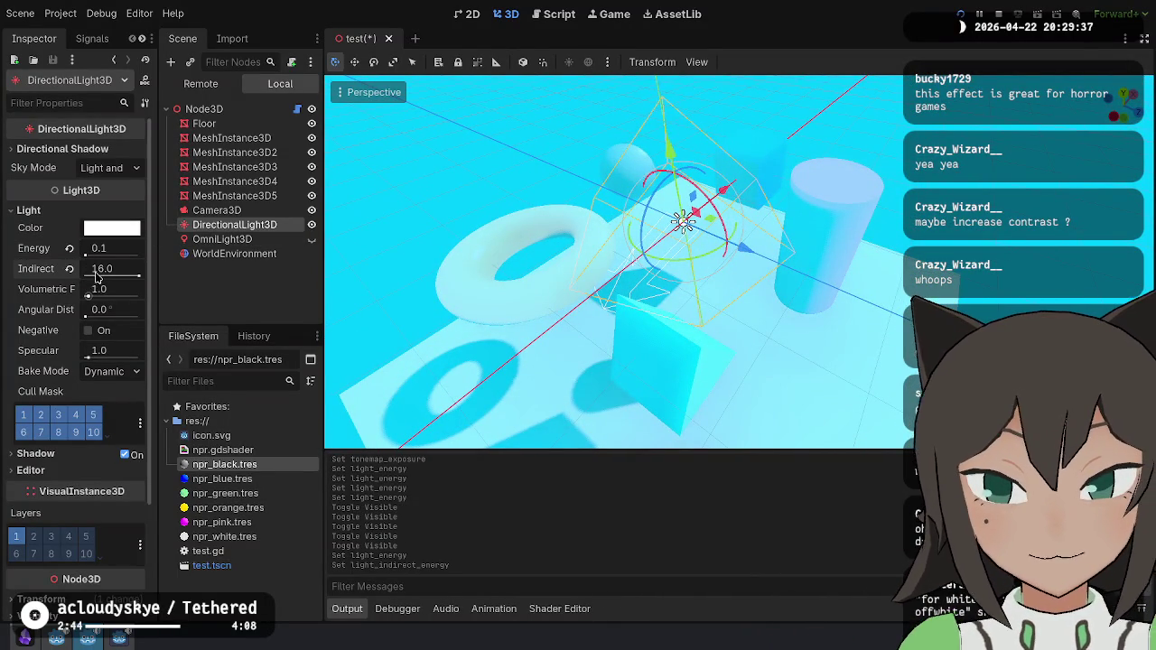
{"action": "mouse_move", "coordinate": [88, 297]}
{"action": "left_mouse_down"}
{"action": "mouse_move", "coordinate": [71, 296]}
{"action": "mouse_move", "coordinate": [104, 316]}
{"action": "mouse_move", "coordinate": [87, 317]}
{"action": "left_mouse_up"}
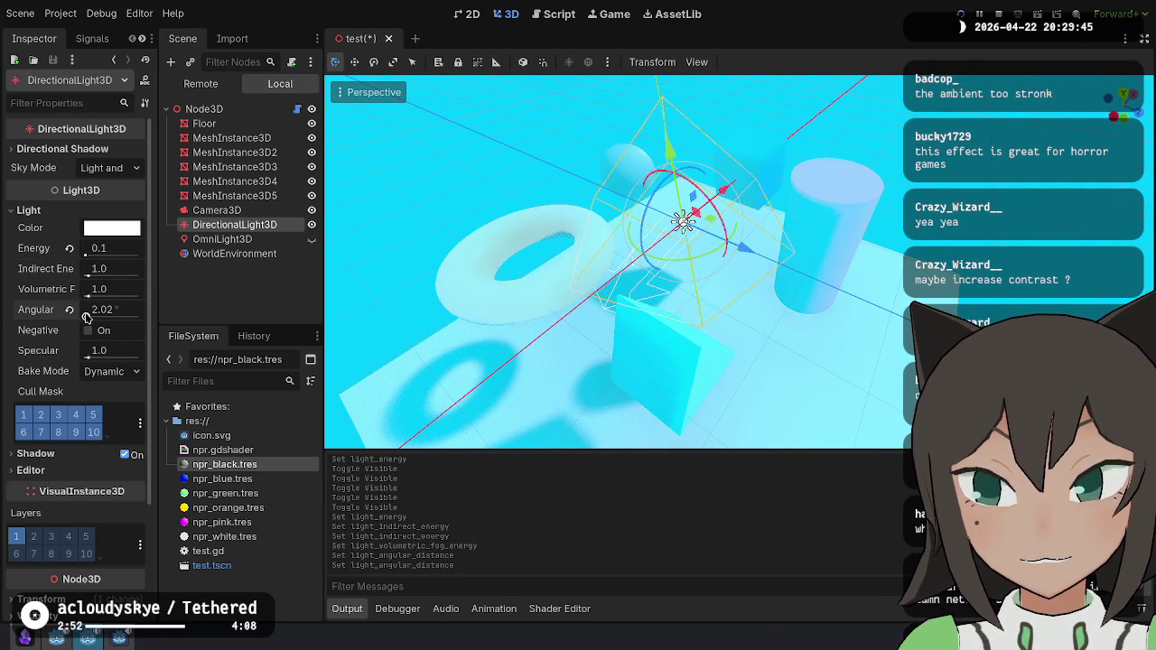
{"action": "key", "text": "Return"}
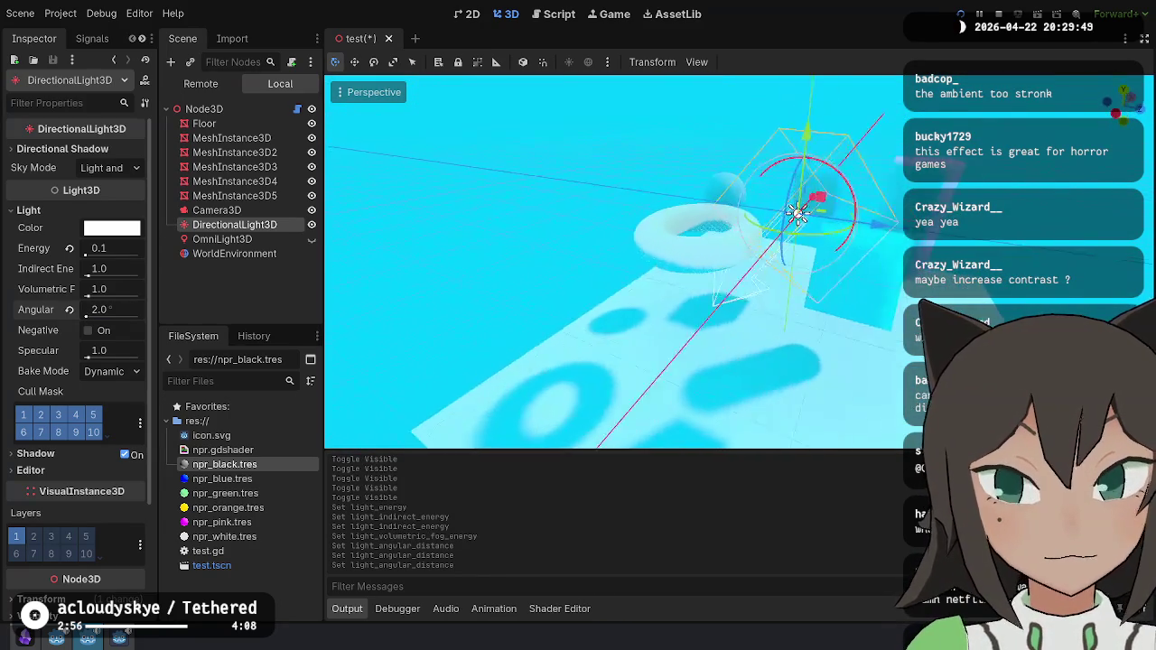
Orbit and zoom the viewport to inspect the softer shadows.
{"action": "mouse_move", "coordinate": [50, 311]}
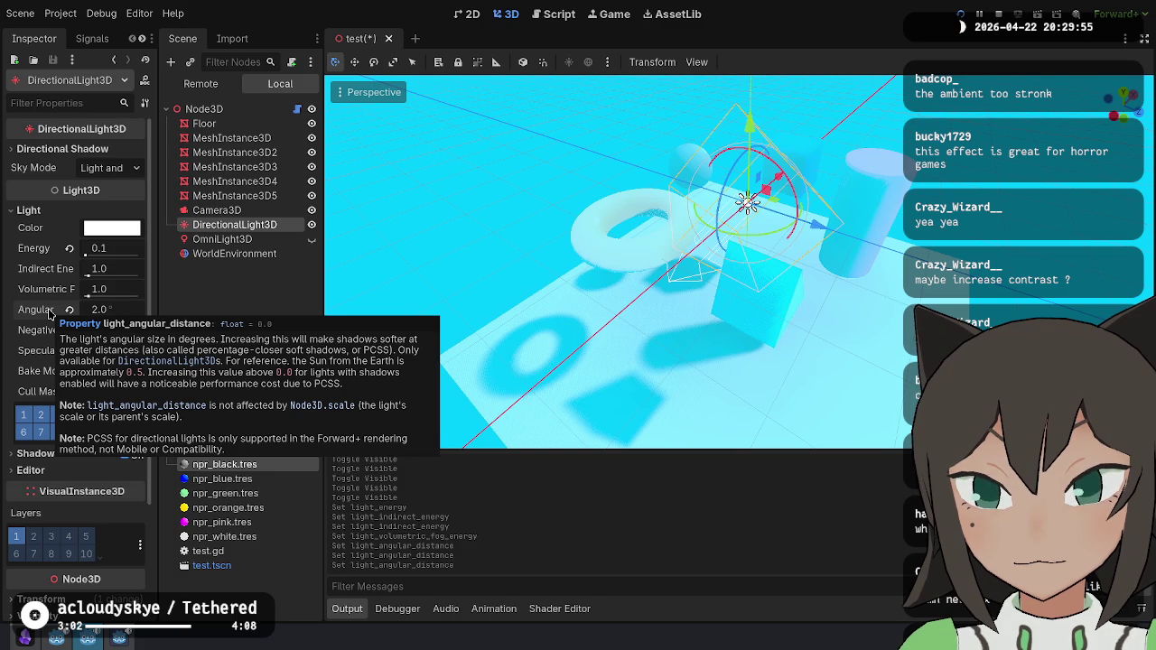
{"action": "mouse_move", "coordinate": [99, 366]}
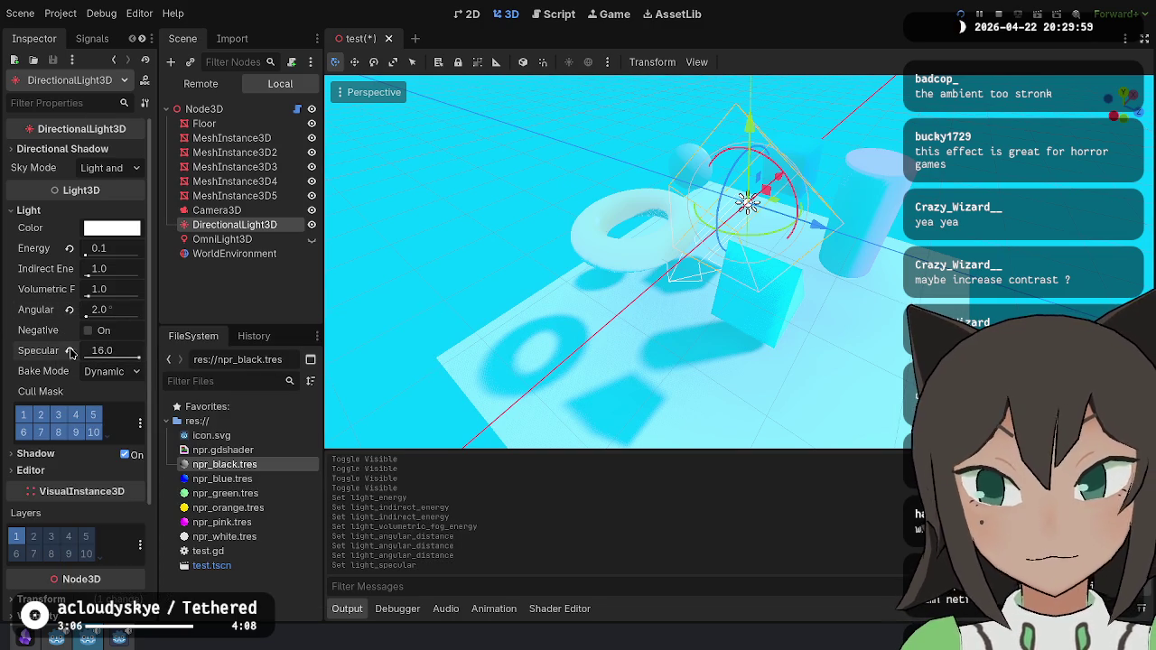
{"action": "left_click_drag", "start_coordinate": [607, 320], "coordinate": [551, 298]}
{"action": "mouse_move", "coordinate": [688, 297]}
{"action": "left_mouse_down"}
{"action": "mouse_move", "coordinate": [605, 277]}
{"action": "mouse_move", "coordinate": [447, 302]}
{"action": "left_mouse_up"}
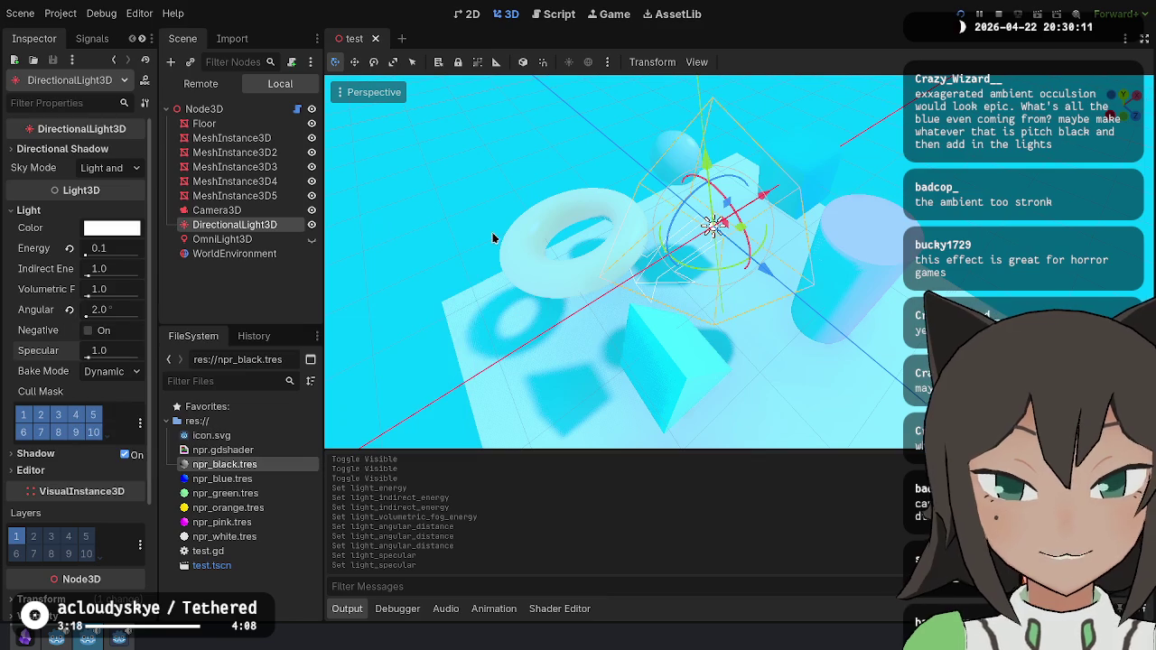
{"action": "scroll", "coordinate": [628, 292], "scroll_direction": "up", "scroll_amount": 10}
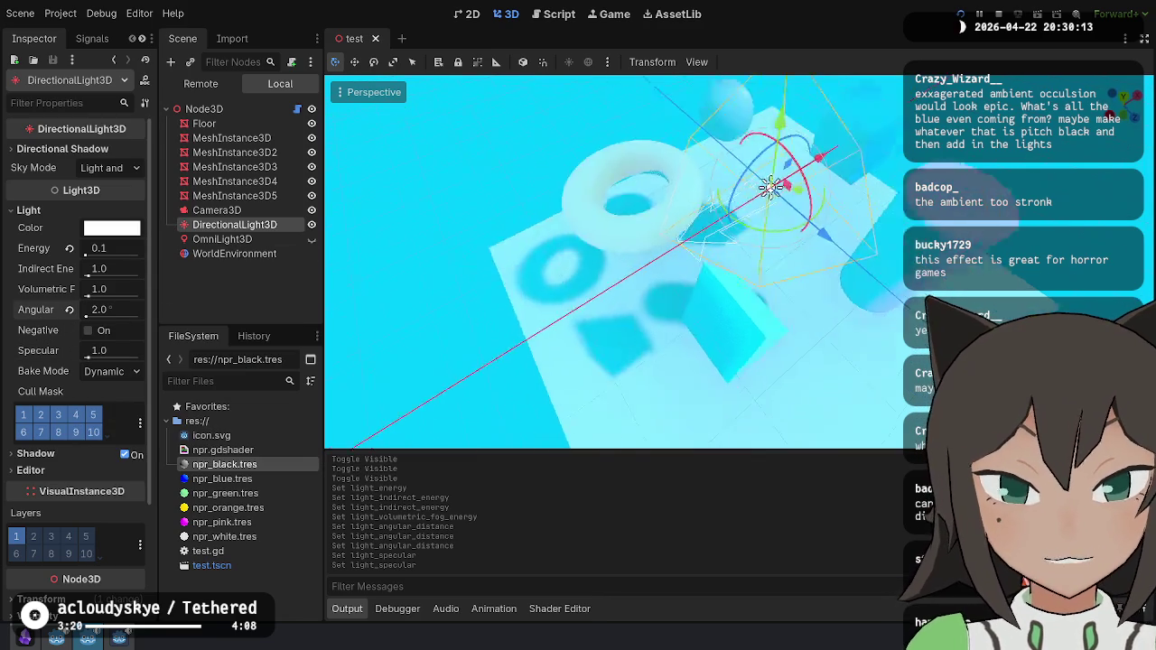